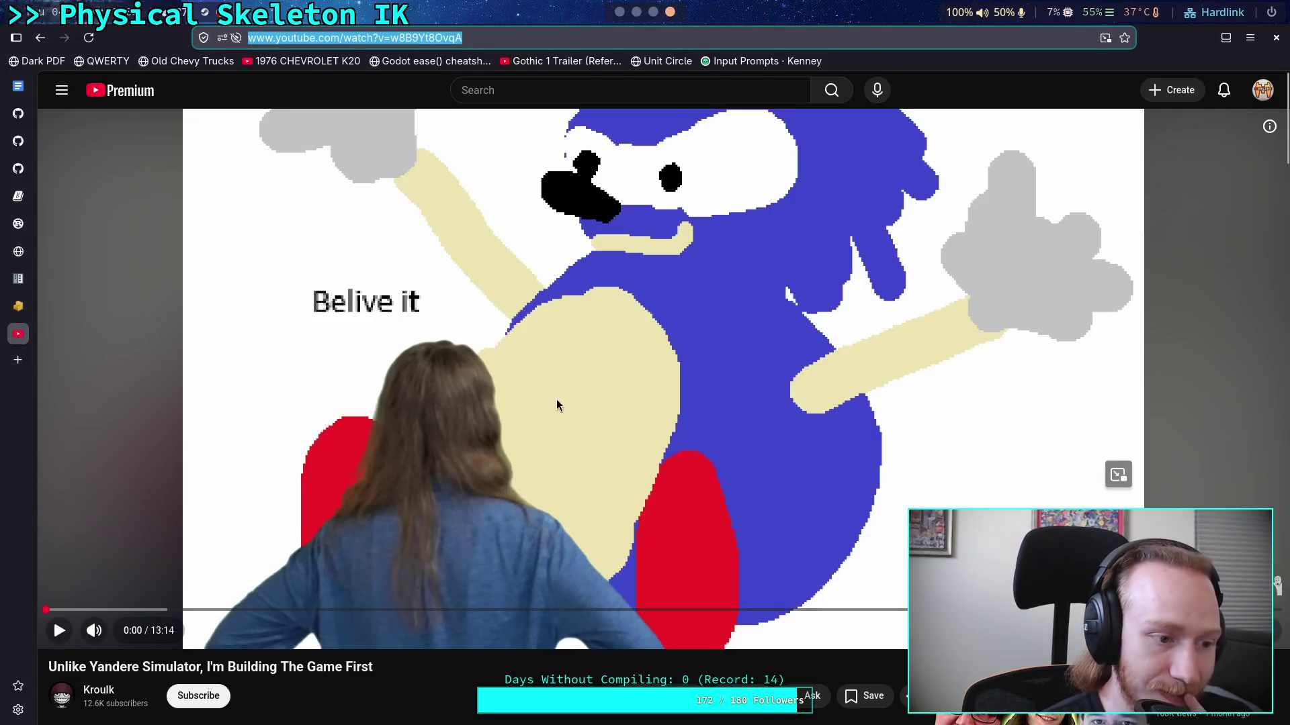
# Step: Scroll the YouTube video page down and back up
pyautogui.scroll(-5, 483, 518)
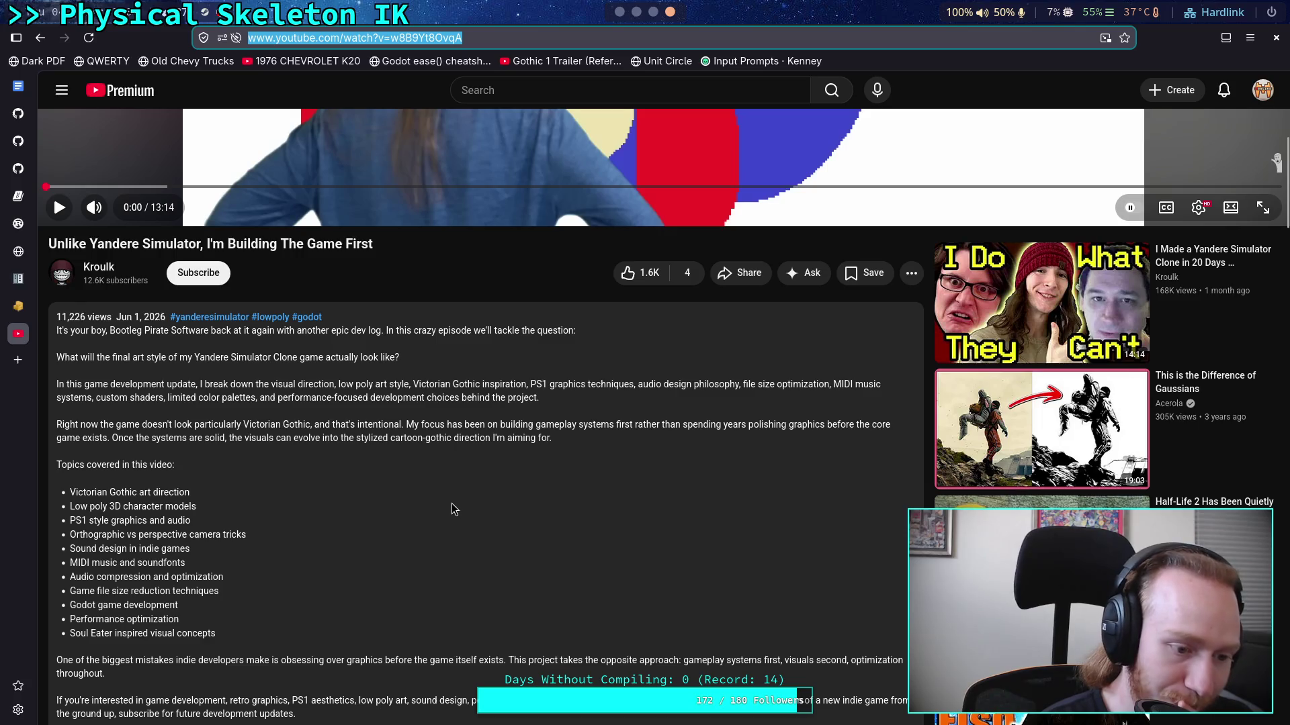
pyautogui.scroll(5, 451, 502)
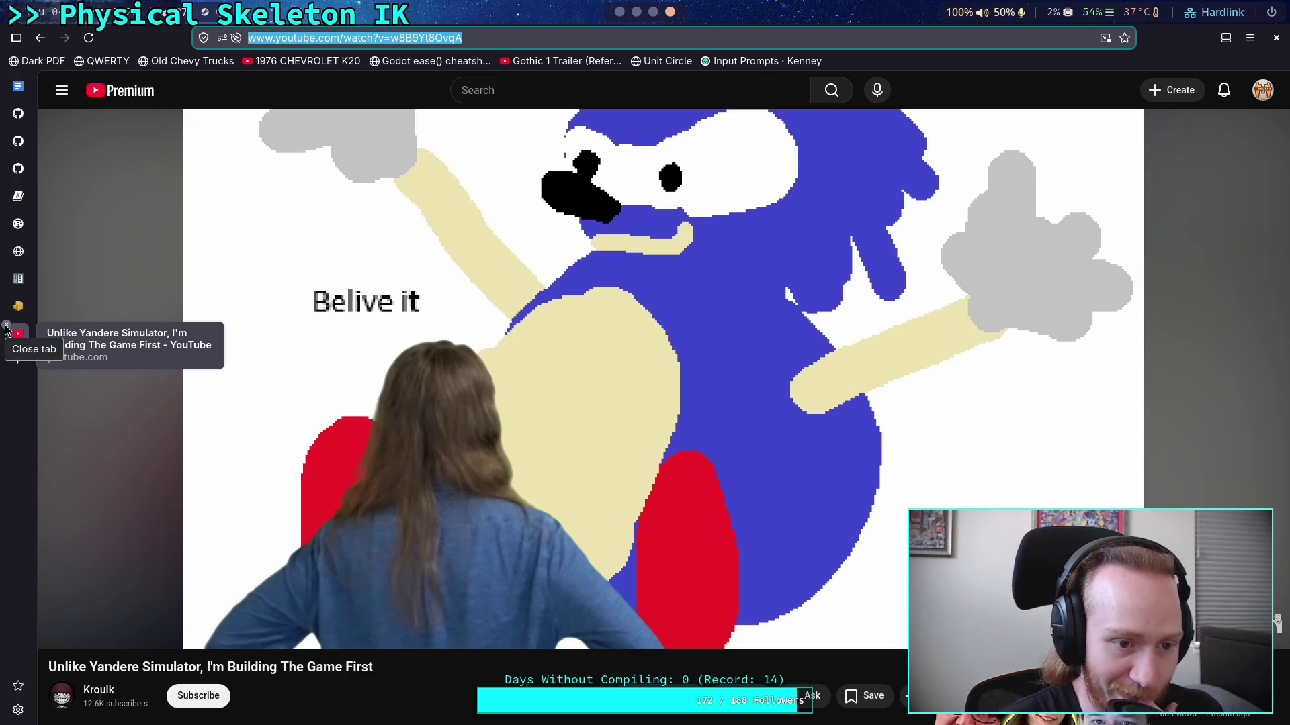
# Step: Close the YouTube tab and switch to the Godot workspace showing the ik_testing scene
pyautogui.click(6, 329)
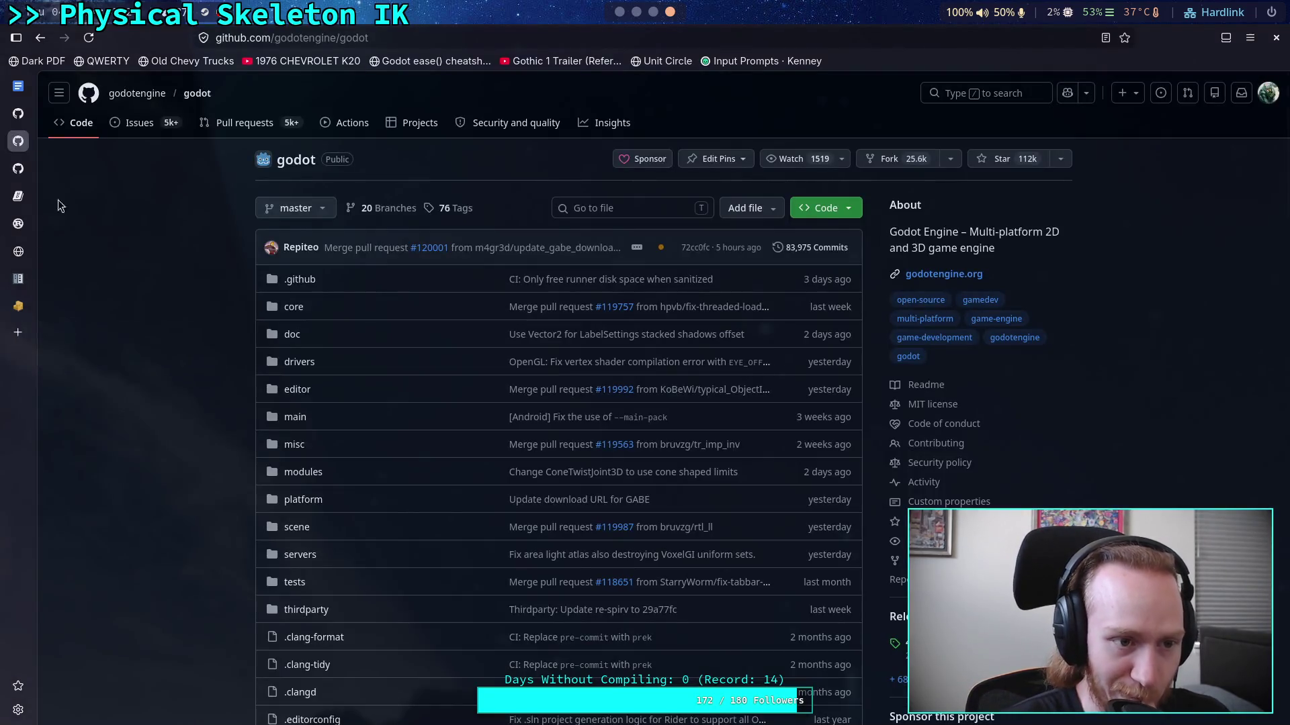
pyautogui.click(626, 18)
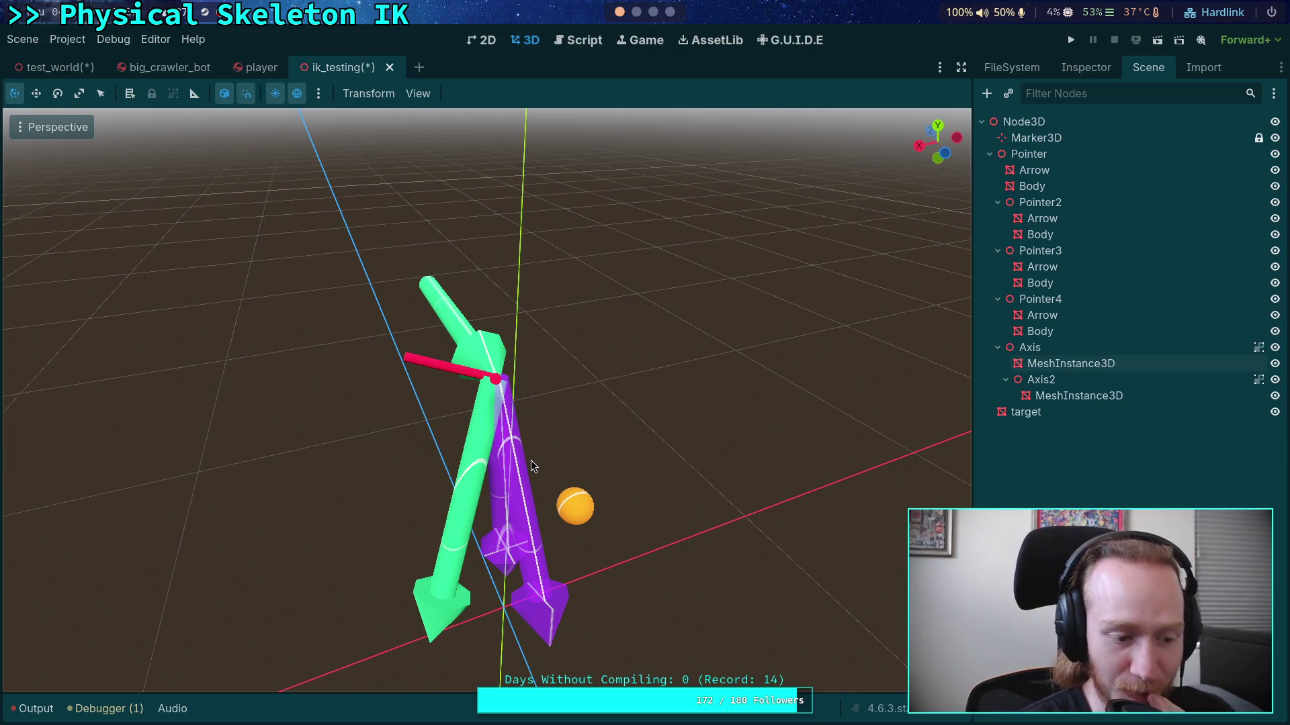
# Step: Select the Axis2 joint and zoom and orbit around the pointer arrow chain
pyautogui.scroll(2, 536, 466)
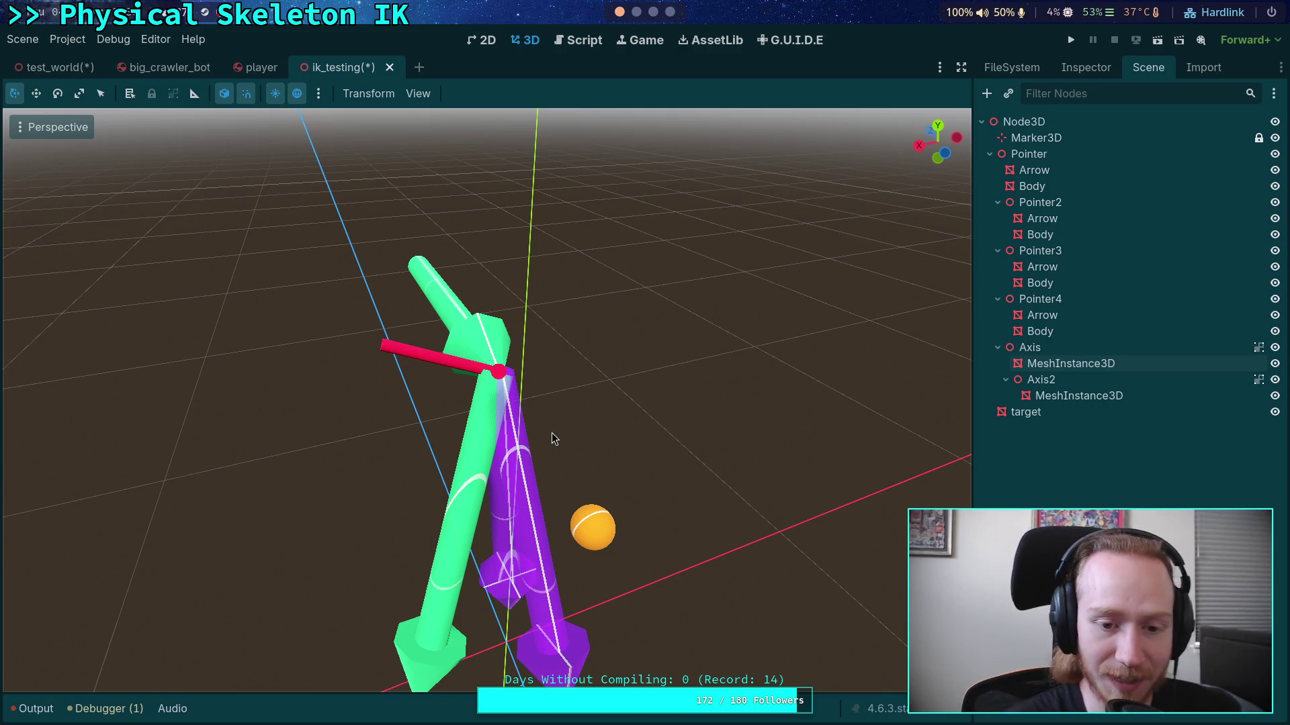
pyautogui.moveTo(556, 441)
pyautogui.mouseDown()
pyautogui.moveTo(536, 419)
pyautogui.moveTo(462, 410)
pyautogui.moveTo(441, 452)
pyautogui.moveTo(463, 457)
pyautogui.mouseUp()
pyautogui.click(1146, 382)
pyautogui.moveTo(602, 416); pyautogui.dragTo(202, 444)
pyautogui.scroll(-2, 600, 423)
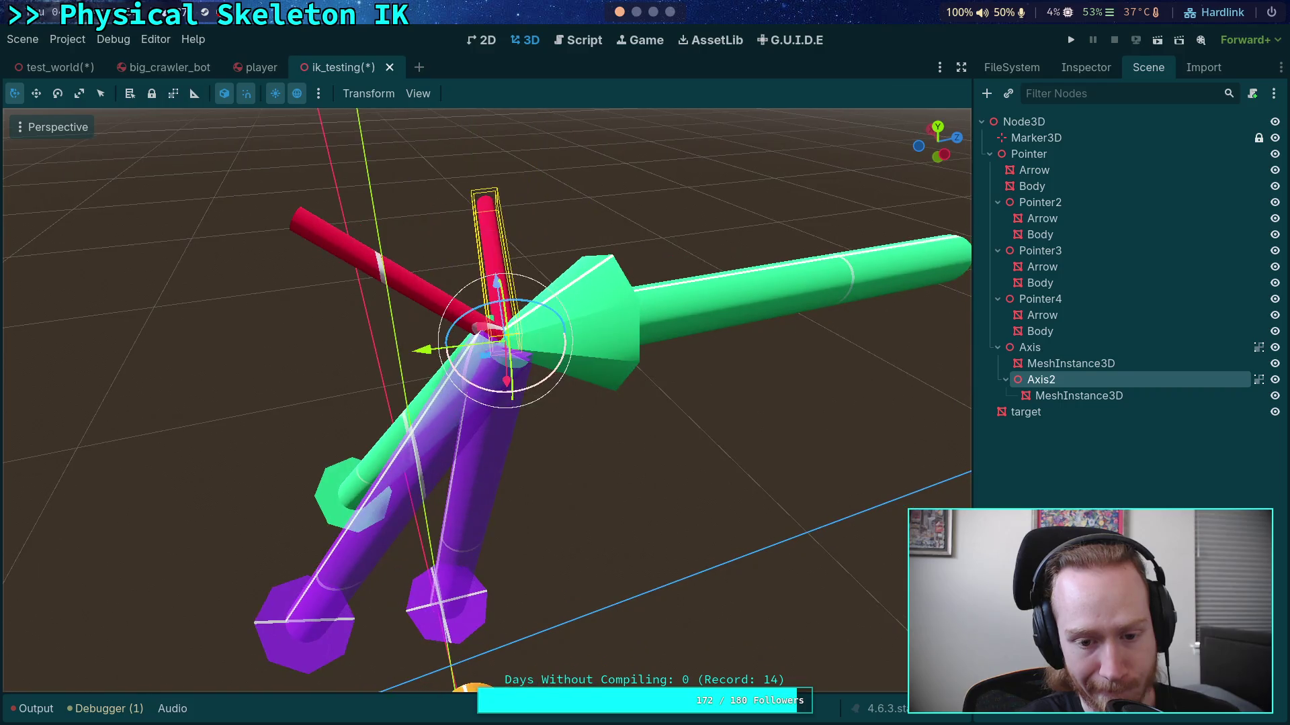
pyautogui.scroll(-2, 599, 423)
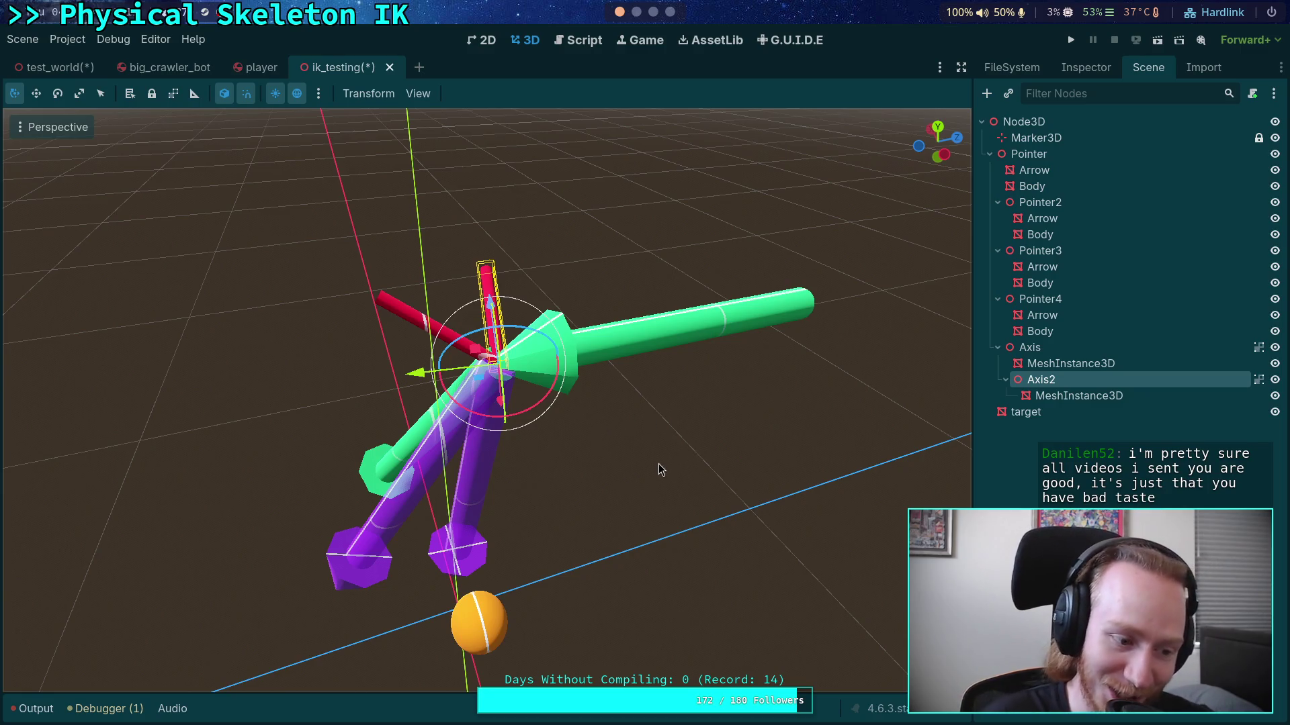
pyautogui.moveTo(662, 470)
pyautogui.mouseDown()
pyautogui.moveTo(289, 471)
pyautogui.moveTo(659, 469)
pyautogui.mouseUp()
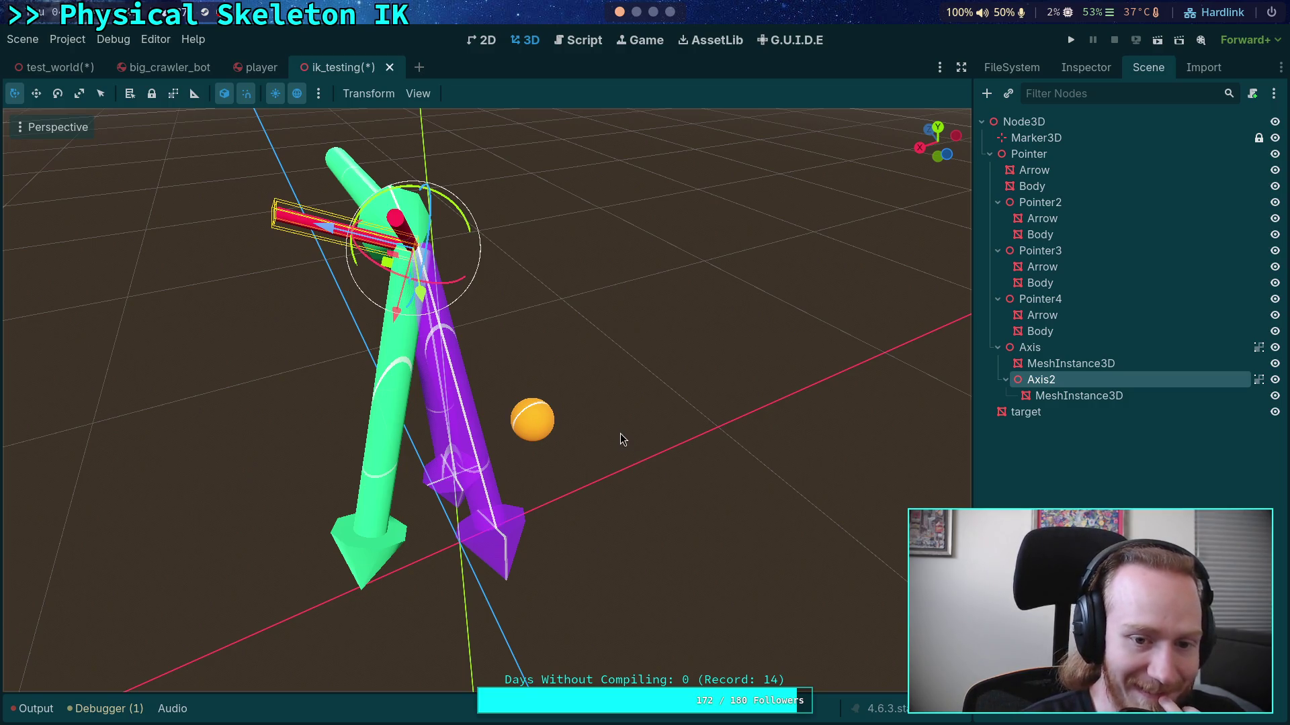
pyautogui.moveTo(447, 511)
pyautogui.mouseDown()
pyautogui.moveTo(611, 516)
pyautogui.moveTo(470, 470)
pyautogui.moveTo(533, 467)
pyautogui.moveTo(410, 456)
pyautogui.moveTo(375, 420)
pyautogui.moveTo(437, 463)
pyautogui.mouseUp()
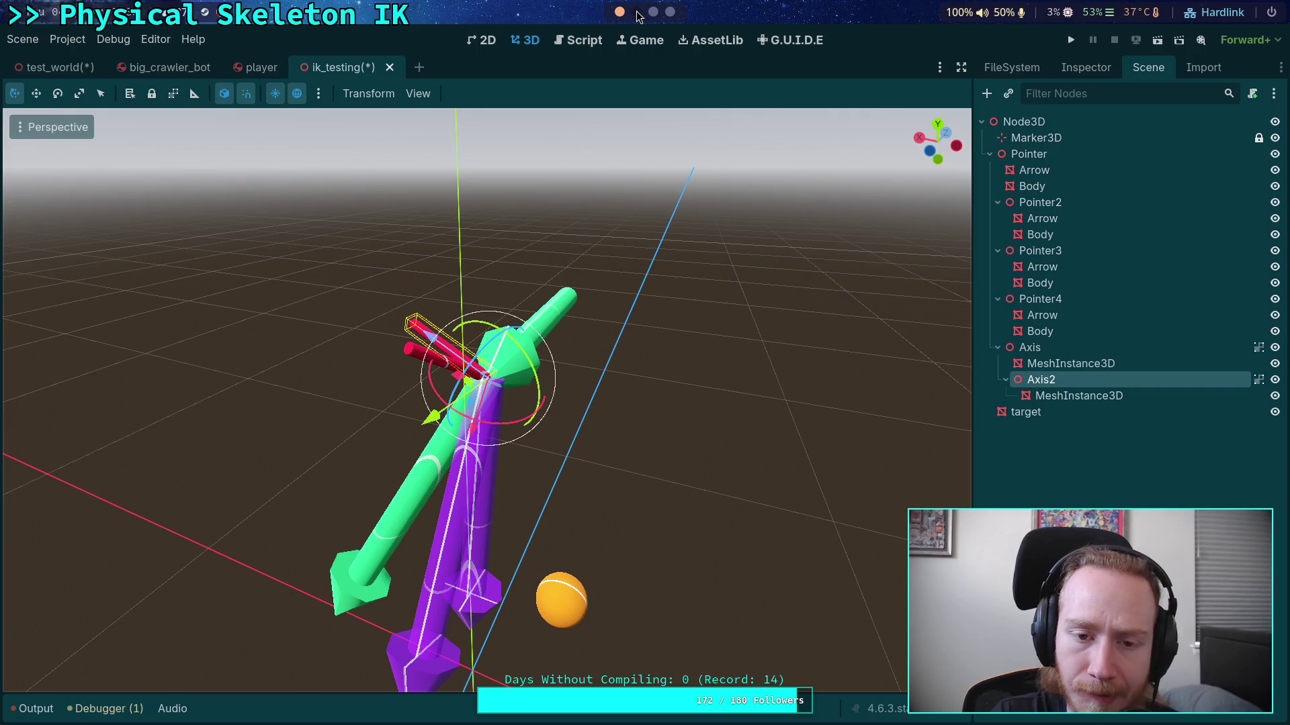
pyautogui.moveTo(556, 461); pyautogui.dragTo(481, 428)
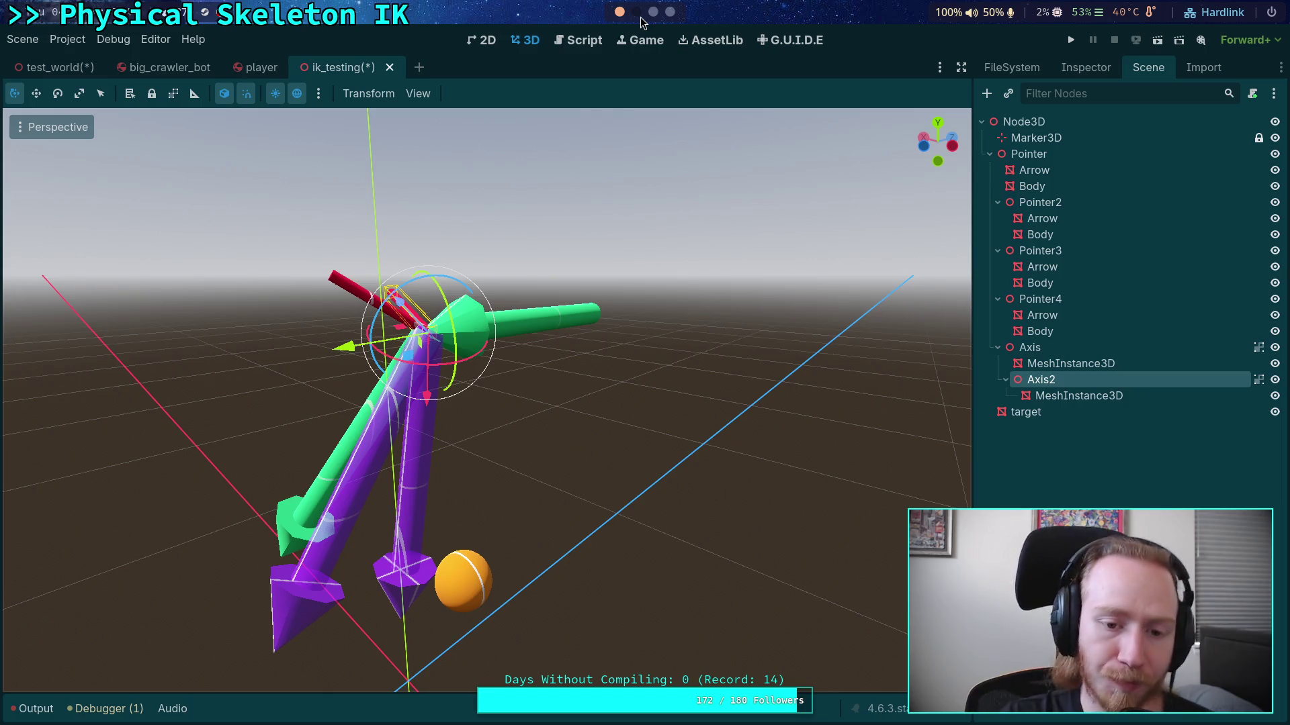
pyautogui.moveTo(578, 369)
pyautogui.mouseDown()
pyautogui.moveTo(593, 446)
pyautogui.moveTo(527, 454)
pyautogui.moveTo(531, 430)
pyautogui.mouseUp()
# Step: Switch to the Neovim workspace and jump to the iterate_ik_3d.h buffer
pyautogui.click(640, 12)
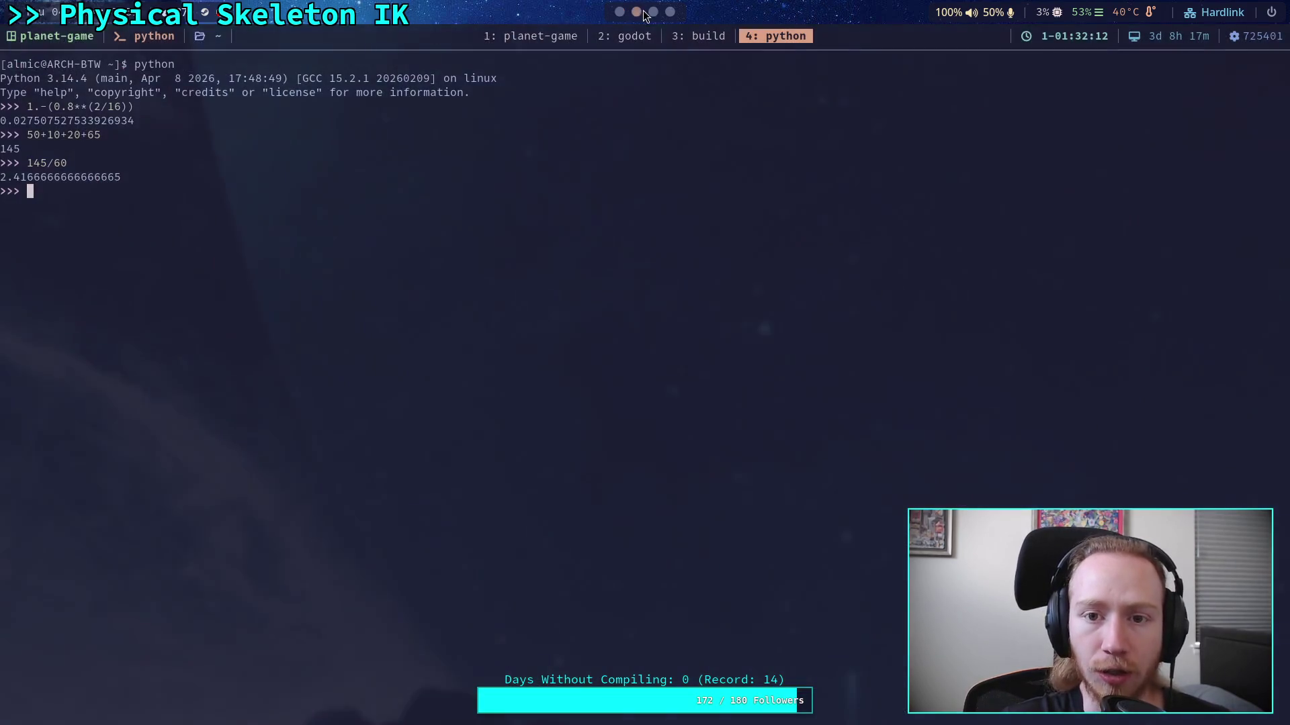
pyautogui.click(625, 35)
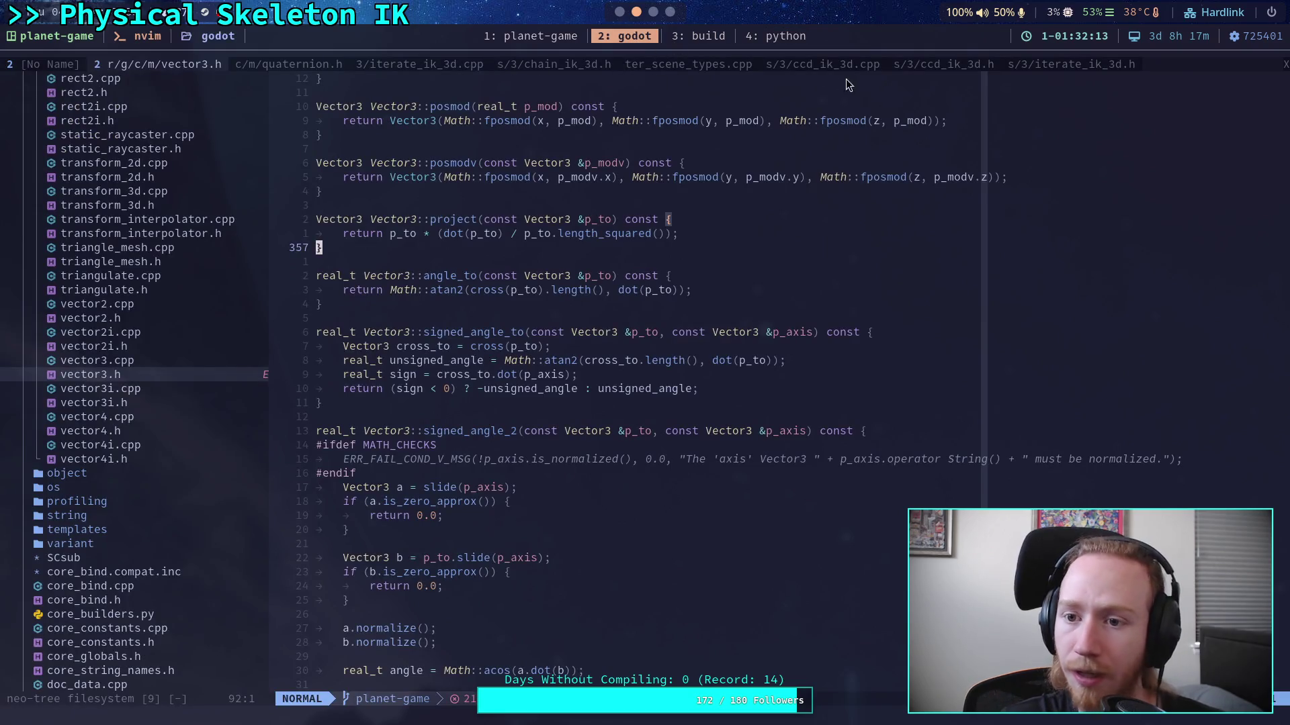
pyautogui.hotkey('ctrl', 'o')
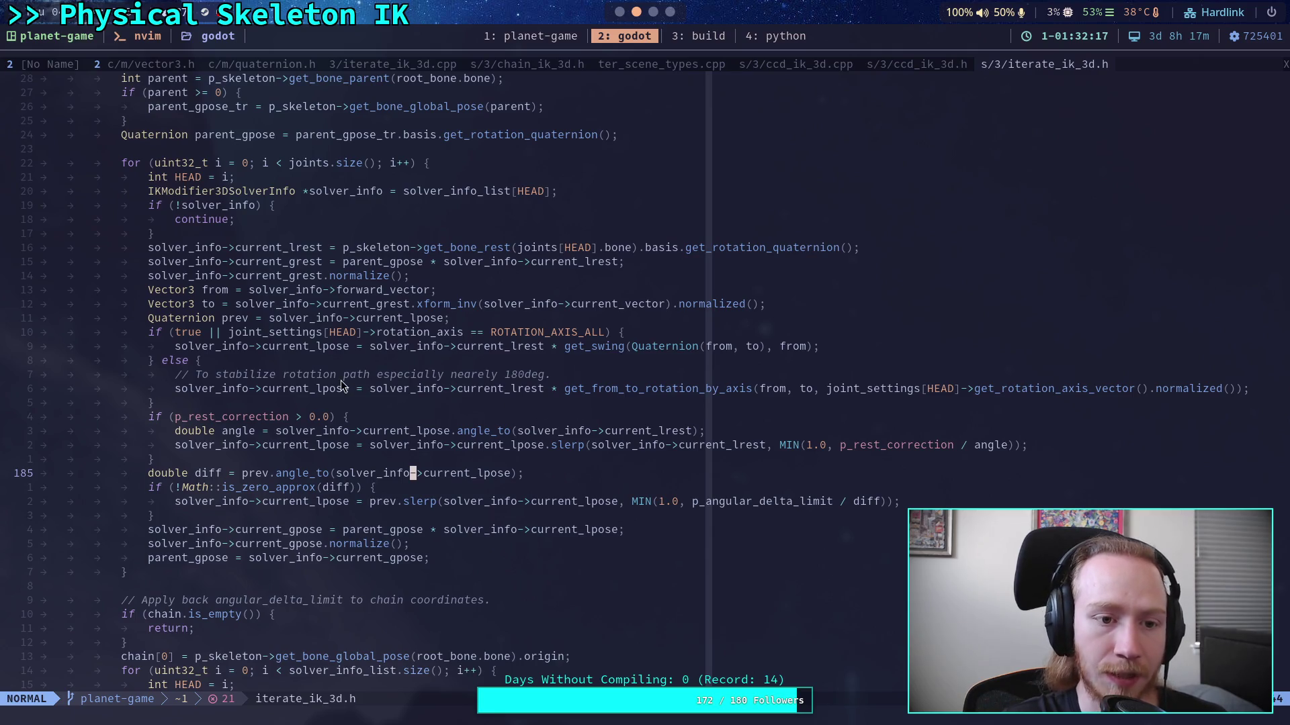
pyautogui.scroll(5, 325, 332)
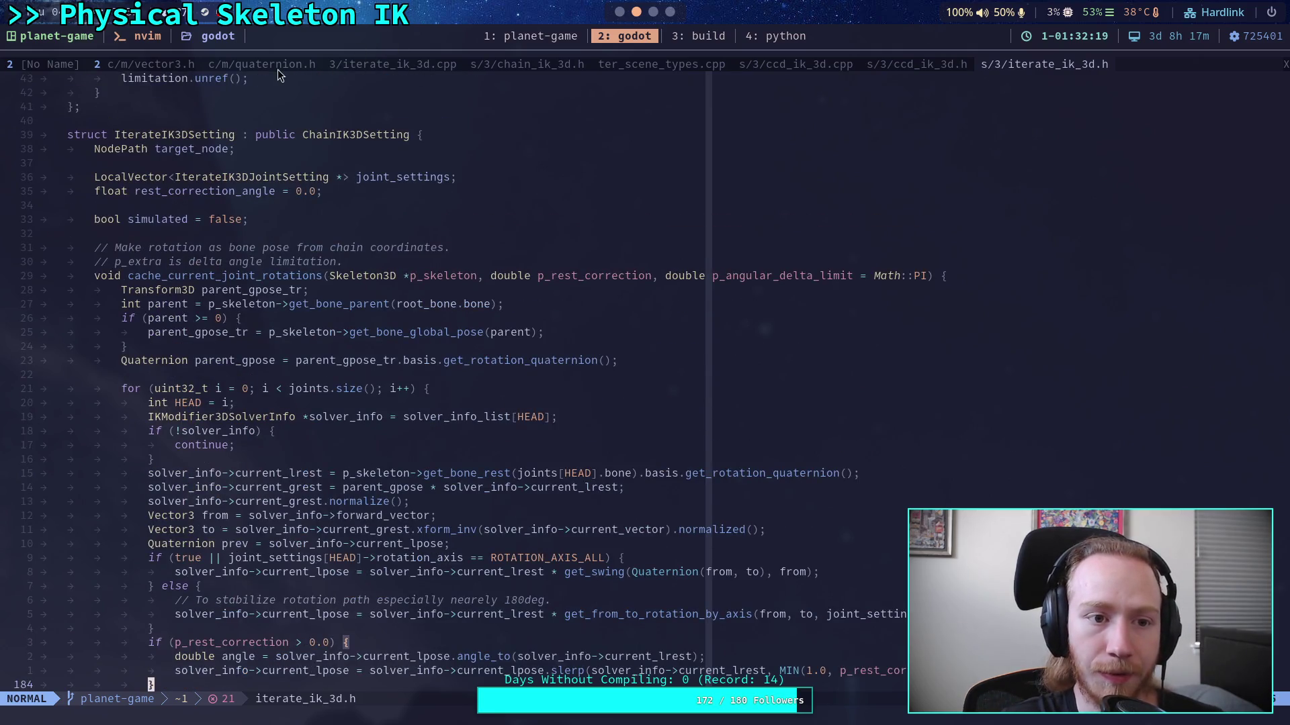
# Step: Check current_grest on line 69 of ccd_ik_3d.cpp, then return to iterate_ik_3d.h's get_limited_rotation
pyautogui.click(796, 65)
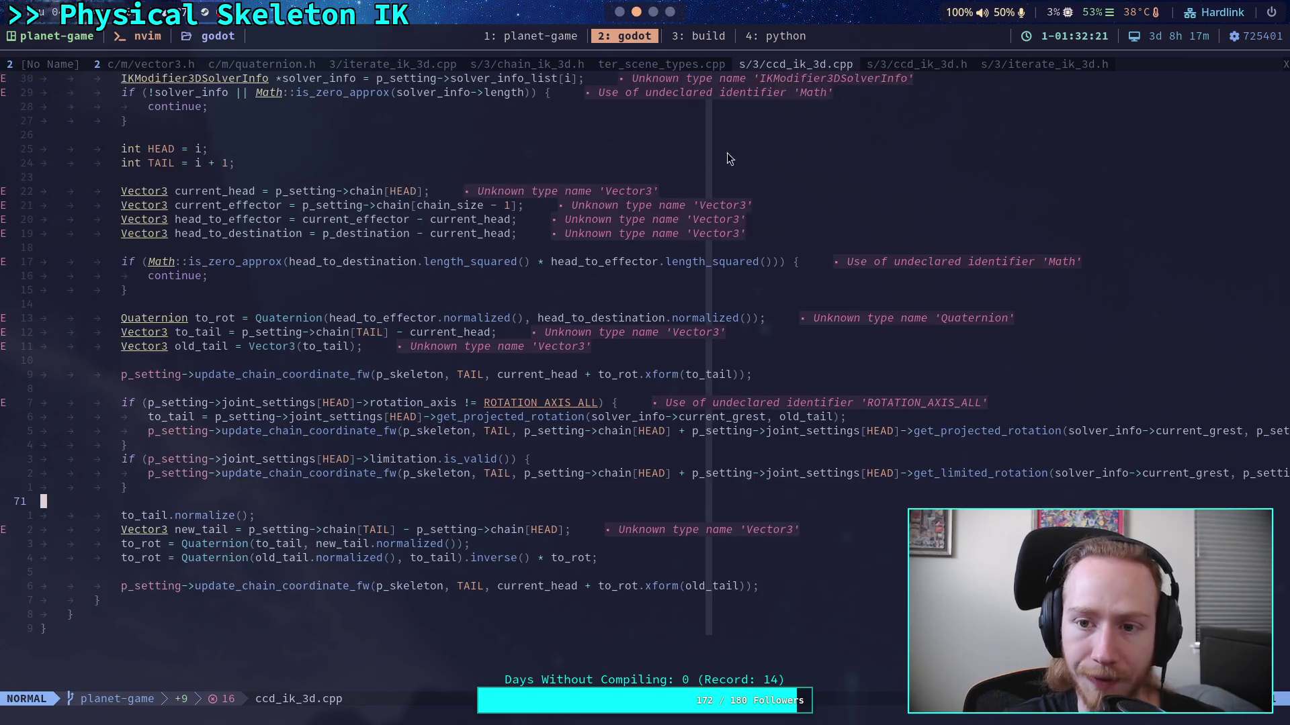
pyautogui.click(1191, 474)
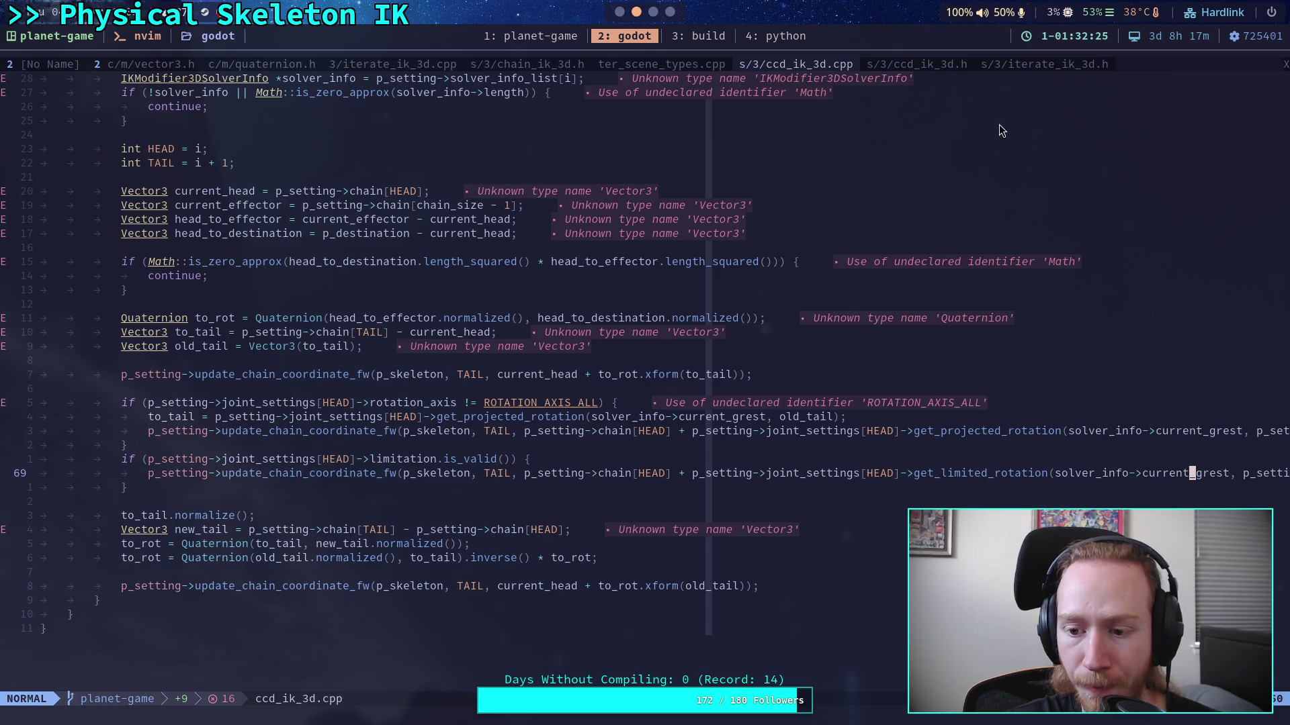
pyautogui.click(1038, 64)
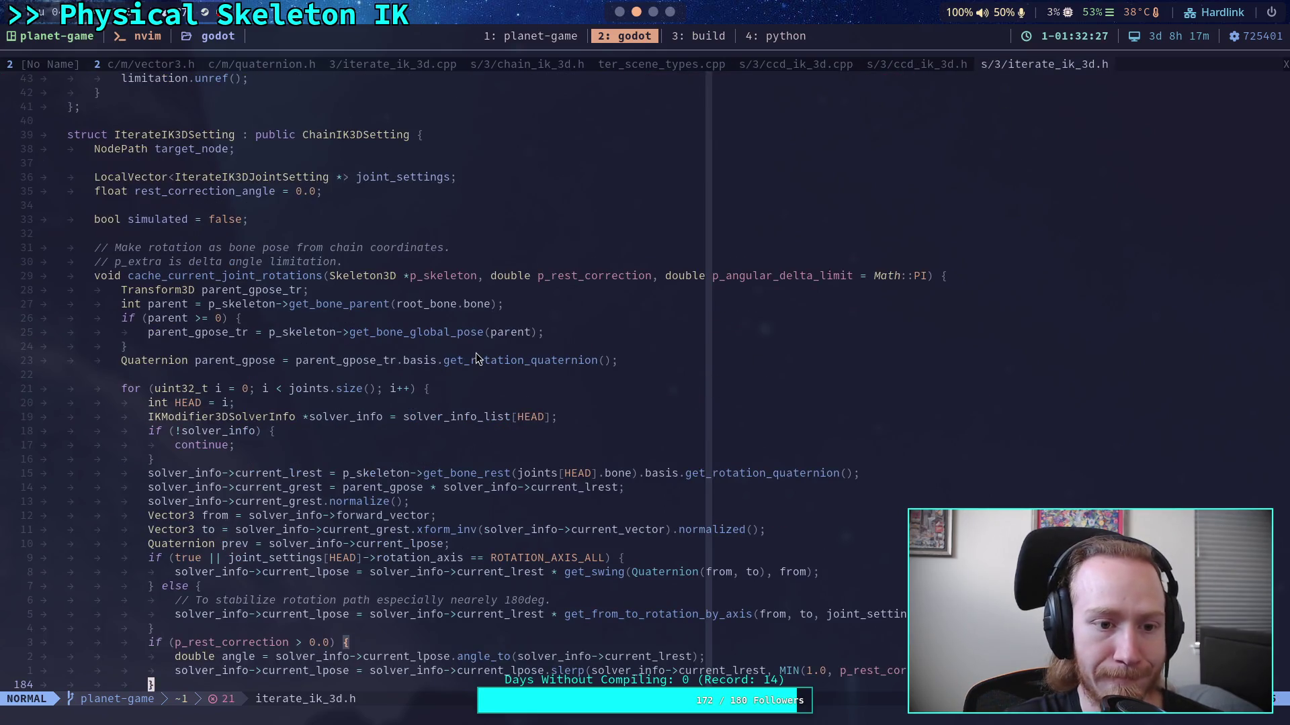
pyautogui.scroll(13, 476, 356)
pyautogui.moveTo(304, 460)
pyautogui.mouseDown()
pyautogui.moveTo(421, 478)
pyautogui.moveTo(288, 477)
pyautogui.moveTo(467, 473)
pyautogui.mouseUp()
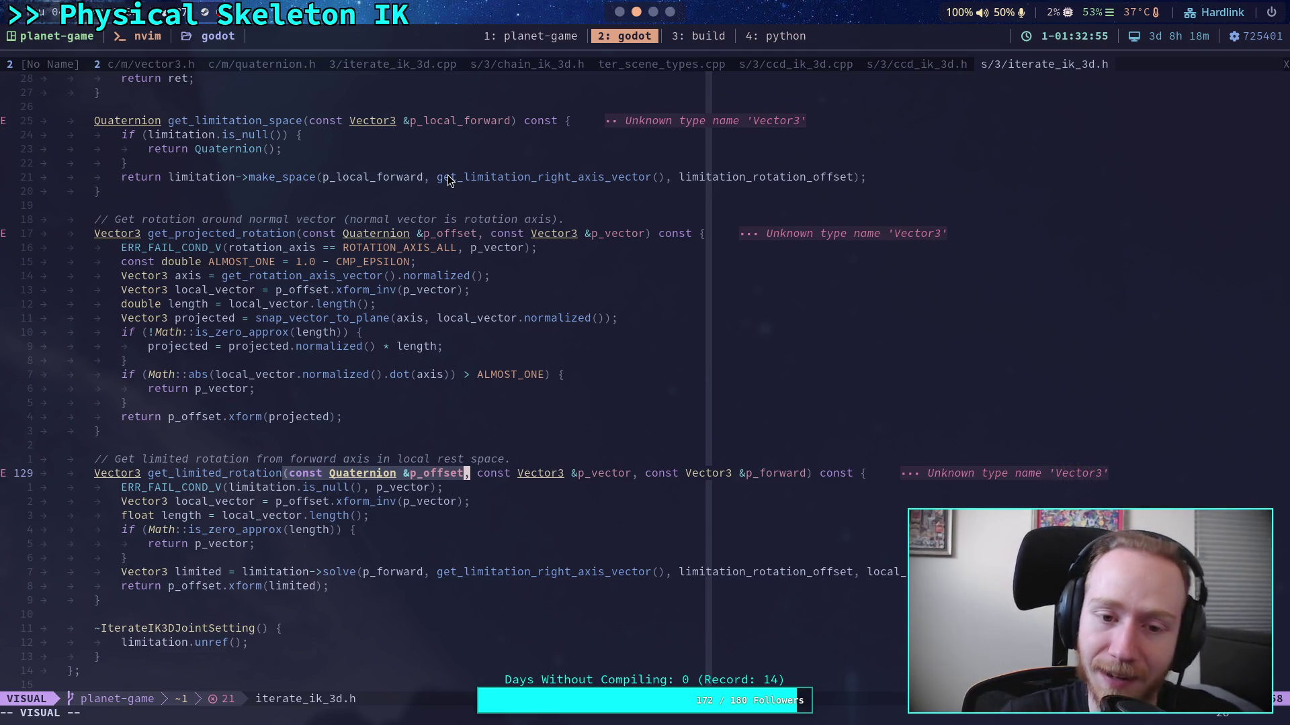
pyautogui.click(321, 450)
pyautogui.click(137, 205)
pyautogui.click(62, 220)
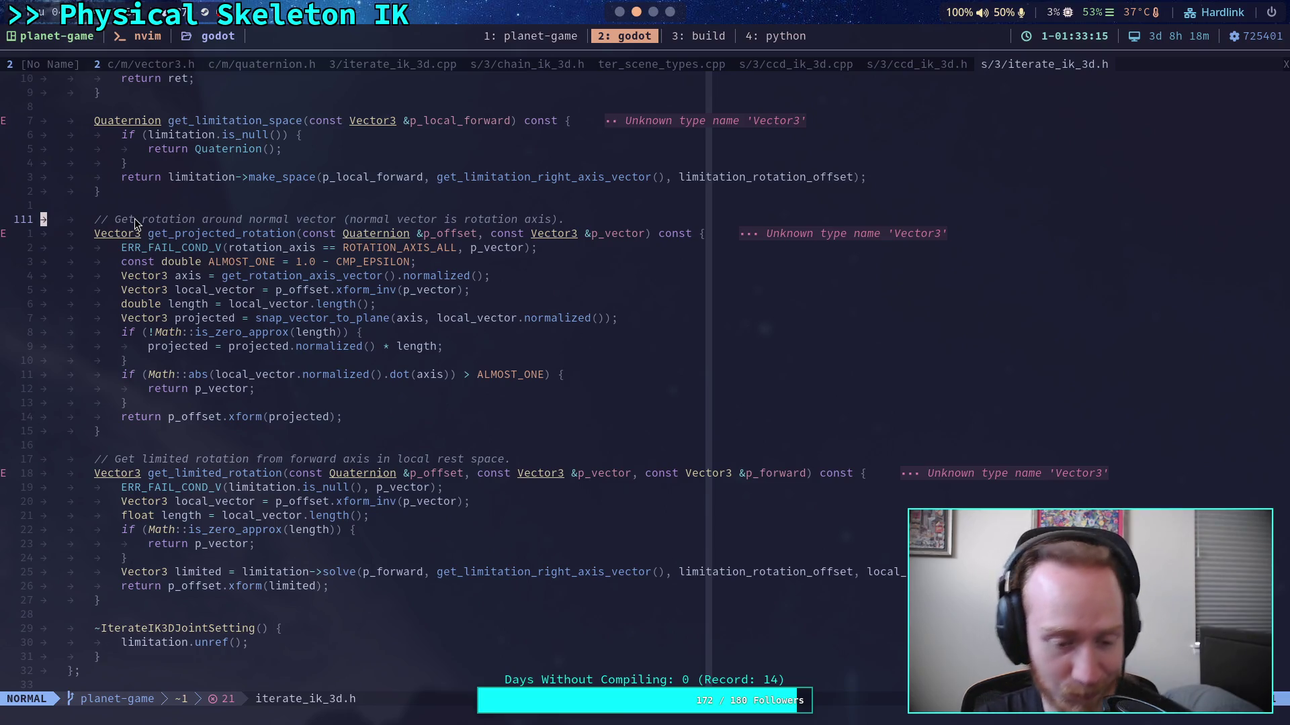
pyautogui.click(257, 450)
pyautogui.scroll(-3, 201, 510)
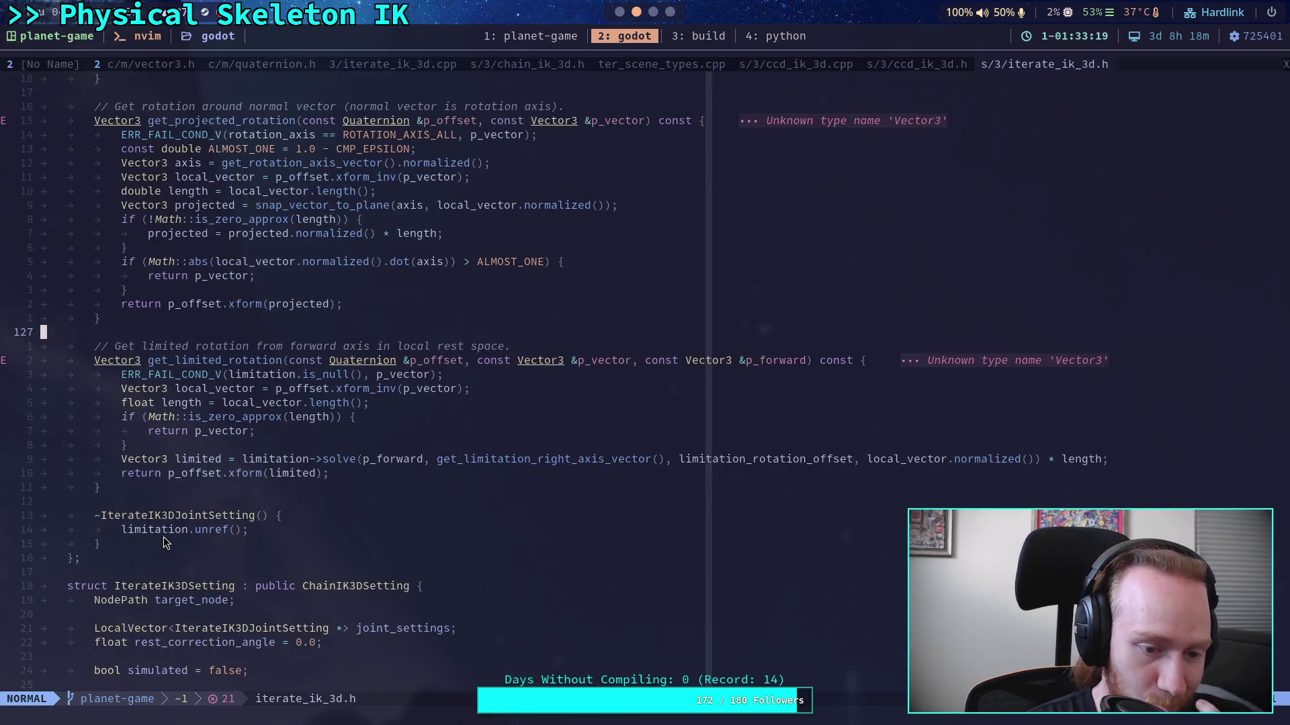
pyautogui.click(109, 515)
pyautogui.click(43, 361)
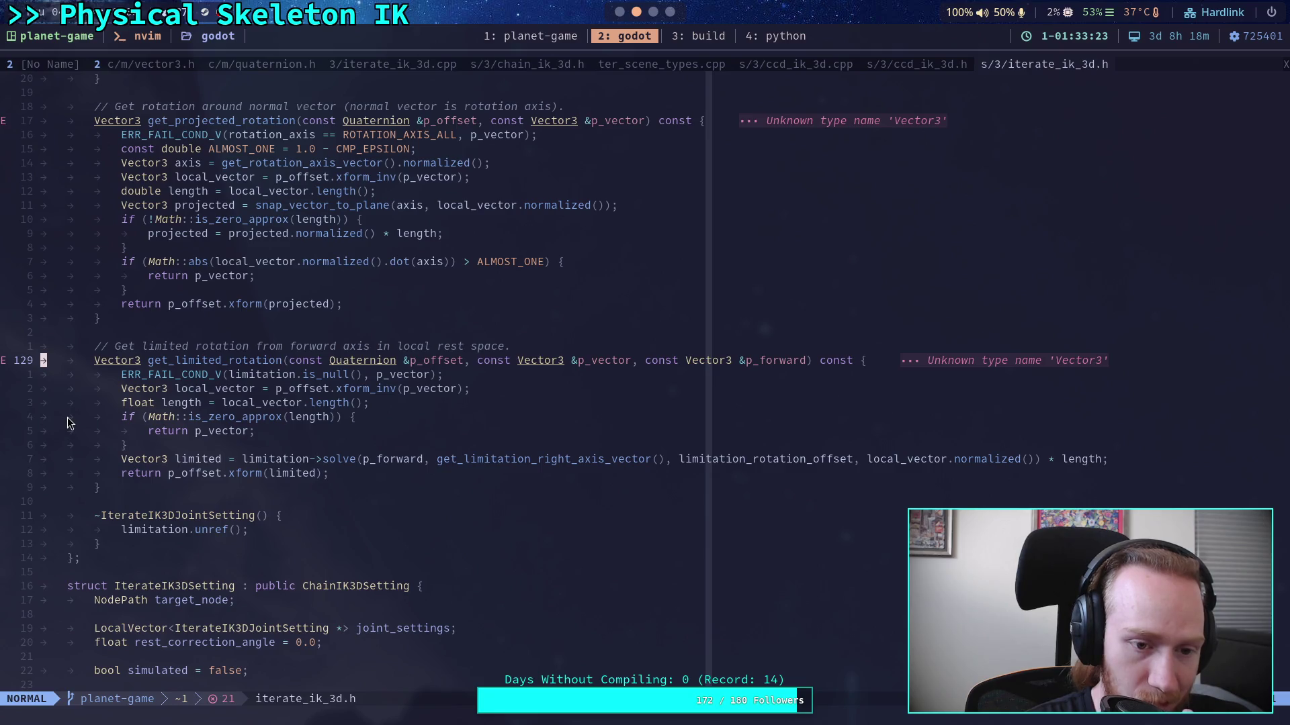
pyautogui.scroll(3, 67, 423)
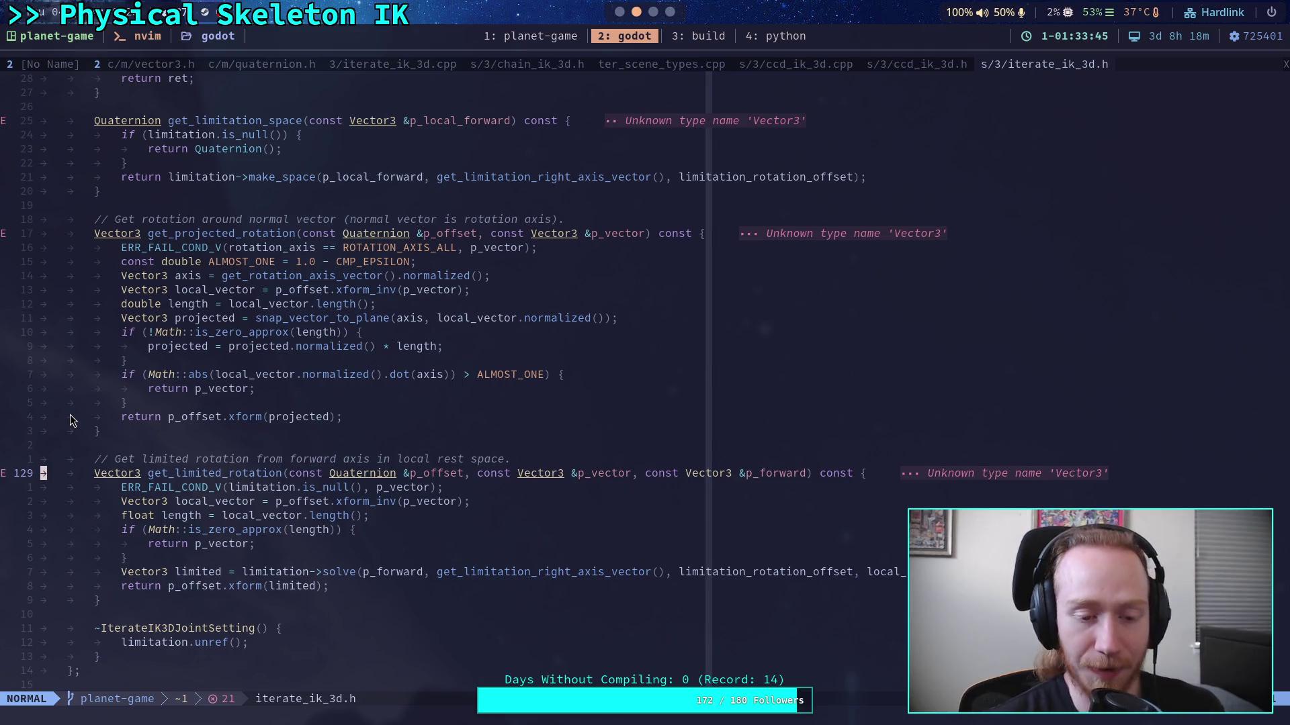
pyautogui.click(70, 414)
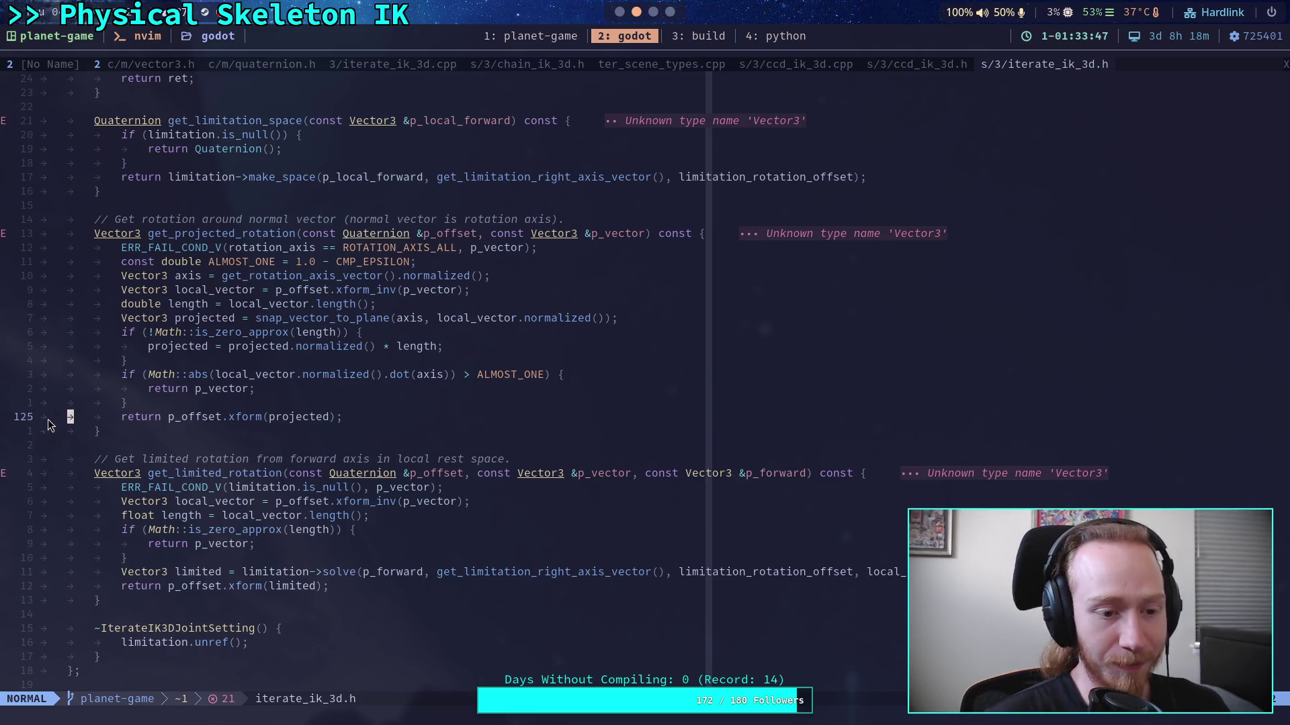
pyautogui.press('j')
pyautogui.press('j')
pyautogui.press('j')
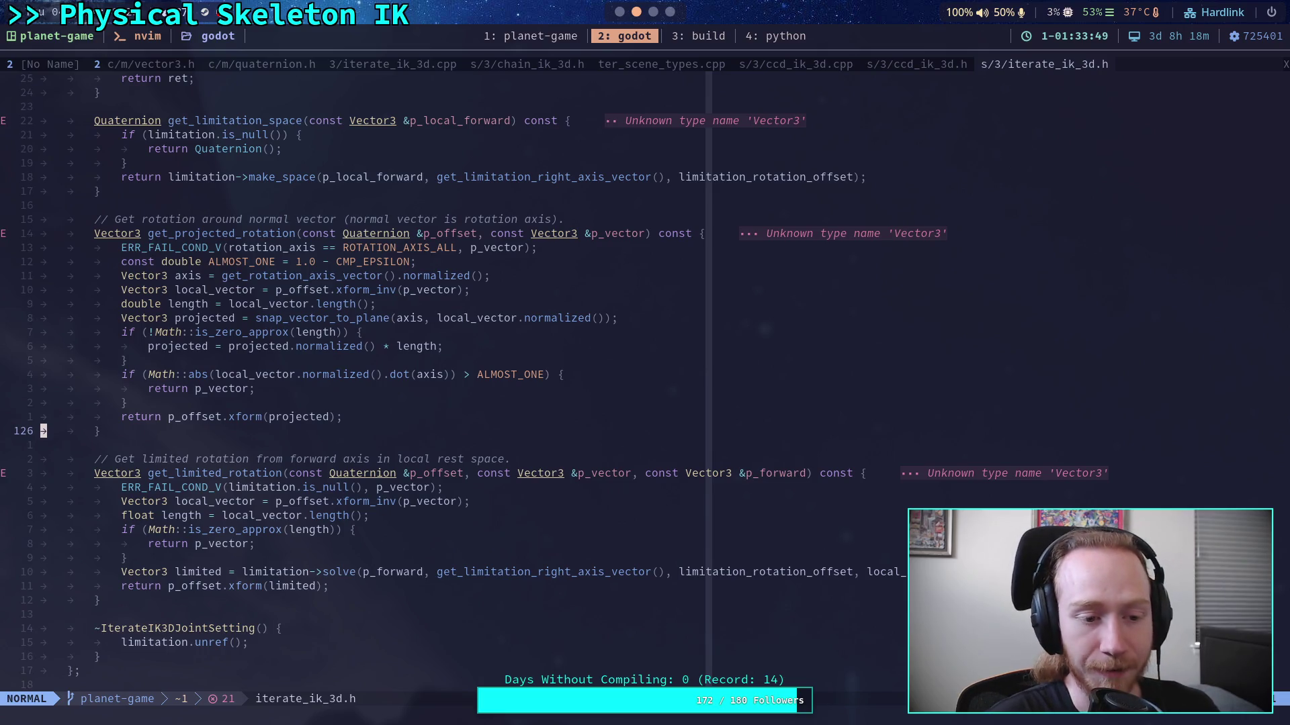
pyautogui.press('j')
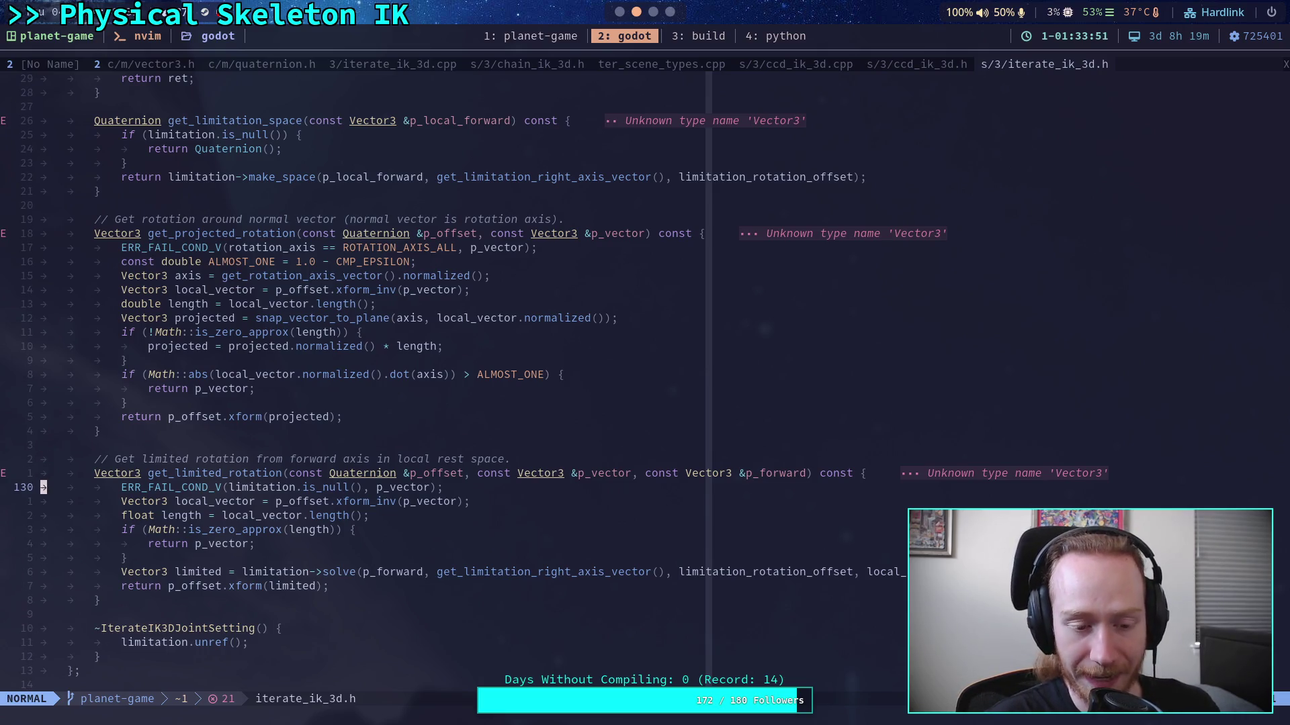
pyautogui.press('l')
pyautogui.press('l')
pyautogui.press('h')
pyautogui.press('h')
pyautogui.press('l')
pyautogui.press('l')
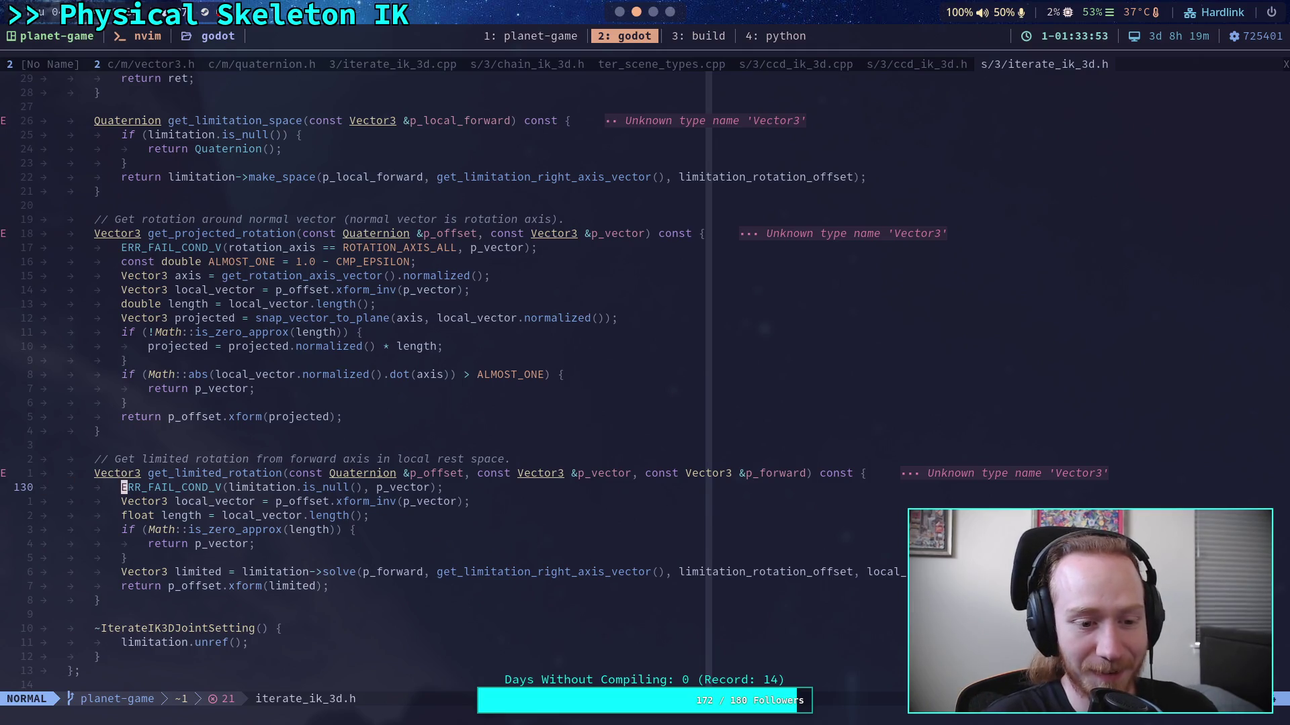
pyautogui.press('h')
pyautogui.press('h')
pyautogui.press('l')
pyautogui.press('l')
pyautogui.press('h')
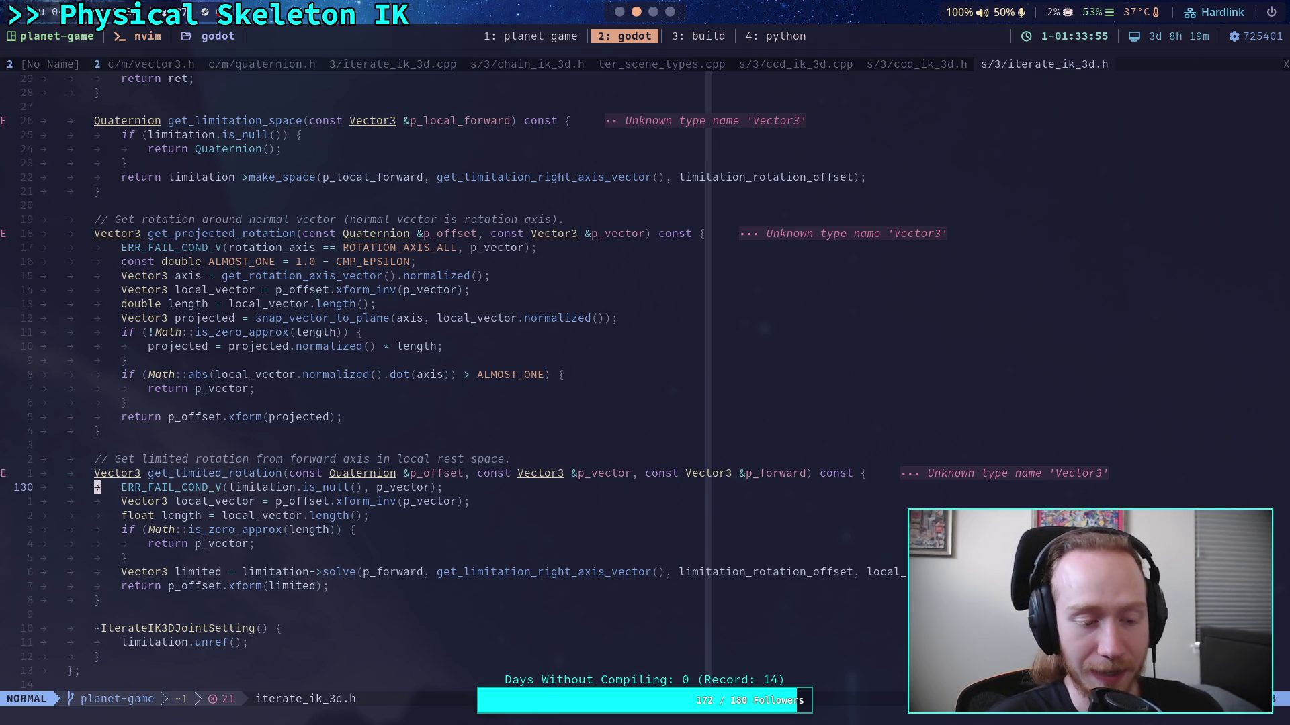
pyautogui.press('h')
pyautogui.press('h')
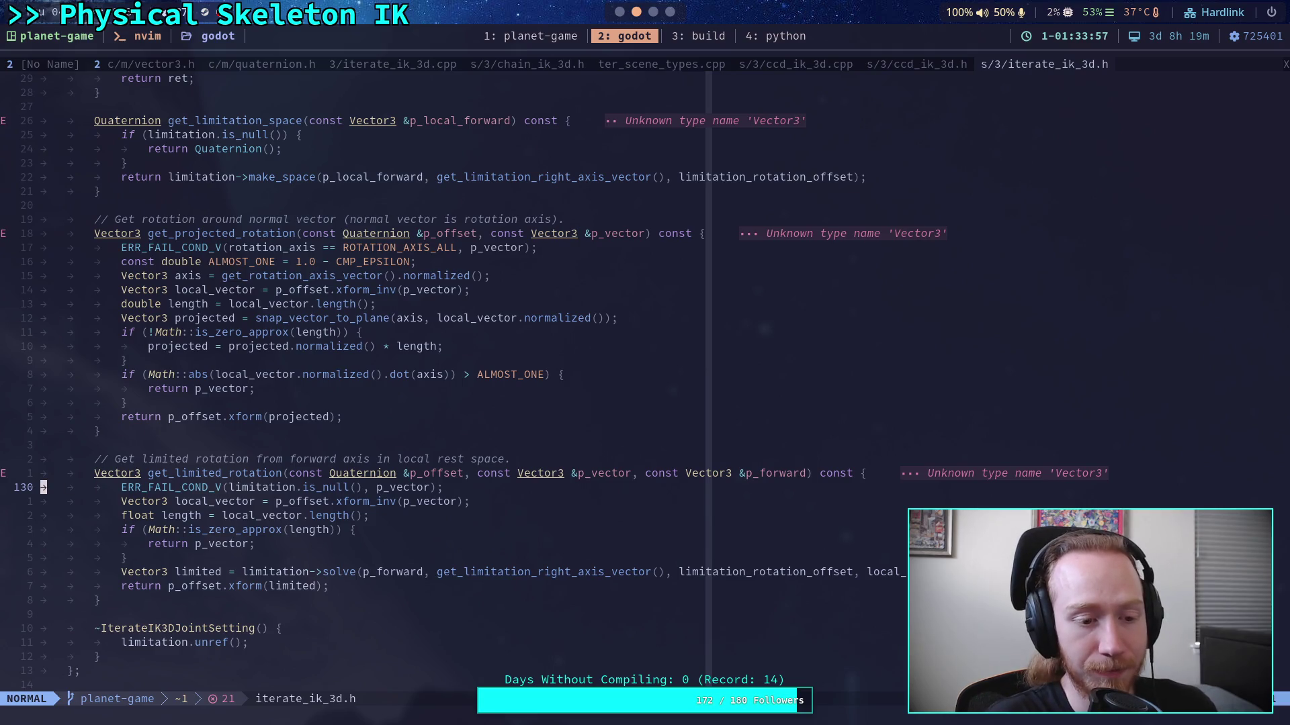
pyautogui.press('l')
pyautogui.press('l')
pyautogui.press('l')
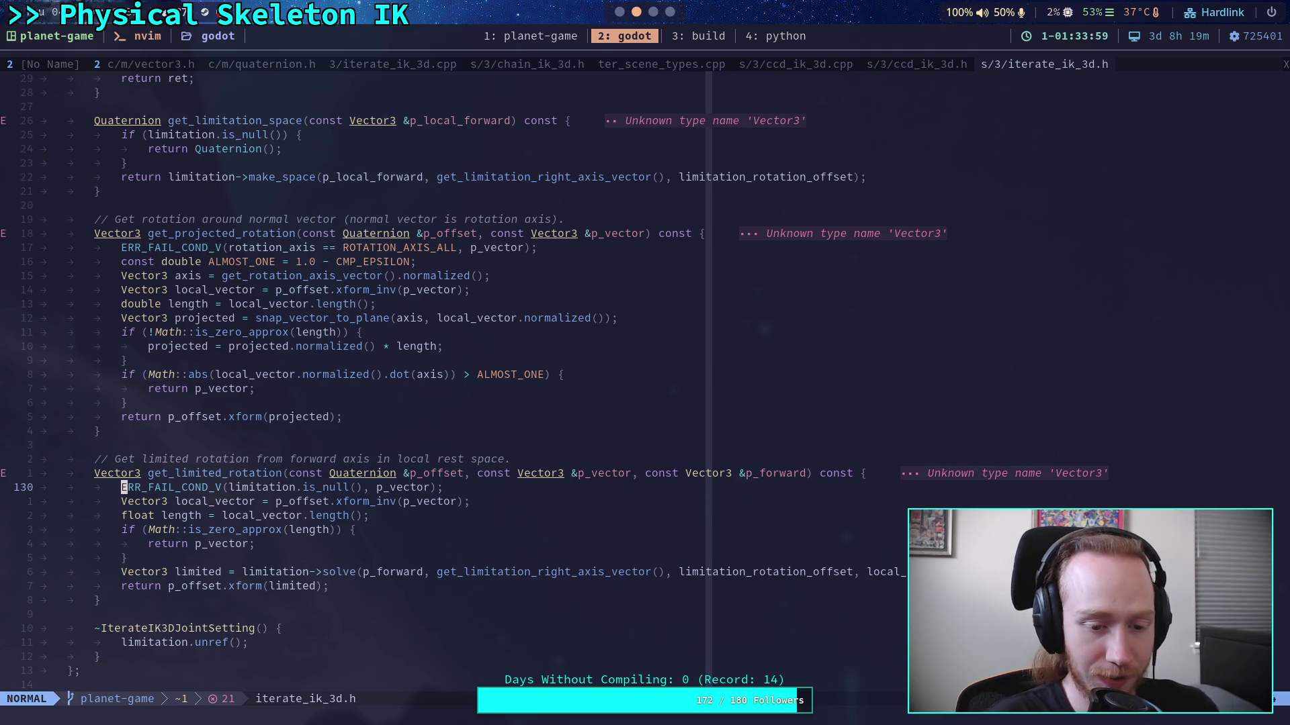
pyautogui.press('h')
pyautogui.press('h')
pyautogui.press('h')
pyautogui.press('l')
pyautogui.press('l')
pyautogui.press('l')
pyautogui.press('h')
pyautogui.press('h')
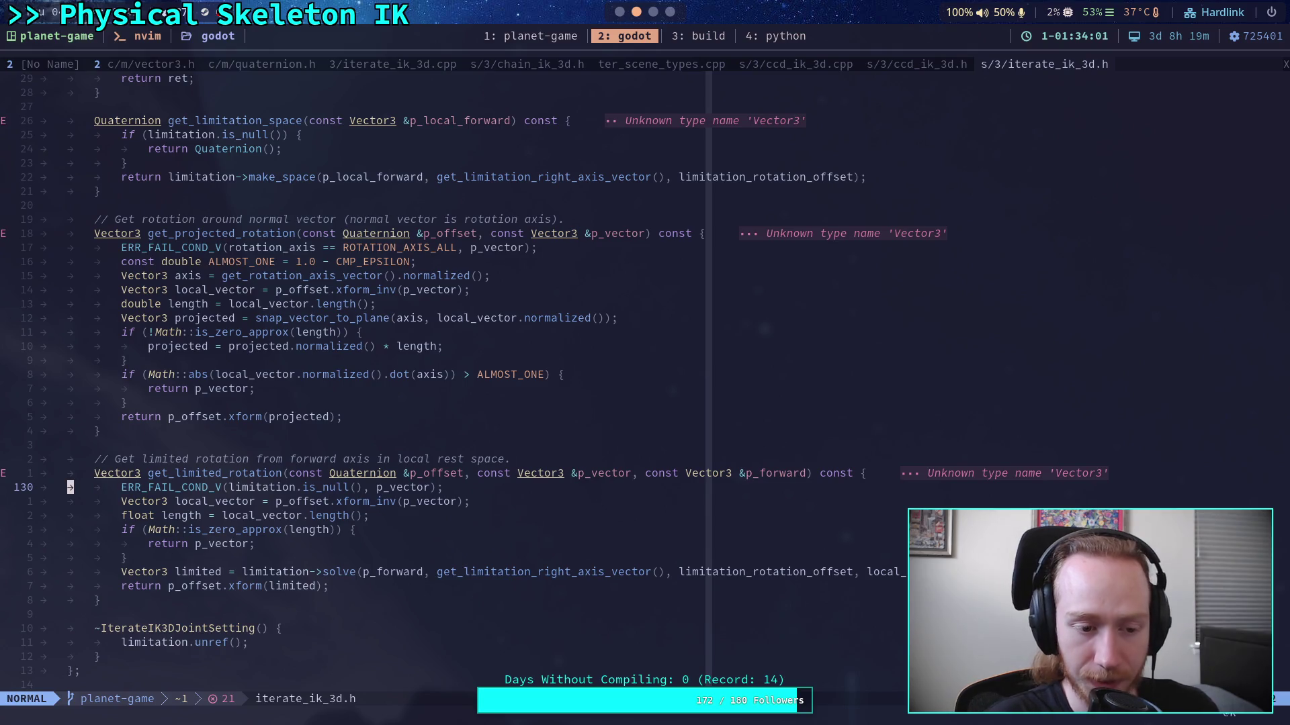
pyautogui.press('h')
pyautogui.press('j')
pyautogui.press('j')
pyautogui.press('j')
pyautogui.press('k')
pyautogui.press('k')
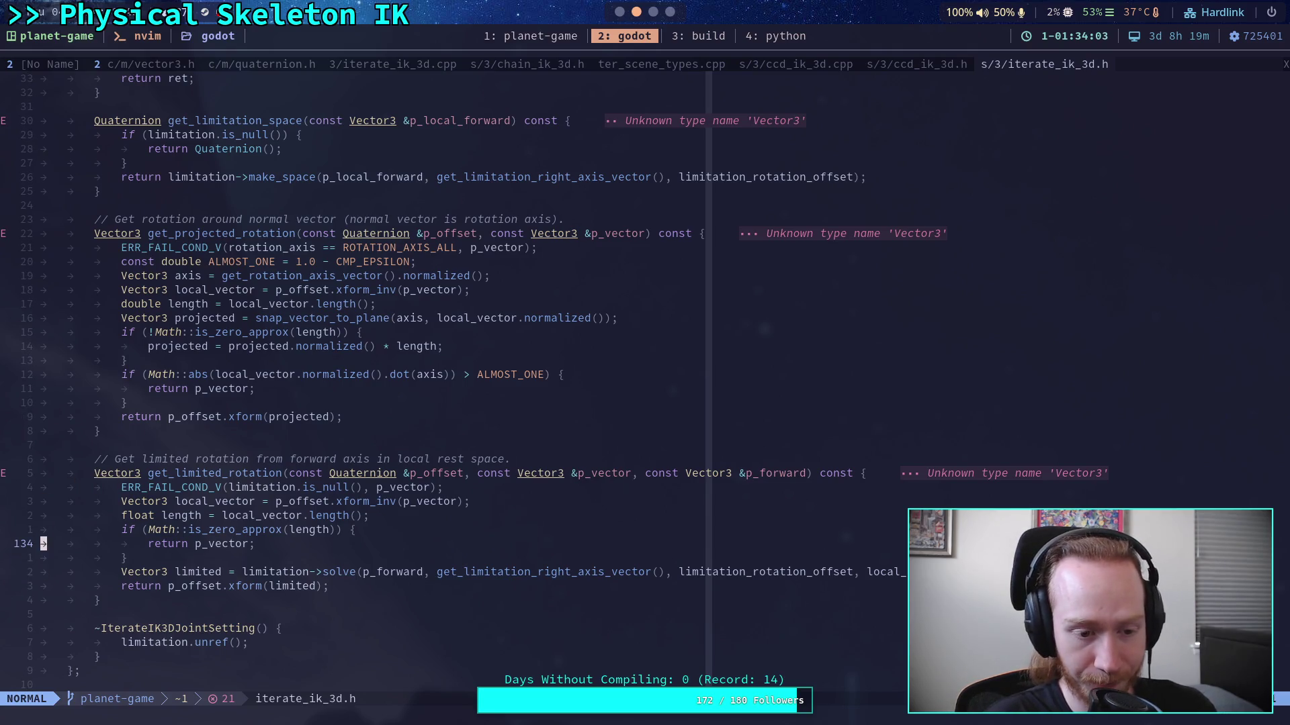
pyautogui.press('l')
pyautogui.press('l')
pyautogui.press('l')
pyautogui.press('h')
pyautogui.press('h')
pyautogui.press('h')
pyautogui.press('l')
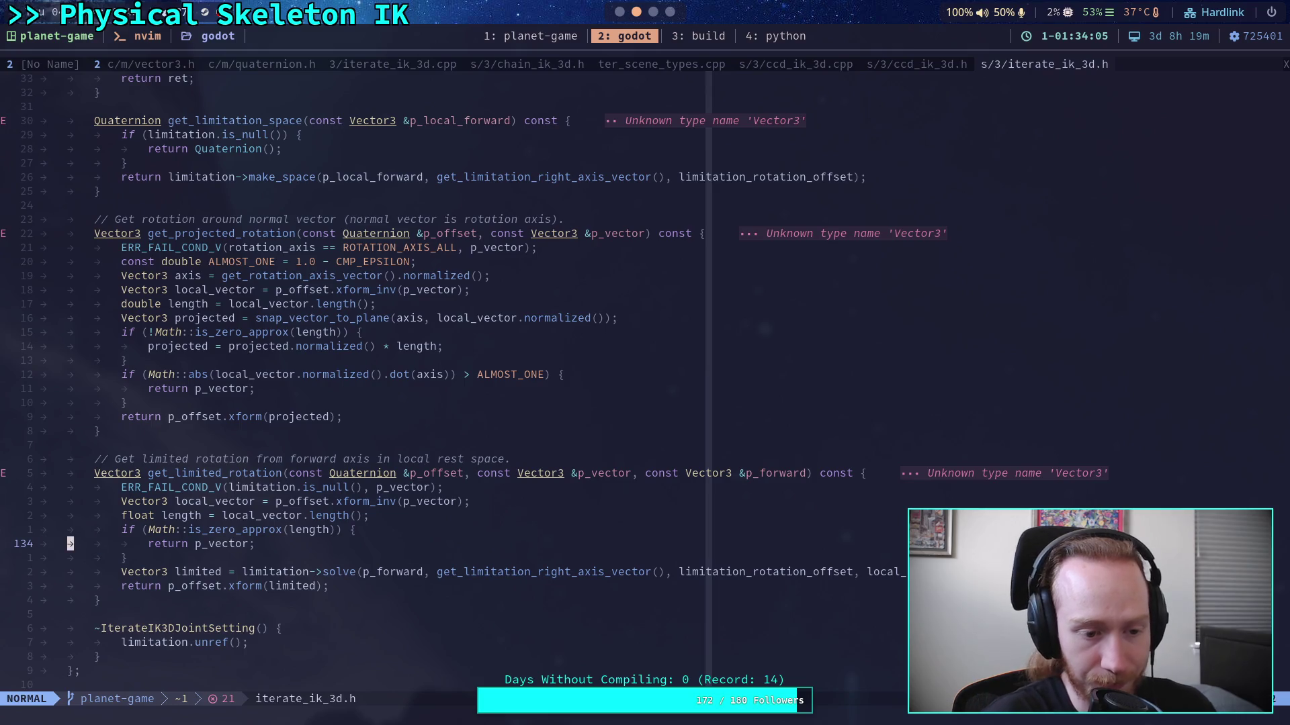
pyautogui.press('l')
pyautogui.press('l')
pyautogui.press('l')
pyautogui.press('h')
pyautogui.press('h')
pyautogui.press('h')
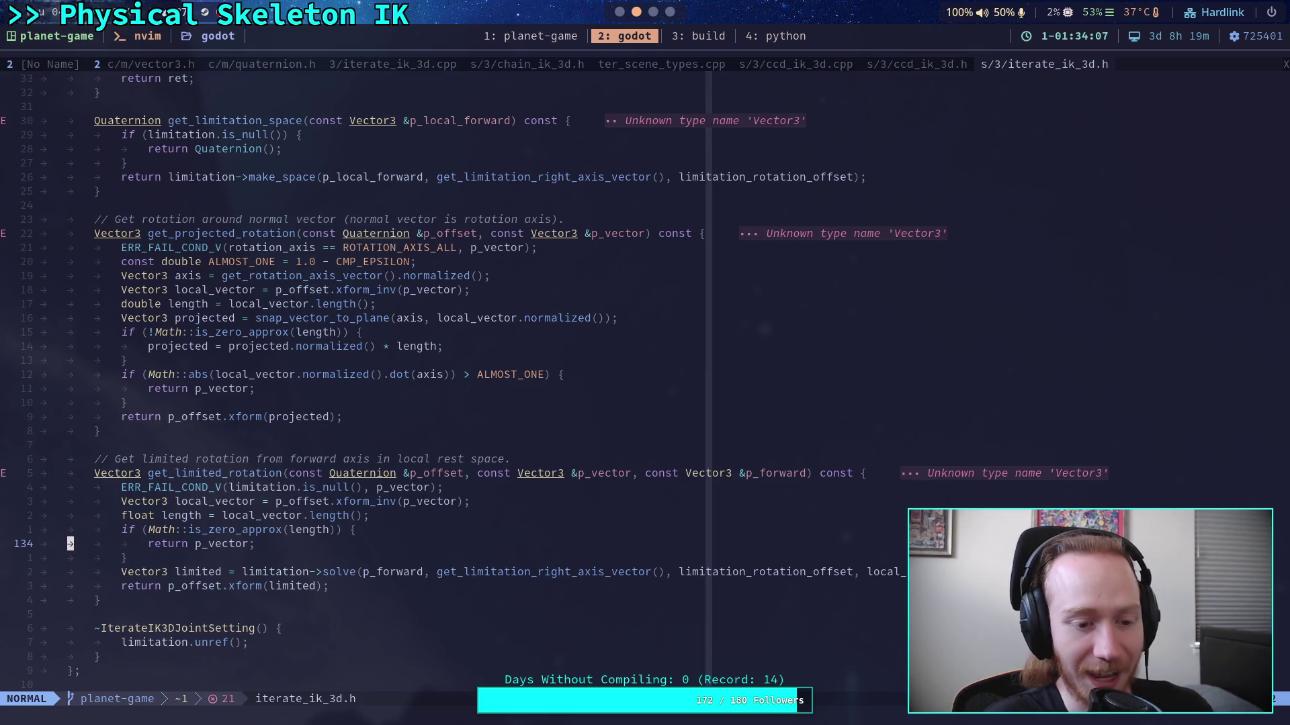
pyautogui.press('h')
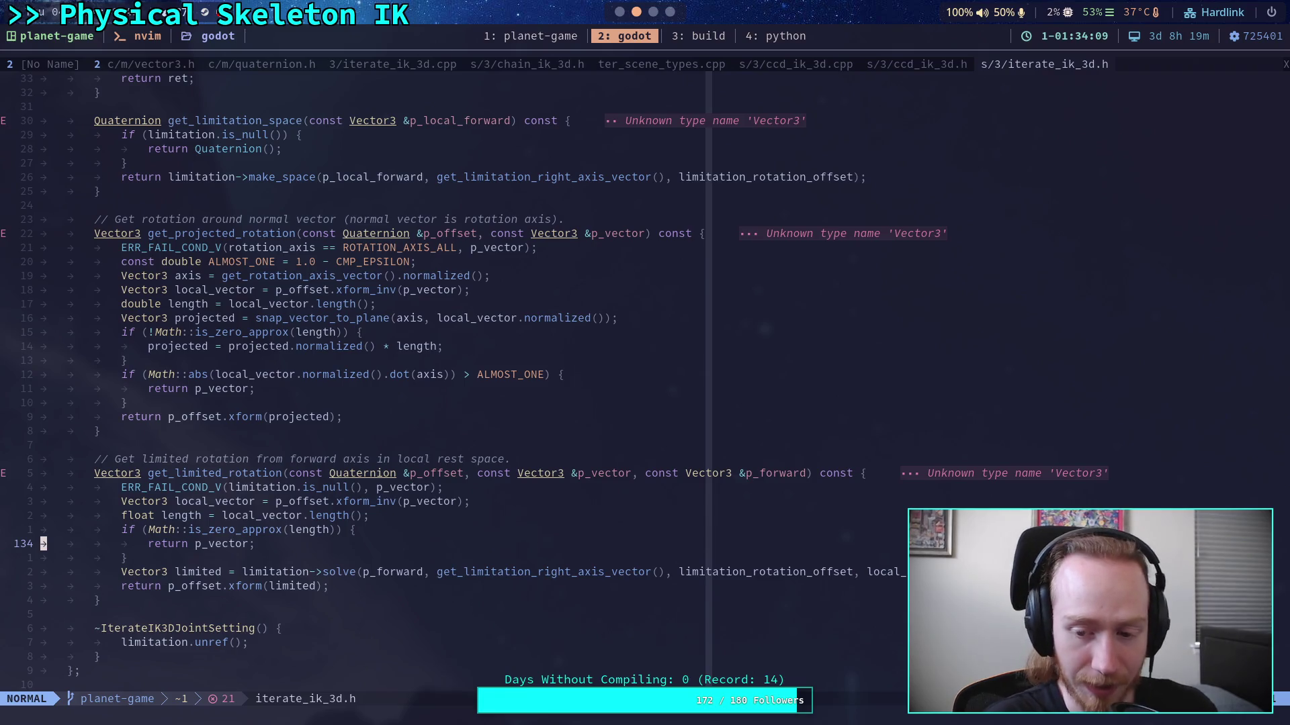
pyautogui.press('j')
pyautogui.press('j')
pyautogui.press('j')
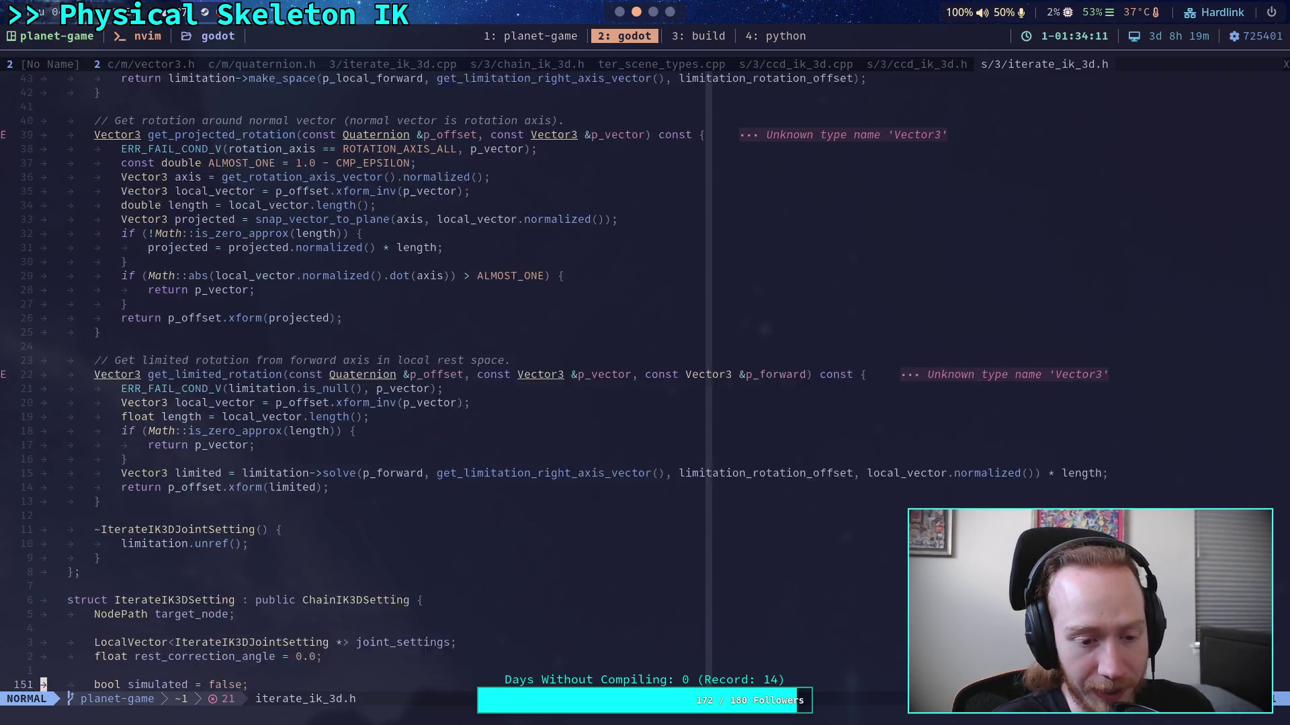
pyautogui.press('k')
pyautogui.press('k')
pyautogui.press('k')
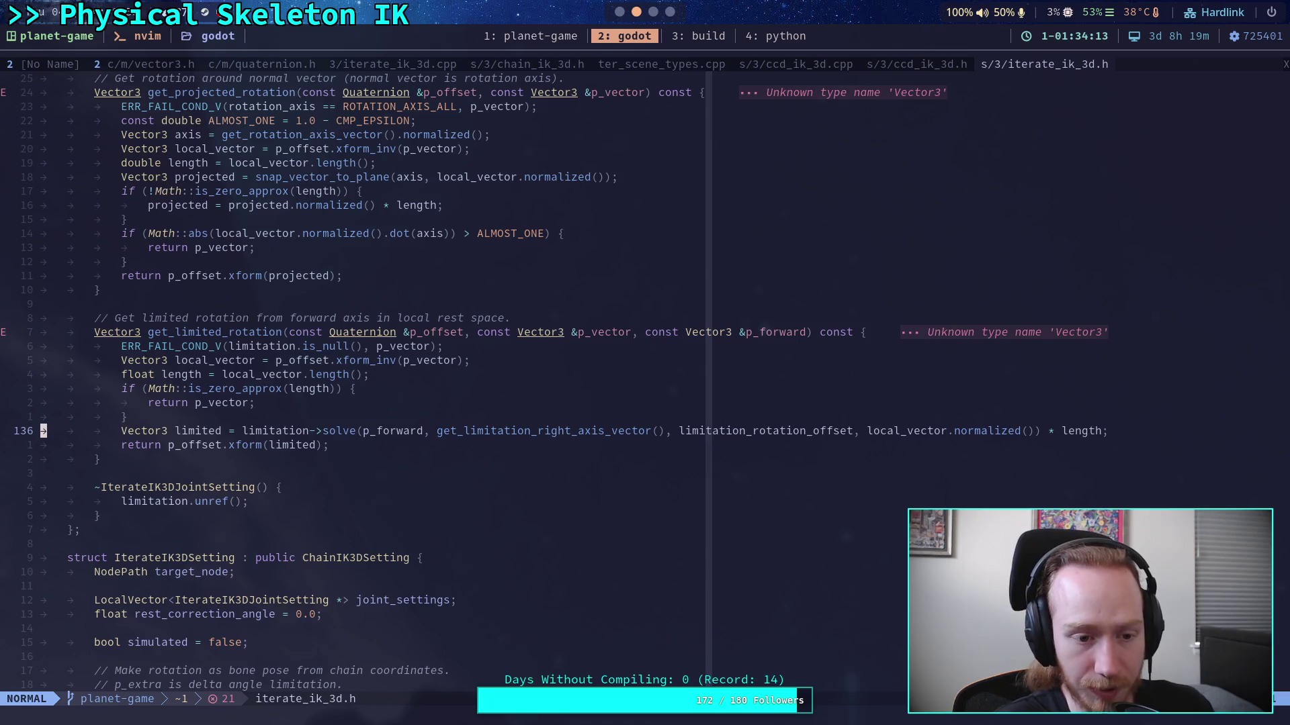
pyautogui.press('k')
pyautogui.press('k')
pyautogui.press('k')
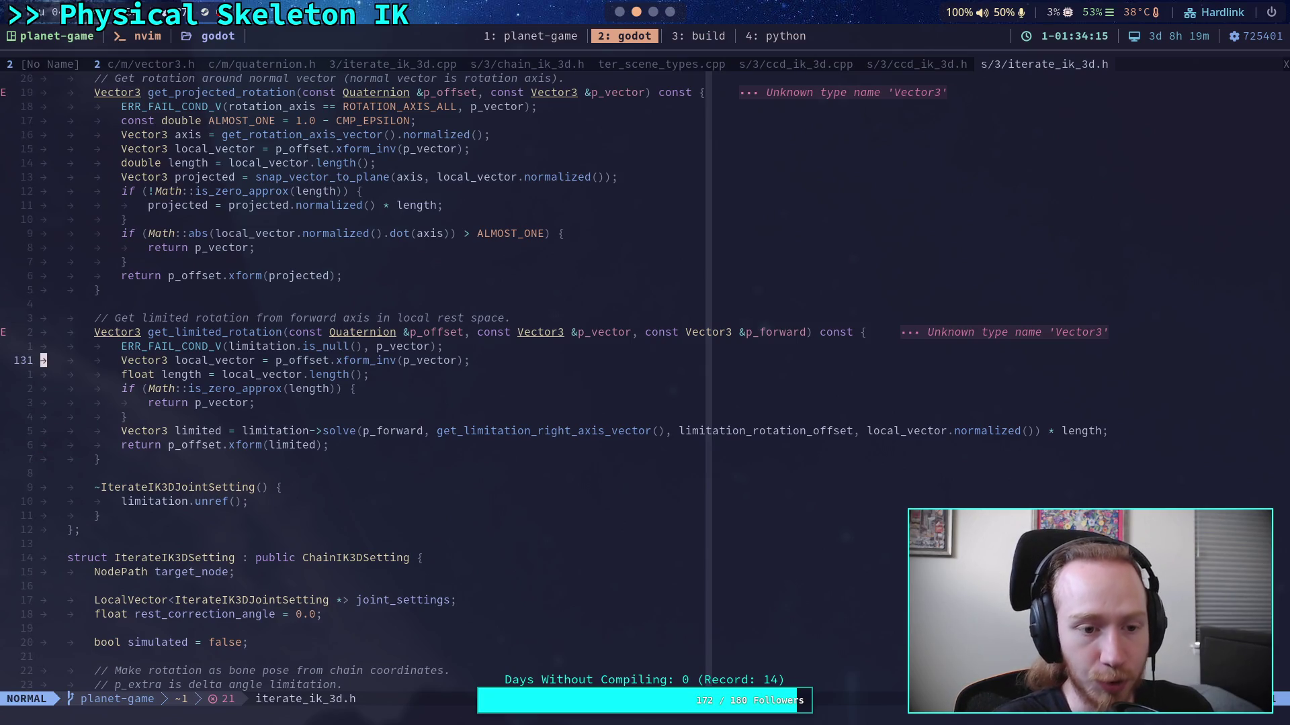
pyautogui.press('l')
pyautogui.press('l')
pyautogui.press('l')
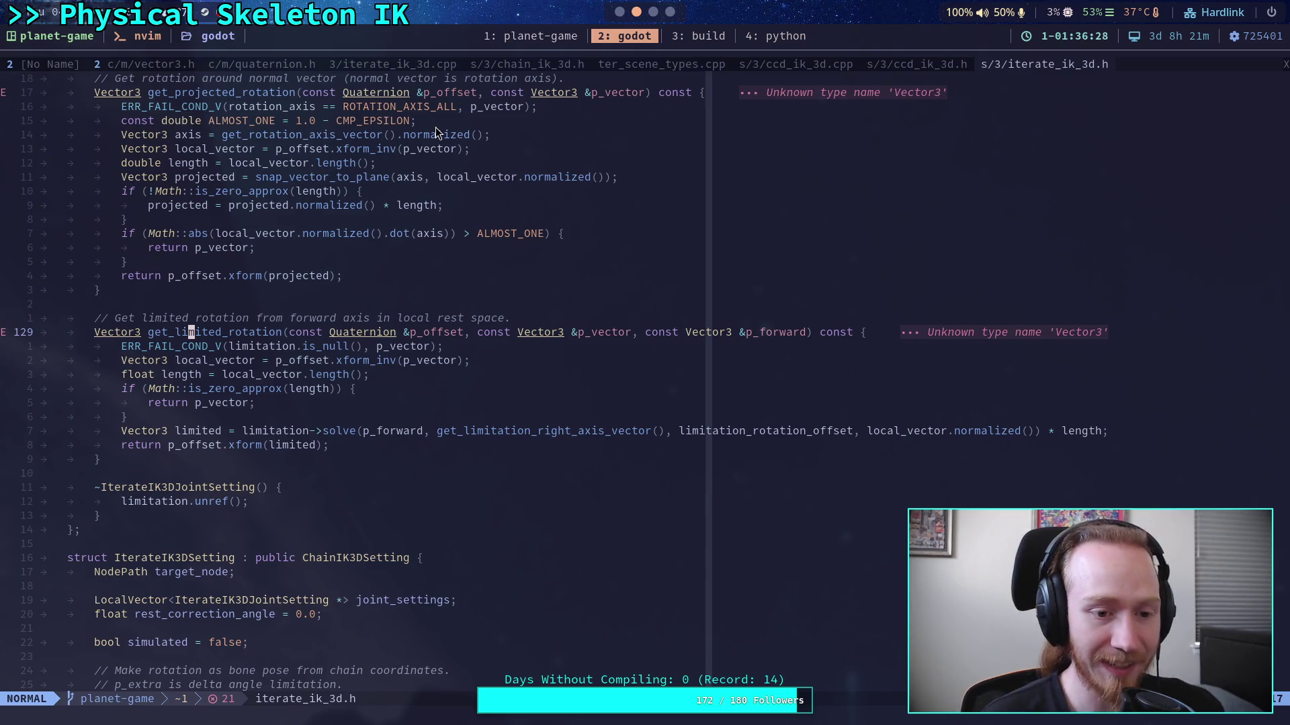
pyautogui.click(562, 305)
pyautogui.press('j')
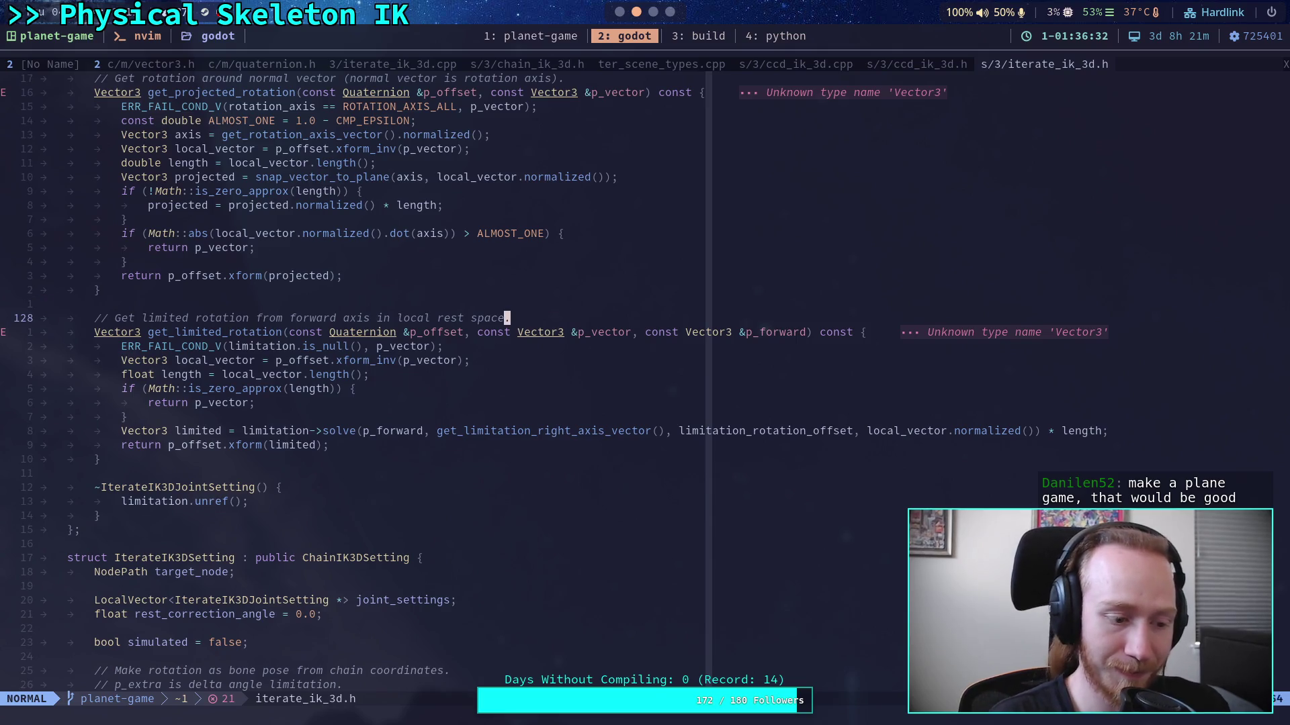
pyautogui.press('0')
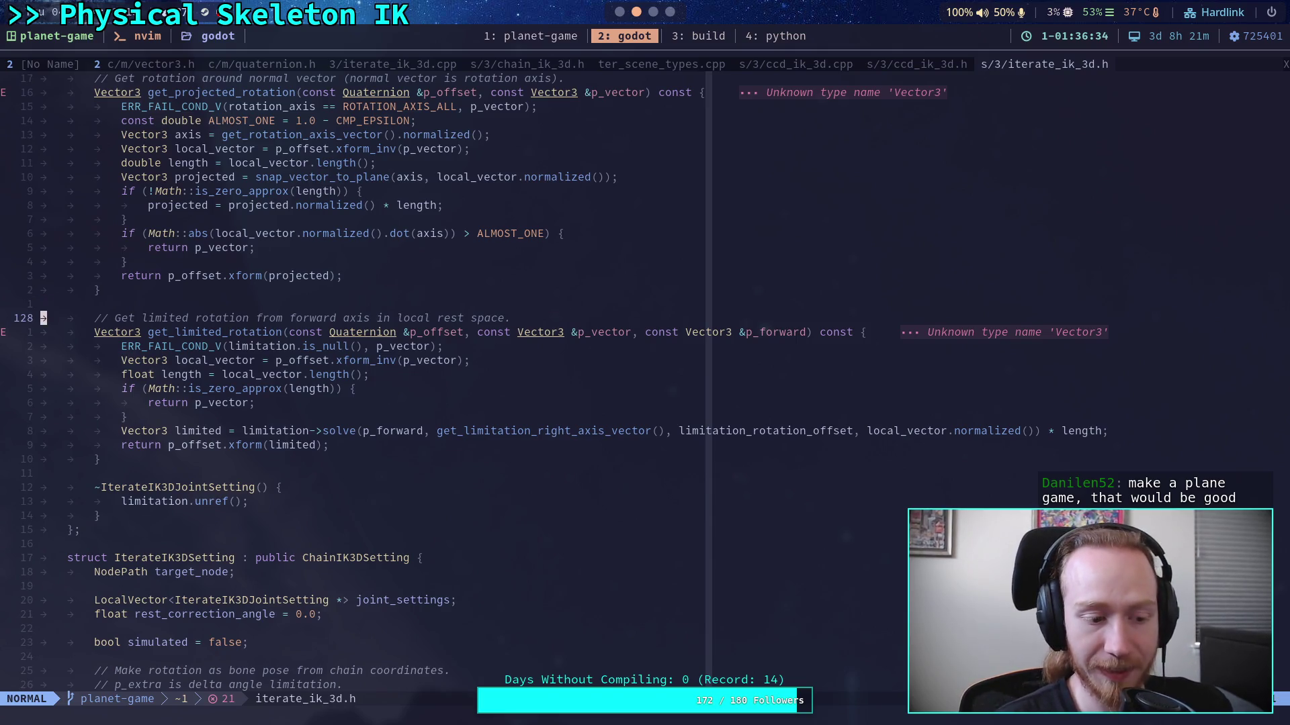
pyautogui.press('j')
pyautogui.press('j')
pyautogui.press('j')
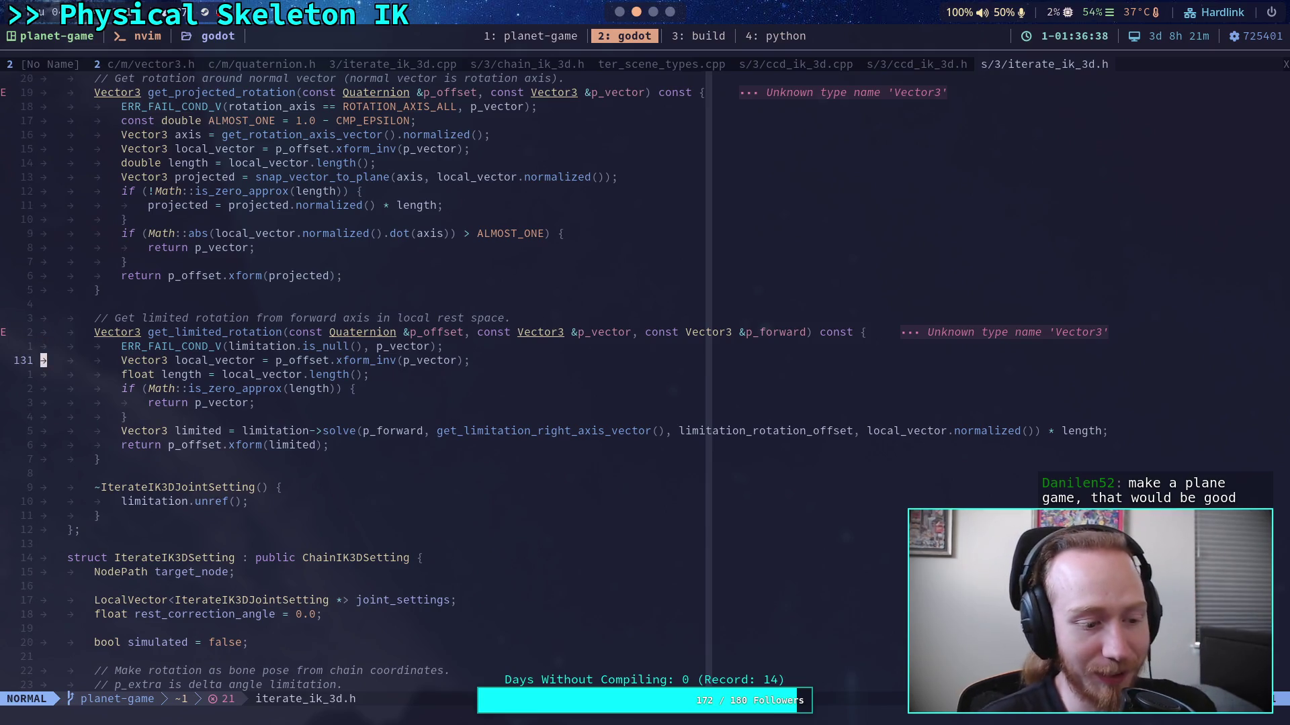
pyautogui.press('j')
pyautogui.press('j')
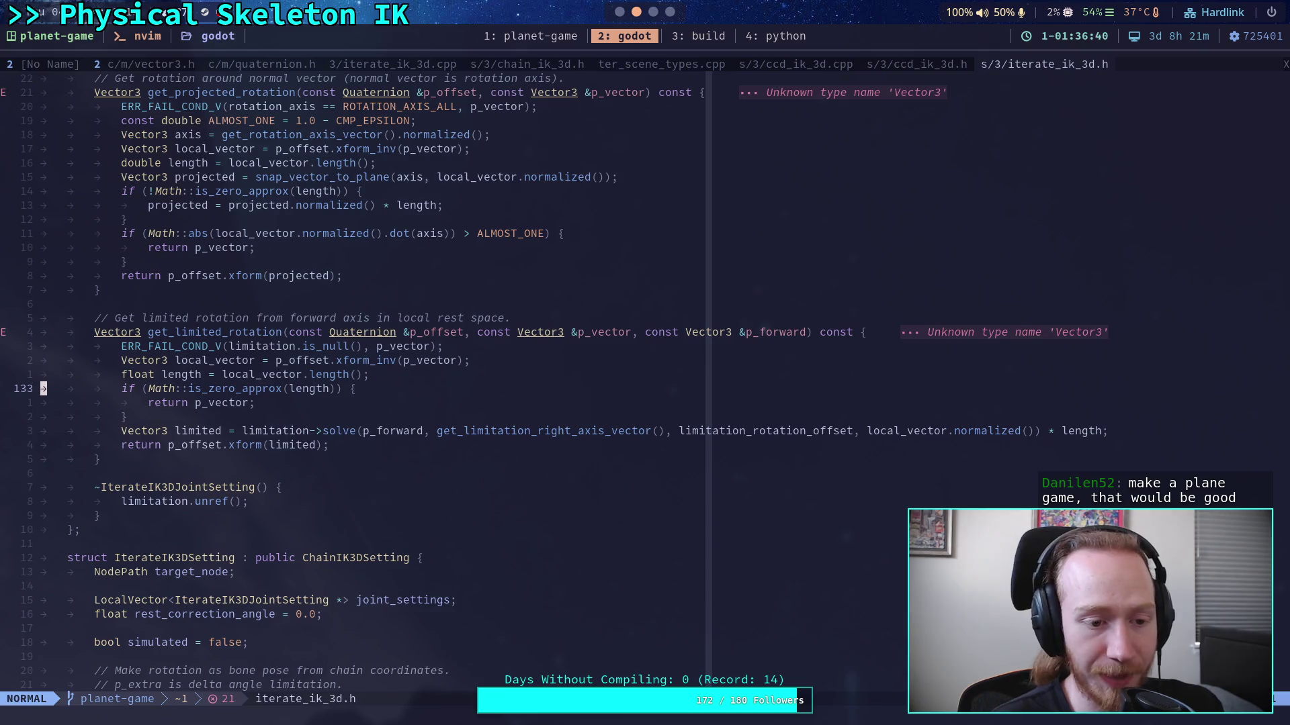
pyautogui.press('j')
pyautogui.press('j')
pyautogui.press('j')
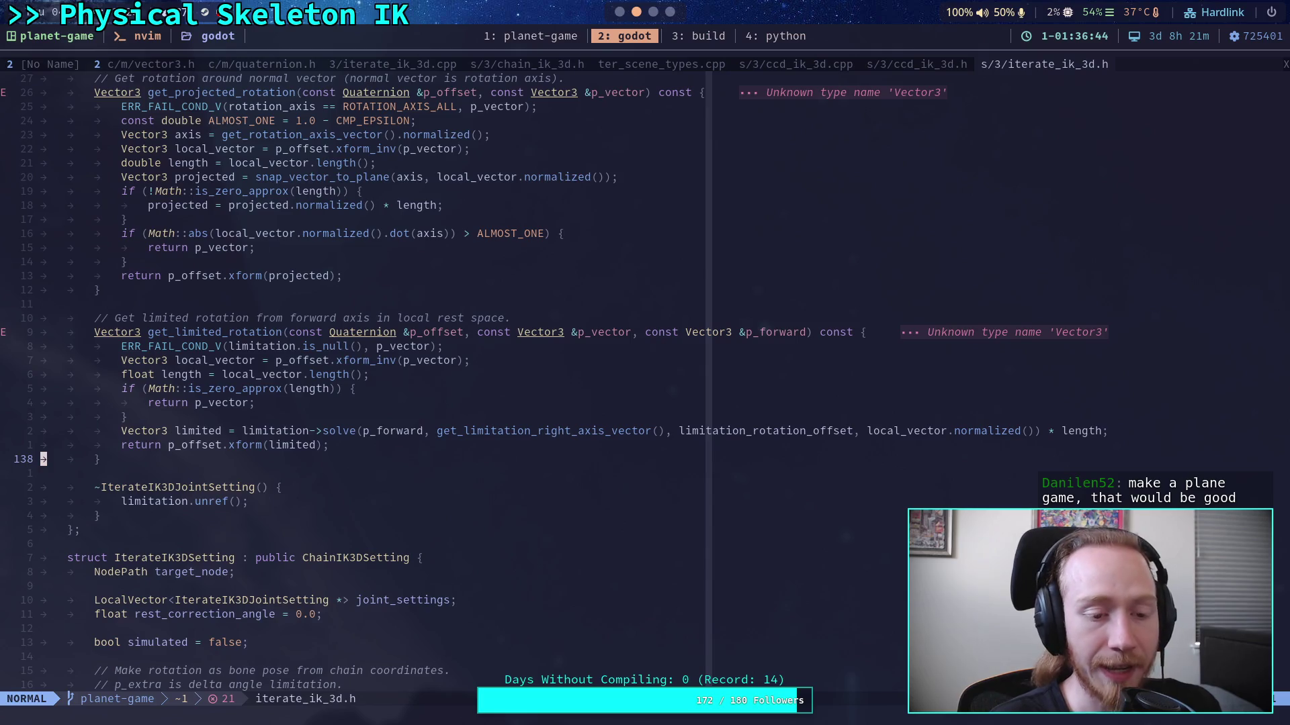
pyautogui.press('k')
pyautogui.press('k')
pyautogui.press('k')
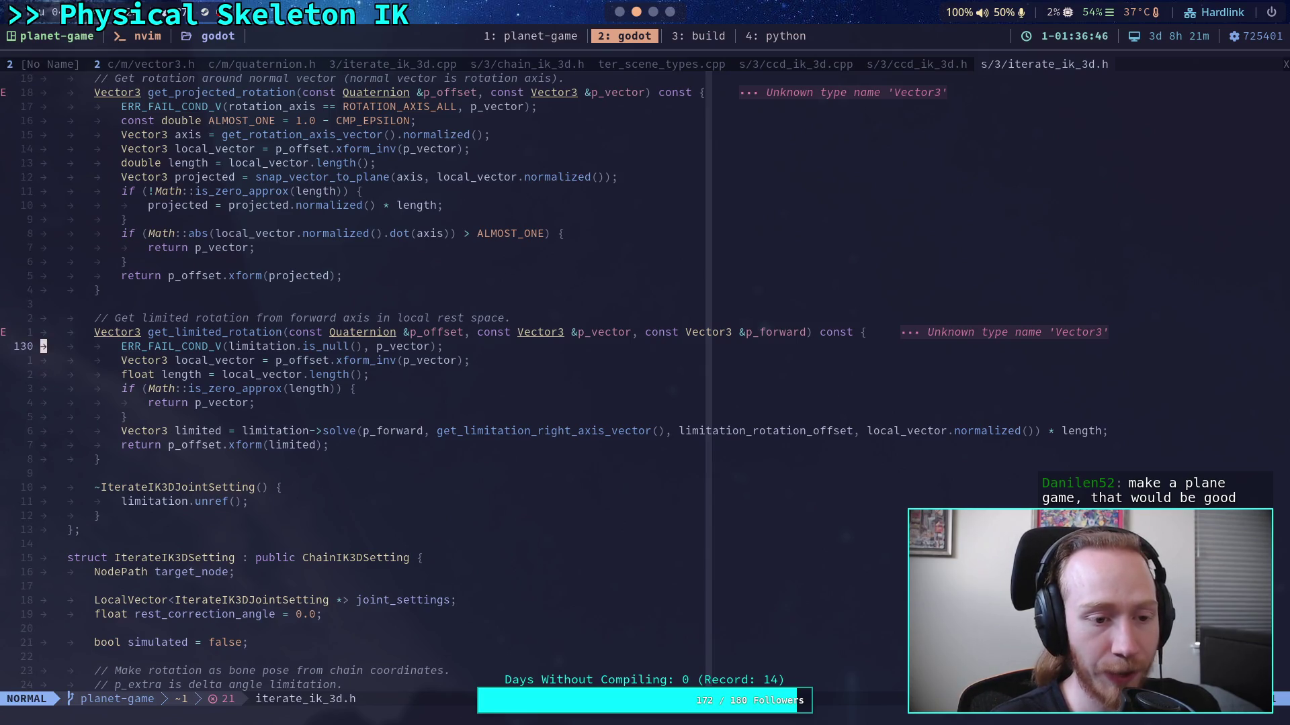
pyautogui.press('k')
pyautogui.press('k')
pyautogui.press('j')
pyautogui.press('j')
pyautogui.press('j')
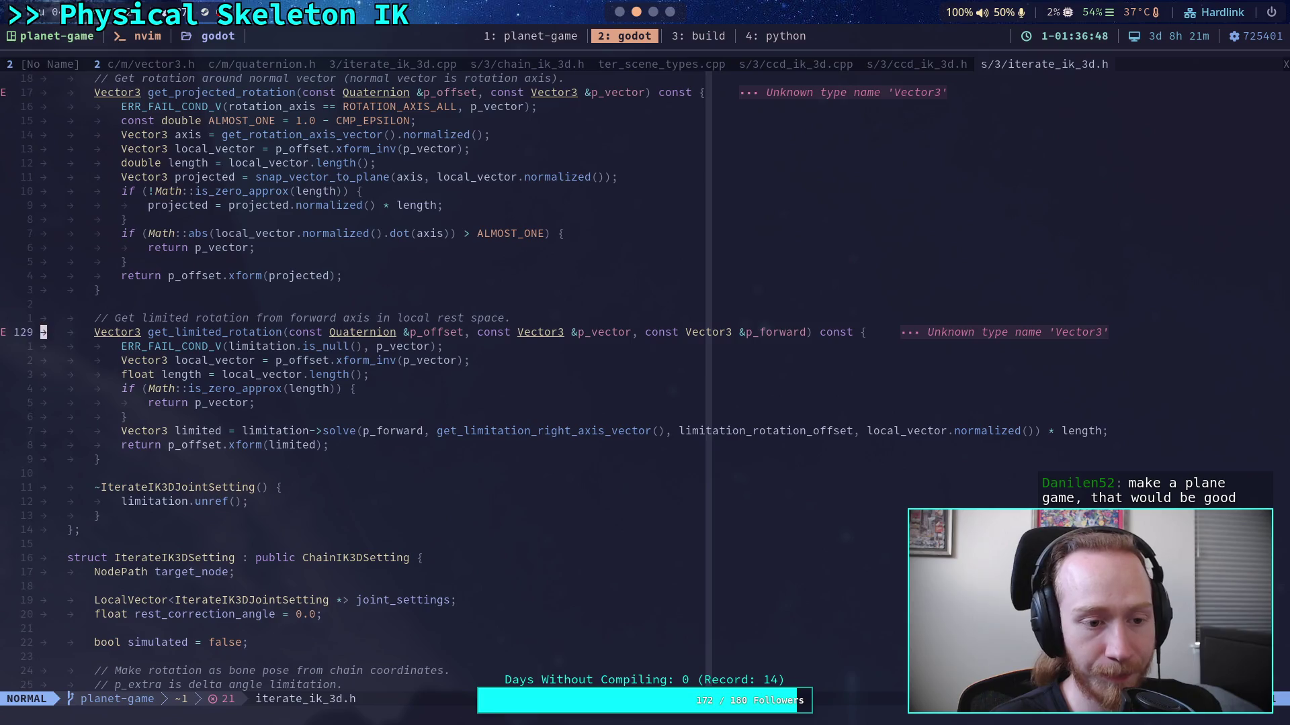
pyautogui.press('j')
pyautogui.press('j')
pyautogui.press('j')
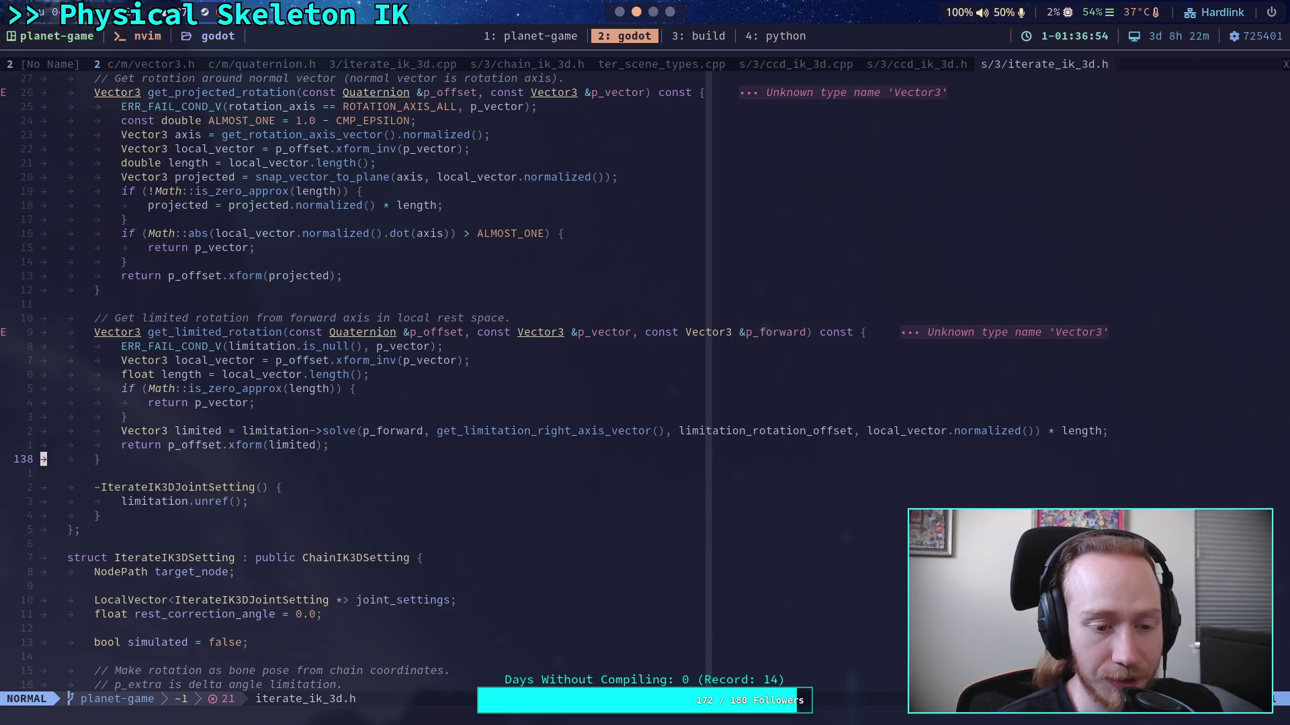
pyautogui.press('k')
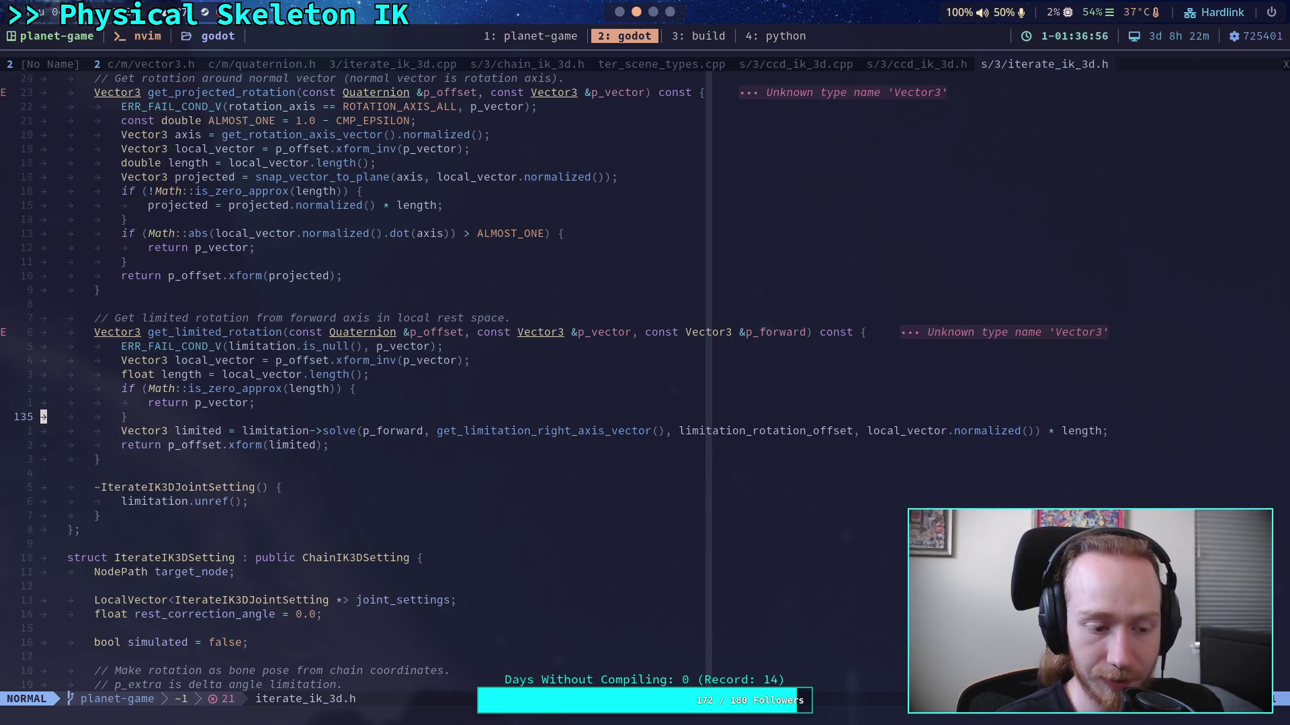
pyautogui.press('k')
pyautogui.press('k')
pyautogui.press('k')
pyautogui.press('j')
pyautogui.press('j')
pyautogui.press('j')
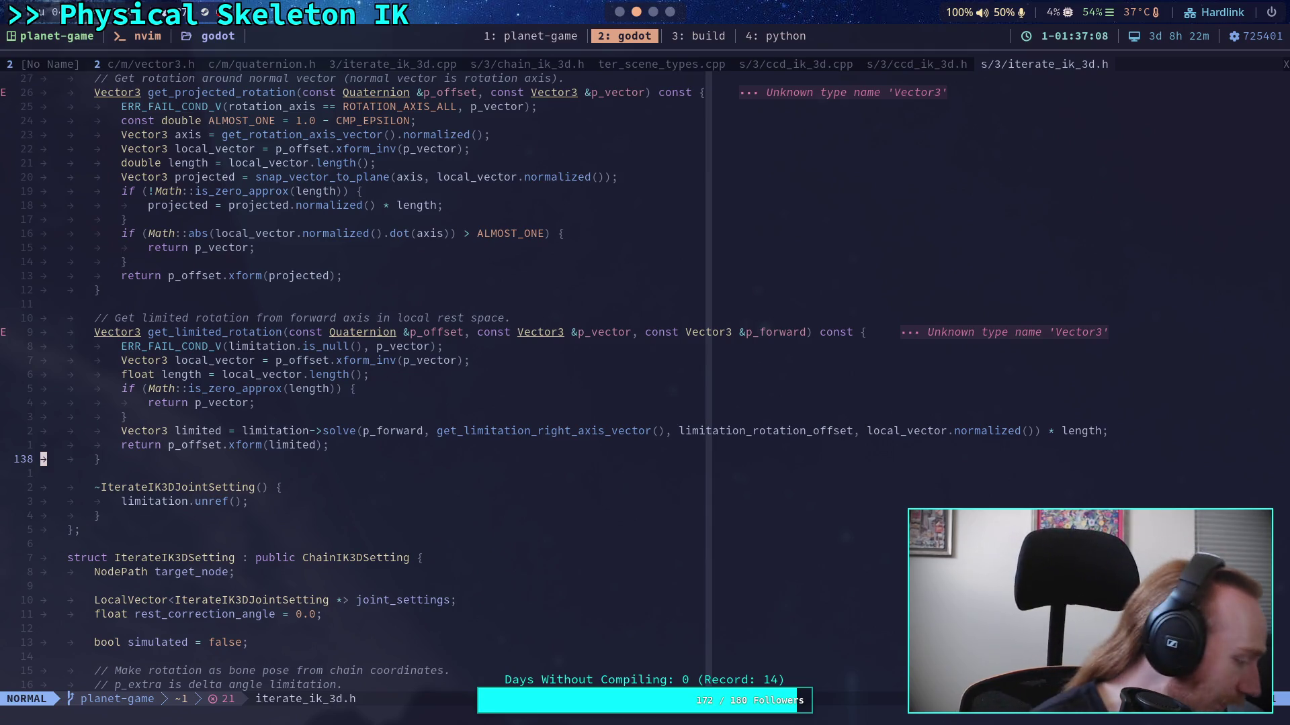
pyautogui.press('k')
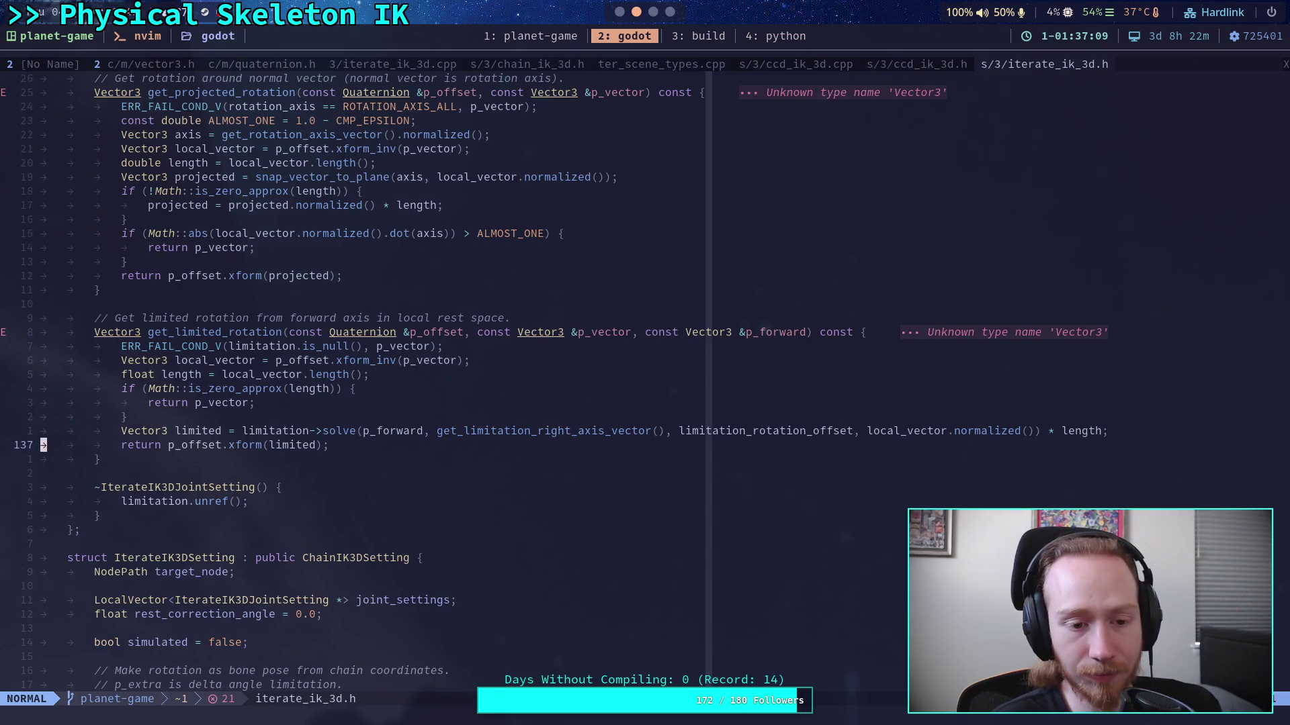
pyautogui.press('7')
pyautogui.press('k')
pyautogui.press('k')
pyautogui.press('k')
pyautogui.press('j')
pyautogui.press('8')
pyautogui.press('j')
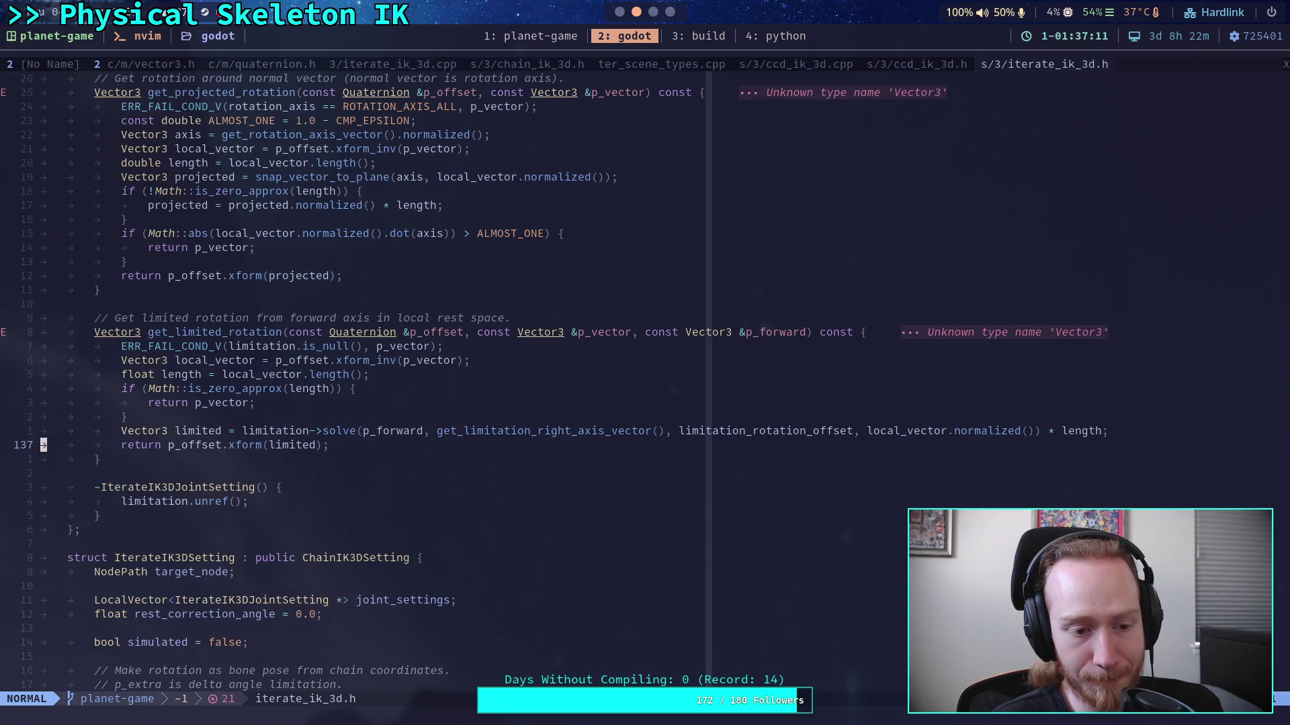
pyautogui.press('k')
pyautogui.press('k')
pyautogui.press('k')
pyautogui.press('j')
pyautogui.press('j')
pyautogui.press('j')
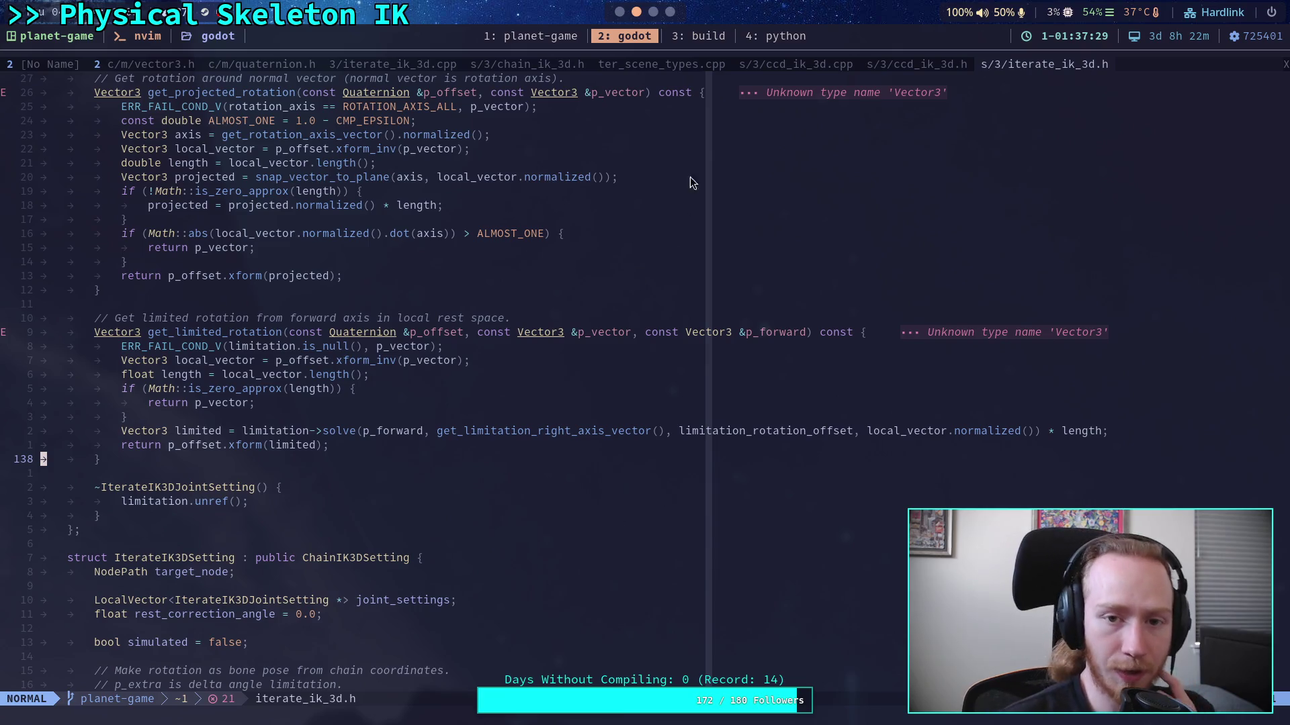
# Step: Return to the Godot ik_testing scene and select the Pointer4 node
pyautogui.click(668, 11)
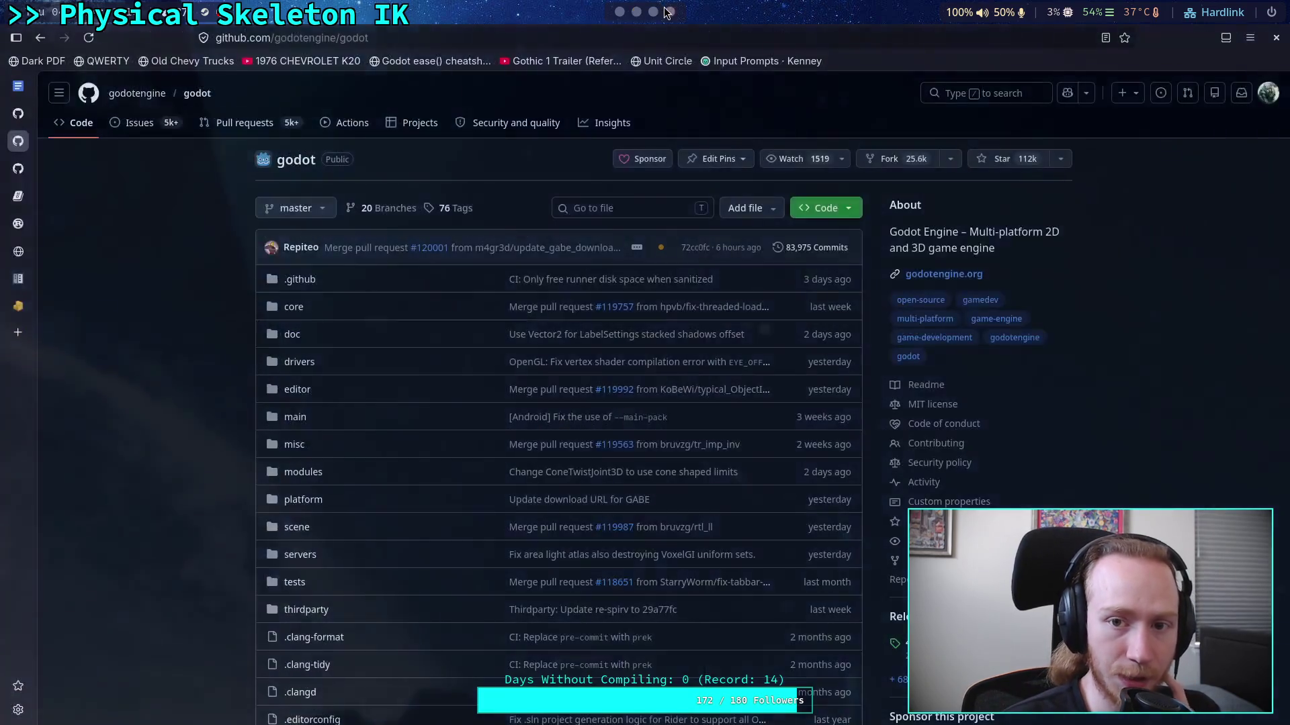
pyautogui.click(619, 11)
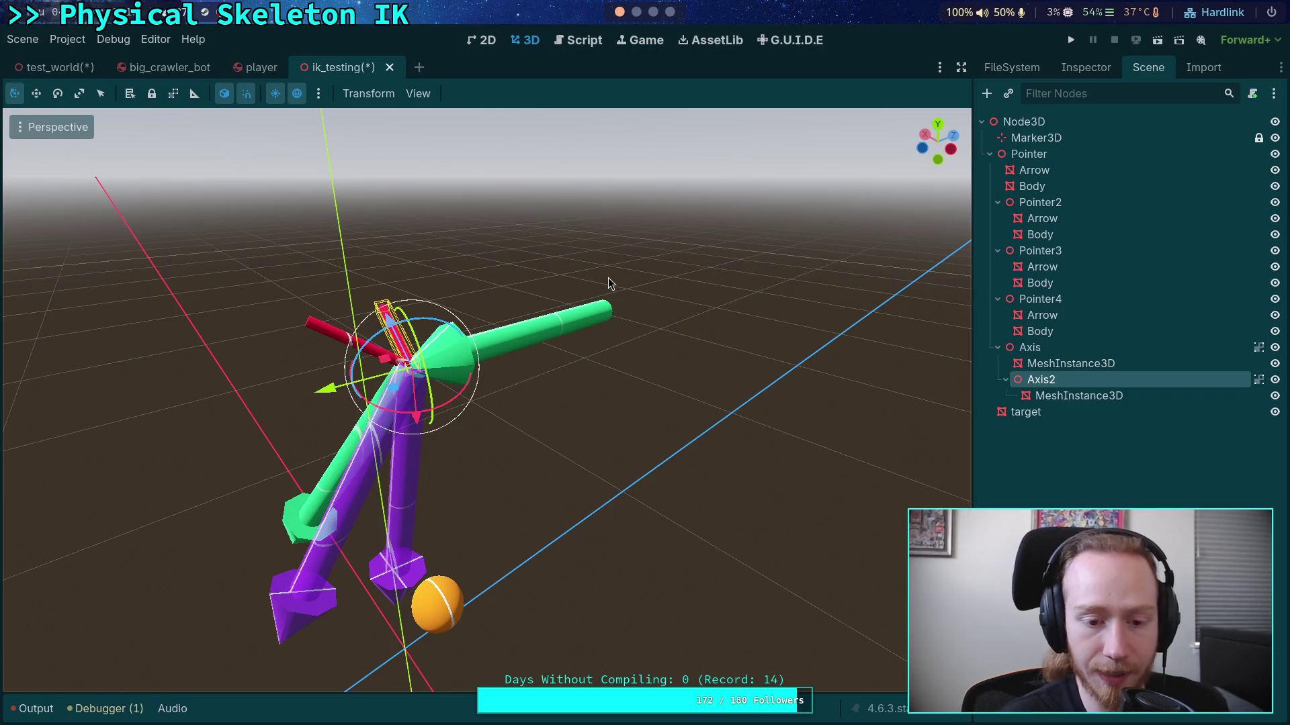
pyautogui.moveTo(610, 282); pyautogui.dragTo(547, 278)
pyautogui.click(1041, 347)
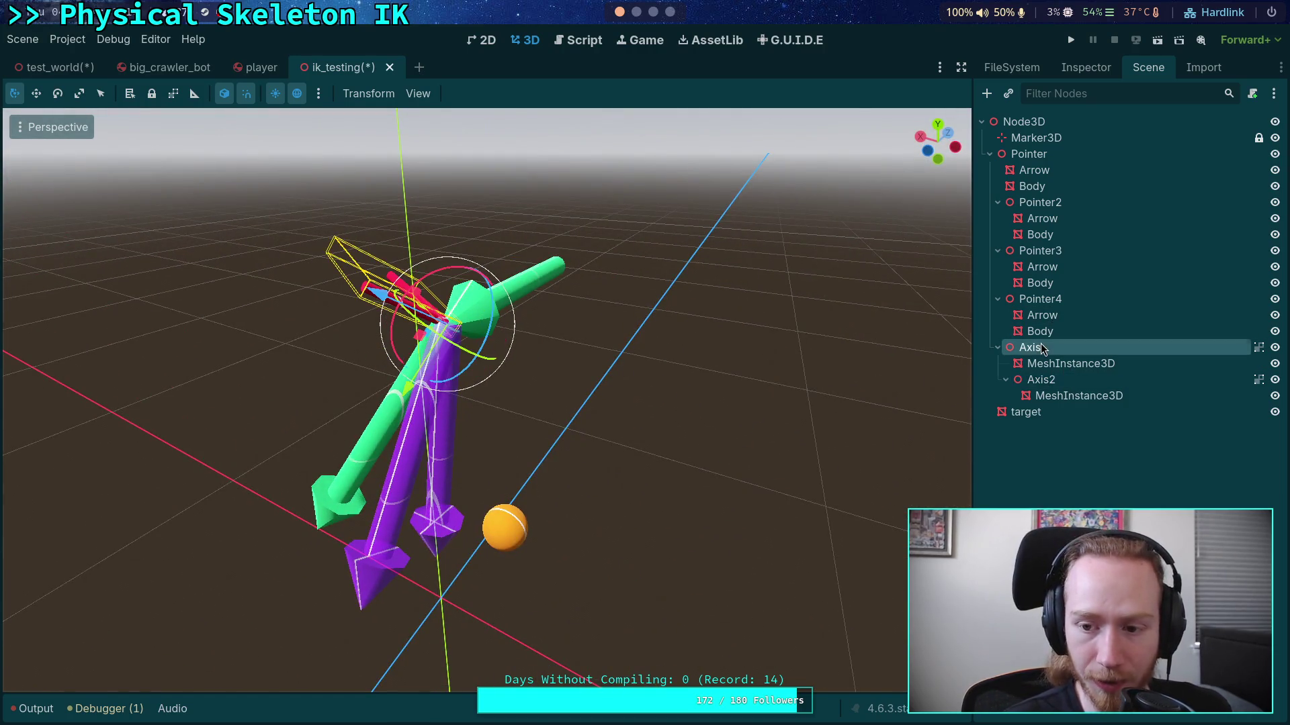
pyautogui.click(1039, 298)
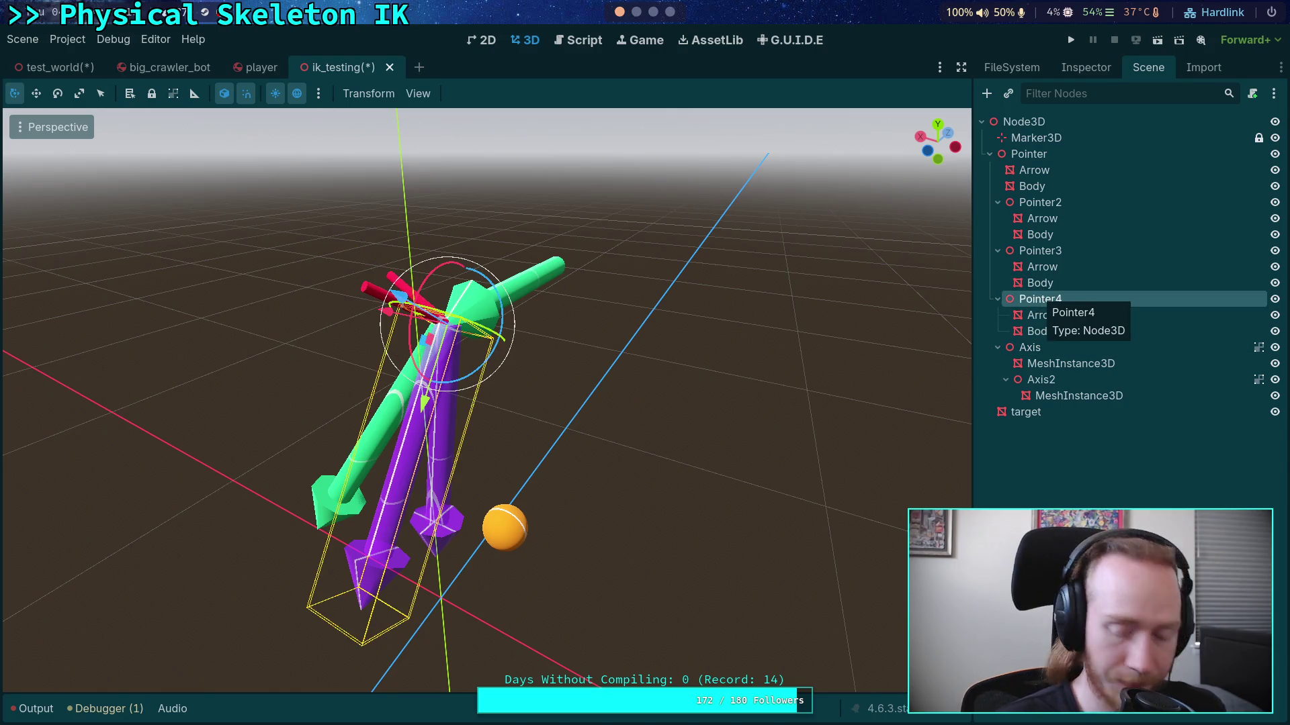
# Step: Duplicate Pointer4 into Pointer5 and reset Pointer5's rotation to zero
pyautogui.hotkey('ctrl', 'd')
pyautogui.click(1085, 67)
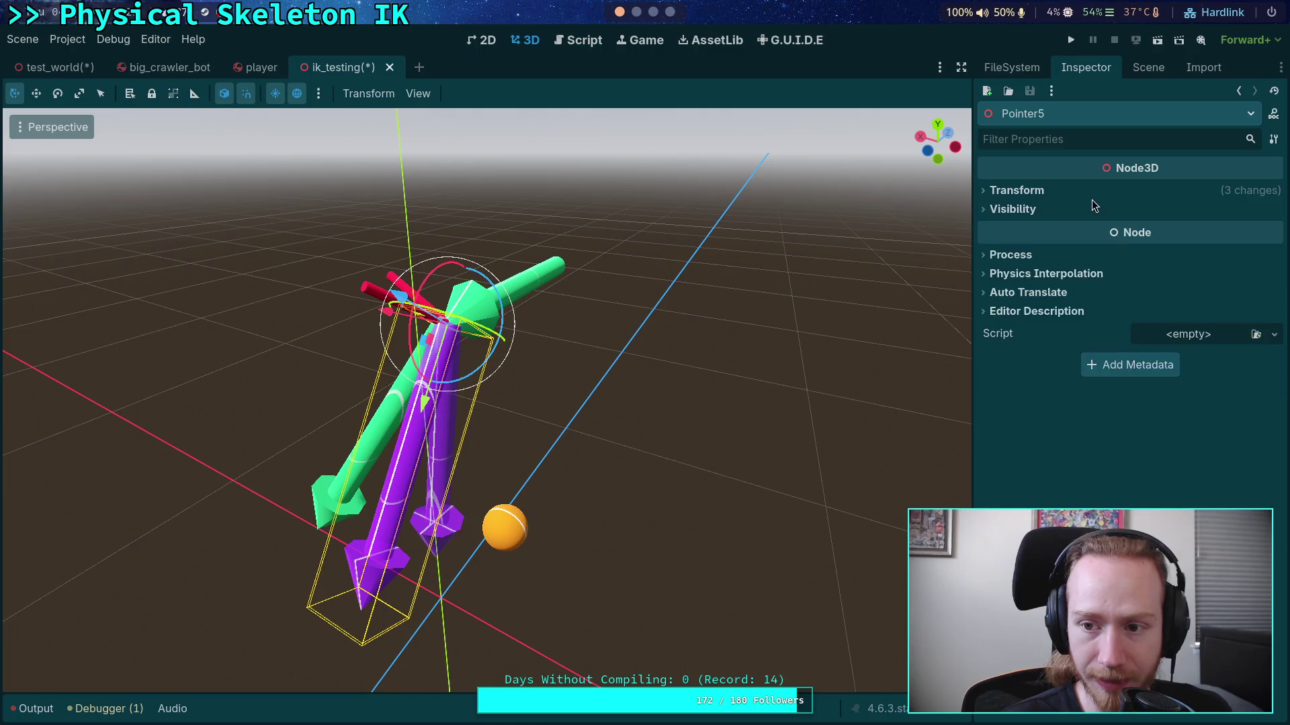
pyautogui.click(1075, 191)
pyautogui.click(1274, 254)
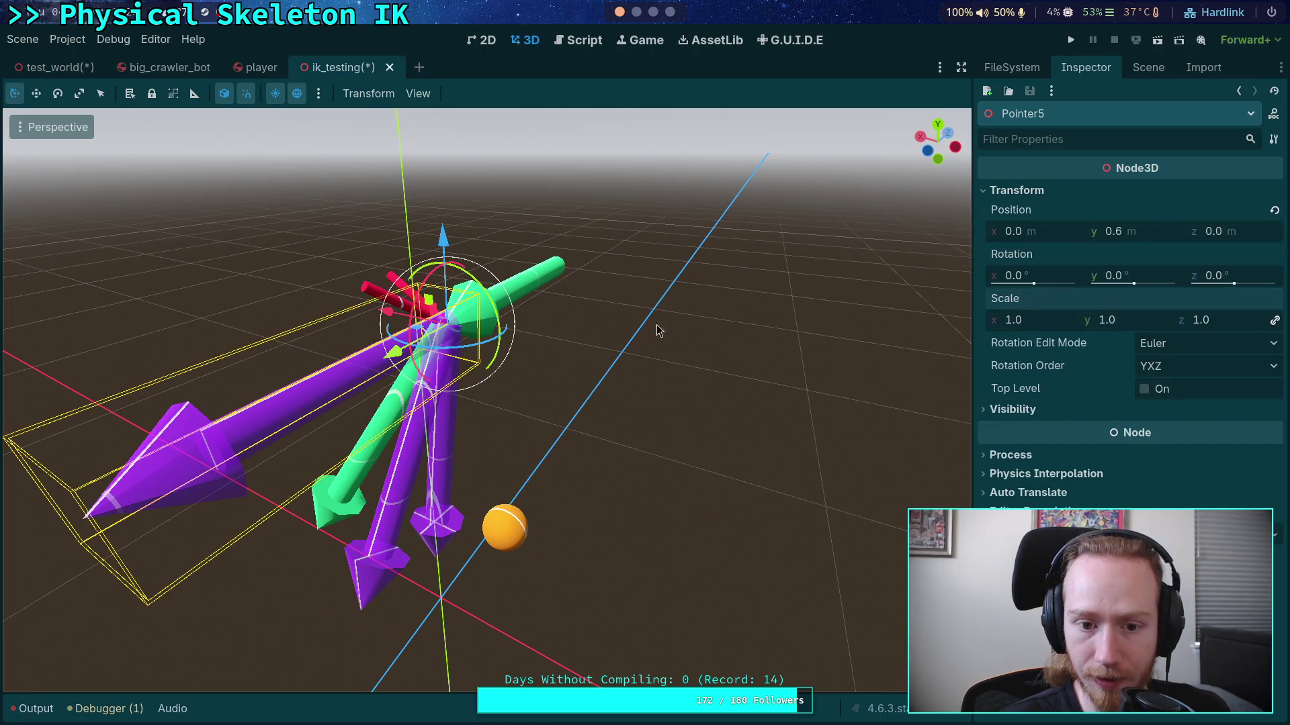
pyautogui.moveTo(658, 329)
pyautogui.mouseDown()
pyautogui.moveTo(584, 339)
pyautogui.moveTo(567, 463)
pyautogui.moveTo(551, 336)
pyautogui.moveTo(497, 340)
pyautogui.mouseUp()
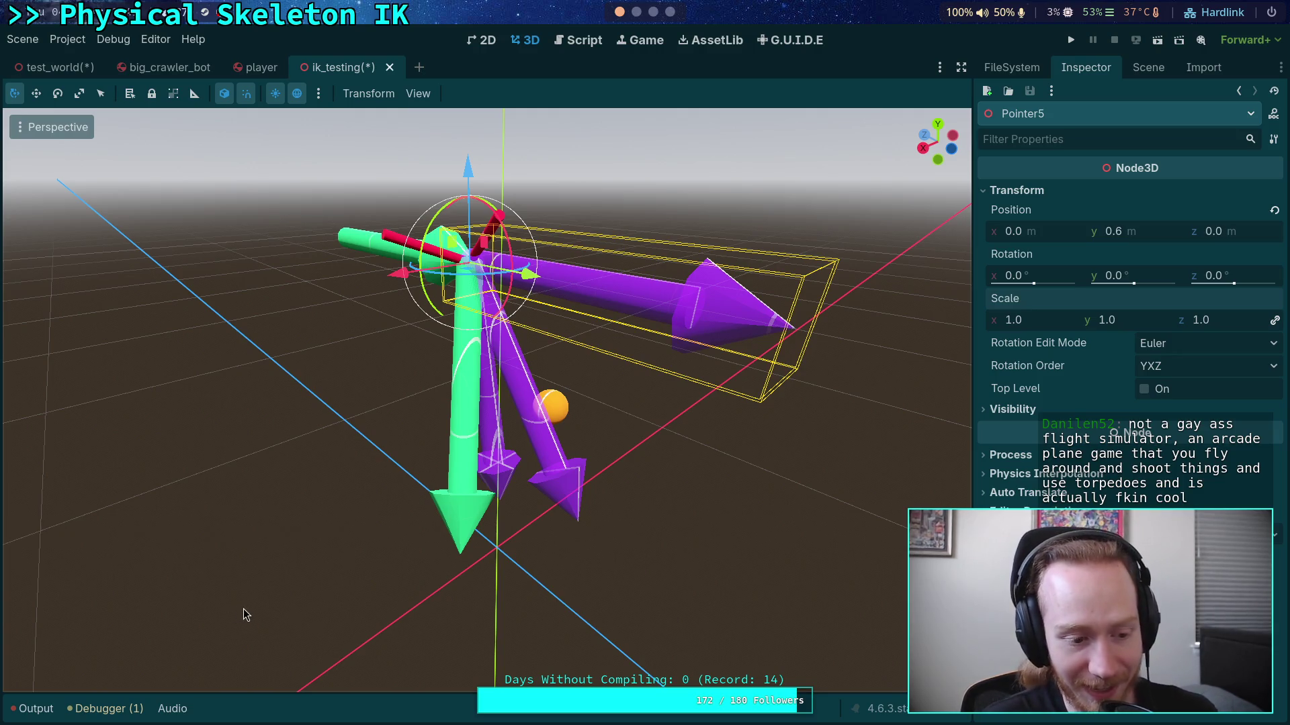
# Step: Turn off Local Space so rotations use global space
pyautogui.moveTo(238, 610)
pyautogui.mouseDown()
pyautogui.moveTo(300, 521)
pyautogui.moveTo(377, 514)
pyautogui.moveTo(320, 381)
pyautogui.moveTo(264, 314)
pyautogui.moveTo(312, 446)
pyautogui.moveTo(425, 461)
pyautogui.moveTo(440, 490)
pyautogui.moveTo(393, 489)
pyautogui.mouseUp()
pyautogui.moveTo(473, 541); pyautogui.dragTo(501, 534)
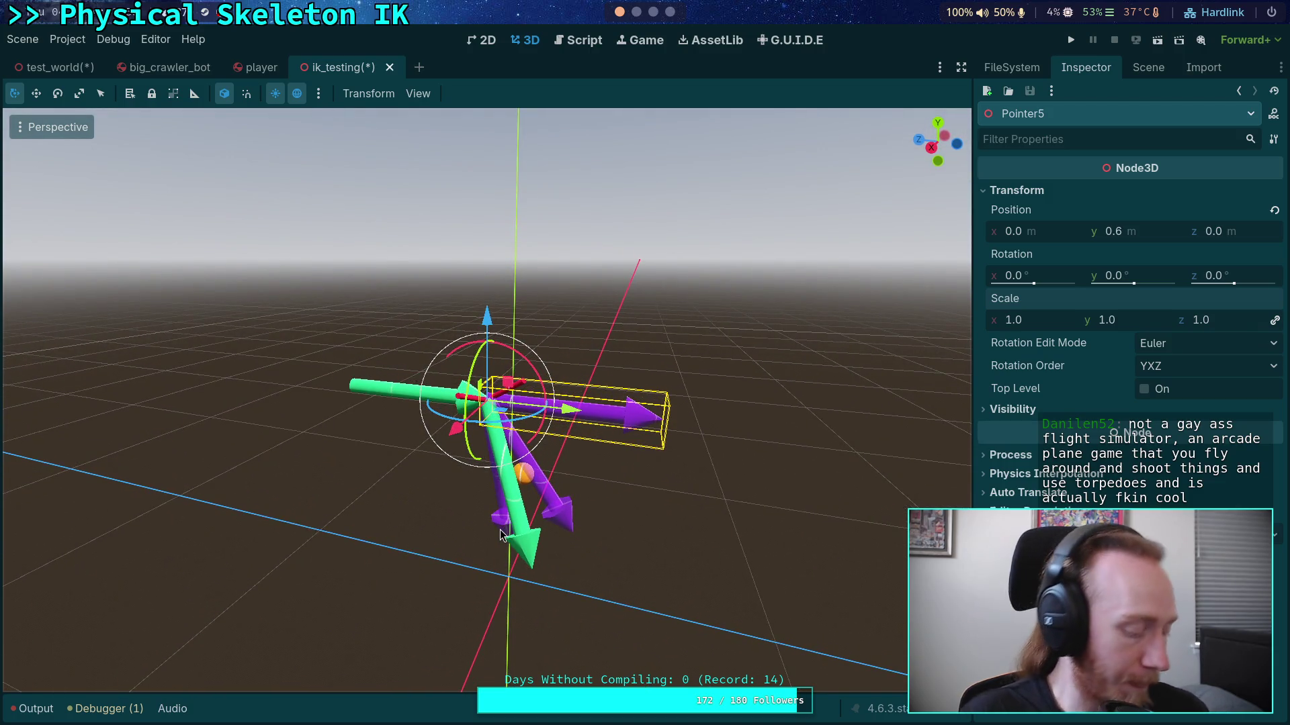
pyautogui.moveTo(500, 534)
pyautogui.mouseDown()
pyautogui.moveTo(547, 520)
pyautogui.moveTo(426, 503)
pyautogui.moveTo(558, 566)
pyautogui.moveTo(676, 567)
pyautogui.moveTo(595, 518)
pyautogui.moveTo(602, 486)
pyautogui.moveTo(487, 509)
pyautogui.moveTo(460, 567)
pyautogui.moveTo(435, 446)
pyautogui.moveTo(413, 435)
pyautogui.moveTo(463, 413)
pyautogui.moveTo(470, 437)
pyautogui.moveTo(453, 429)
pyautogui.moveTo(477, 405)
pyautogui.moveTo(449, 424)
pyautogui.moveTo(548, 338)
pyautogui.moveTo(385, 435)
pyautogui.moveTo(389, 424)
pyautogui.mouseUp()
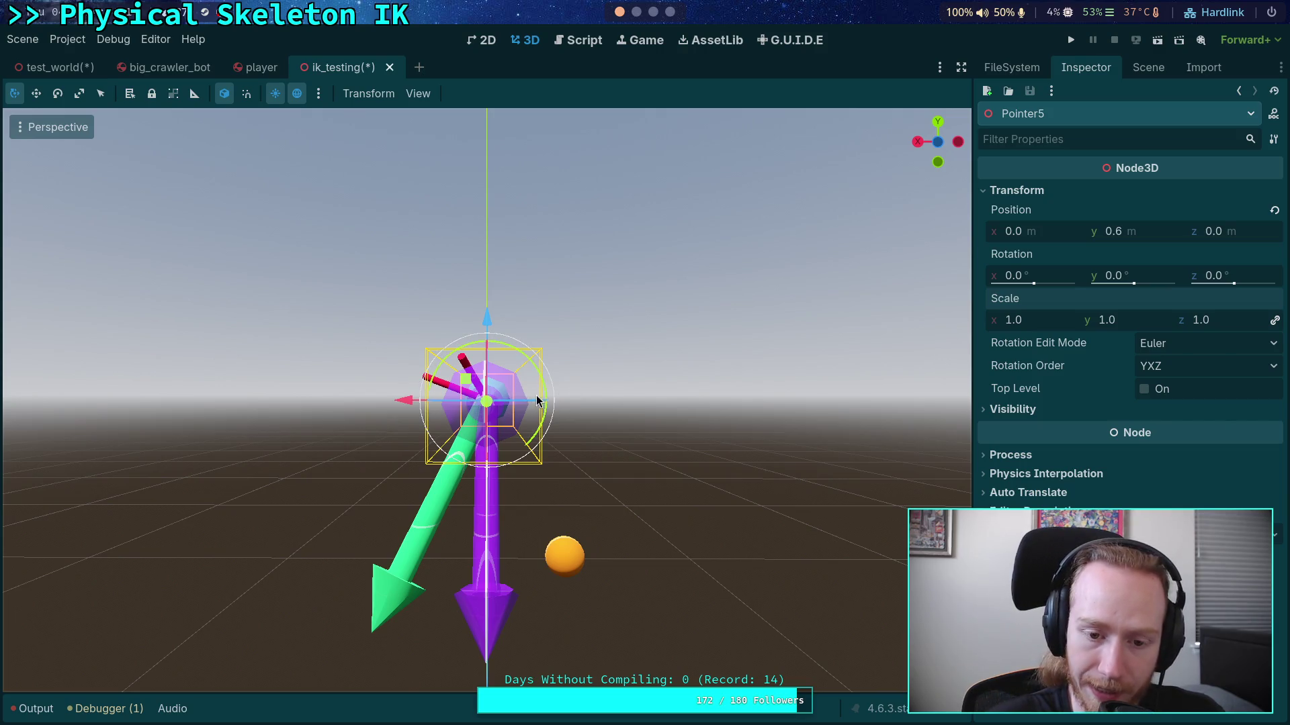
pyautogui.moveTo(497, 358)
pyautogui.mouseDown()
pyautogui.moveTo(582, 397)
pyautogui.moveTo(577, 409)
pyautogui.moveTo(524, 403)
pyautogui.moveTo(544, 376)
pyautogui.moveTo(551, 386)
pyautogui.moveTo(537, 305)
pyautogui.moveTo(503, 396)
pyautogui.mouseUp()
pyautogui.click(224, 94)
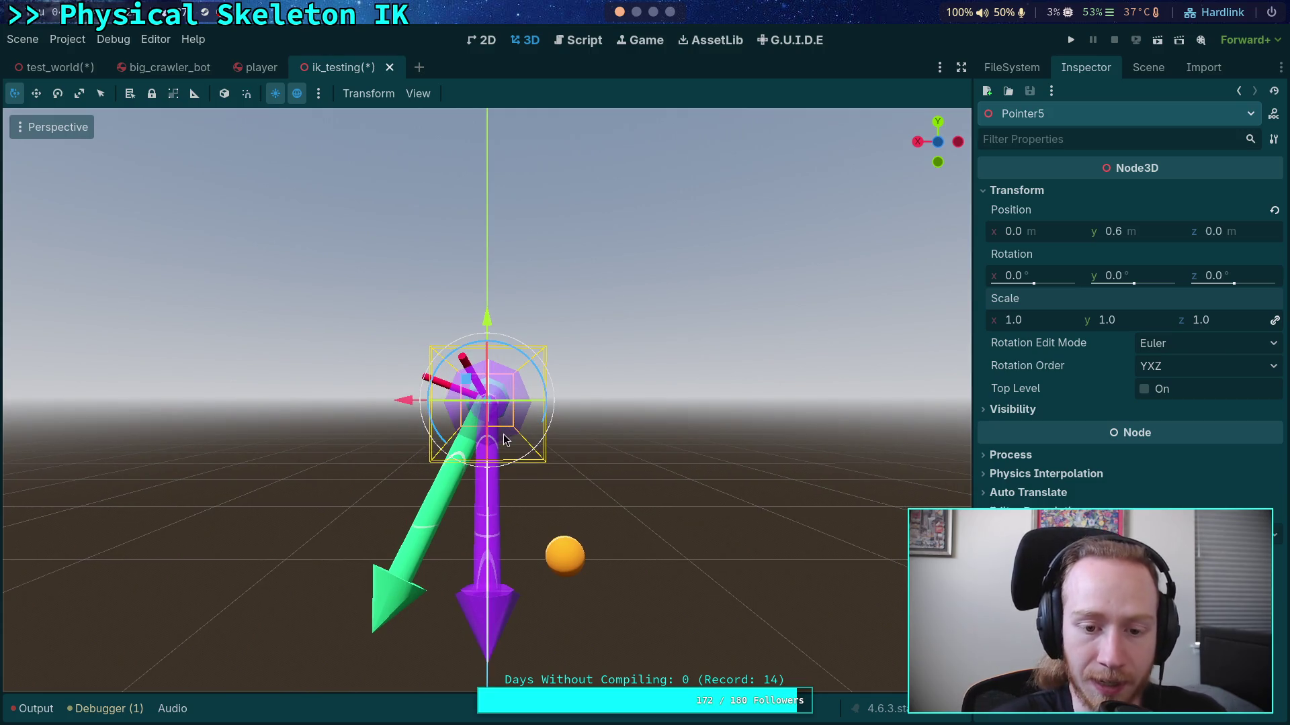
# Step: Try a trial rotation on Pointer5 and cancel it, leaving it unrotated
pyautogui.moveTo(507, 440); pyautogui.dragTo(622, 291)
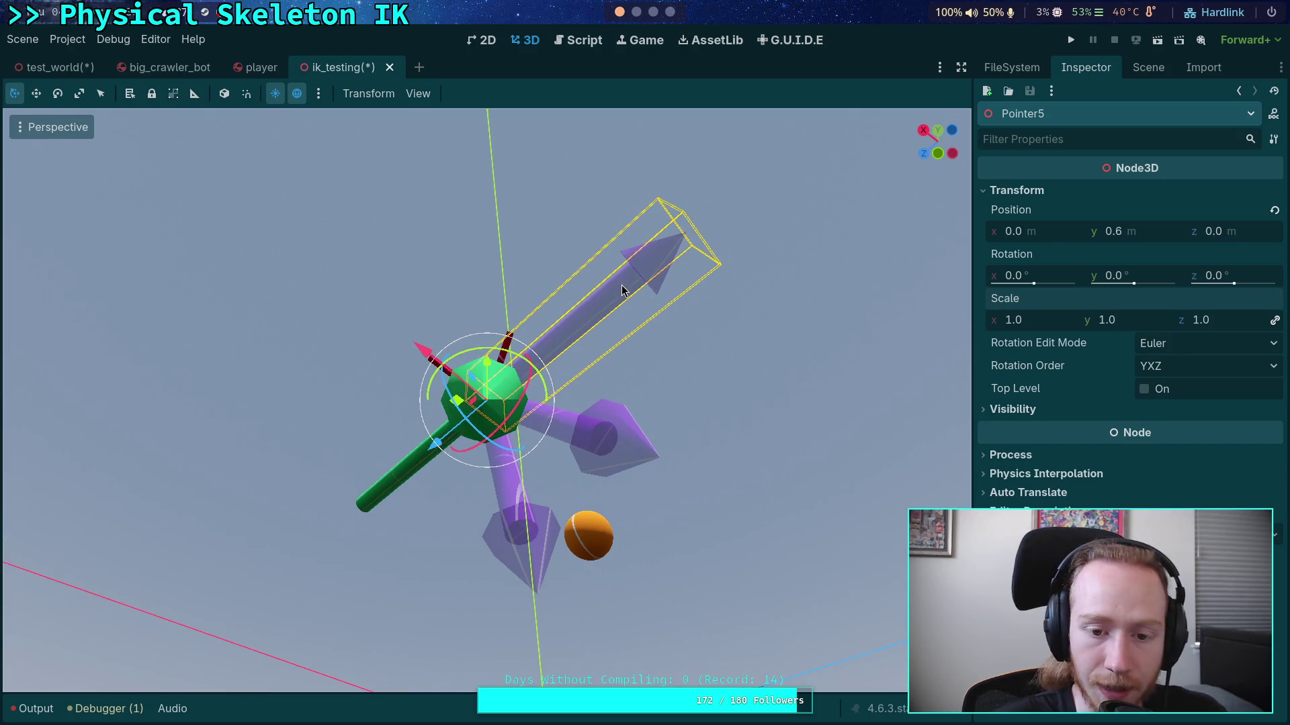
pyautogui.moveTo(711, 281)
pyautogui.mouseDown()
pyautogui.moveTo(640, 339)
pyautogui.moveTo(578, 428)
pyautogui.moveTo(587, 440)
pyautogui.moveTo(708, 292)
pyautogui.moveTo(597, 425)
pyautogui.moveTo(638, 327)
pyautogui.moveTo(703, 287)
pyautogui.moveTo(589, 436)
pyautogui.mouseUp()
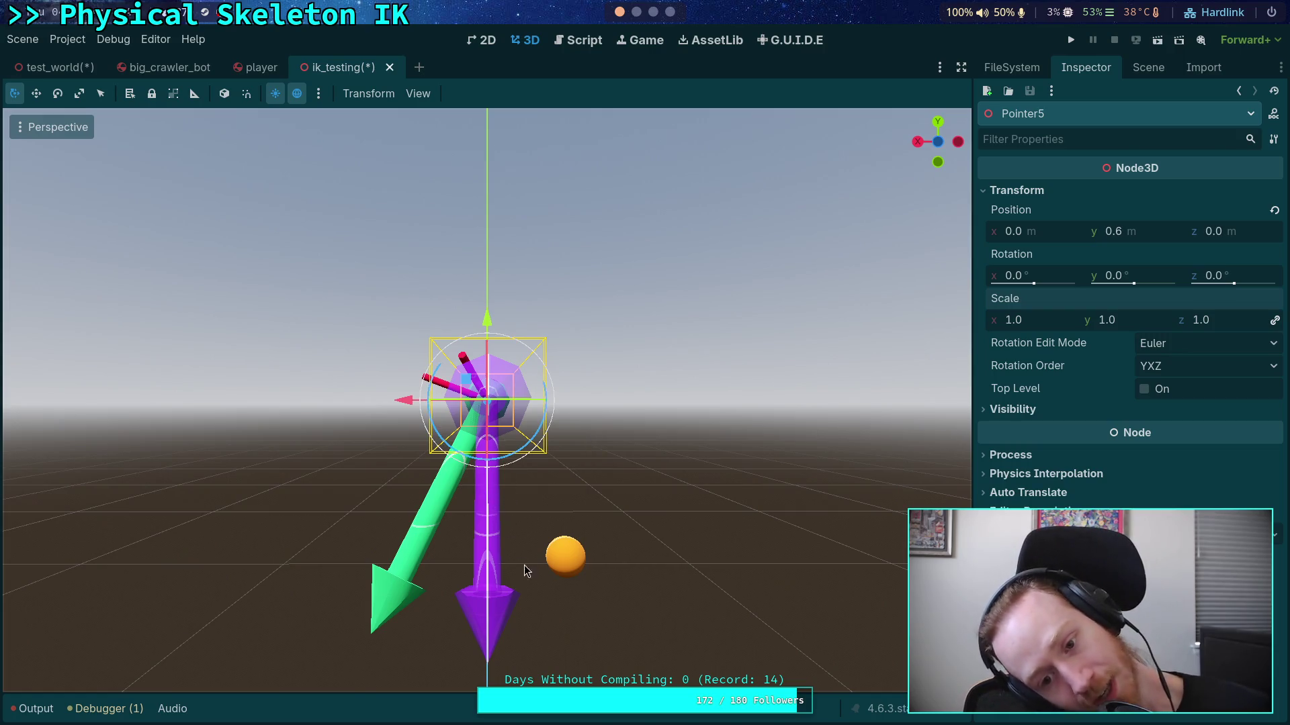
pyautogui.moveTo(601, 650)
pyautogui.mouseDown()
pyautogui.moveTo(688, 517)
pyautogui.moveTo(725, 536)
pyautogui.moveTo(631, 466)
pyautogui.moveTo(759, 511)
pyautogui.moveTo(720, 497)
pyautogui.mouseUp()
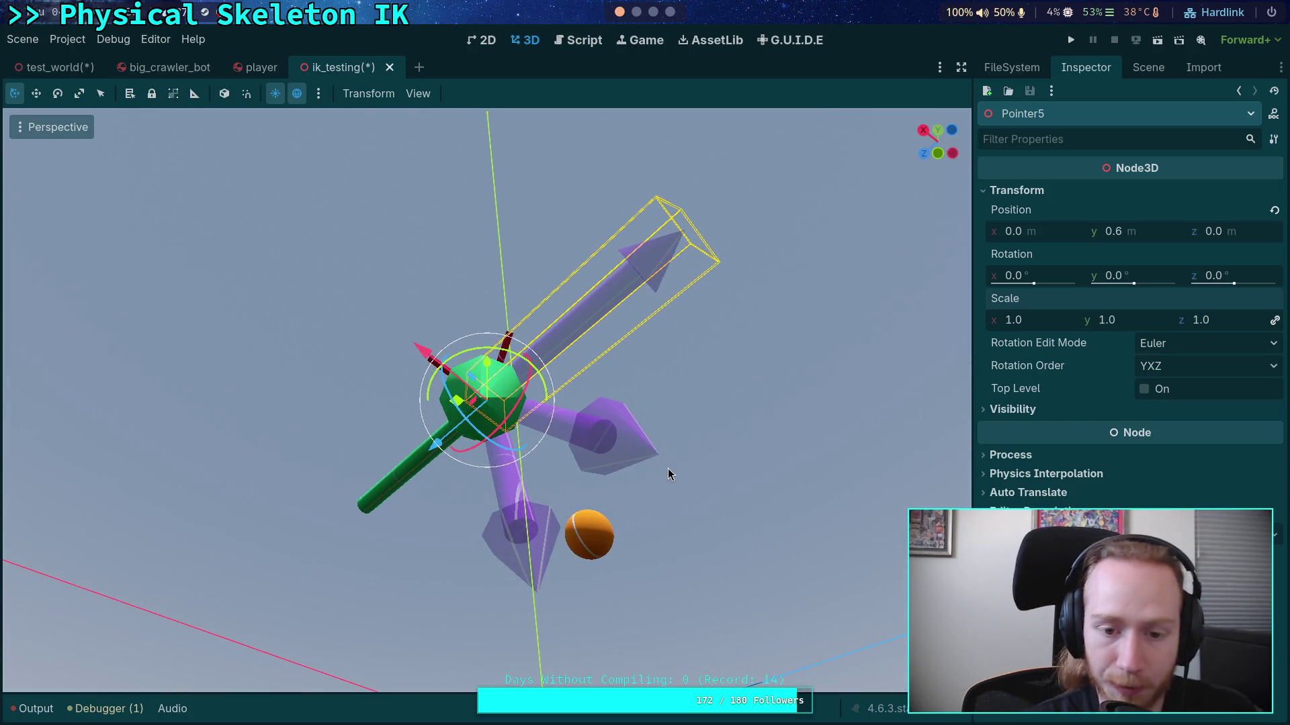
pyautogui.moveTo(617, 429)
pyautogui.mouseDown()
pyautogui.moveTo(574, 591)
pyautogui.moveTo(663, 623)
pyautogui.moveTo(571, 641)
pyautogui.moveTo(553, 574)
pyautogui.moveTo(507, 586)
pyautogui.mouseUp()
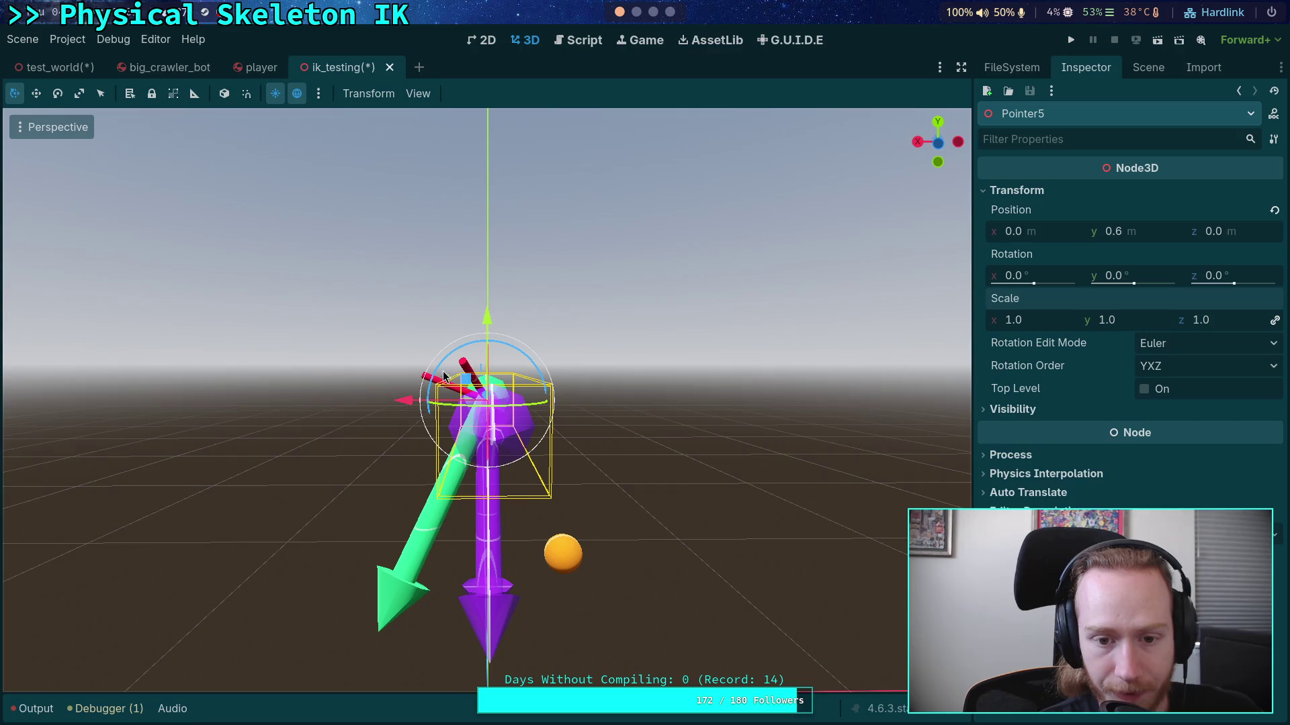
pyautogui.moveTo(514, 360); pyautogui.dragTo(525, 358)
pyautogui.rightClick(525, 359)
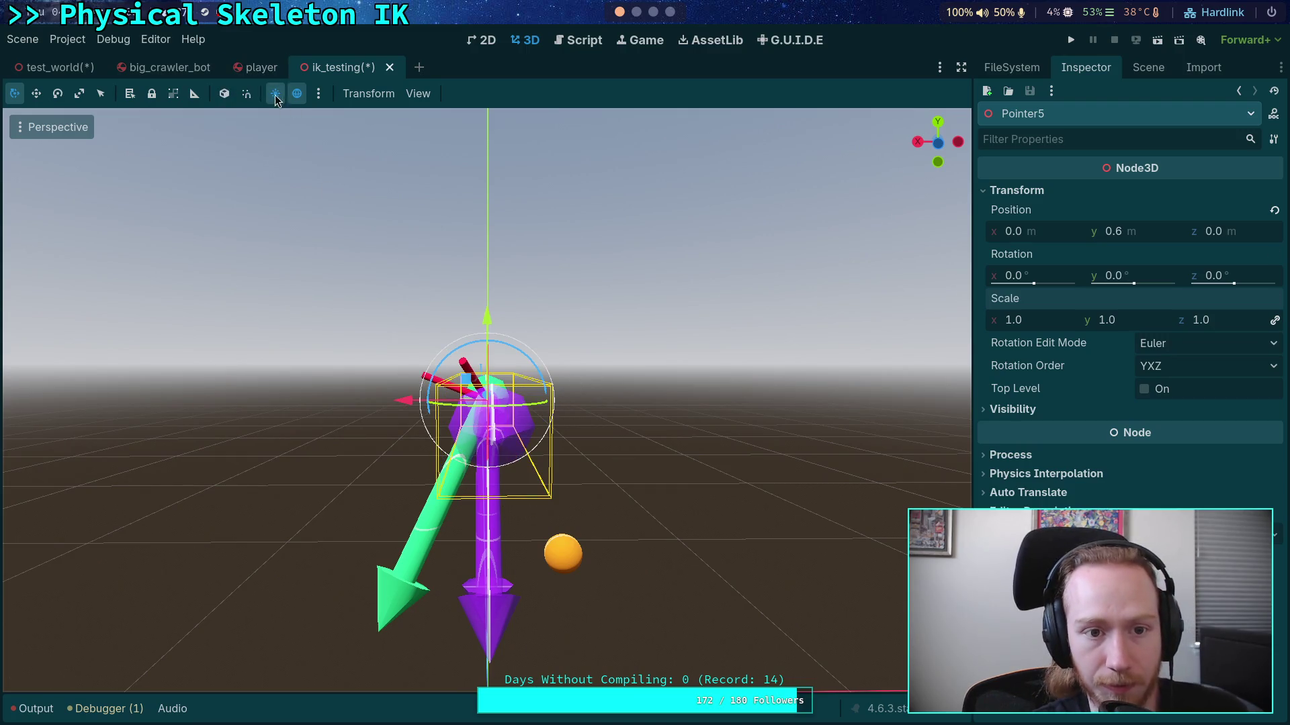
# Step: Rotate Pointer5 around its Y and X axes with the rotate gizmo
pyautogui.moveTo(510, 351)
pyautogui.mouseDown()
pyautogui.moveTo(542, 357)
pyautogui.moveTo(544, 435)
pyautogui.moveTo(561, 350)
pyautogui.moveTo(532, 431)
pyautogui.moveTo(430, 353)
pyautogui.moveTo(412, 323)
pyautogui.moveTo(413, 348)
pyautogui.moveTo(441, 352)
pyautogui.moveTo(458, 305)
pyautogui.moveTo(484, 288)
pyautogui.mouseUp()
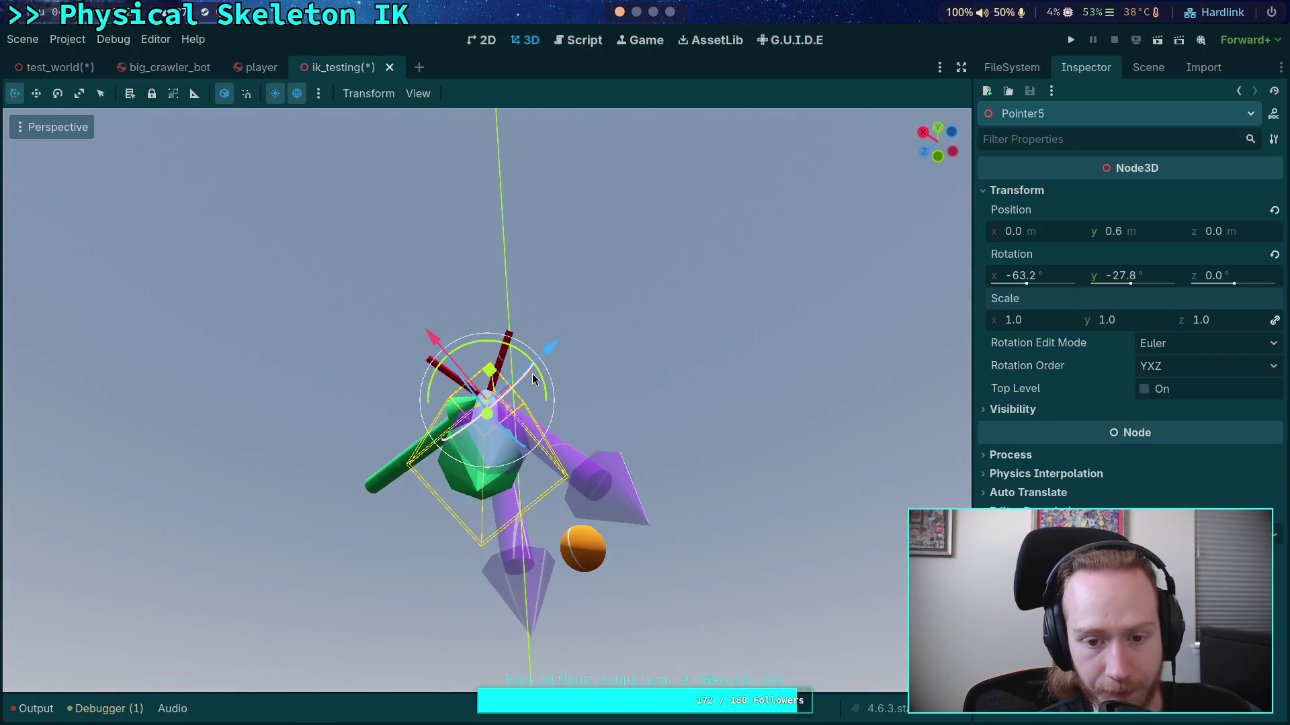
pyautogui.moveTo(532, 378)
pyautogui.mouseDown()
pyautogui.moveTo(520, 388)
pyautogui.moveTo(573, 377)
pyautogui.moveTo(558, 501)
pyautogui.moveTo(544, 493)
pyautogui.mouseUp()
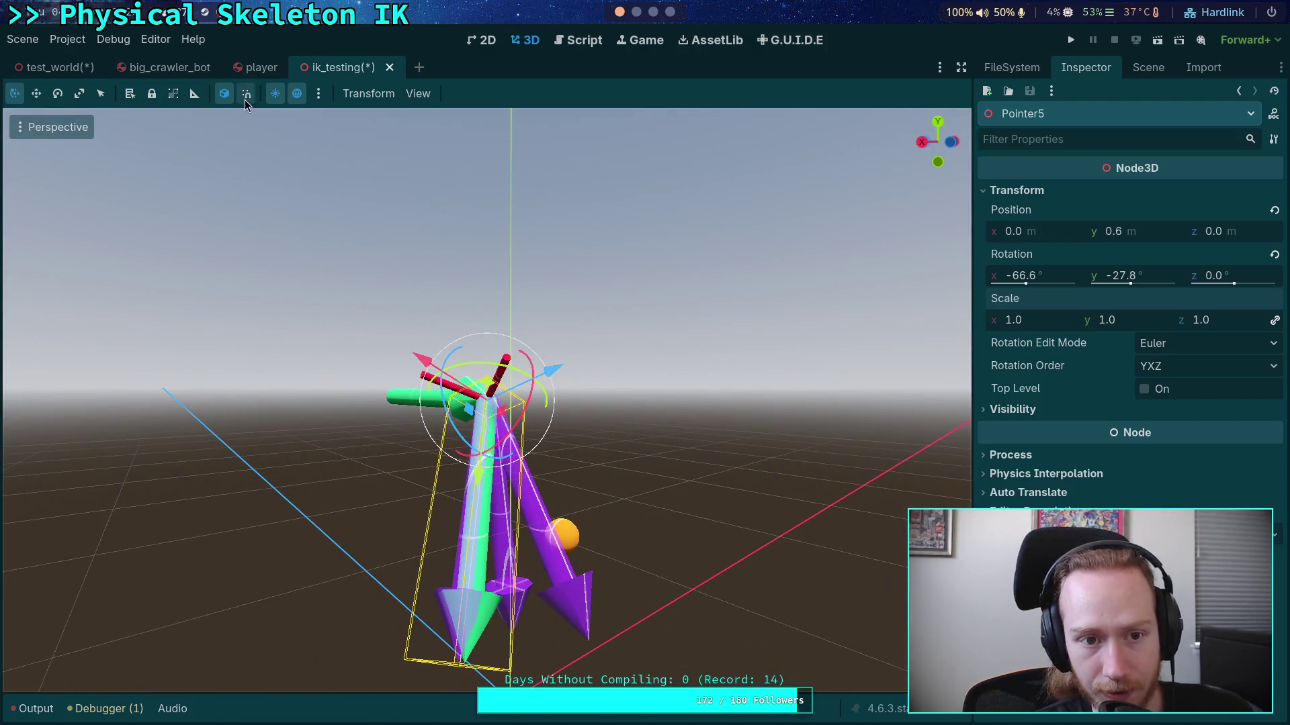
pyautogui.moveTo(622, 553)
pyautogui.mouseDown()
pyautogui.moveTo(557, 473)
pyautogui.moveTo(551, 496)
pyautogui.moveTo(606, 574)
pyautogui.moveTo(584, 542)
pyautogui.mouseUp()
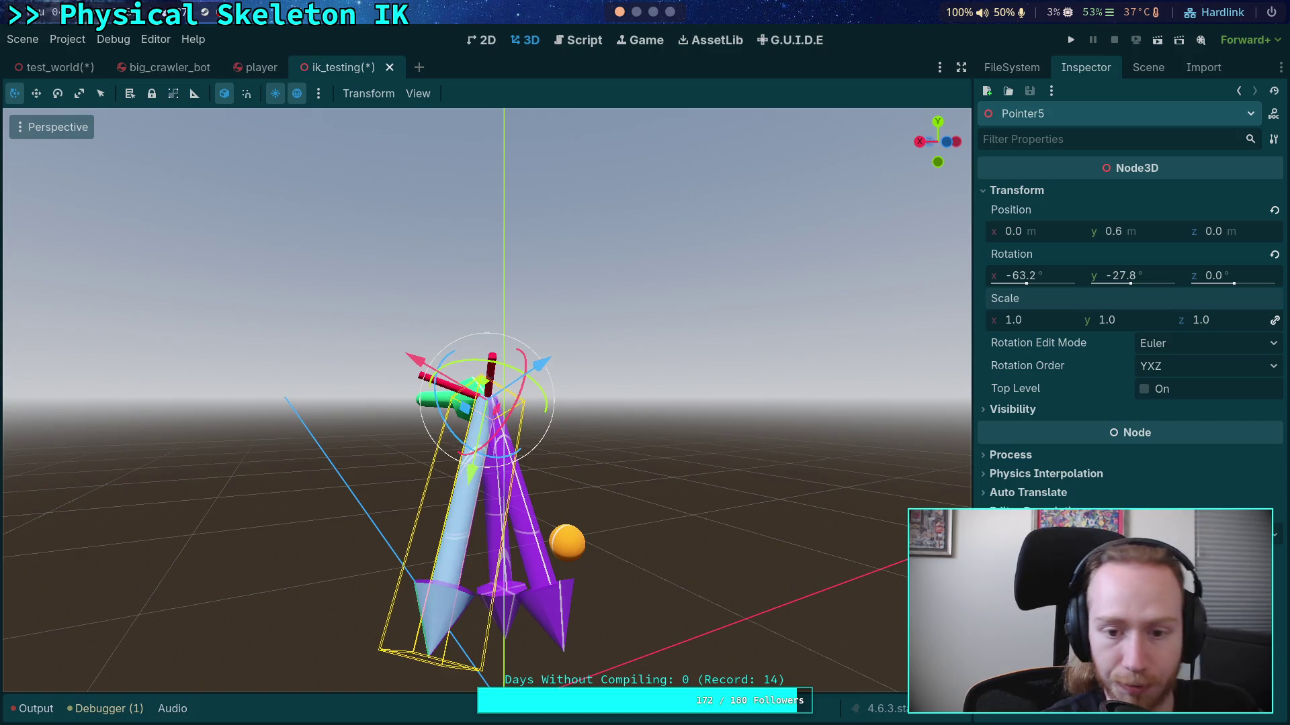
# Step: Reset Pointer5's X and Y rotation to 0° in the Inspector
pyautogui.write('0')
pyautogui.press('Return')
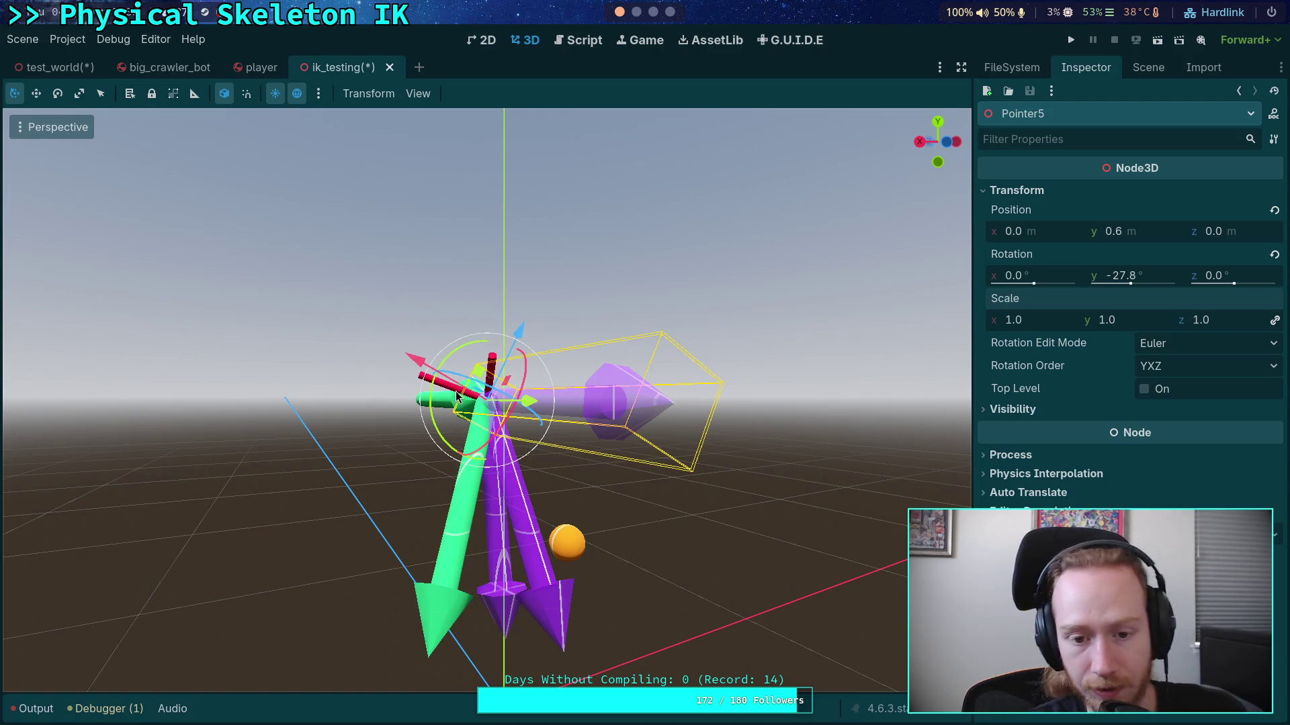
pyautogui.moveTo(539, 303); pyautogui.dragTo(482, 370)
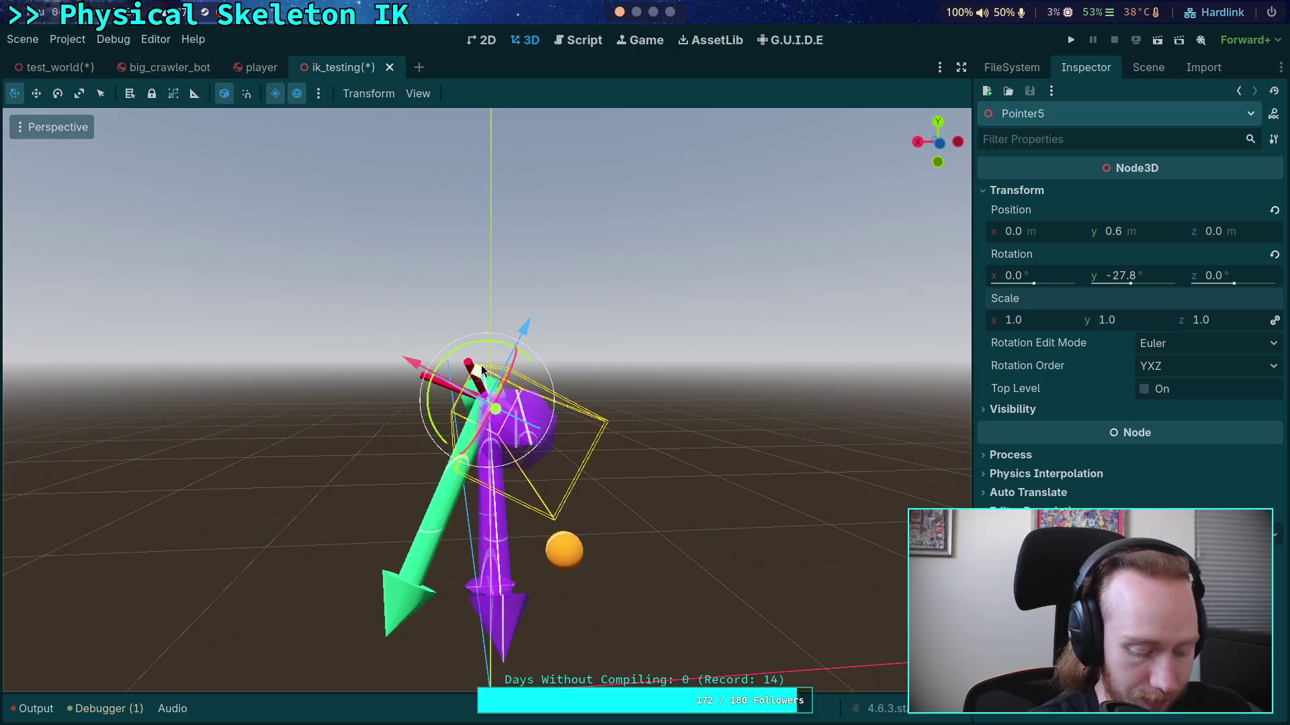
pyautogui.write('0')
pyautogui.press('Return')
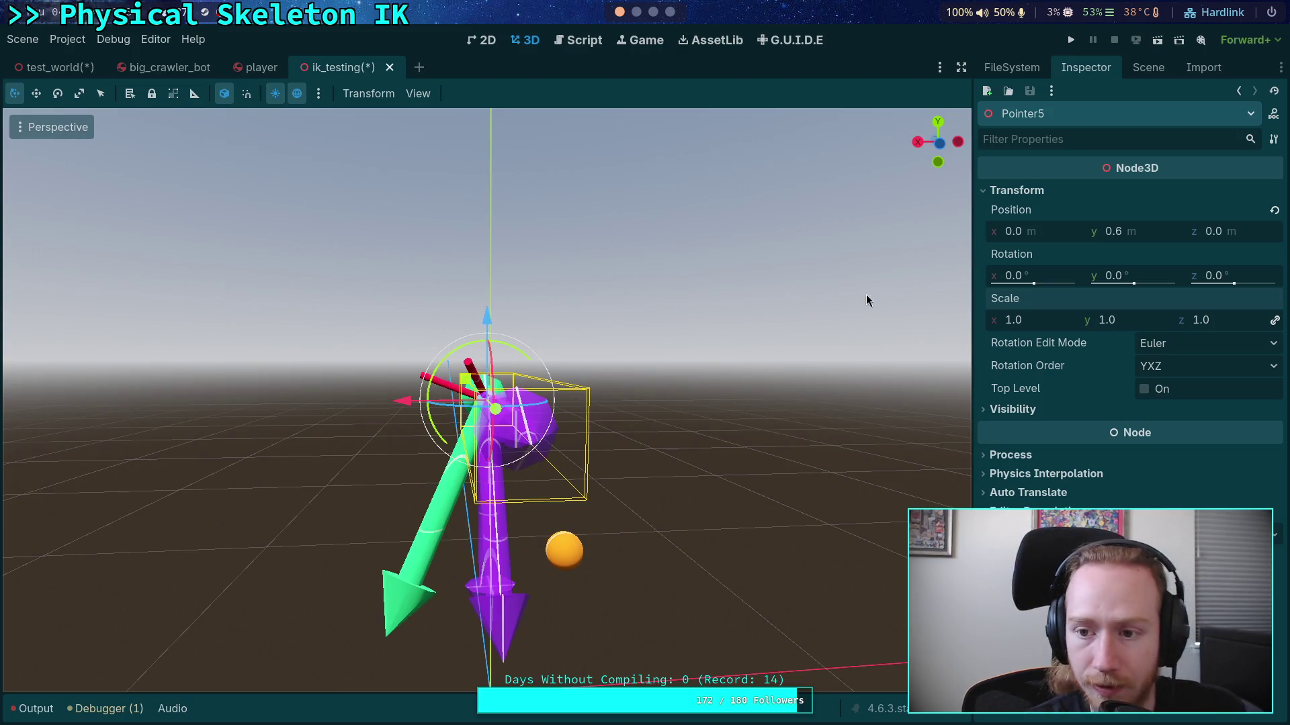
# Step: Add a new Node3D and make Pointer5 its child
pyautogui.click(1145, 69)
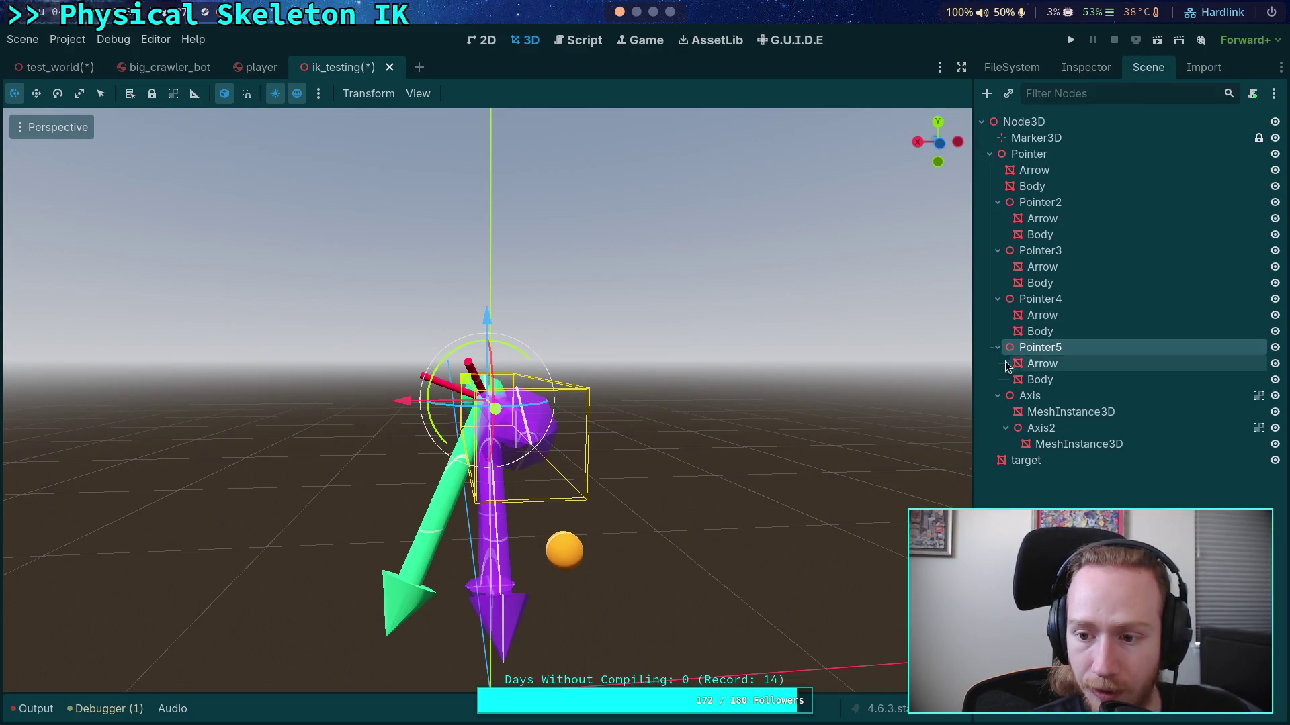
pyautogui.click(988, 93)
pyautogui.click(510, 201)
pyautogui.press('Return')
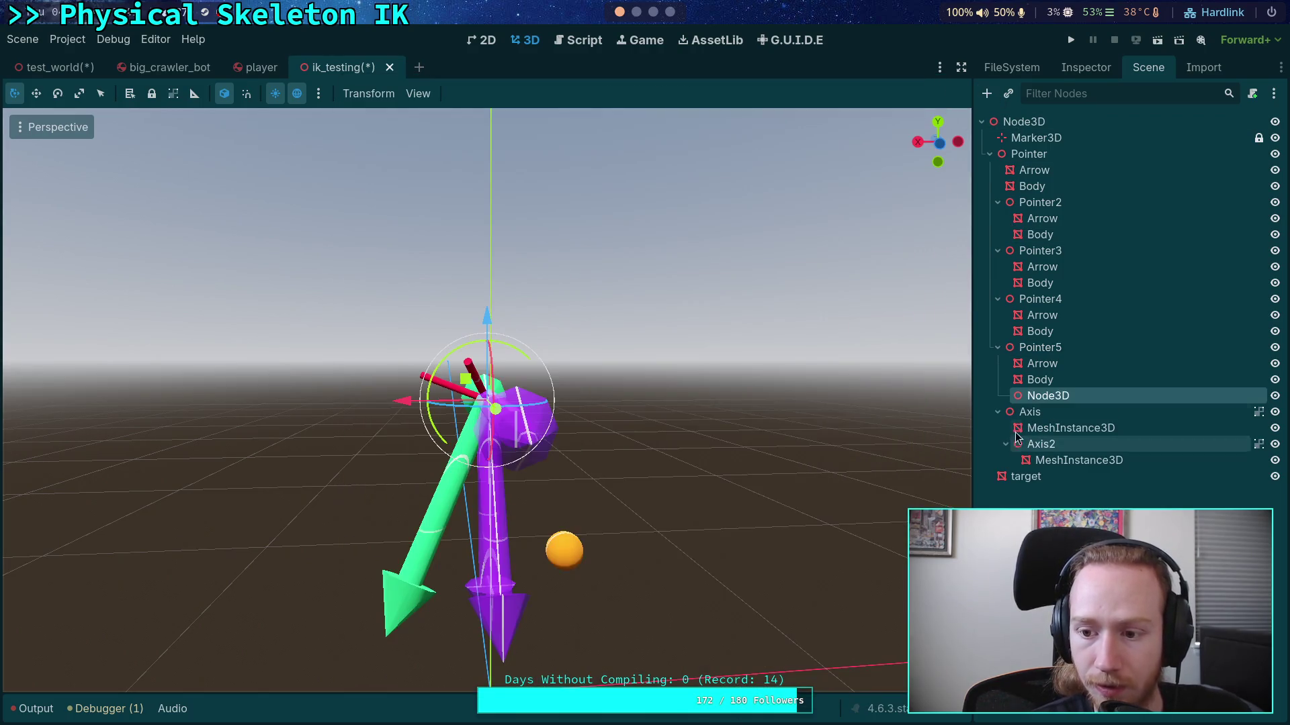
pyautogui.moveTo(1047, 396); pyautogui.dragTo(1044, 350)
pyautogui.click(1043, 350)
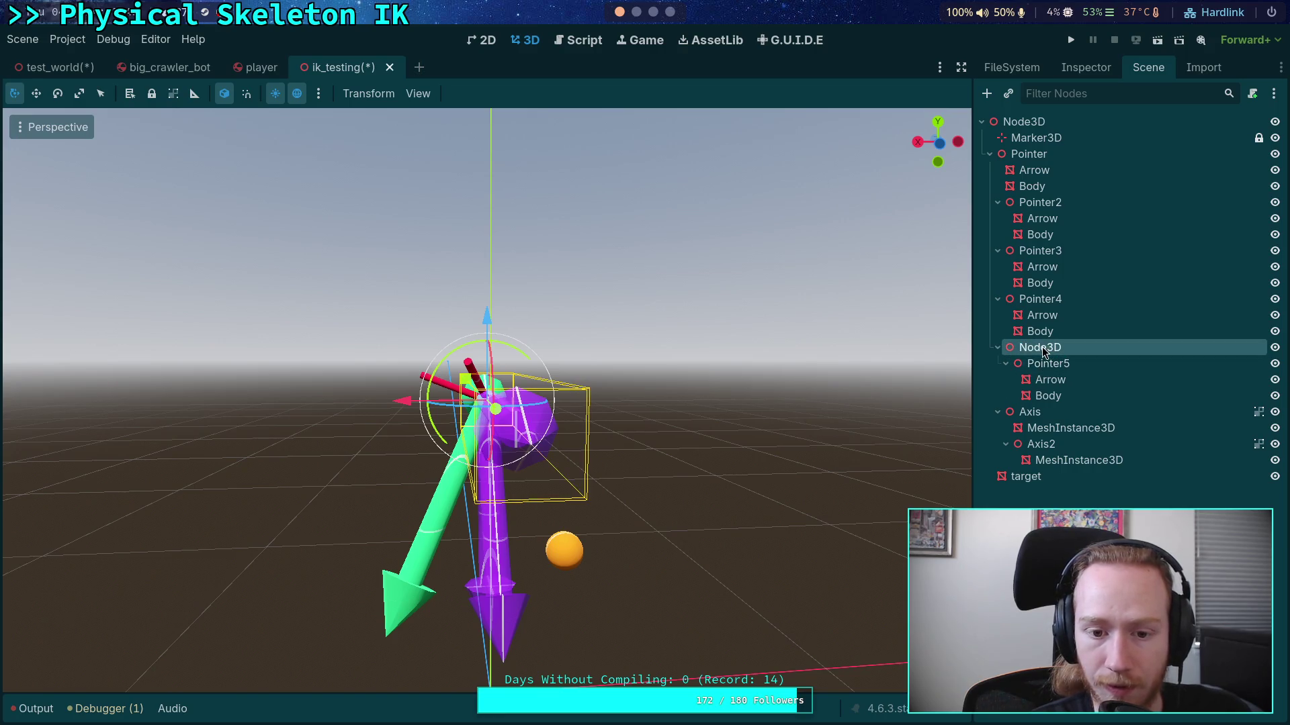
# Step: Move Pointer5 out, zero its Y rotation, then reparent it under Node3D
pyautogui.moveTo(509, 350)
pyautogui.mouseDown()
pyautogui.moveTo(595, 380)
pyautogui.moveTo(562, 356)
pyautogui.moveTo(575, 361)
pyautogui.moveTo(540, 375)
pyautogui.moveTo(589, 415)
pyautogui.moveTo(543, 402)
pyautogui.mouseUp()
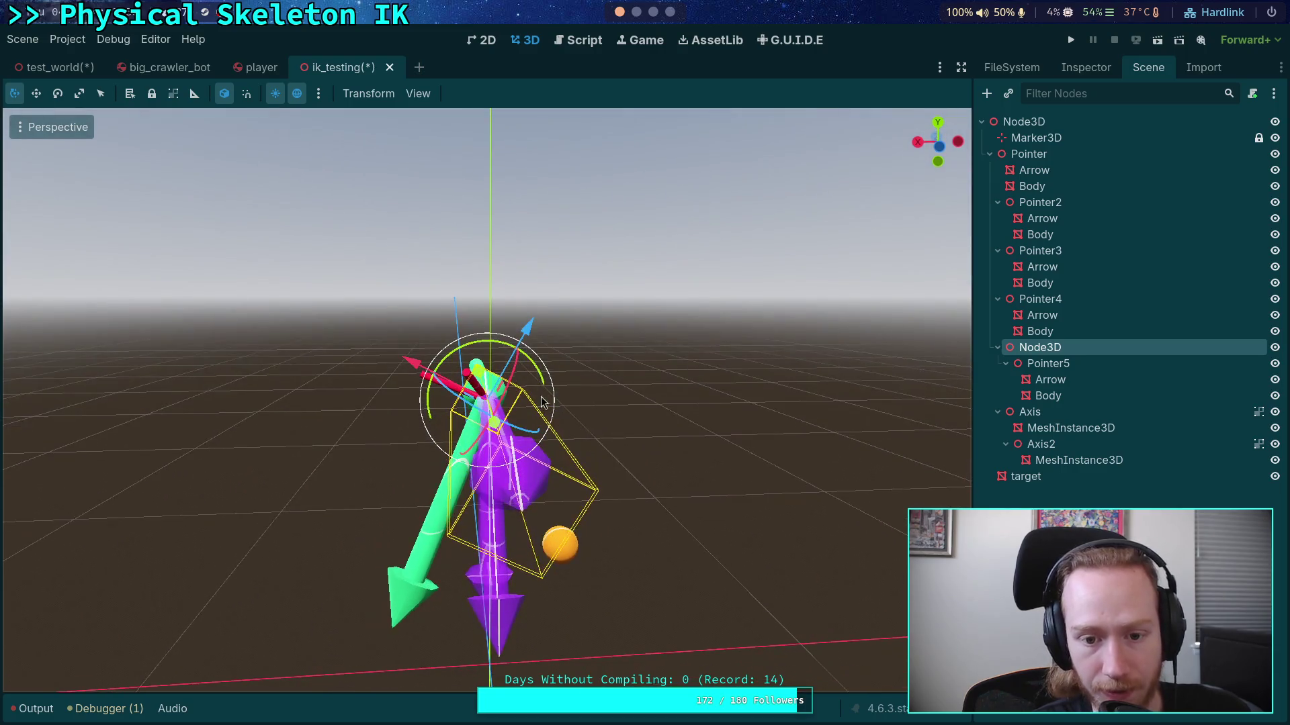
pyautogui.click(1038, 364)
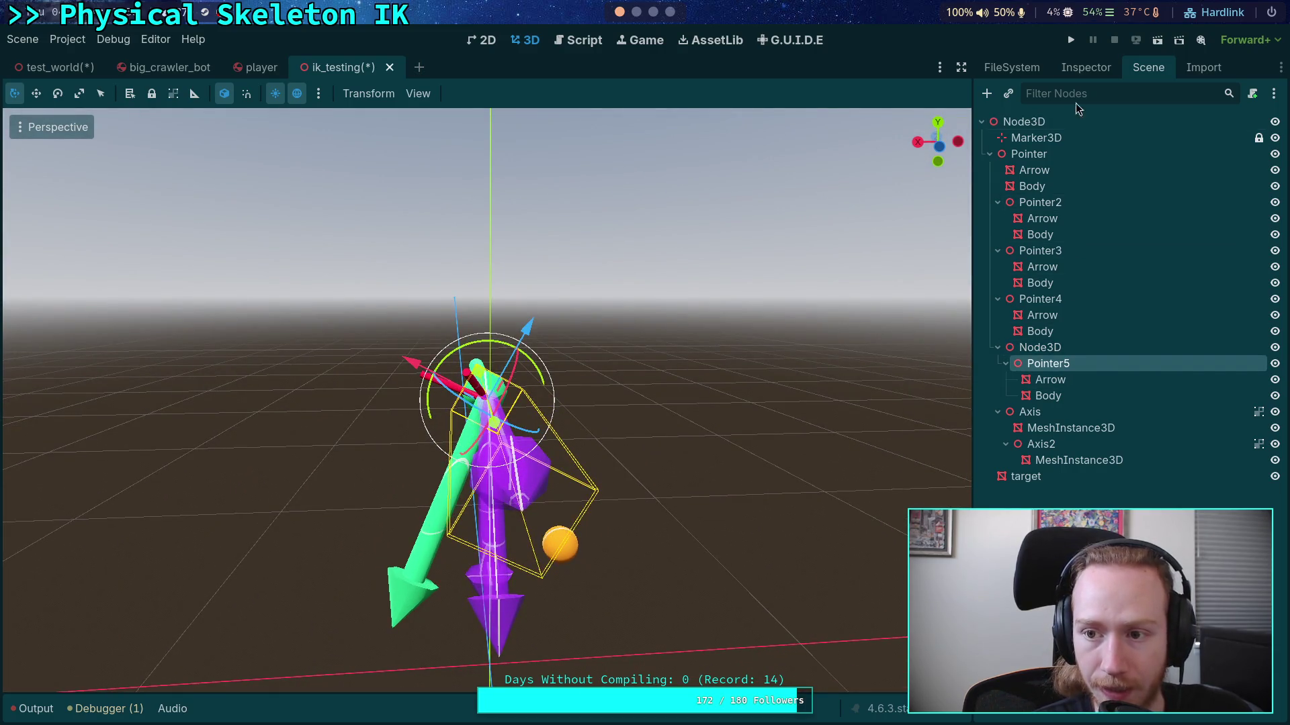
pyautogui.moveTo(1038, 367); pyautogui.dragTo(1022, 347)
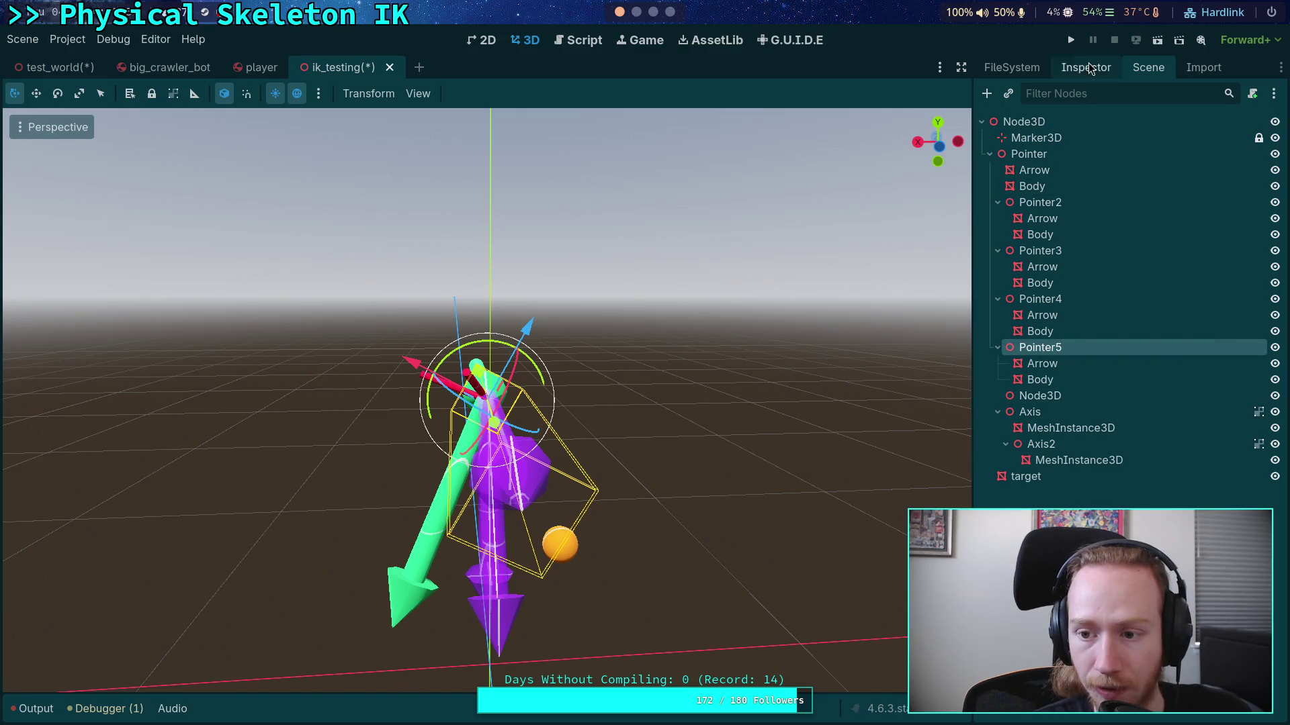
pyautogui.click(1084, 62)
pyautogui.click(1273, 256)
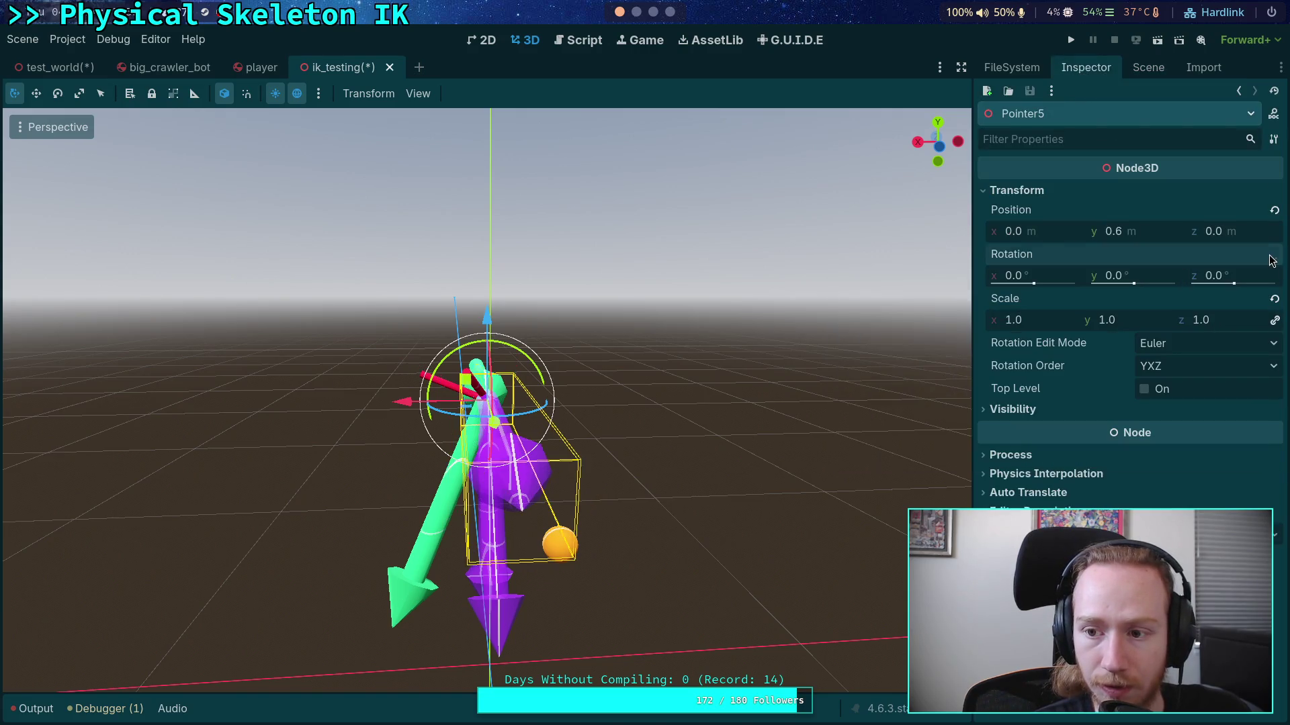
pyautogui.click(1150, 63)
pyautogui.moveTo(1038, 346); pyautogui.dragTo(1024, 402)
pyautogui.click(1046, 348)
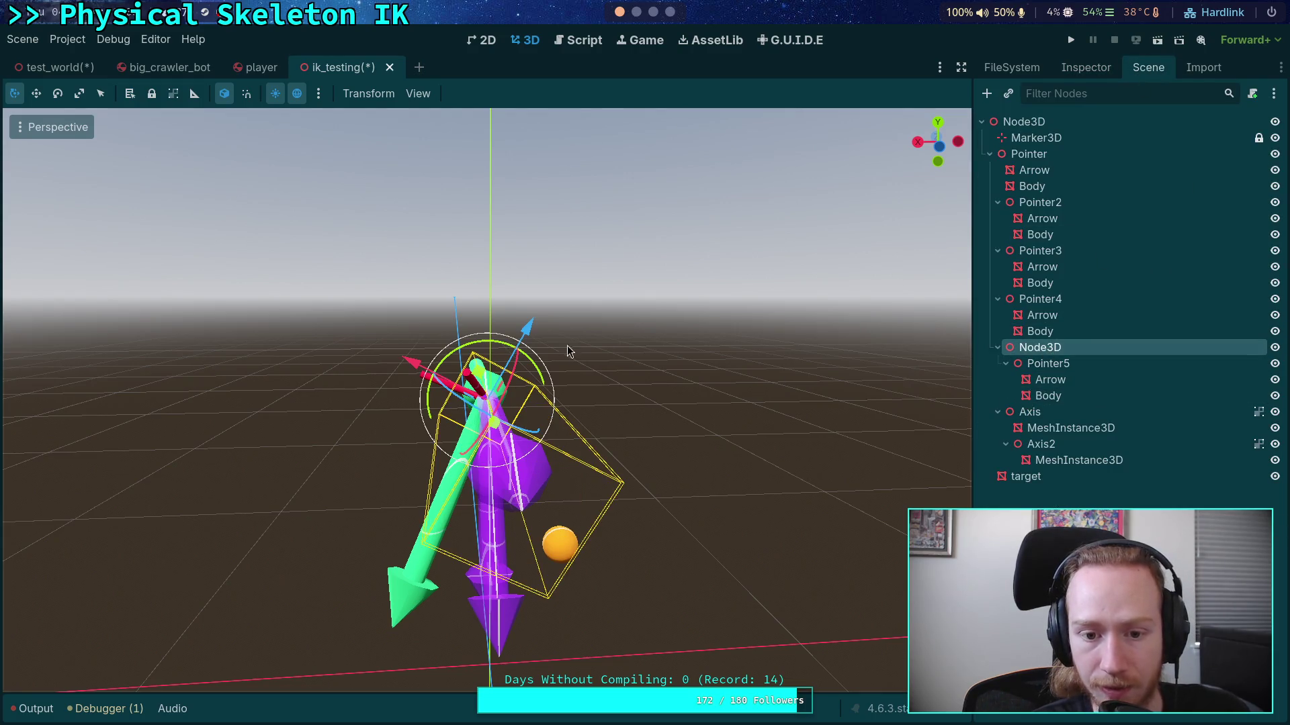
# Step: Freely rotate the Node3D assembly twice, then select Pointer5
pyautogui.moveTo(568, 351); pyautogui.dragTo(600, 356)
pyautogui.press('r')
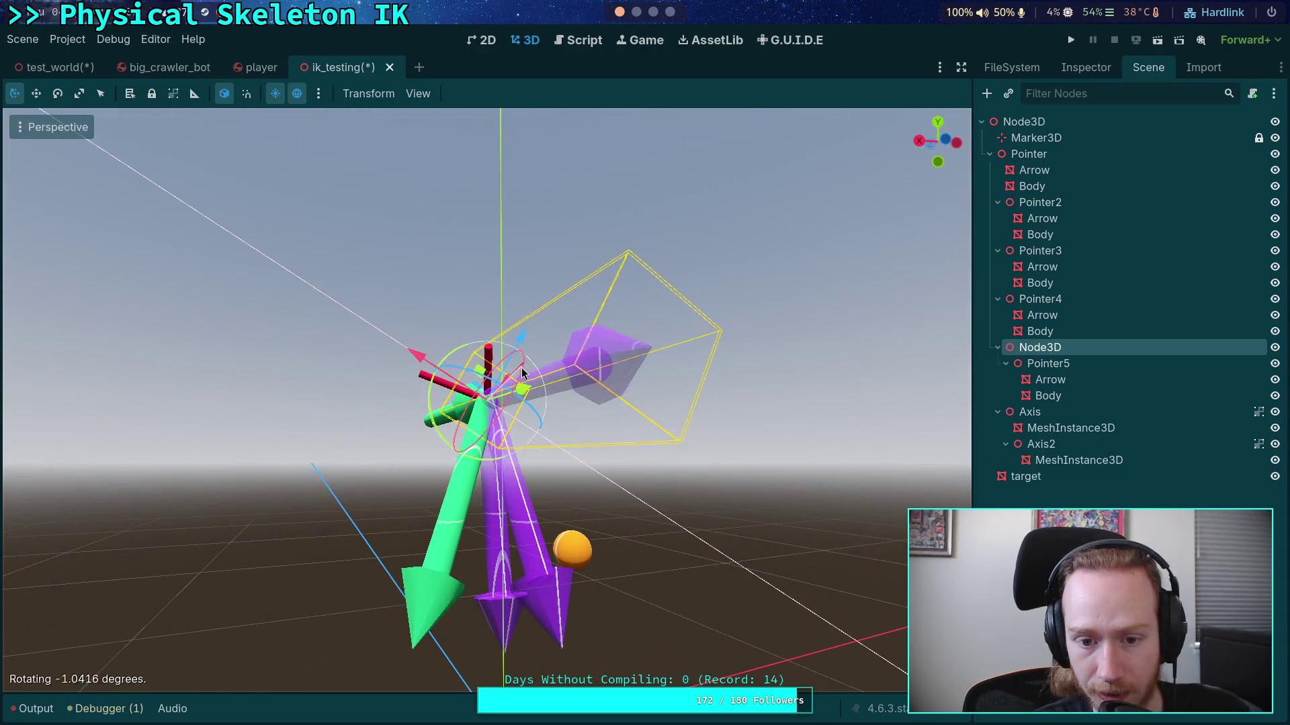
pyautogui.click(584, 388)
pyautogui.moveTo(585, 389); pyautogui.dragTo(581, 403)
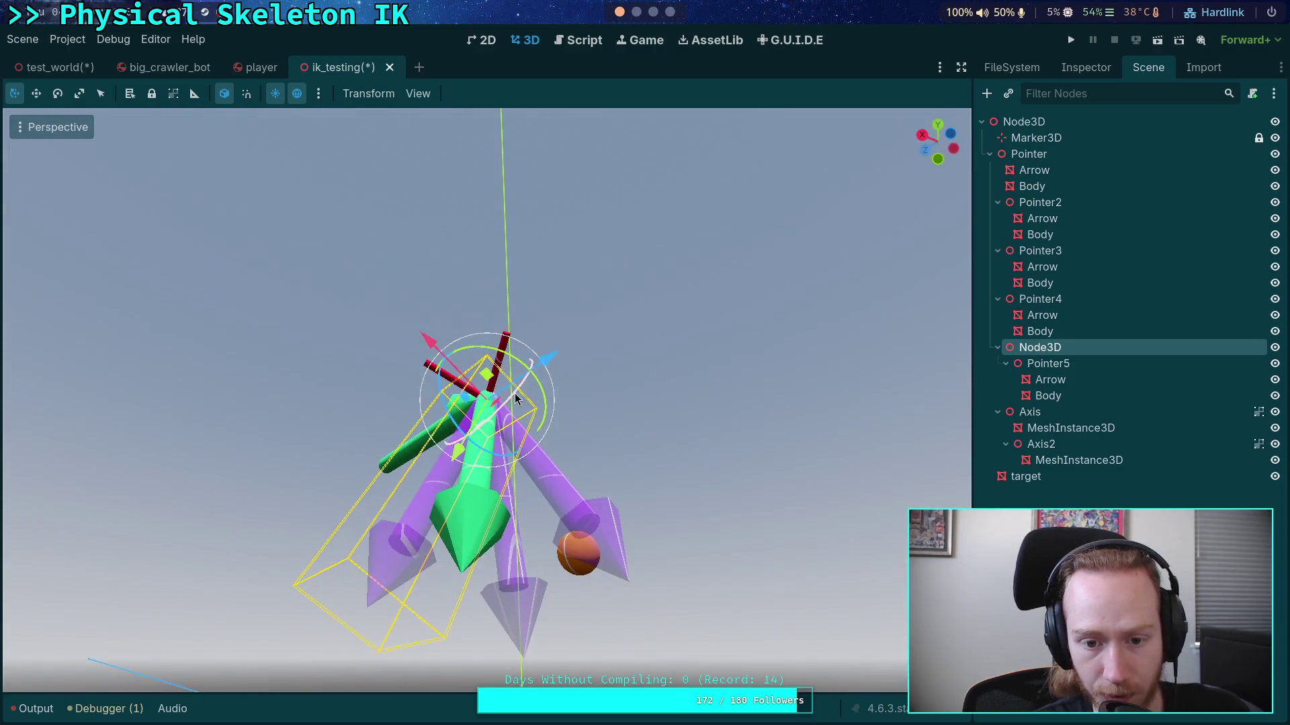
pyautogui.press('r')
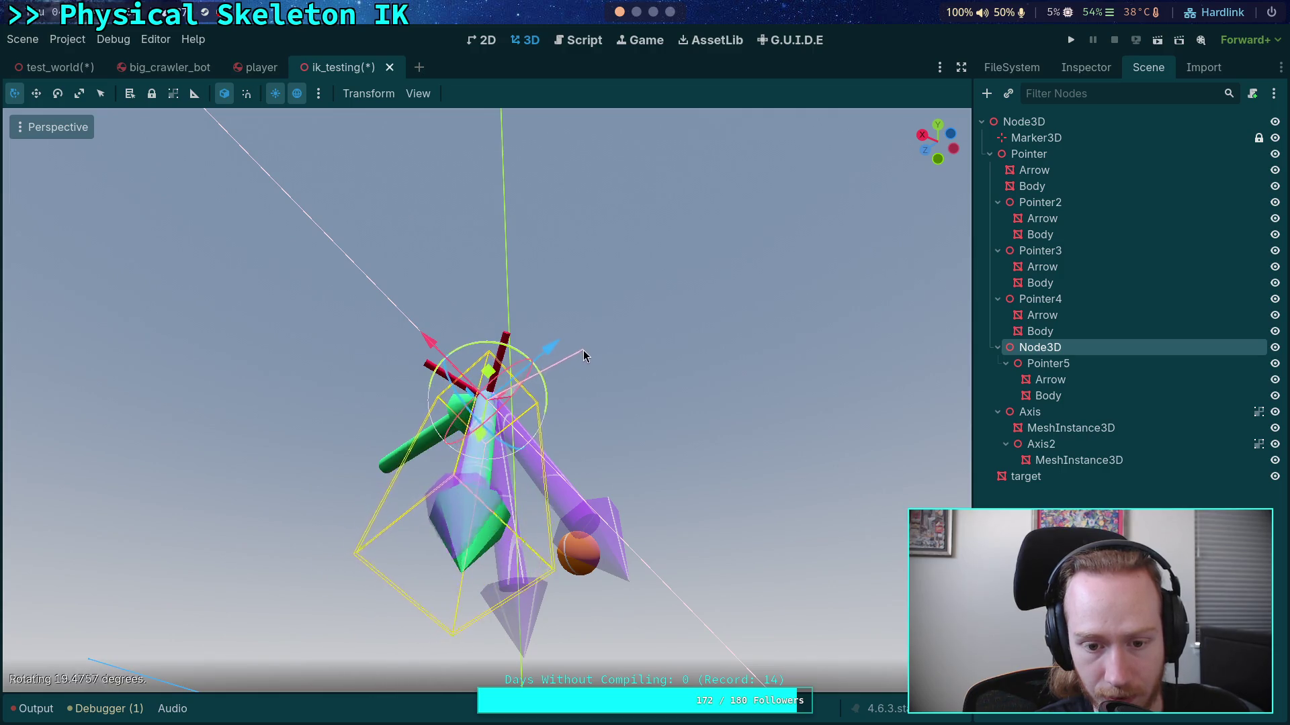
pyautogui.click(583, 348)
pyautogui.moveTo(618, 395); pyautogui.dragTo(537, 470)
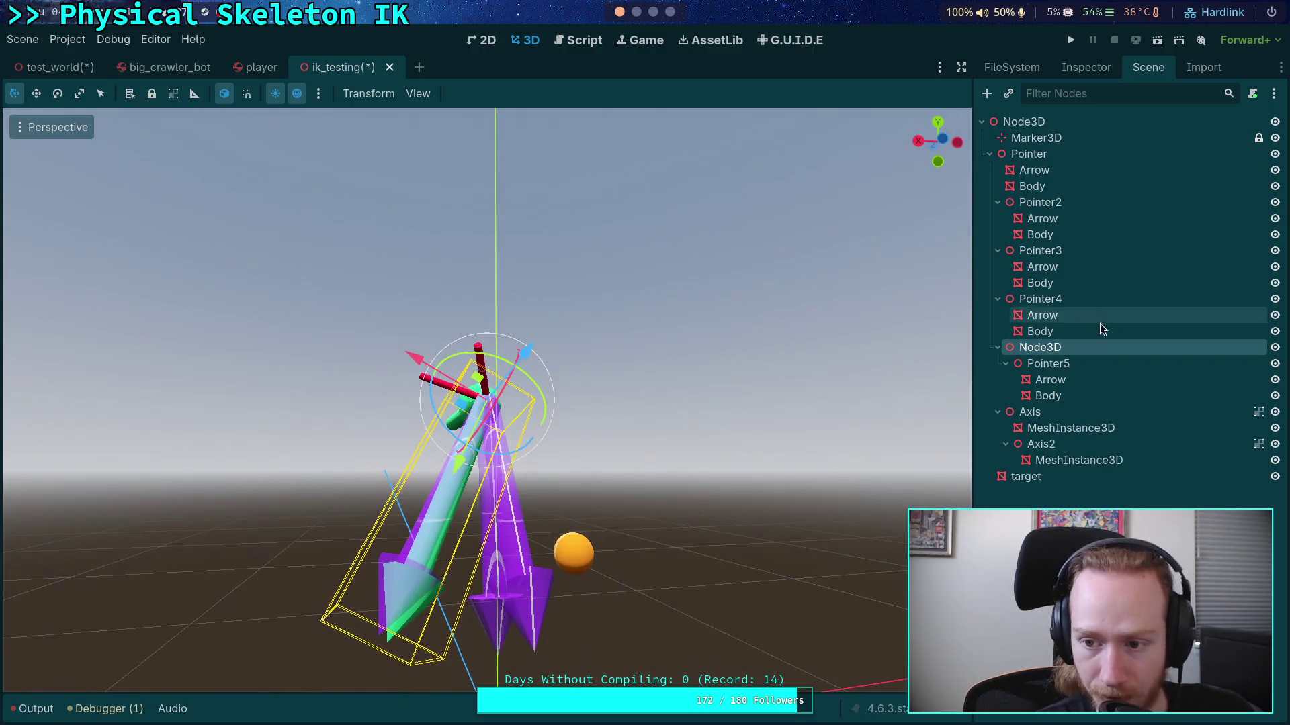
pyautogui.click(1071, 363)
pyautogui.moveTo(568, 423)
pyautogui.mouseDown()
pyautogui.moveTo(719, 403)
pyautogui.moveTo(696, 481)
pyautogui.moveTo(794, 498)
pyautogui.moveTo(863, 461)
pyautogui.moveTo(844, 538)
pyautogui.moveTo(855, 536)
pyautogui.moveTo(774, 464)
pyautogui.moveTo(679, 458)
pyautogui.moveTo(650, 421)
pyautogui.mouseUp()
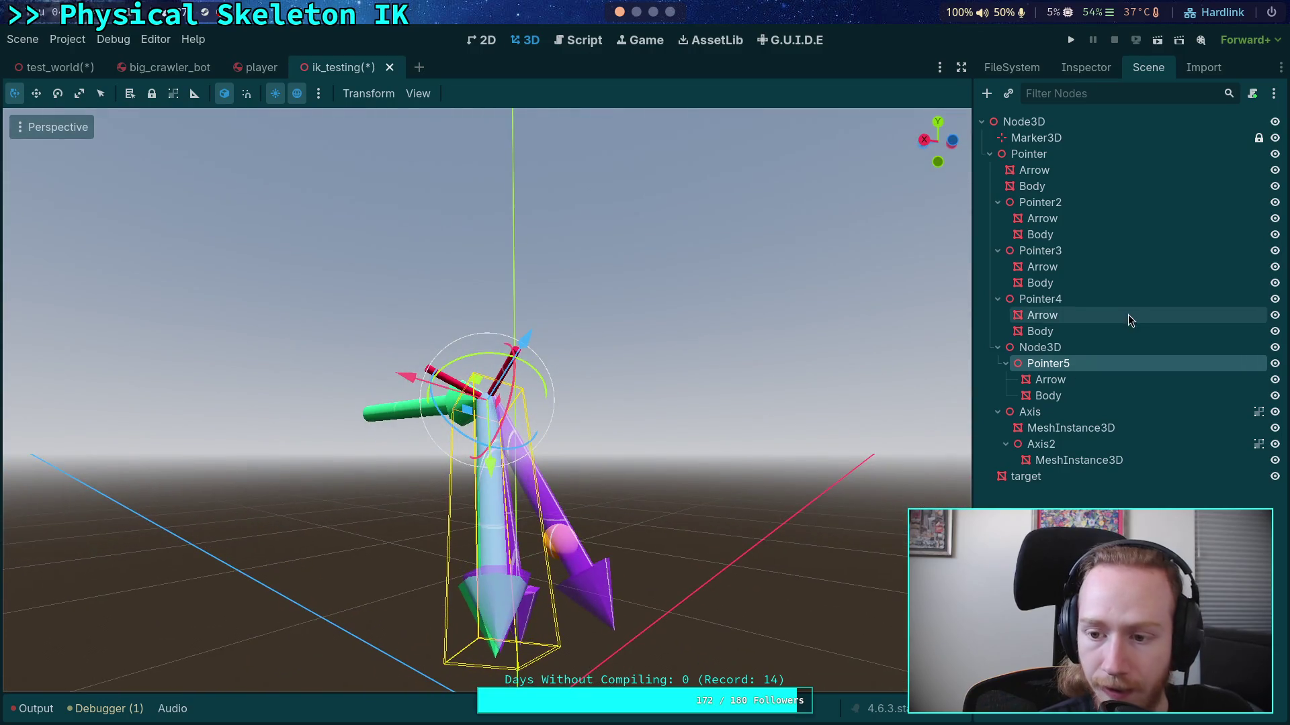
# Step: Fold the Pointer3, Pointer4 and Pointer2 branches and reselect Pointer5
pyautogui.click(1033, 302)
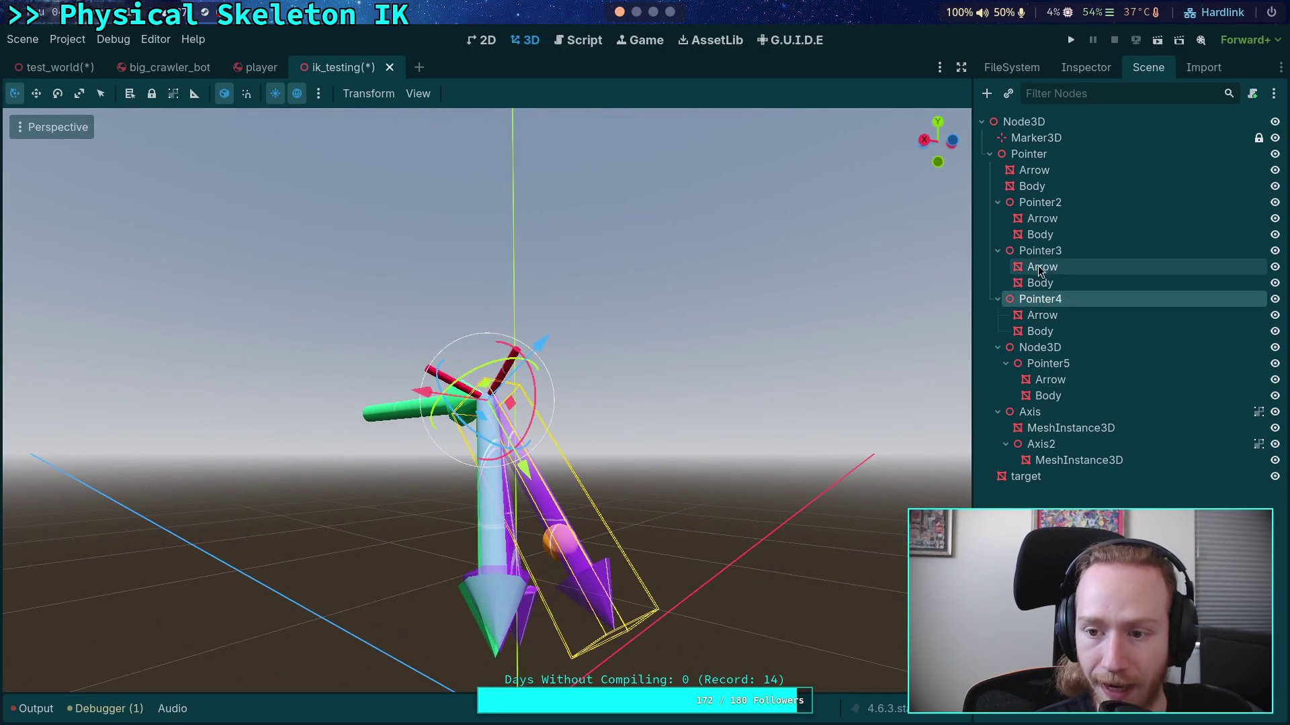
pyautogui.click(1038, 202)
pyautogui.click(997, 251)
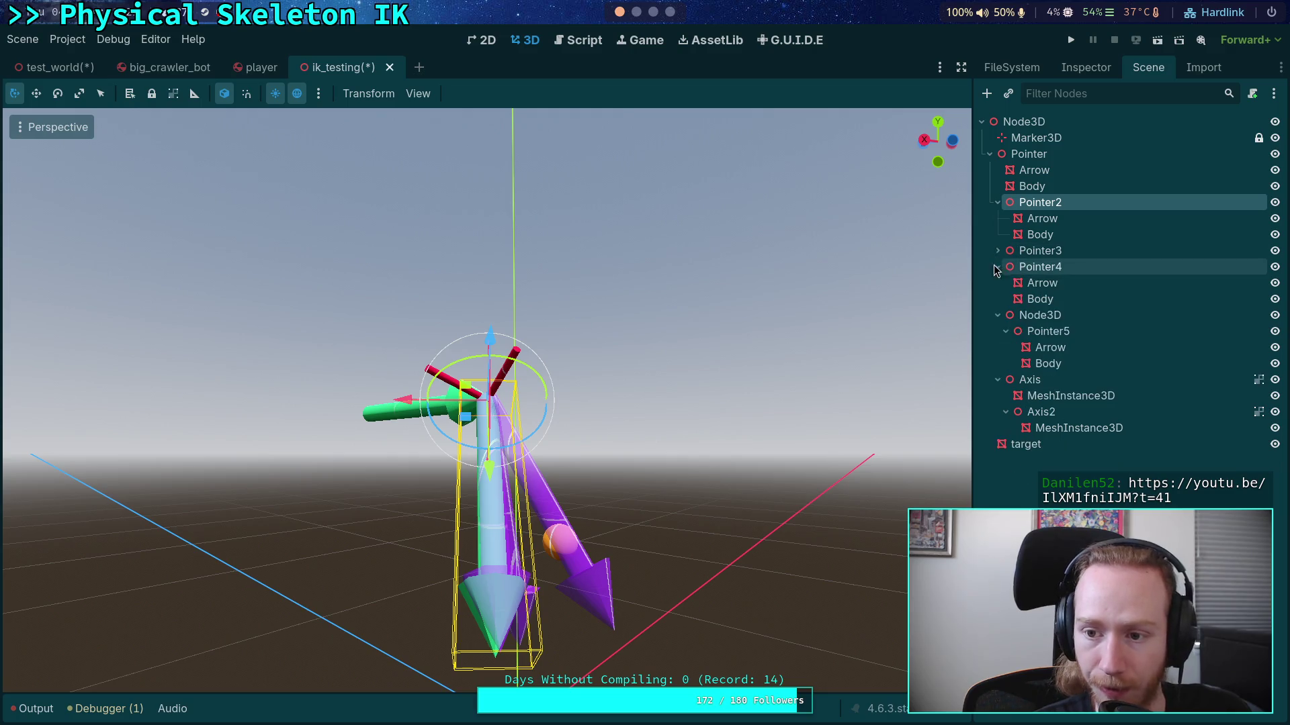
pyautogui.click(998, 266)
pyautogui.click(1047, 299)
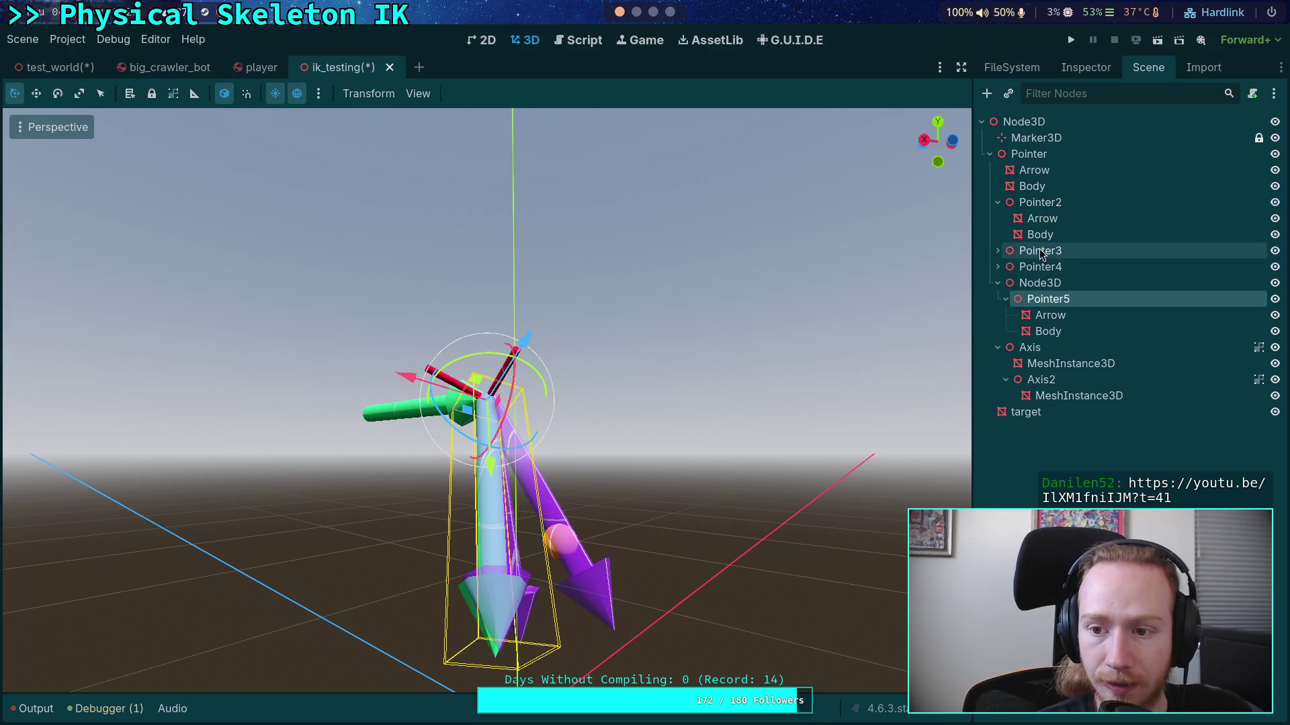
pyautogui.click(997, 203)
pyautogui.click(1036, 204)
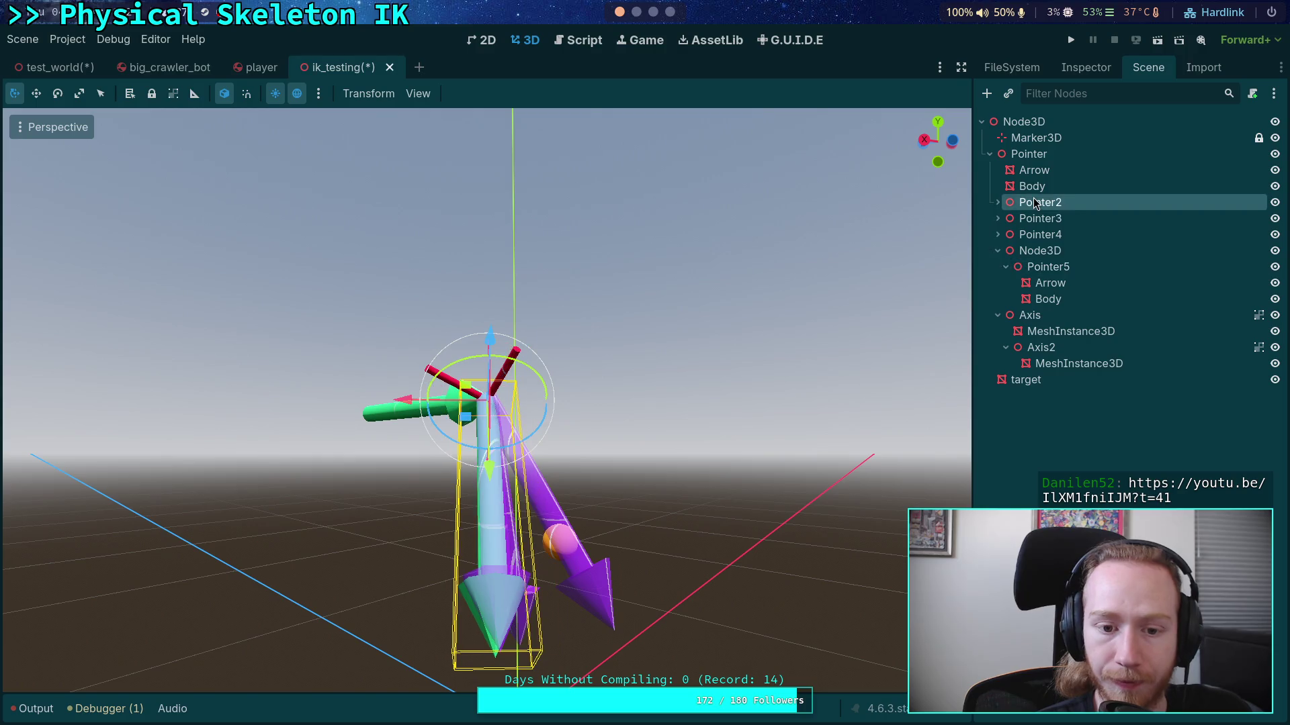
pyautogui.click(1034, 269)
# Step: Orbit below the pointer chain to view the arrows from underneath
pyautogui.moveTo(714, 265)
pyautogui.mouseDown()
pyautogui.moveTo(705, 305)
pyautogui.moveTo(825, 264)
pyautogui.moveTo(843, 282)
pyautogui.moveTo(676, 236)
pyautogui.moveTo(693, 192)
pyautogui.mouseUp()
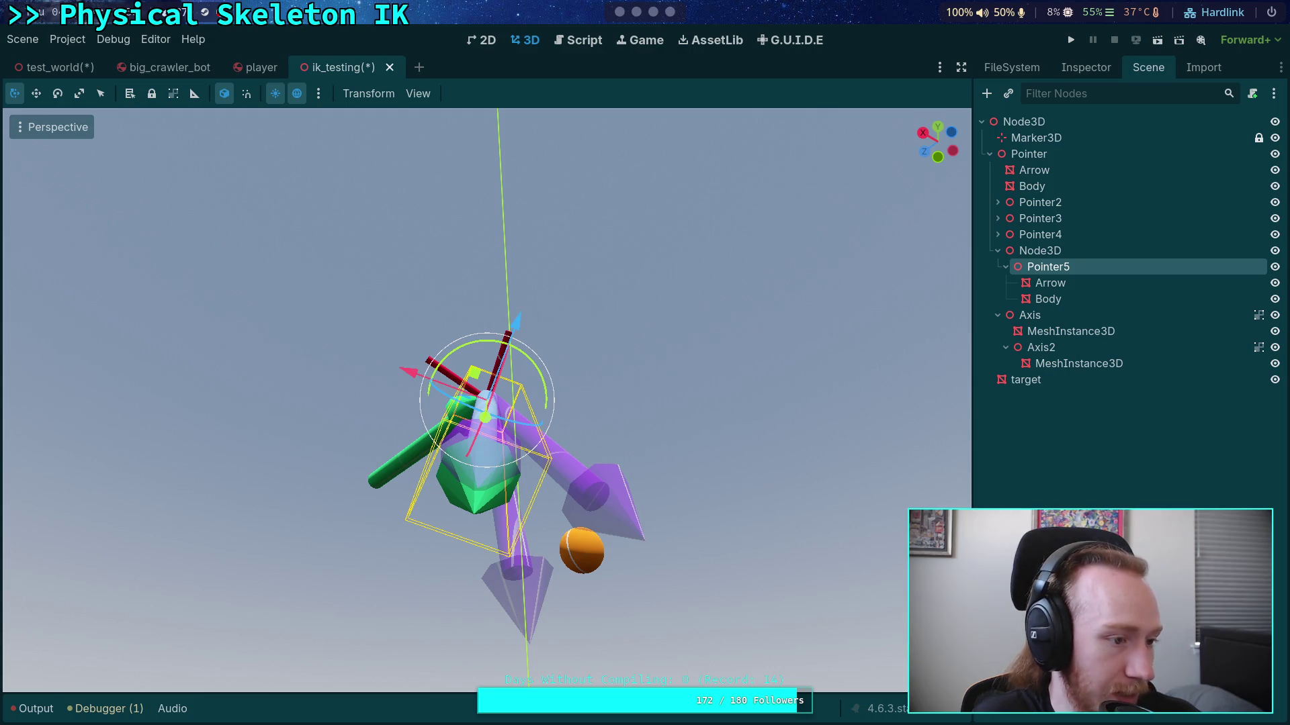
# Step: Open the YouTube link from chat in a new browser tab
pyautogui.click(670, 13)
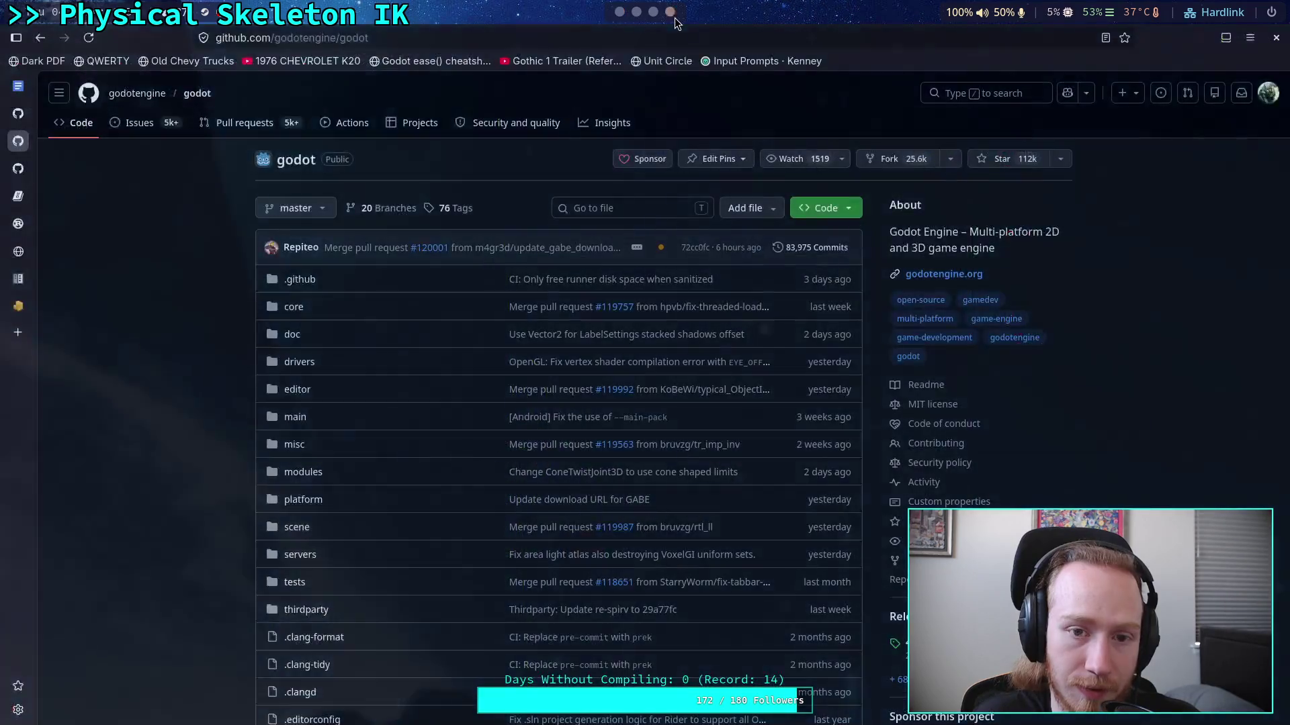
pyautogui.click(22, 335)
pyautogui.hotkey('ctrl', 'v')
pyautogui.press('Return')
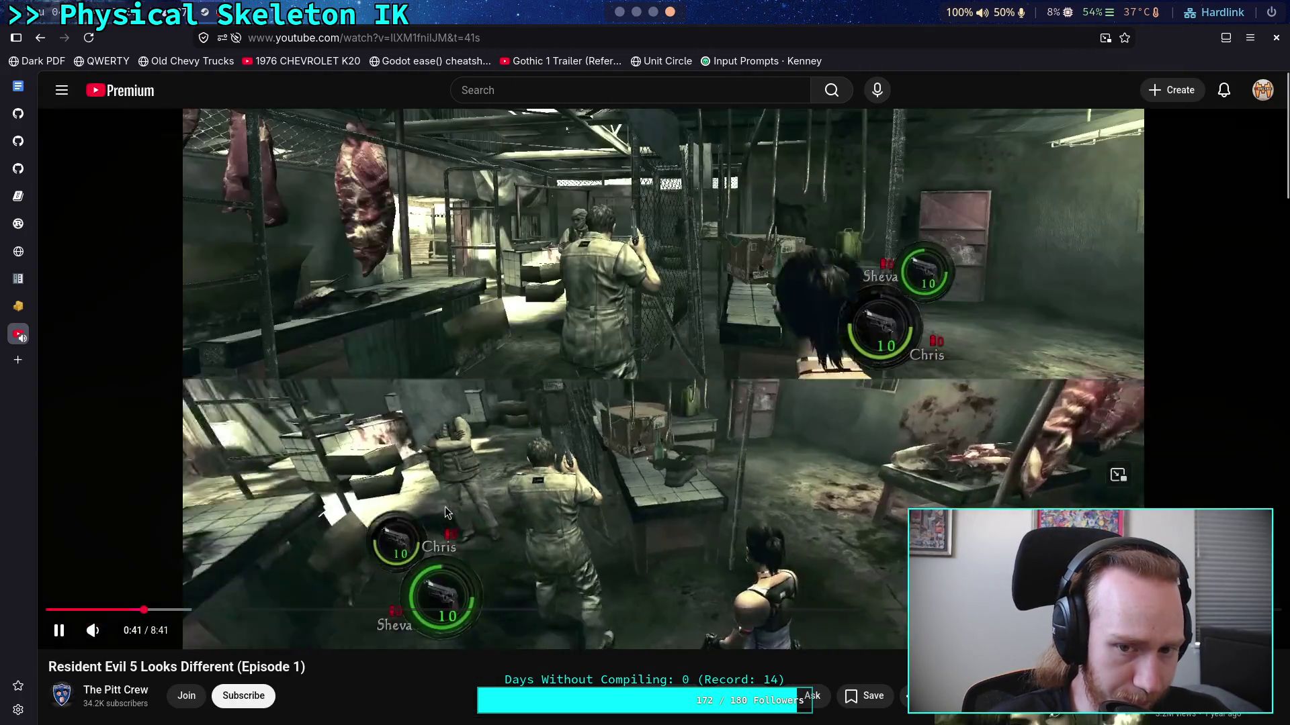
# Step: Pause and resume the video, jumping to 0:40 and then 0:53
pyautogui.click(445, 506)
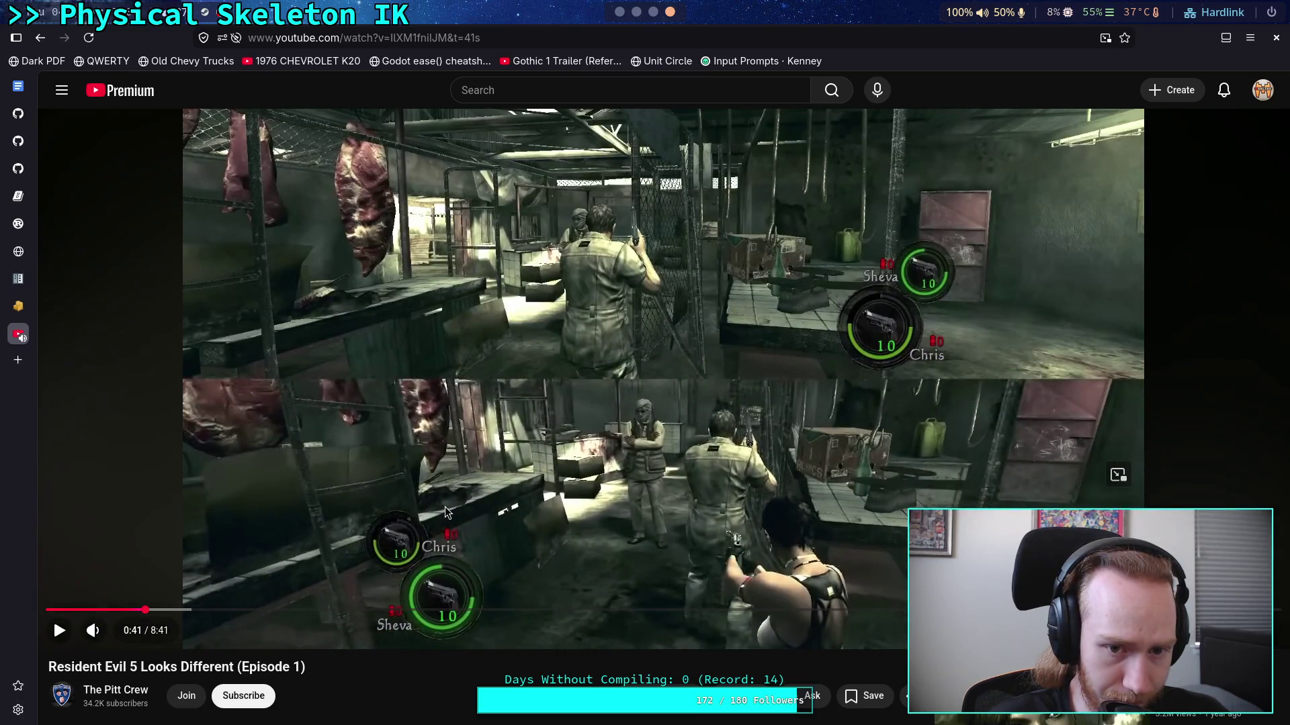
pyautogui.click(445, 510)
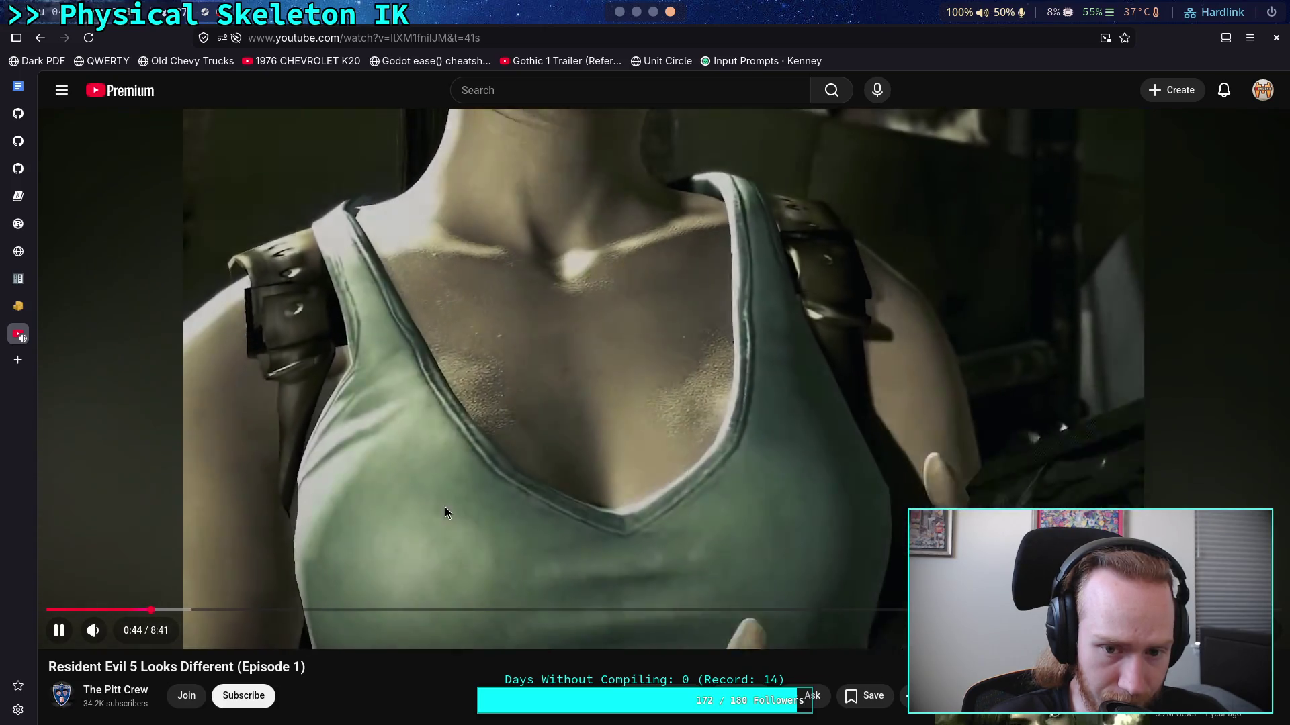
pyautogui.click(377, 530)
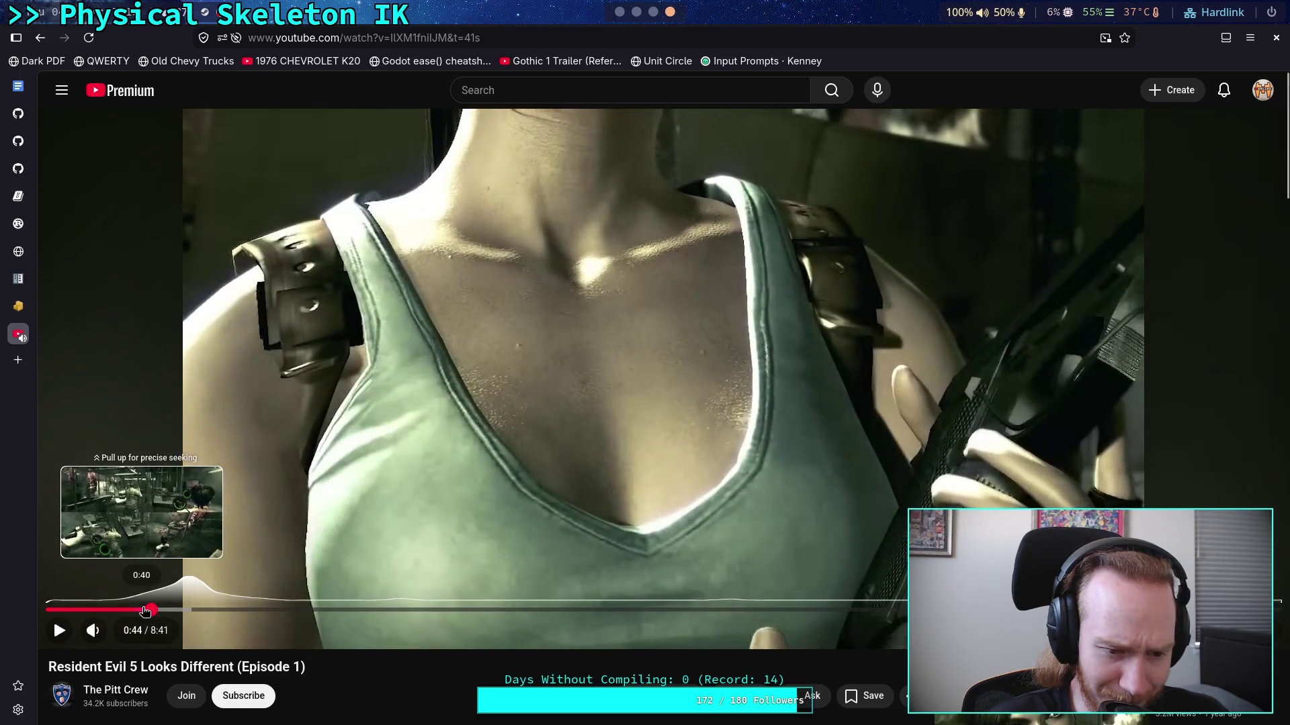
pyautogui.click(142, 610)
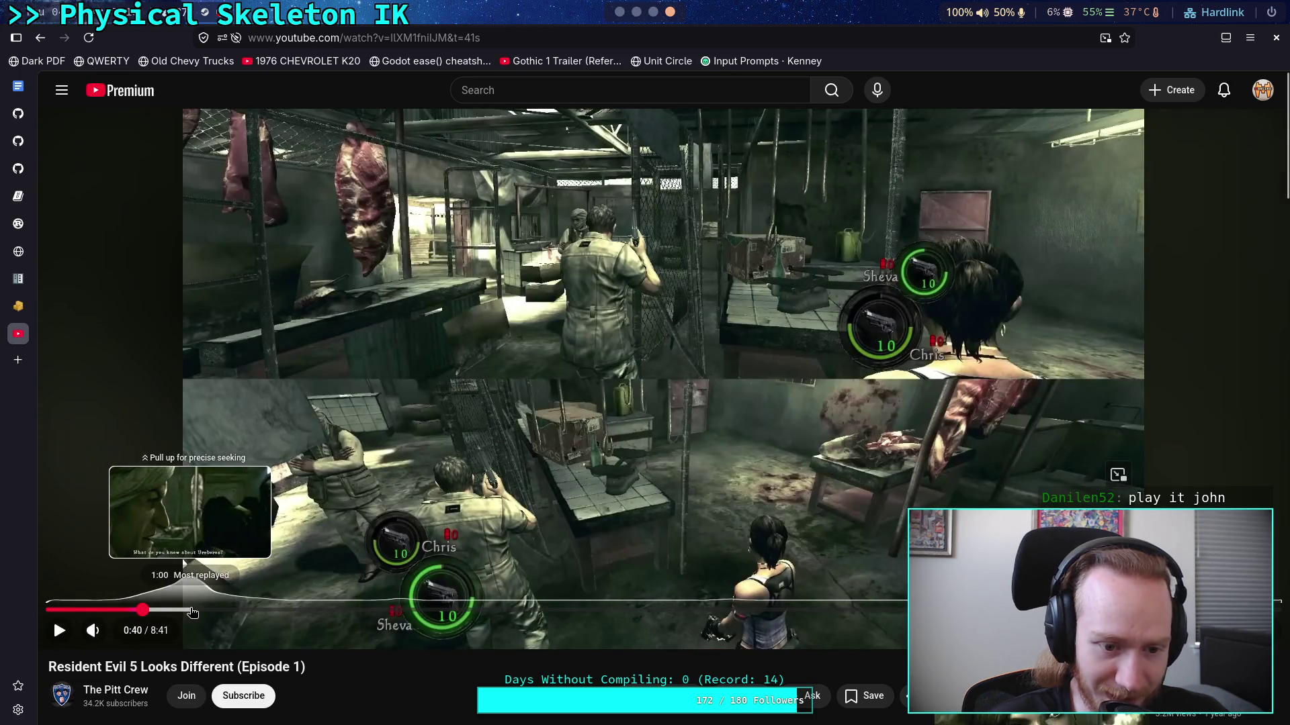
pyautogui.click(175, 610)
pyautogui.click(307, 525)
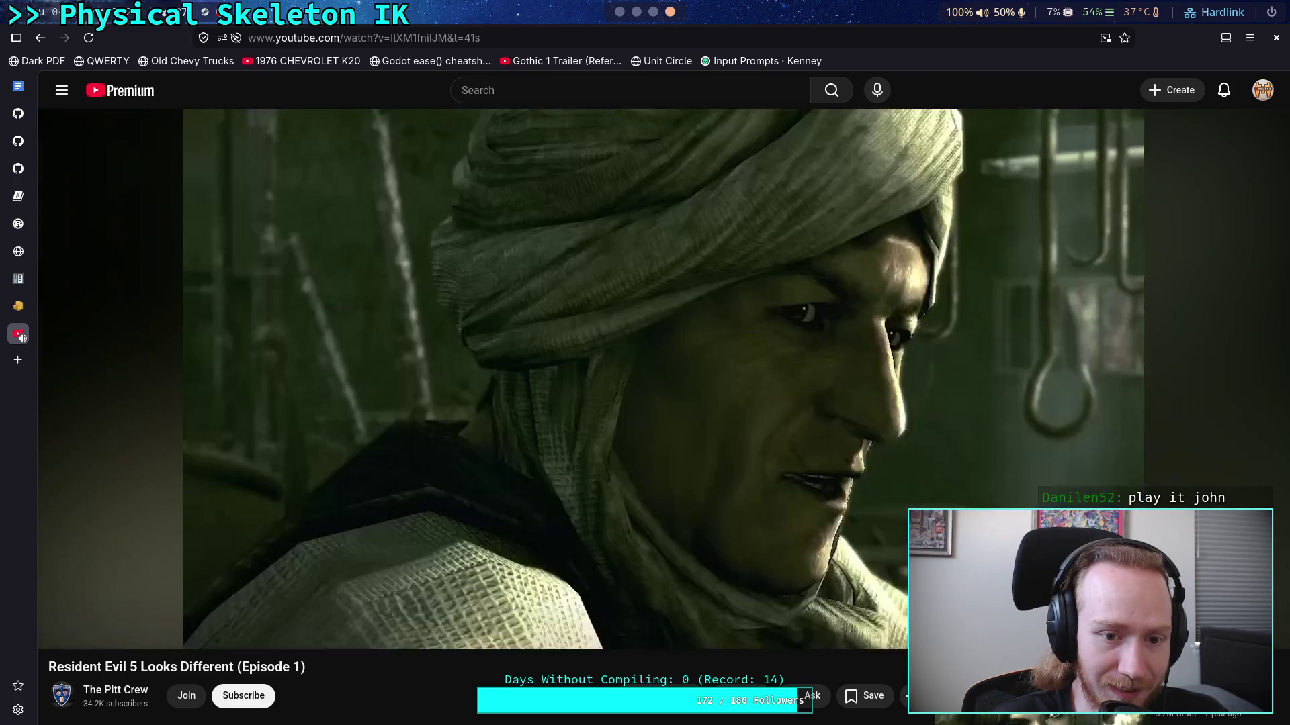
pyautogui.click(63, 542)
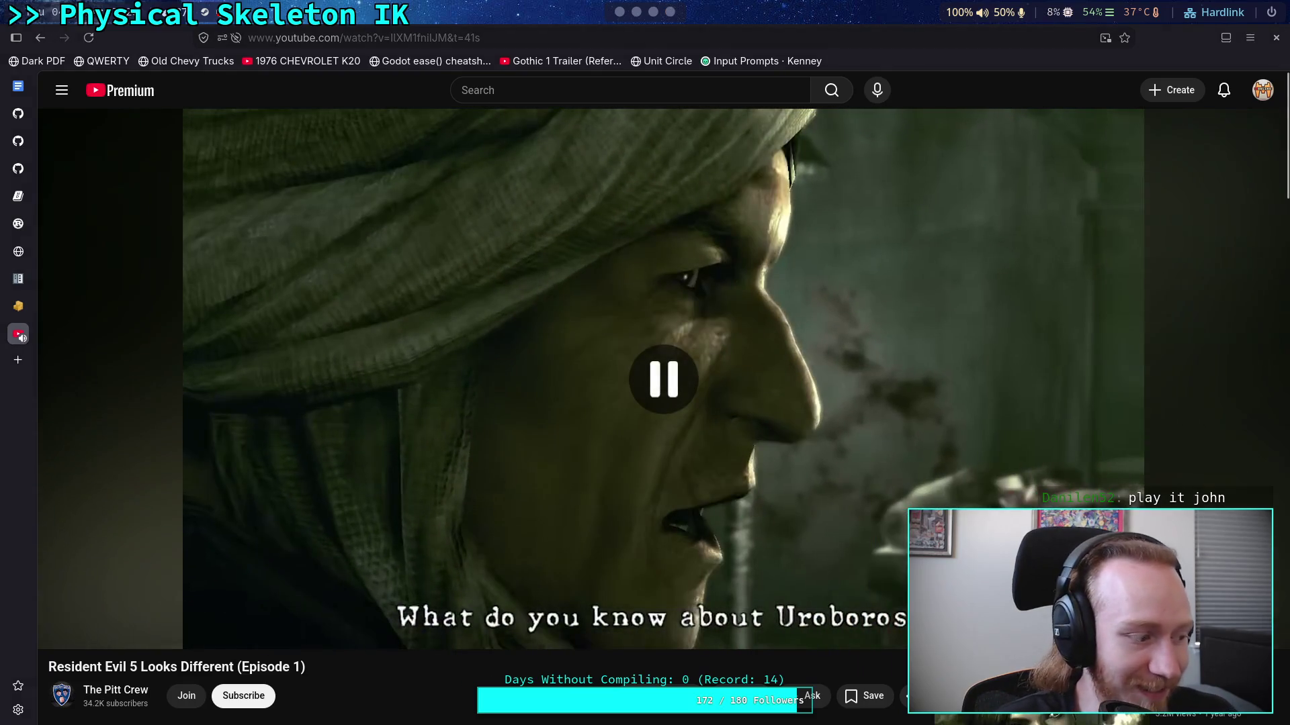
# Step: Watch from 0:55 to 1:03, then close the video tab
pyautogui.moveTo(182, 610); pyautogui.dragTo(178, 612)
pyautogui.click(372, 498)
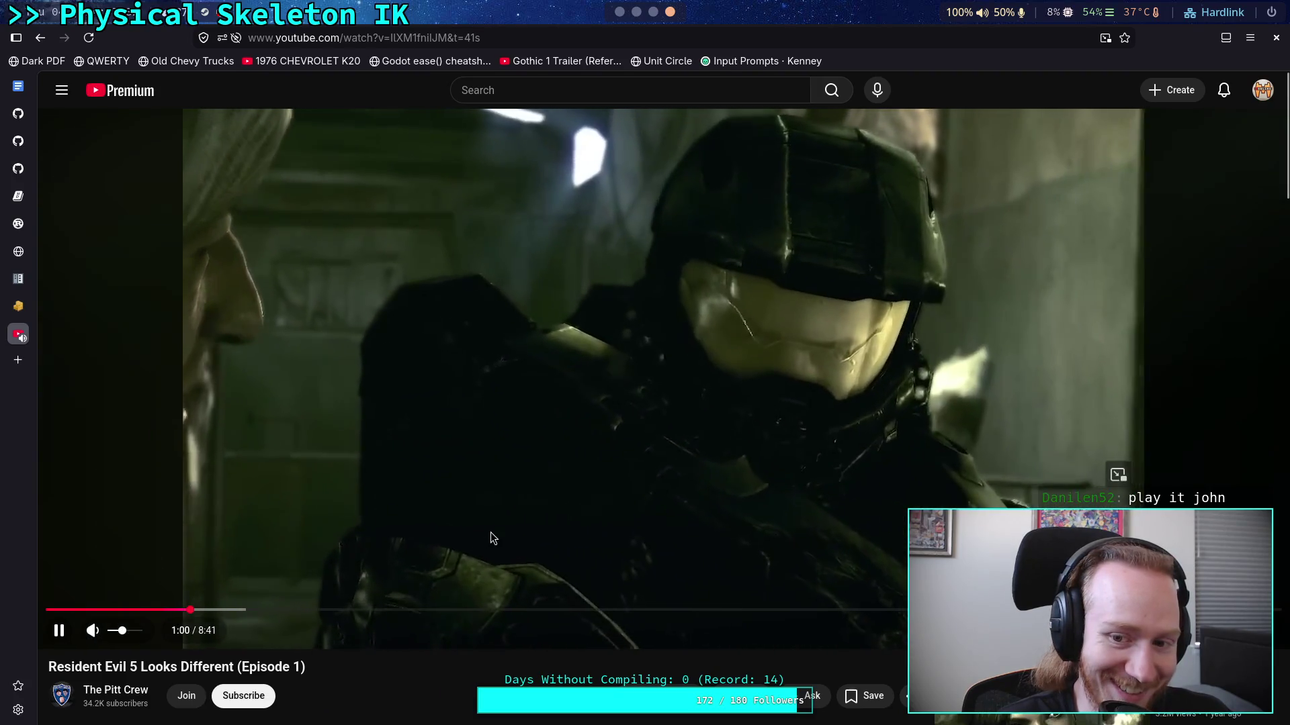
pyautogui.click(490, 532)
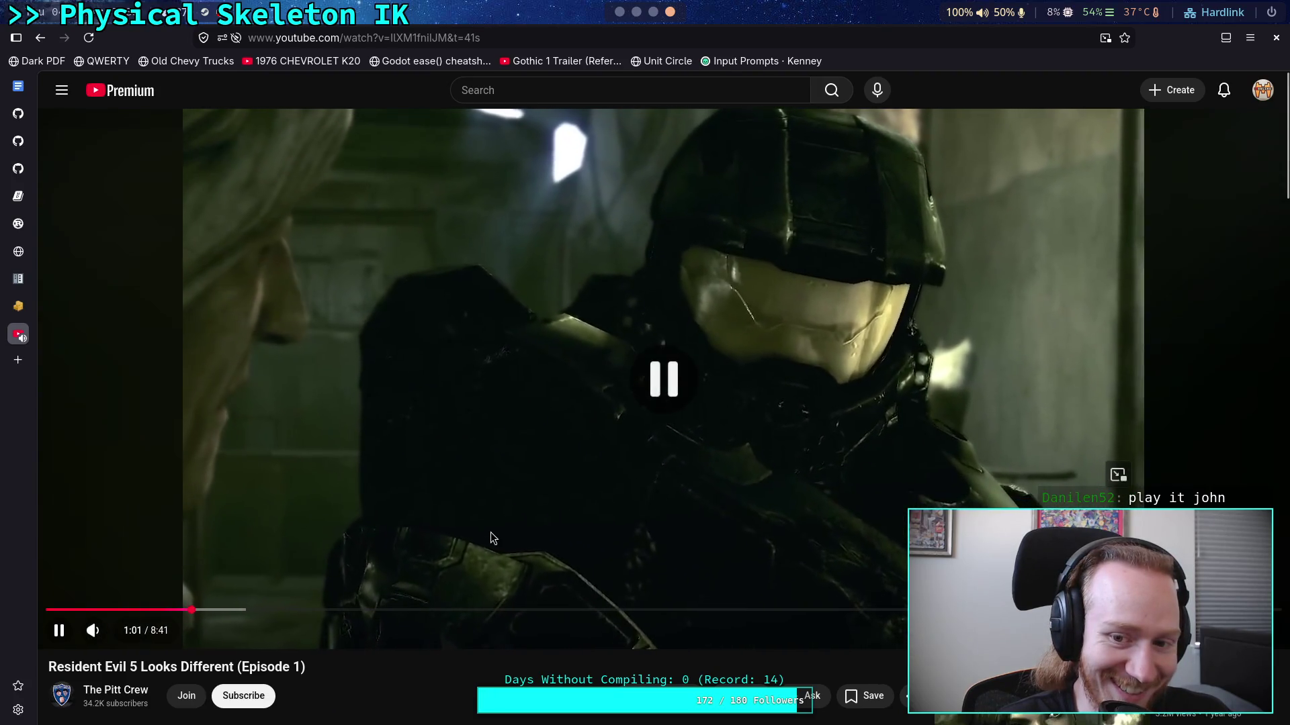
pyautogui.click(466, 548)
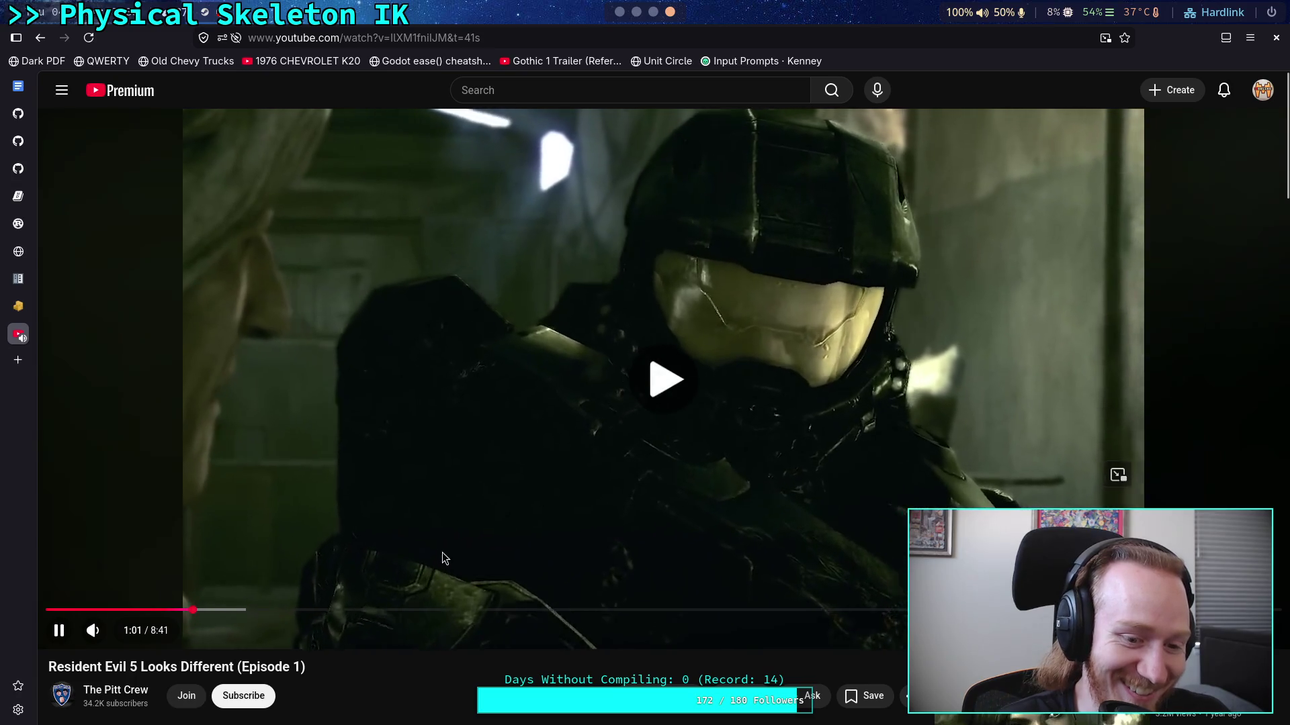
pyautogui.click(429, 528)
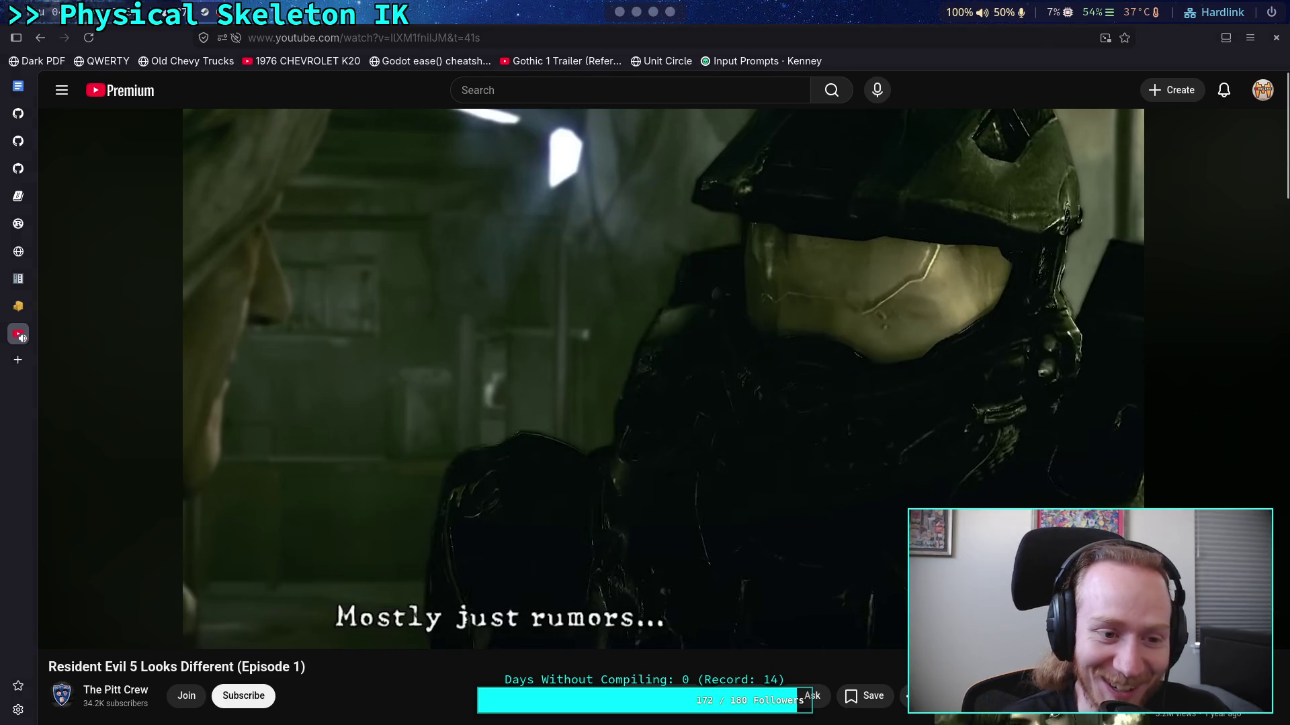
pyautogui.click(6, 327)
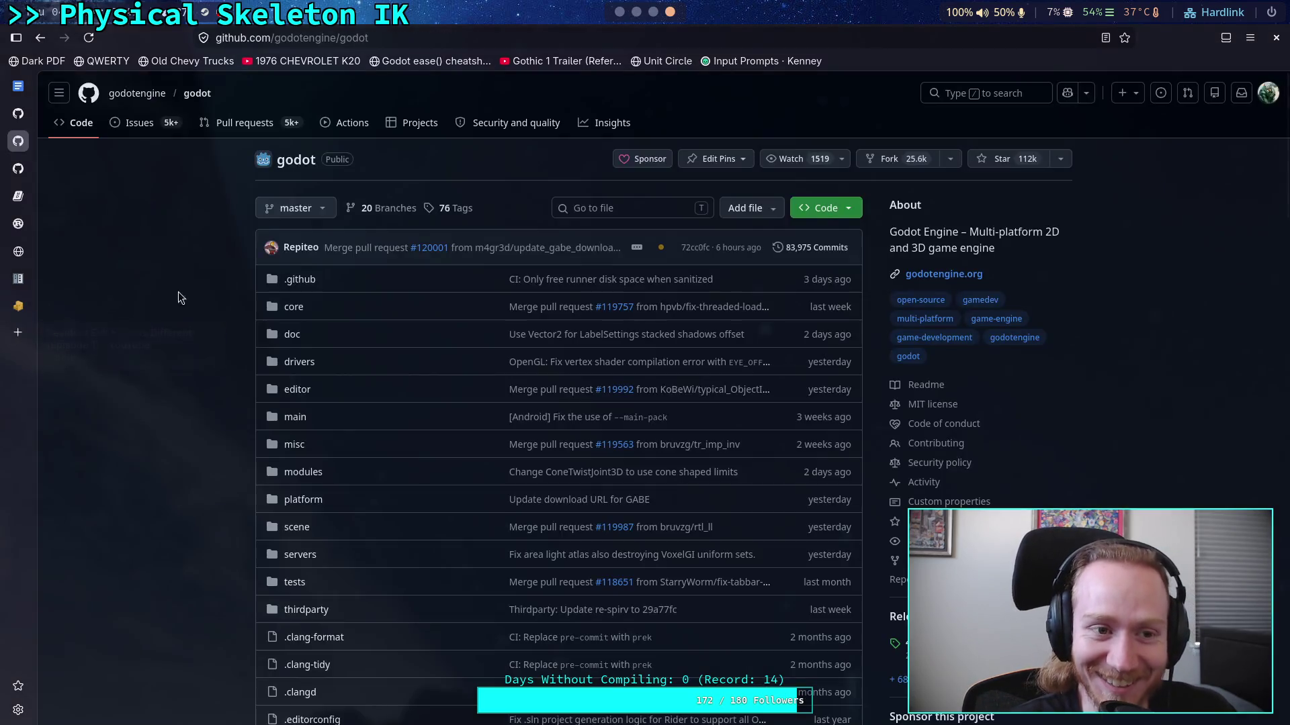
pyautogui.scroll(3, 621, 16)
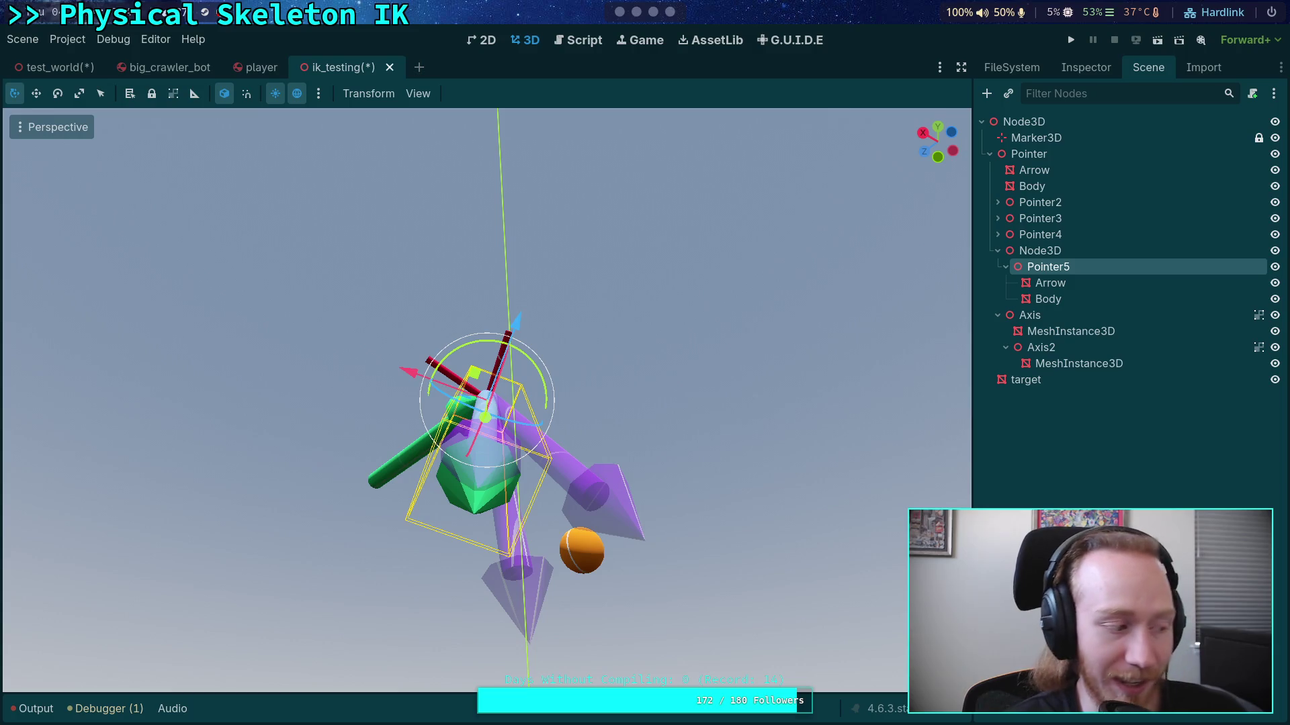
# Step: From the front view, rotate Node3D, Pointer5's parent, so the chained arrows swing sideways
pyautogui.moveTo(406, 407)
pyautogui.mouseDown()
pyautogui.moveTo(411, 368)
pyautogui.moveTo(380, 402)
pyautogui.moveTo(295, 408)
pyautogui.moveTo(409, 404)
pyautogui.moveTo(364, 500)
pyautogui.moveTo(392, 374)
pyautogui.moveTo(413, 374)
pyautogui.mouseUp()
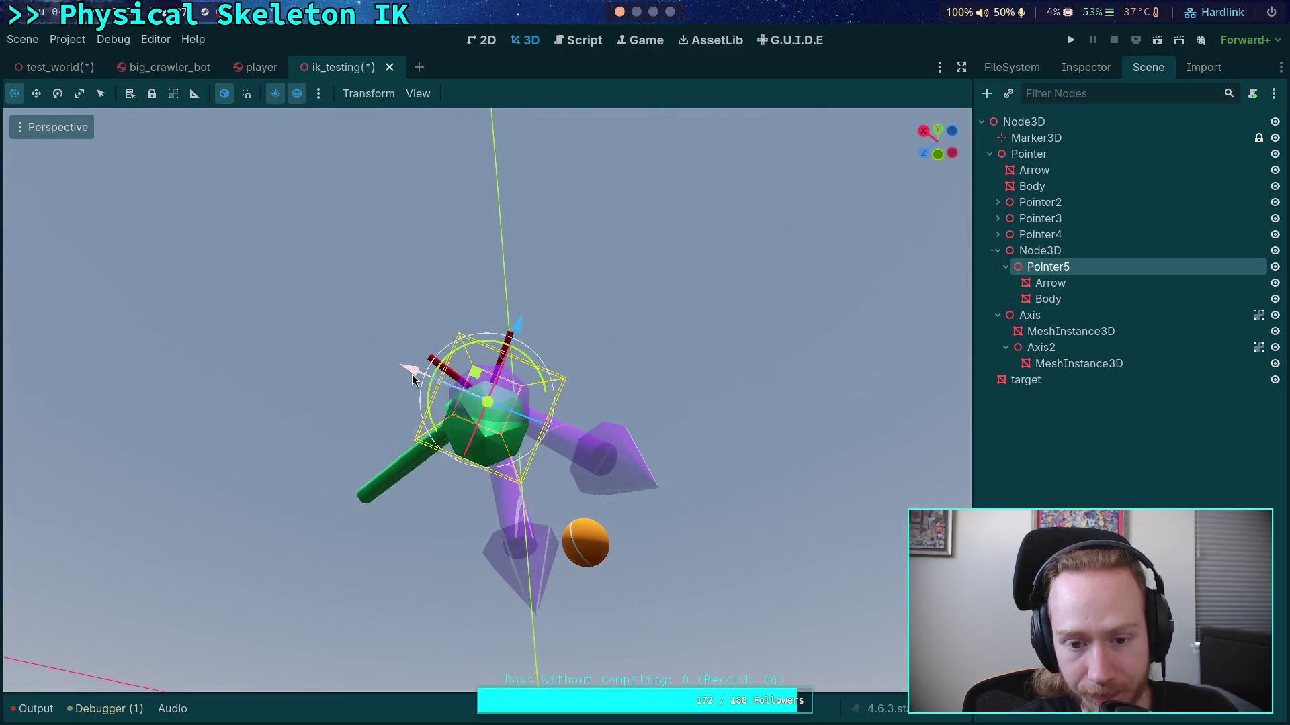
pyautogui.click(1058, 252)
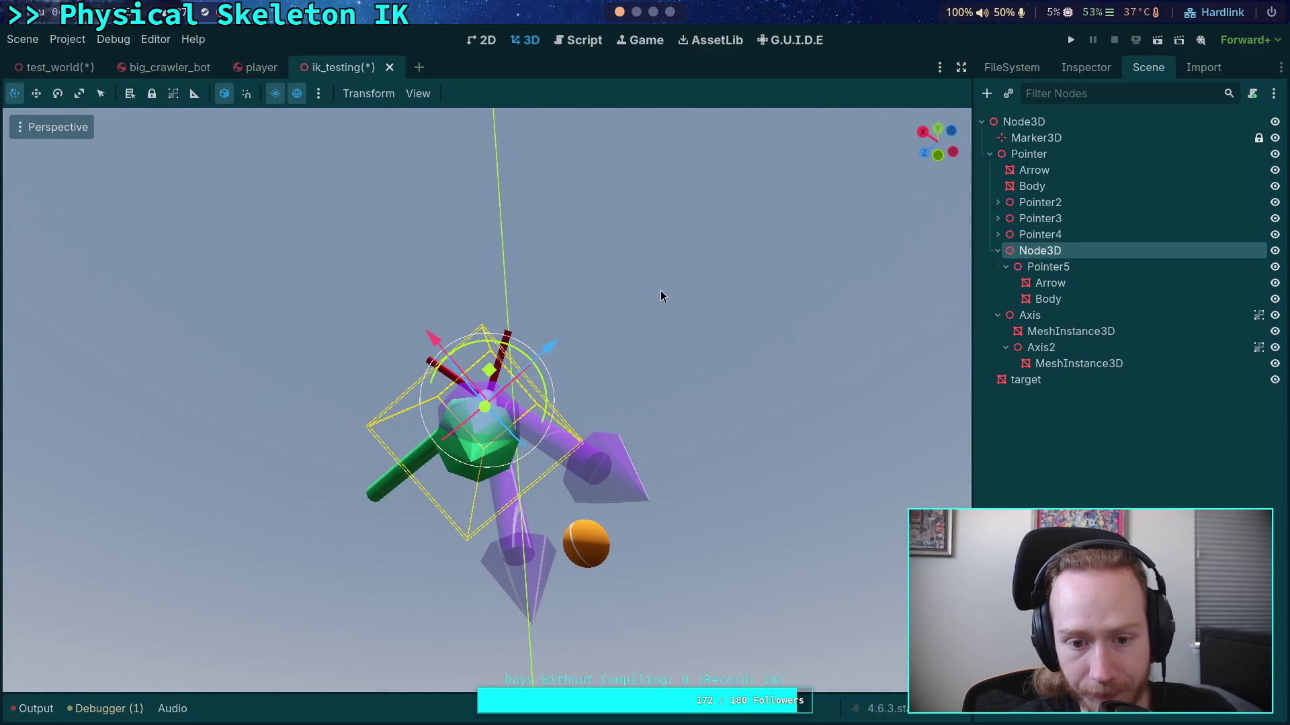
pyautogui.moveTo(659, 290); pyautogui.dragTo(639, 299)
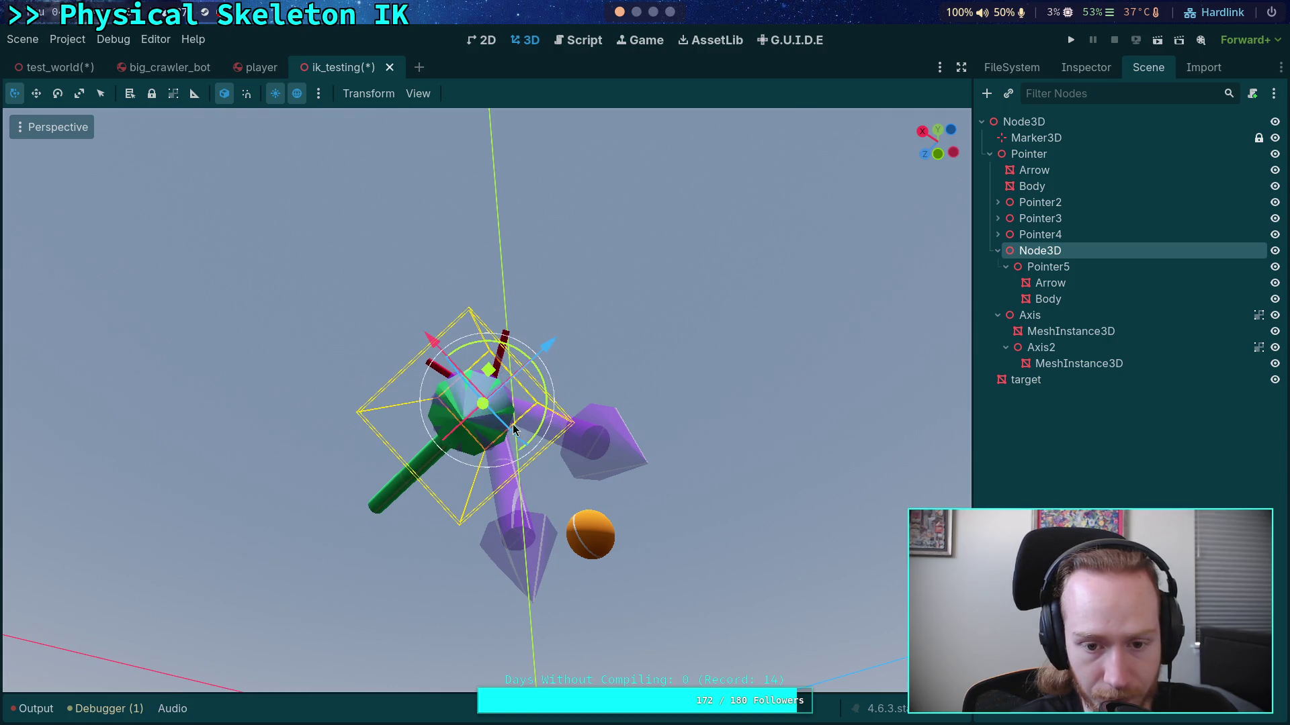
pyautogui.press('KP_2')
pyautogui.press('KP_2')
pyautogui.press('KP_2')
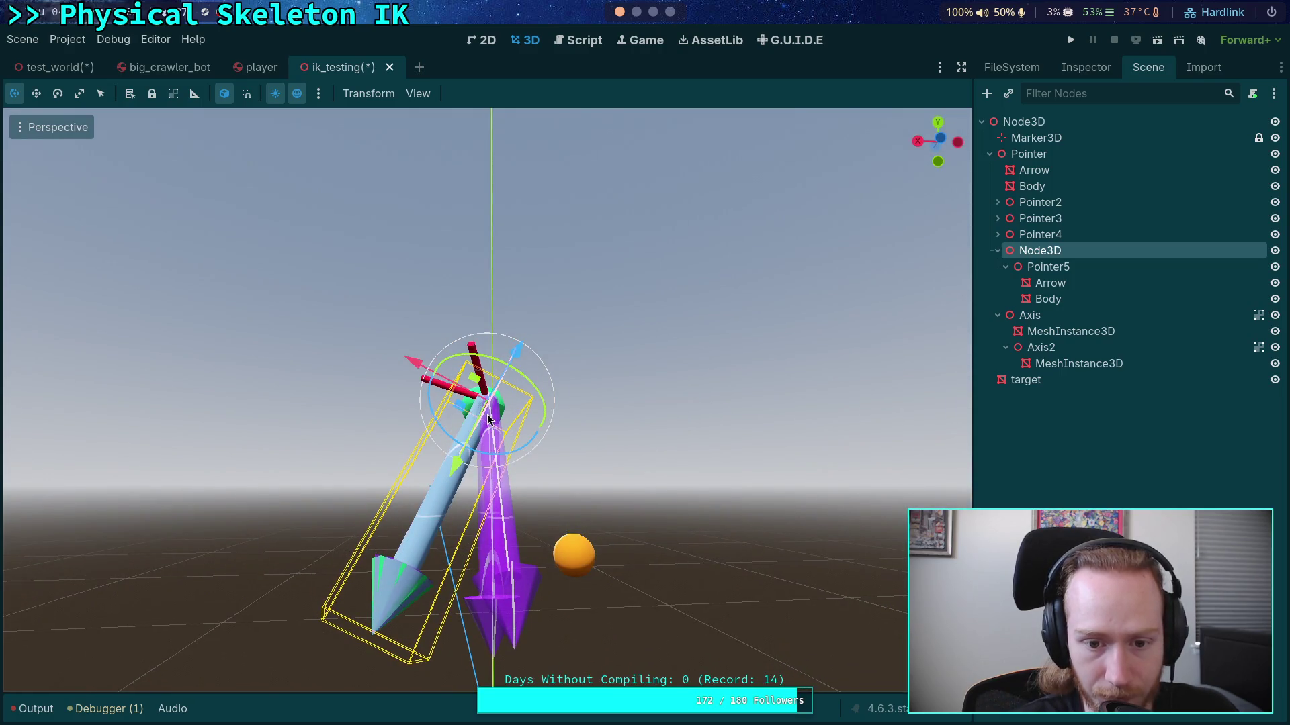
pyautogui.moveTo(489, 419)
pyautogui.mouseDown()
pyautogui.moveTo(505, 417)
pyautogui.moveTo(547, 365)
pyautogui.mouseUp()
# Step: Reset Pointer5's rotation to zero and return it under Node3D
pyautogui.click(1024, 268)
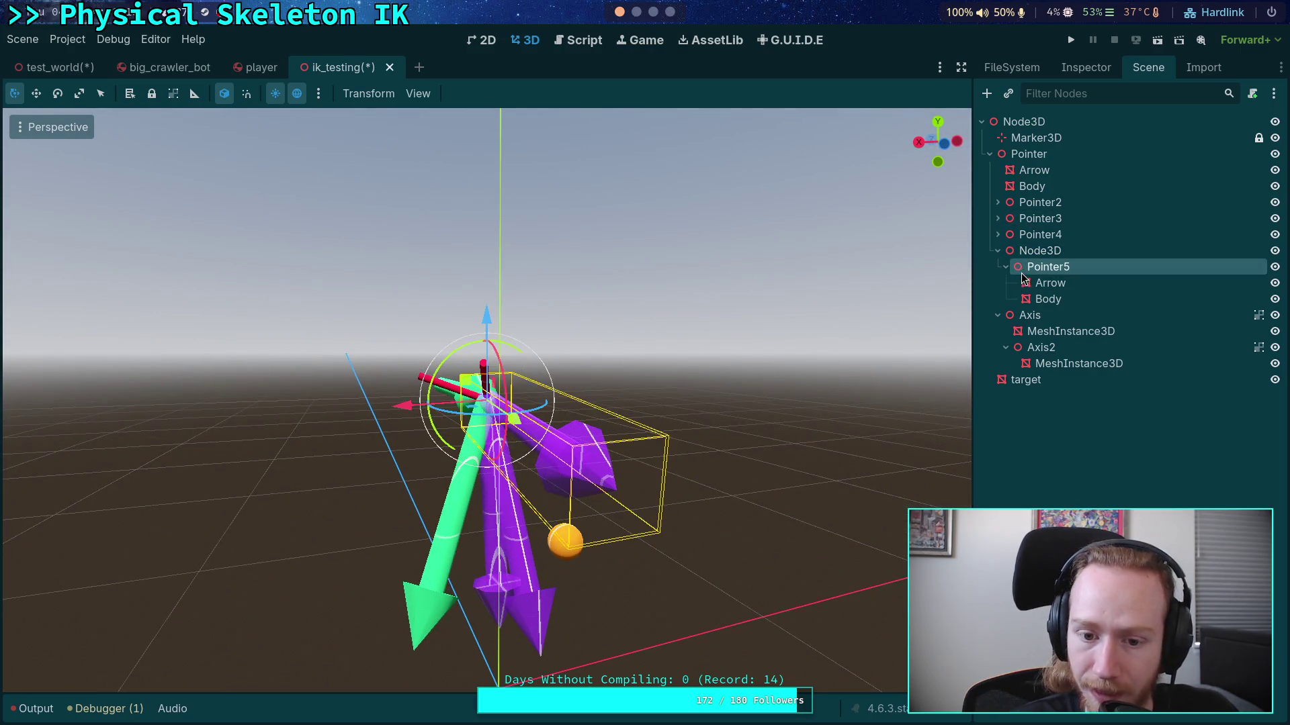
pyautogui.moveTo(1025, 246); pyautogui.dragTo(1025, 245)
pyautogui.click(1070, 74)
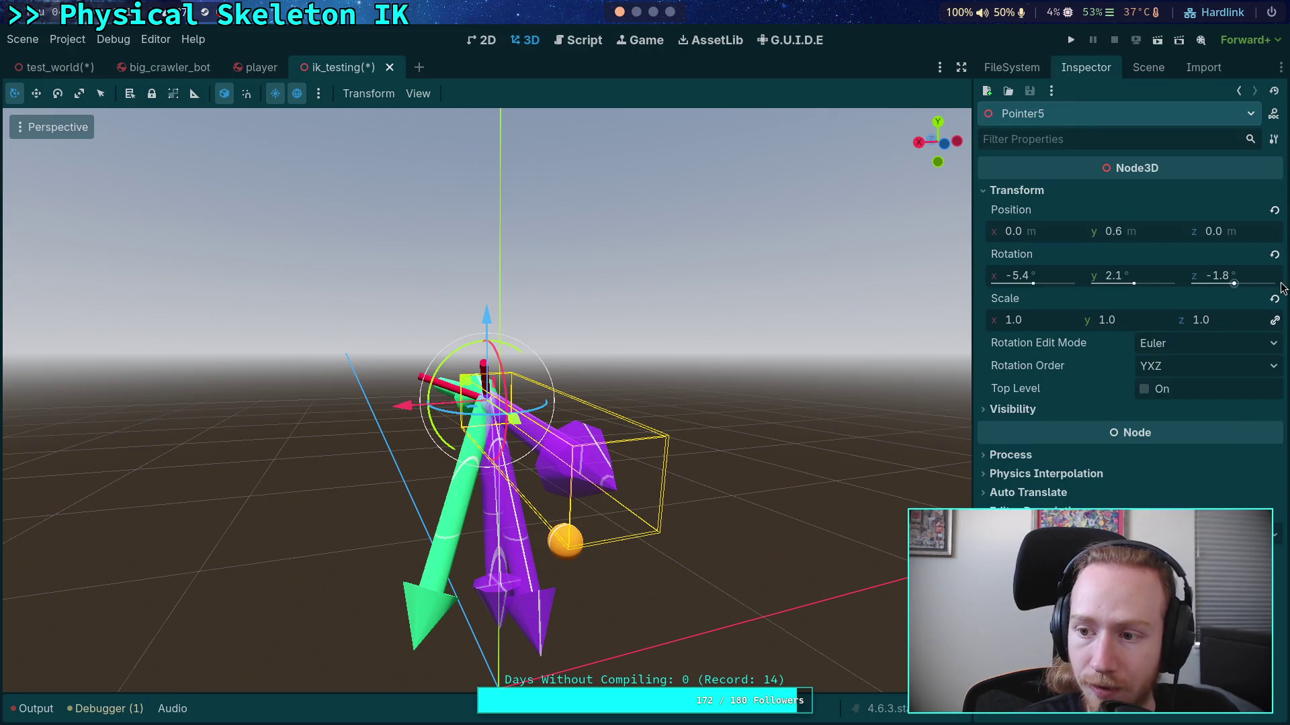
pyautogui.click(1274, 256)
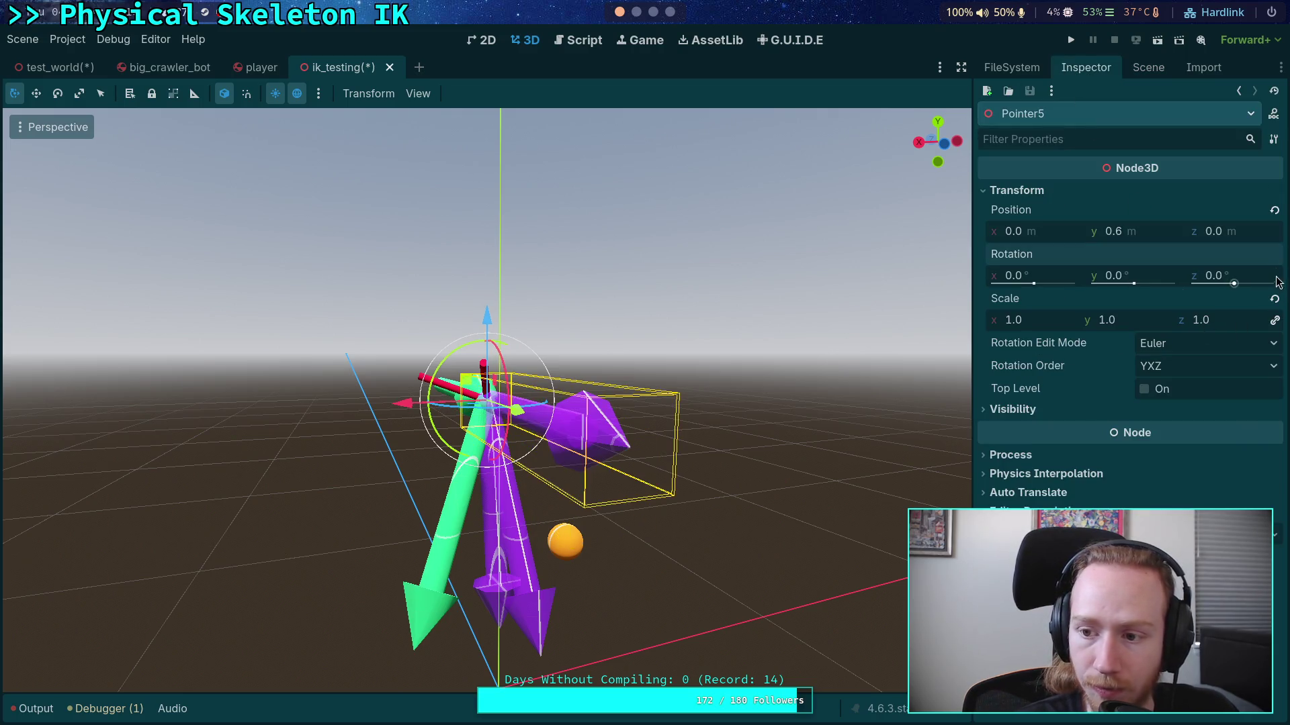
pyautogui.click(1146, 76)
pyautogui.moveTo(1038, 251); pyautogui.dragTo(1031, 300)
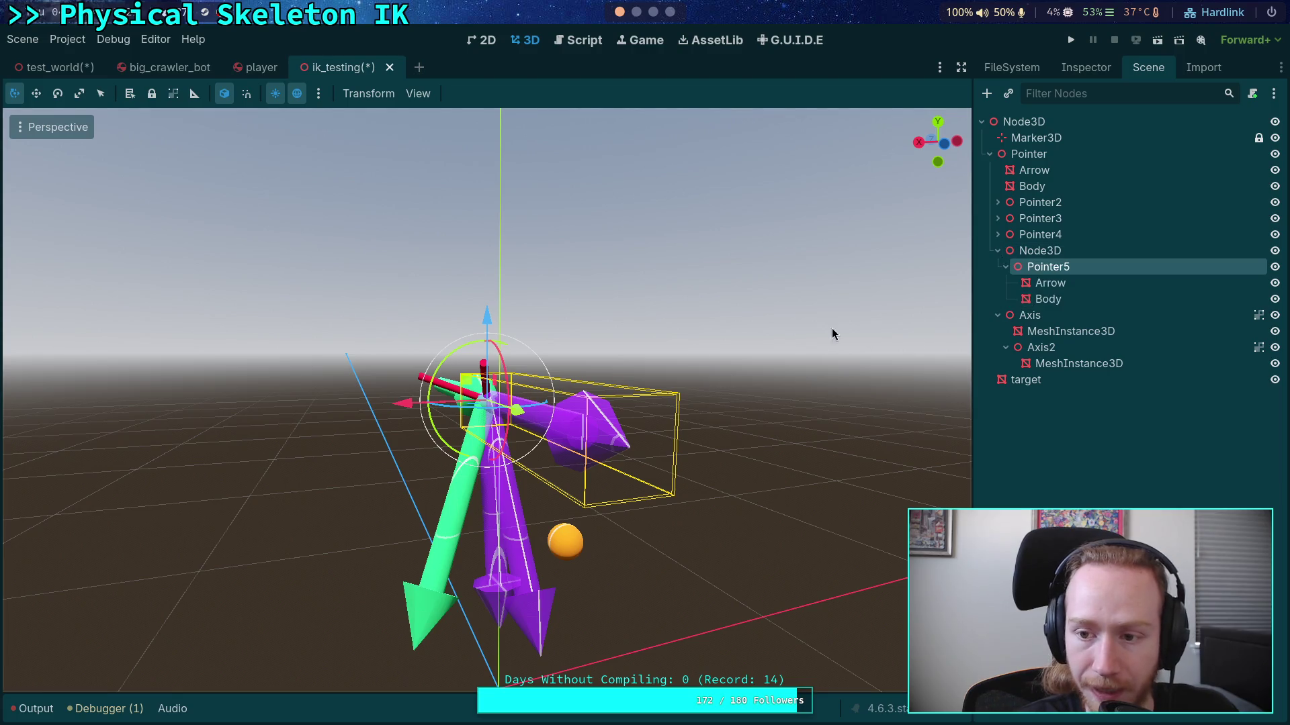
# Step: Rotate Node3D by about -13.6 degrees to tilt the pointer chain
pyautogui.click(1068, 251)
pyautogui.moveTo(522, 404)
pyautogui.mouseDown()
pyautogui.moveTo(663, 311)
pyautogui.moveTo(631, 290)
pyautogui.mouseUp()
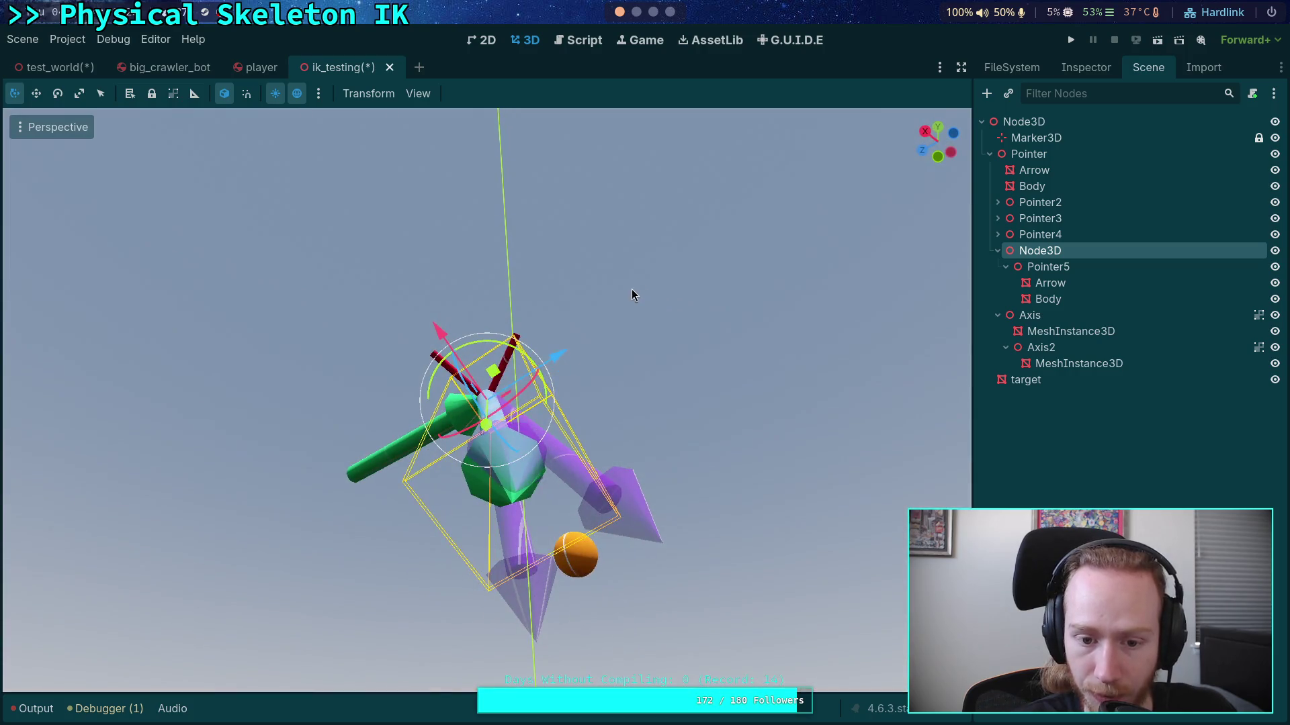
pyautogui.moveTo(528, 385)
pyautogui.mouseDown()
pyautogui.moveTo(627, 441)
pyautogui.moveTo(755, 368)
pyautogui.moveTo(790, 288)
pyautogui.moveTo(753, 340)
pyautogui.moveTo(607, 336)
pyautogui.moveTo(606, 402)
pyautogui.mouseUp()
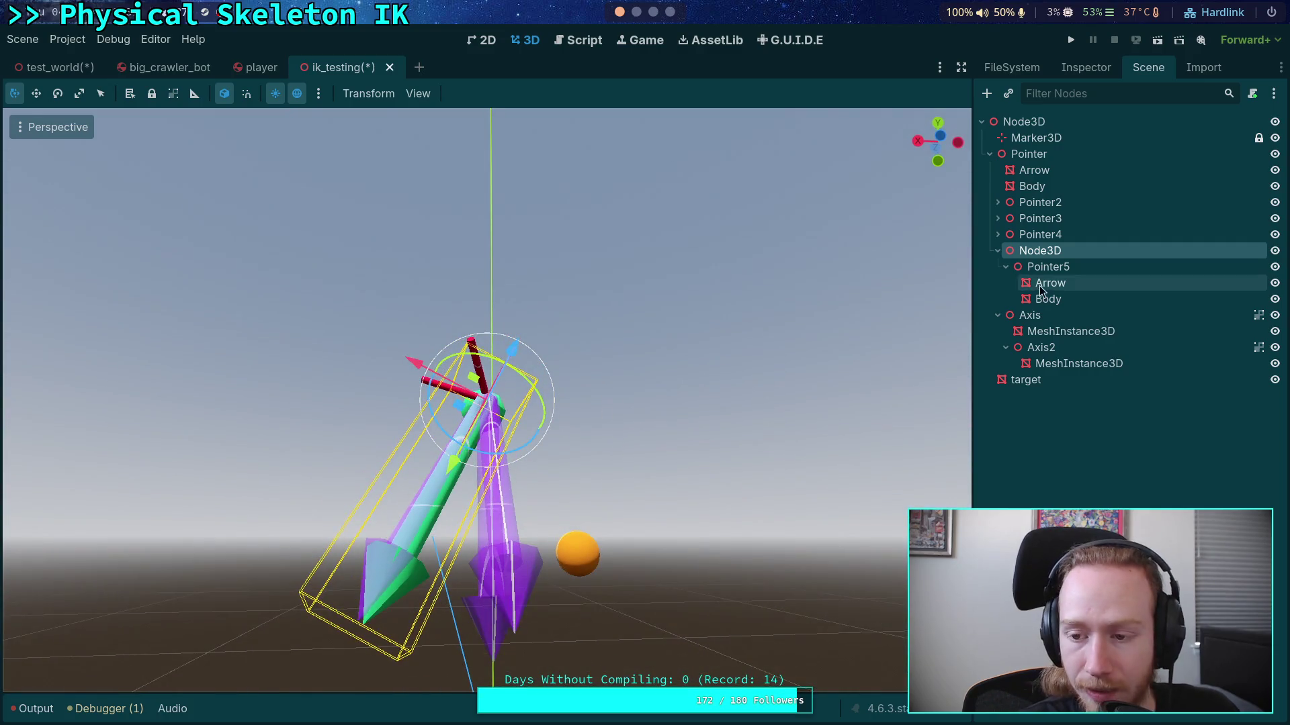
# Step: Add a Marker3D child node to Pointer5
pyautogui.click(1067, 269)
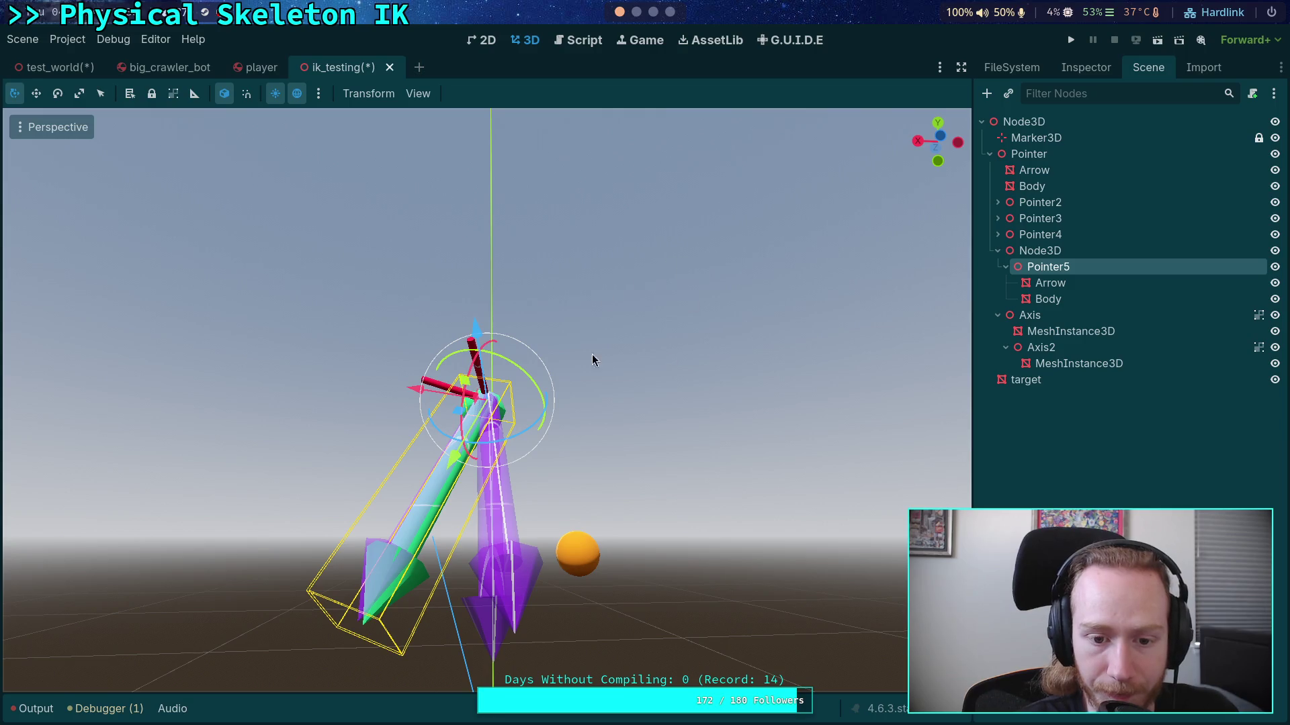
pyautogui.moveTo(592, 356)
pyautogui.mouseDown()
pyautogui.moveTo(780, 406)
pyautogui.moveTo(789, 451)
pyautogui.mouseUp()
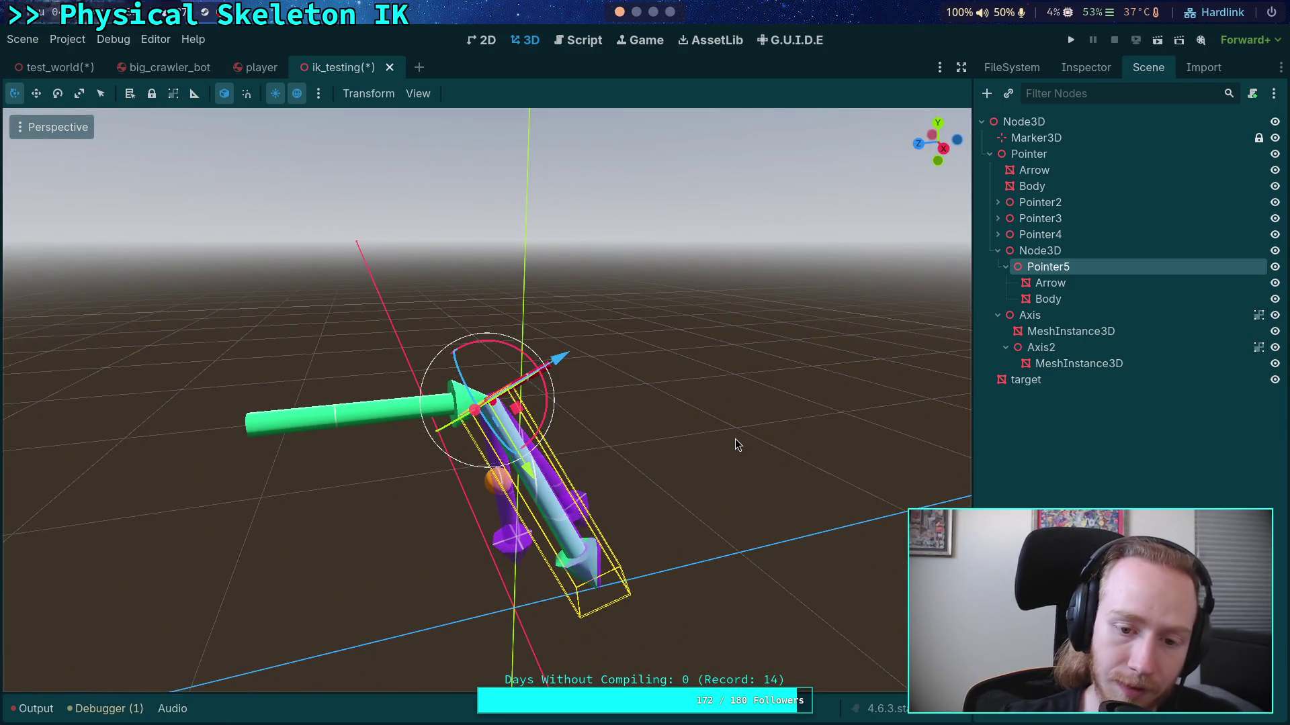
pyautogui.moveTo(675, 437)
pyautogui.mouseDown()
pyautogui.moveTo(477, 390)
pyautogui.moveTo(437, 340)
pyautogui.moveTo(450, 321)
pyautogui.moveTo(437, 345)
pyautogui.mouseUp()
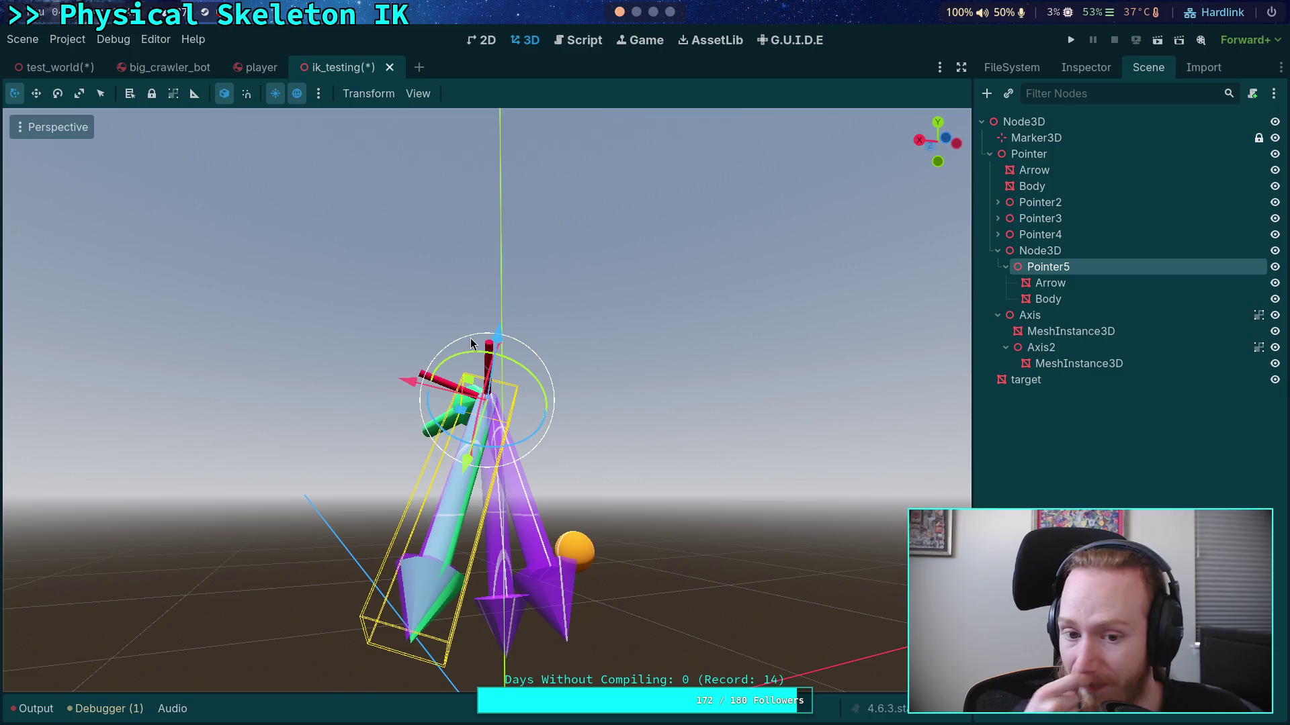
pyautogui.rightClick(1046, 268)
pyautogui.click(1074, 277)
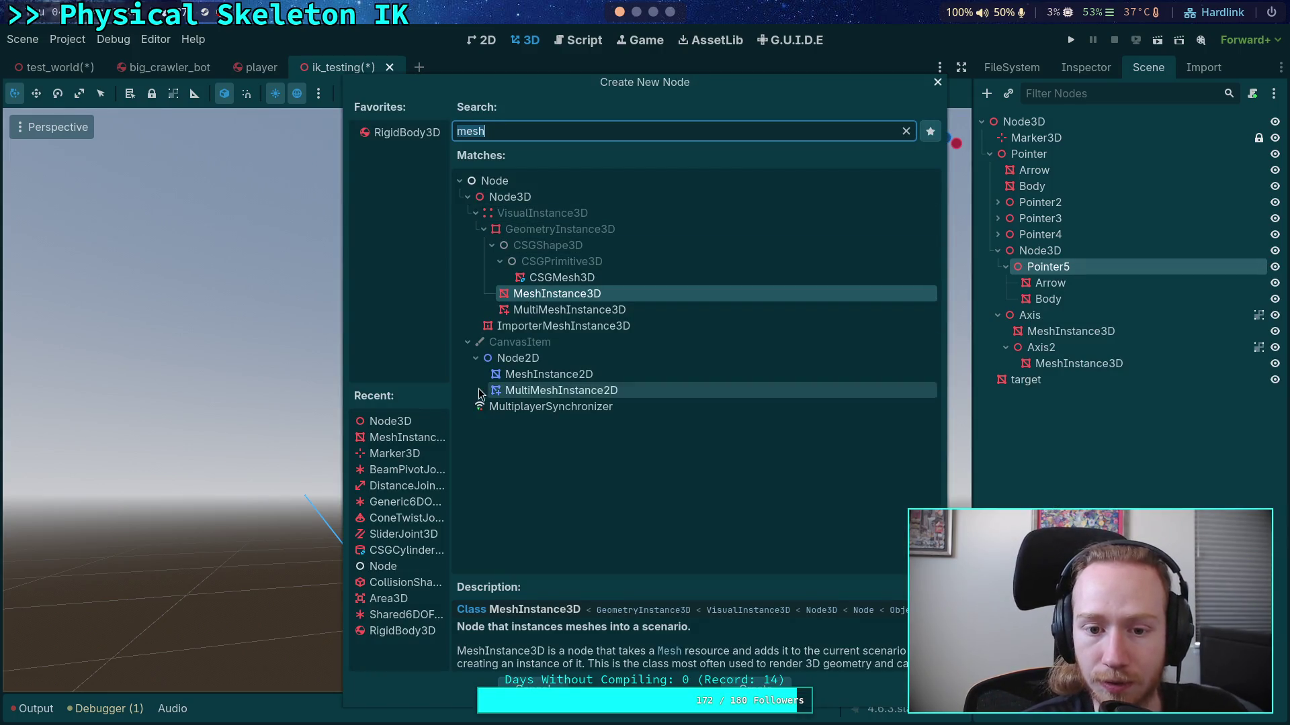
pyautogui.doubleClick(394, 454)
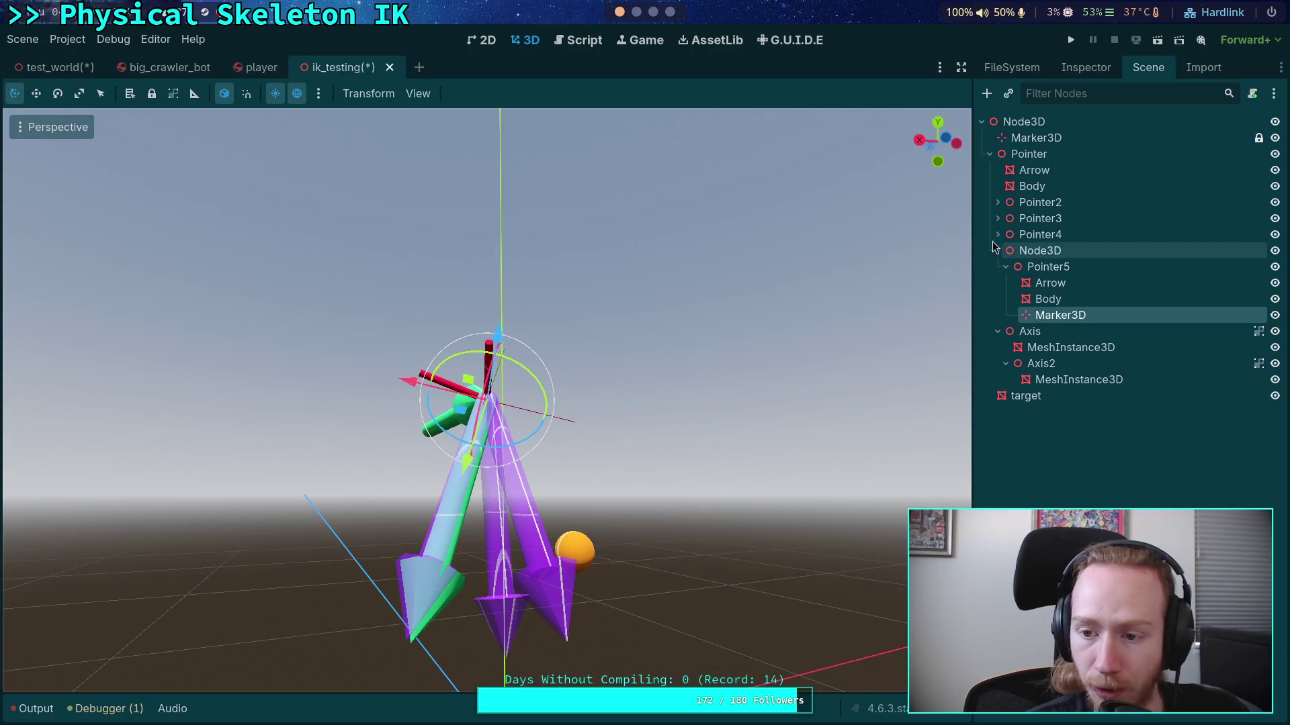
# Step: Rotate Node3D to a new tilt after undoing the first attempt, then orbit around Pointer5
pyautogui.click(1040, 251)
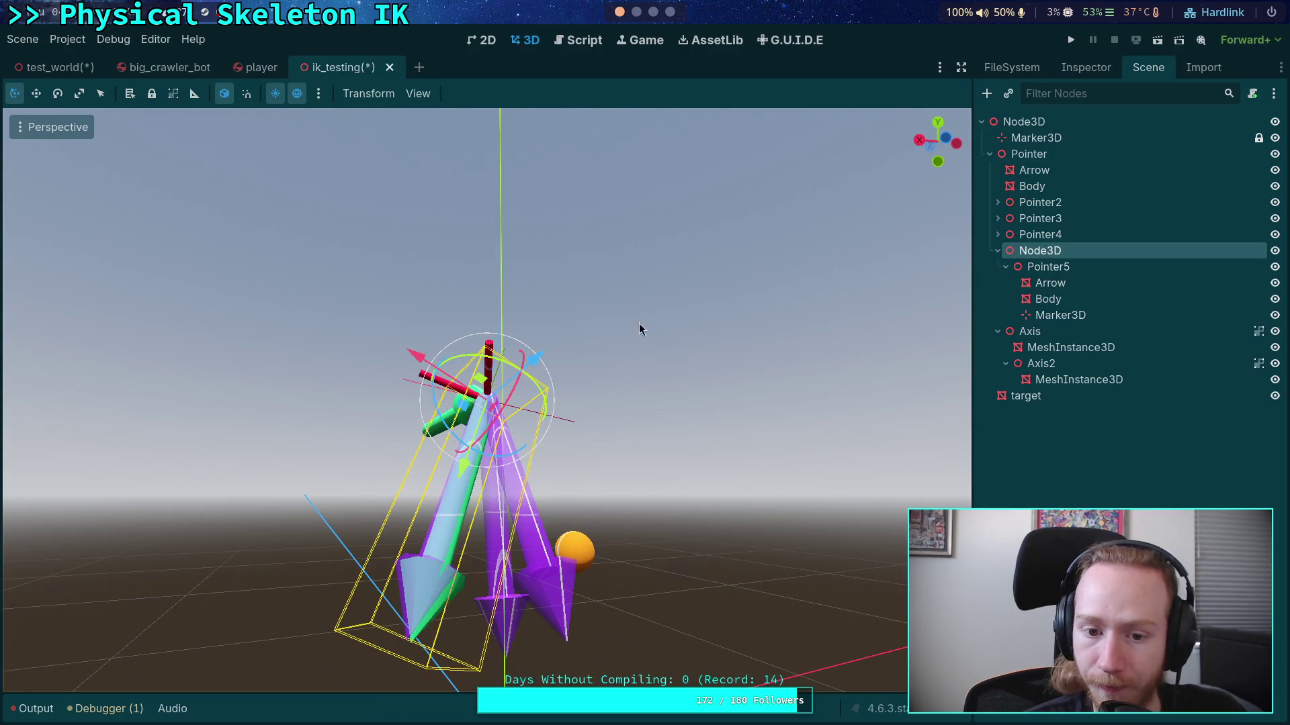
pyautogui.moveTo(510, 363)
pyautogui.mouseDown()
pyautogui.moveTo(531, 396)
pyautogui.moveTo(522, 408)
pyautogui.moveTo(870, 432)
pyautogui.moveTo(642, 422)
pyautogui.moveTo(630, 438)
pyautogui.mouseUp()
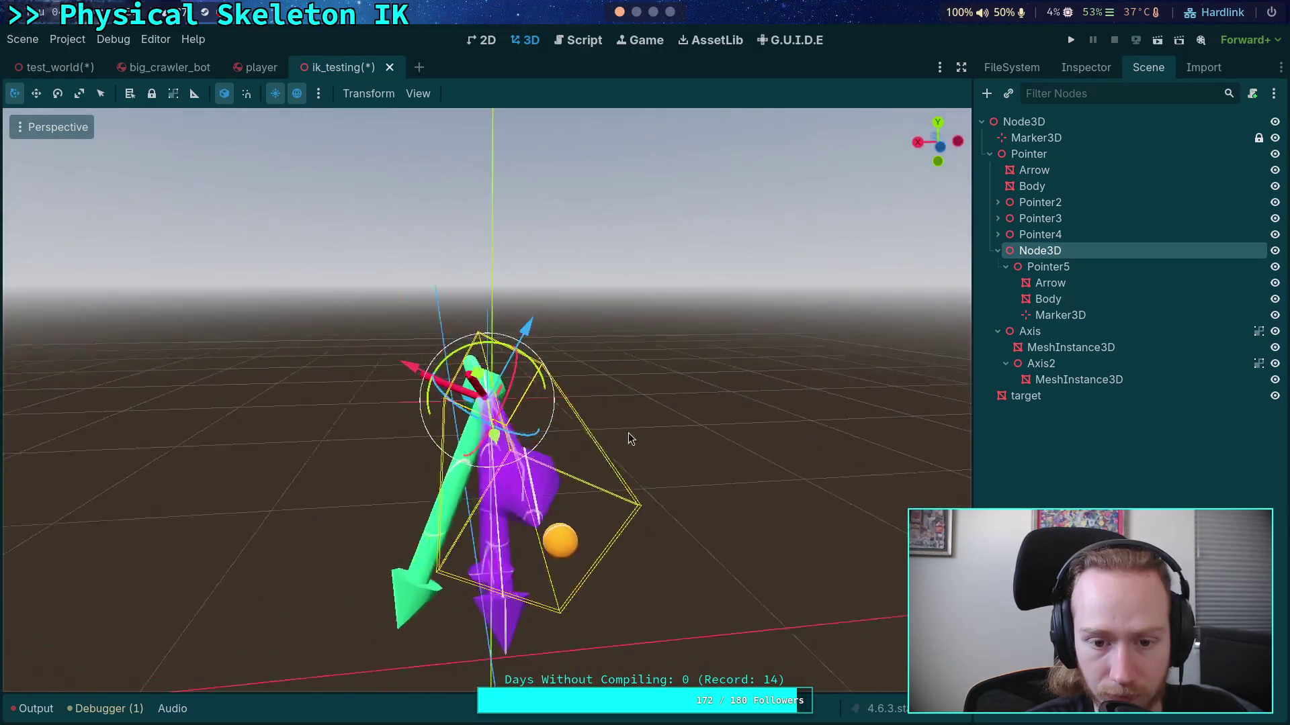
pyautogui.hotkey('ctrl', 'z')
pyautogui.moveTo(552, 384)
pyautogui.mouseDown()
pyautogui.moveTo(611, 369)
pyautogui.moveTo(655, 330)
pyautogui.moveTo(634, 473)
pyautogui.moveTo(645, 503)
pyautogui.moveTo(672, 511)
pyautogui.moveTo(652, 567)
pyautogui.moveTo(657, 438)
pyautogui.moveTo(678, 401)
pyautogui.mouseUp()
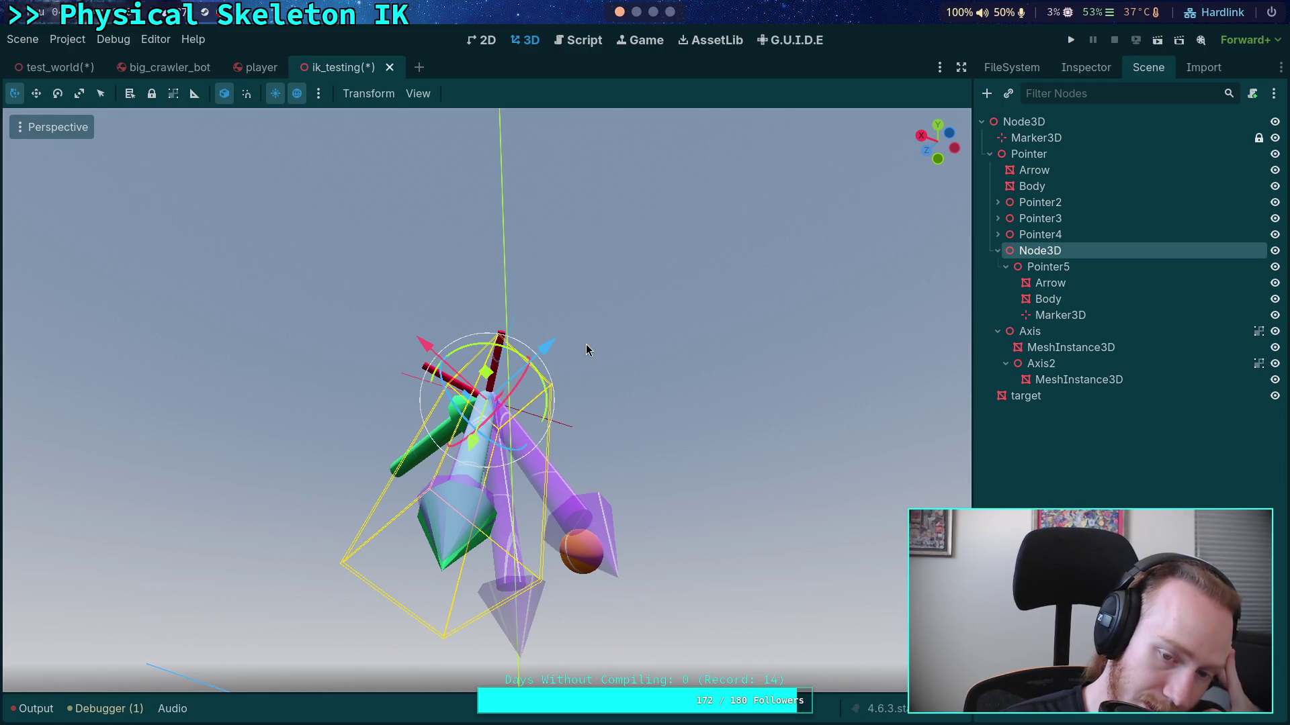
pyautogui.moveTo(584, 349)
pyautogui.mouseDown()
pyautogui.moveTo(711, 400)
pyautogui.moveTo(682, 443)
pyautogui.moveTo(559, 446)
pyautogui.moveTo(586, 449)
pyautogui.mouseUp()
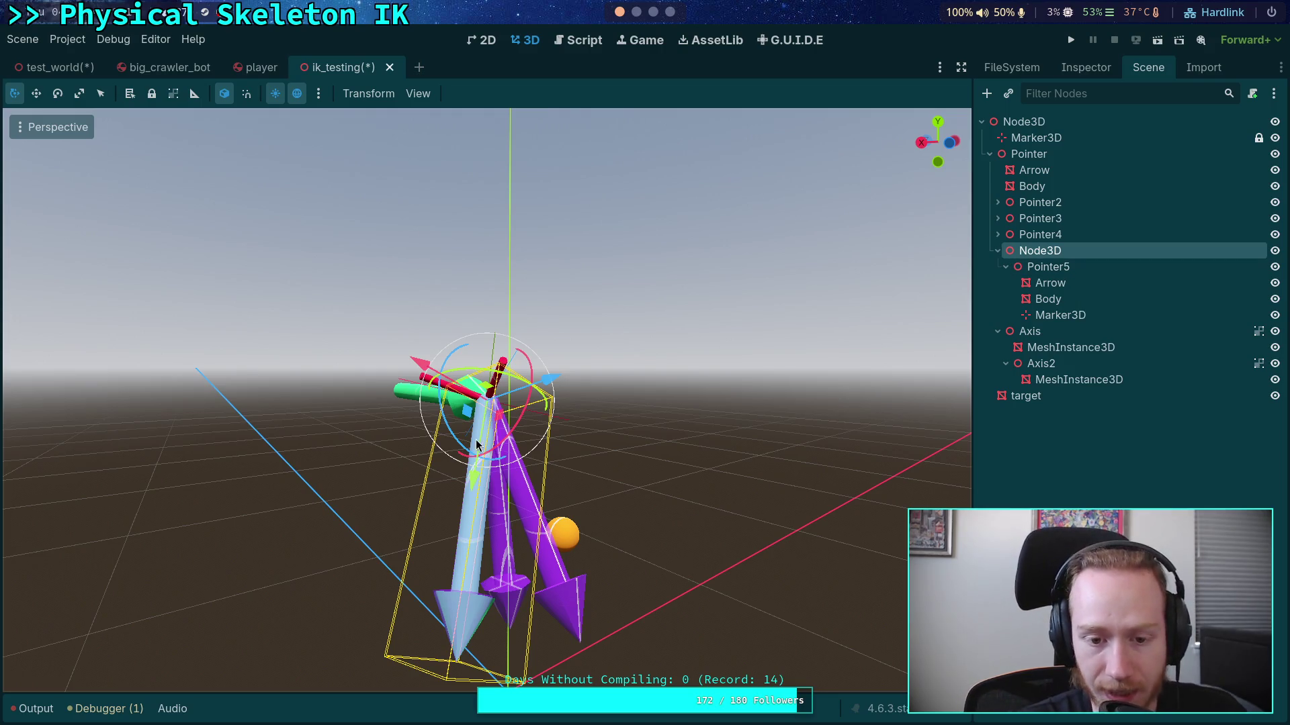
pyautogui.click(1061, 267)
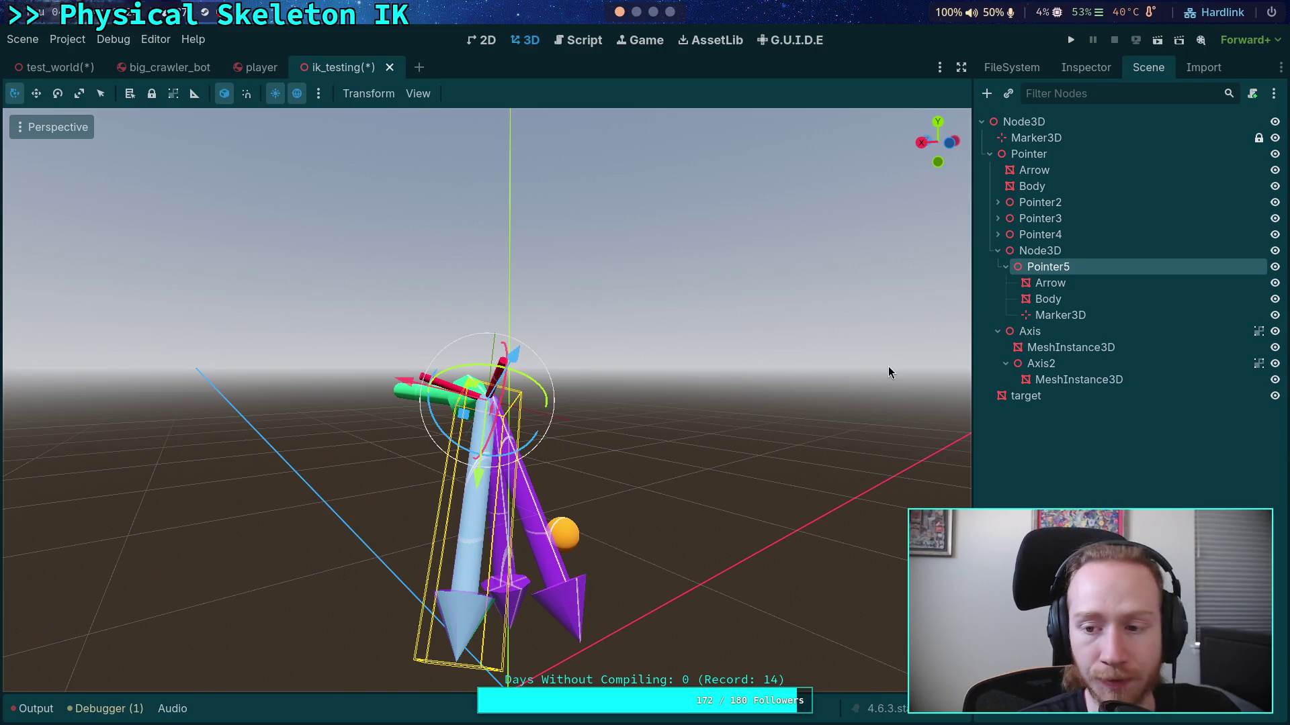
pyautogui.moveTo(596, 466); pyautogui.dragTo(707, 497)
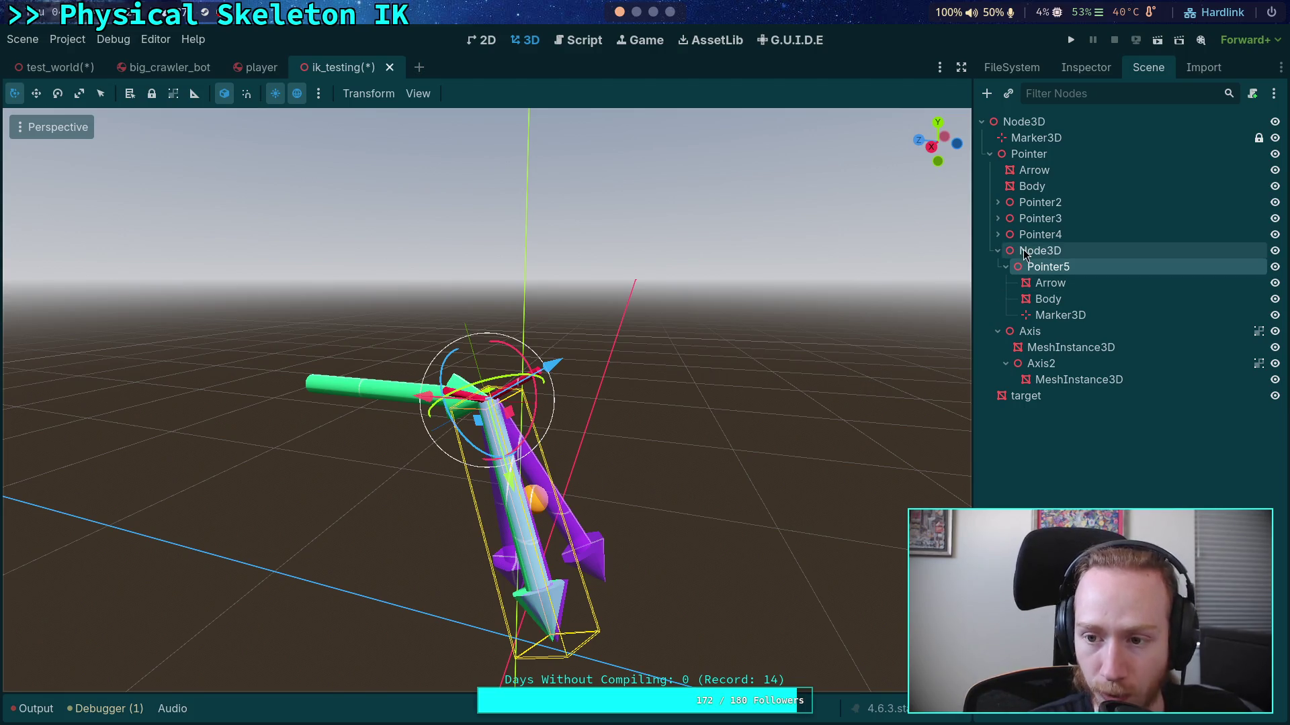
# Step: Duplicate Pointer4 with its arrow and body to create a new Pointer5
pyautogui.click(1048, 202)
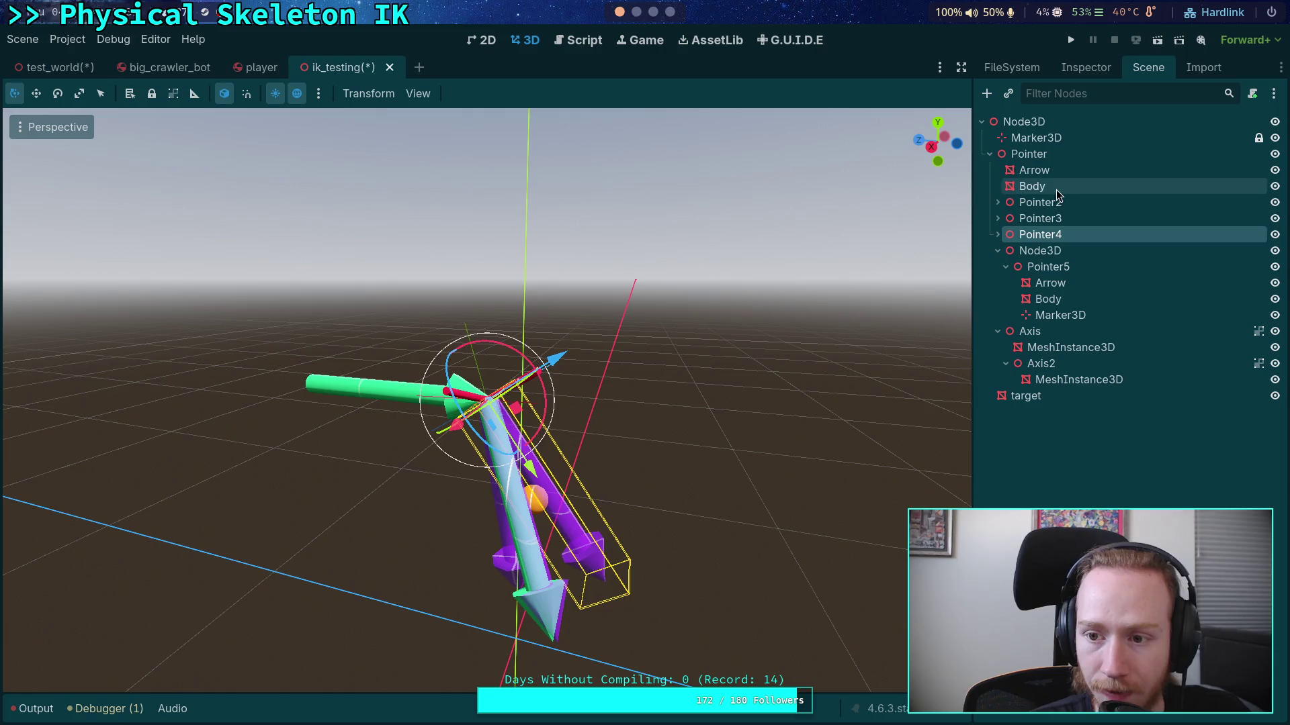
pyautogui.click(1061, 333)
pyautogui.click(1050, 252)
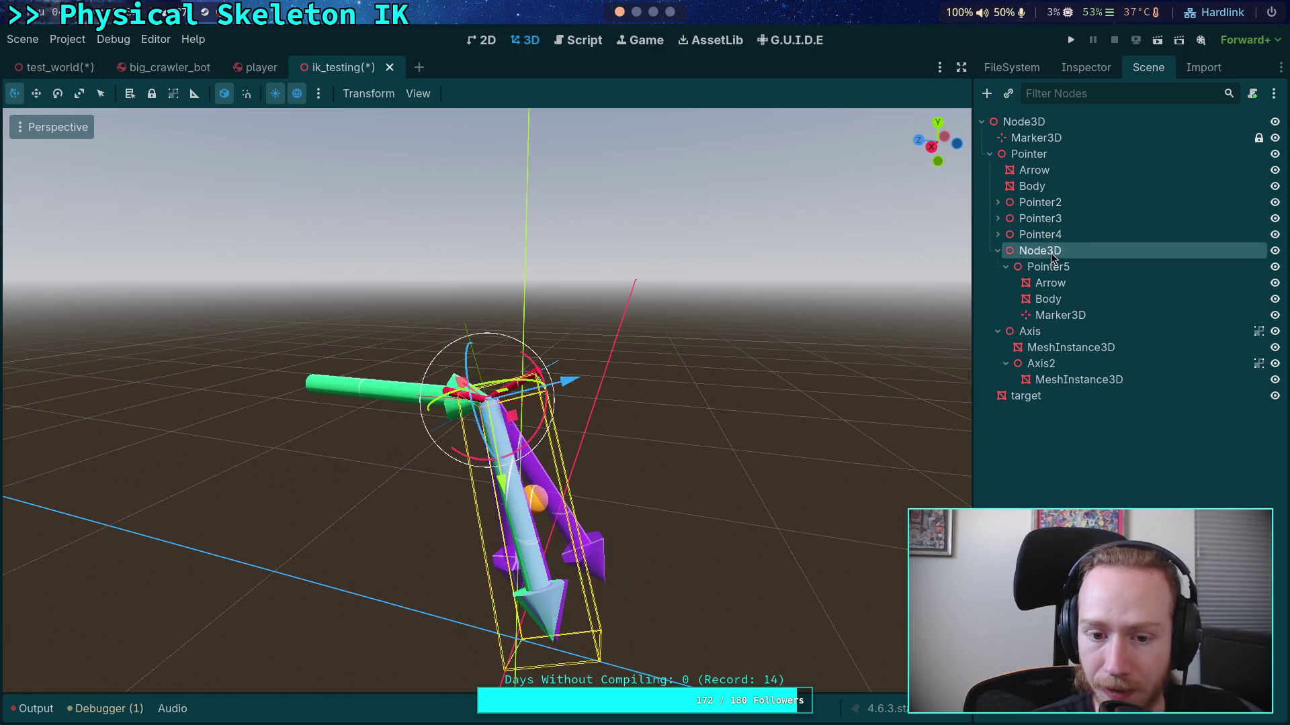
pyautogui.click(1048, 236)
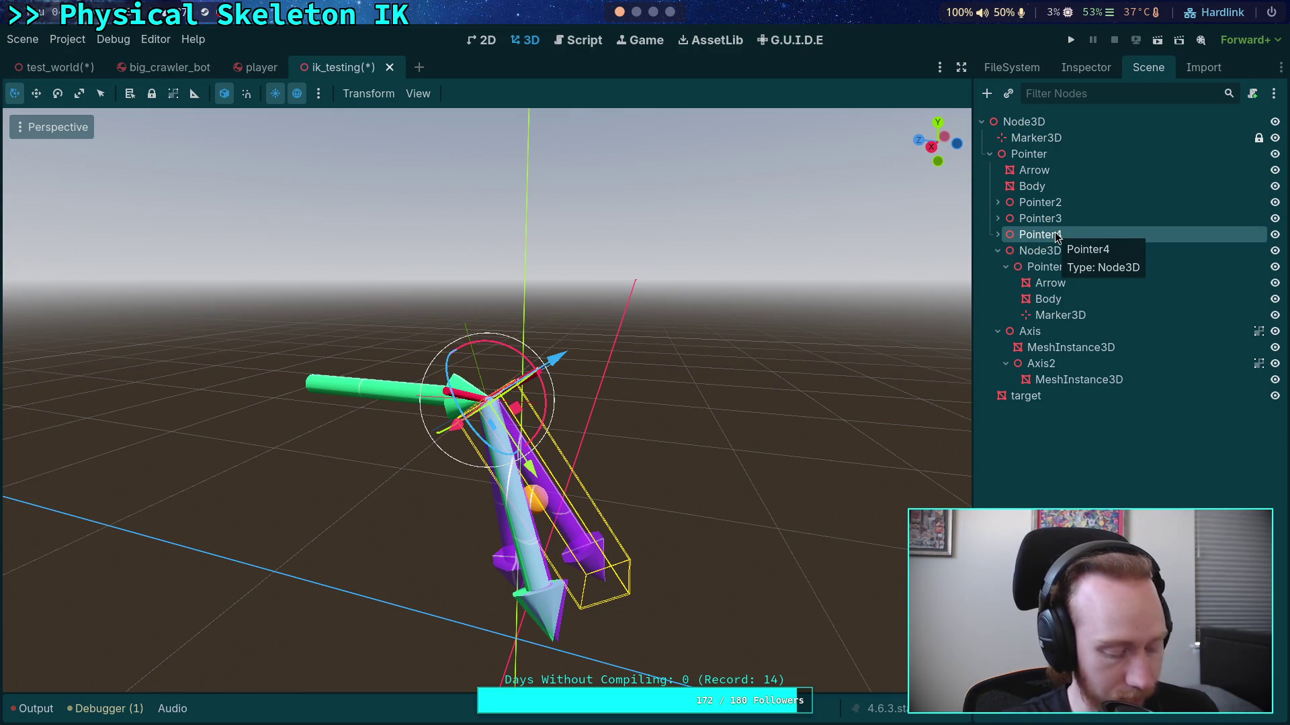
pyautogui.hotkey('ctrl', 'd')
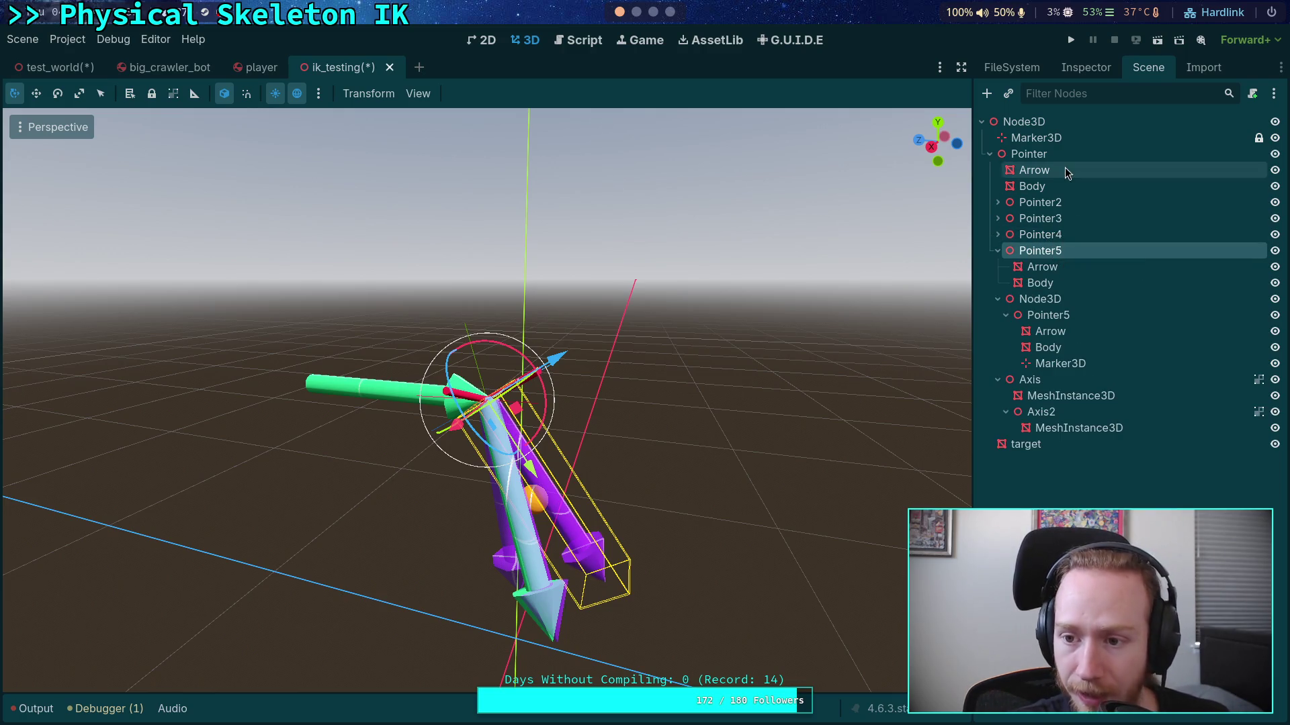
# Step: Rename the nested pointer to Pointer6, then save the scene and run the project
pyautogui.click(1071, 313)
pyautogui.click(1082, 316)
pyautogui.write('Pointer6')
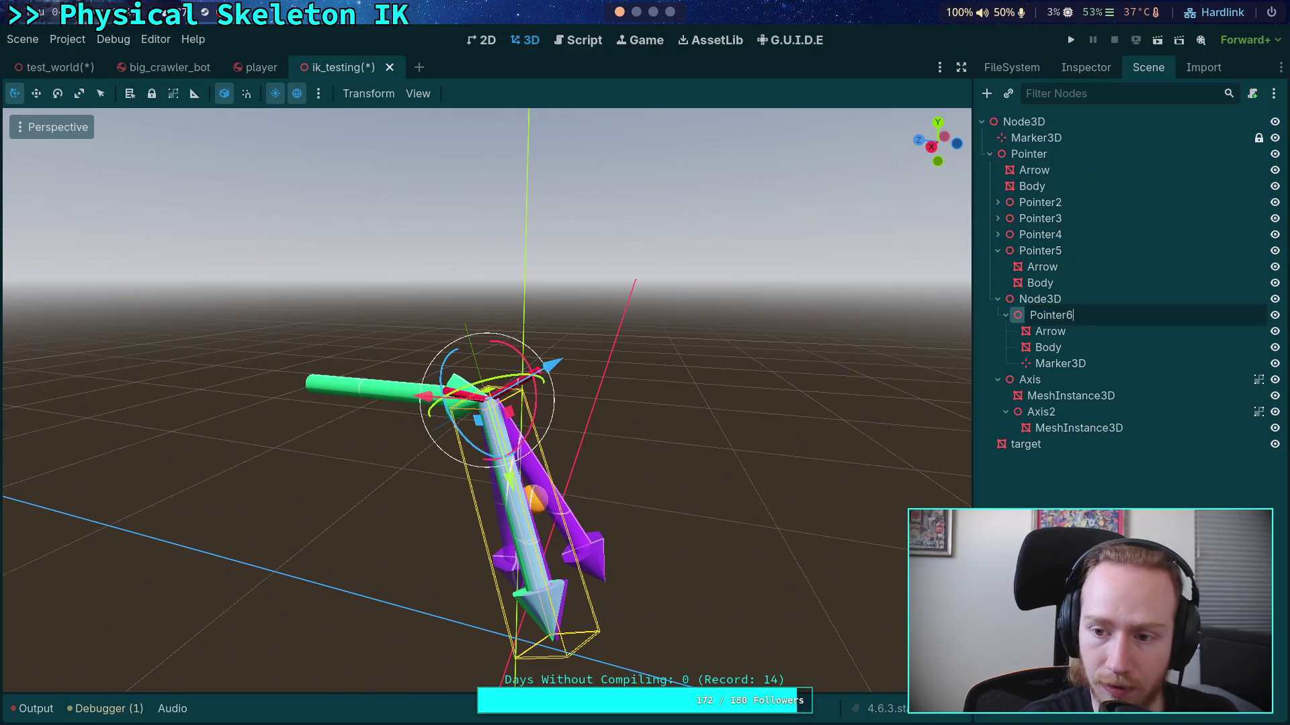
pyautogui.press('Return')
pyautogui.click(1075, 251)
pyautogui.click(1071, 39)
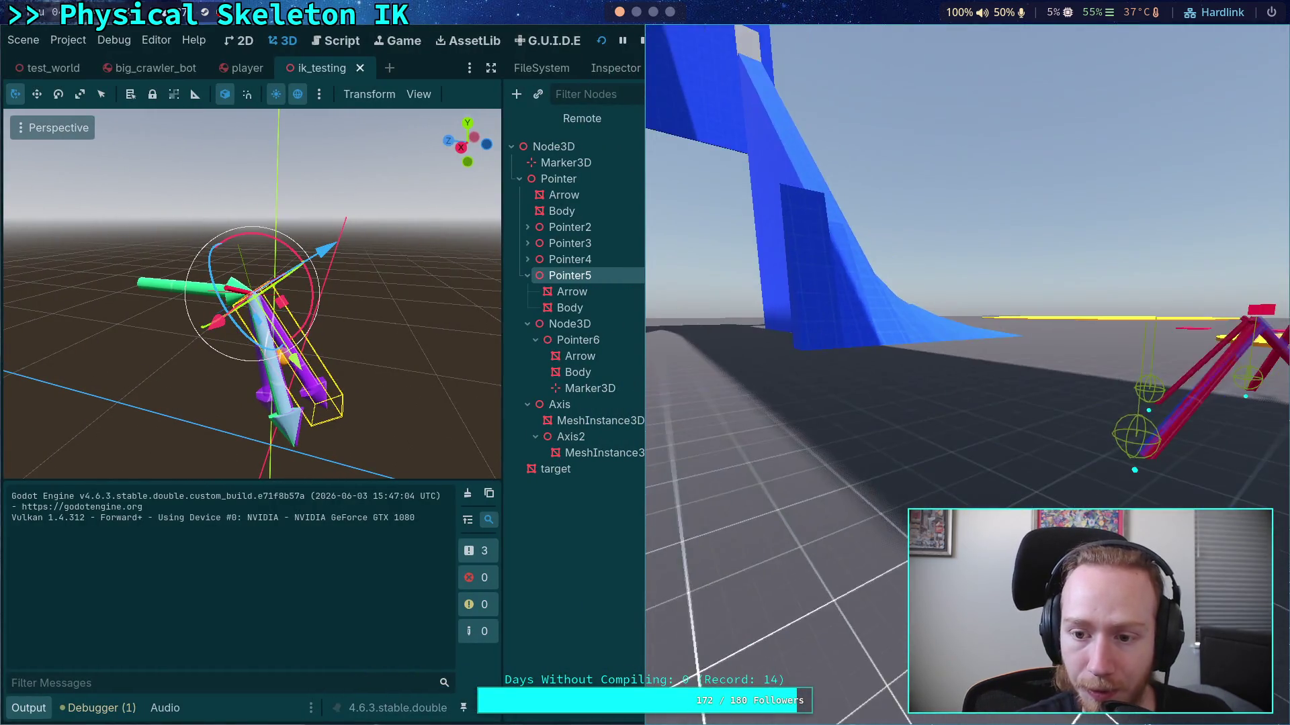
# Step: Stop the running game and reset the new Pointer5's rotation to 0°
pyautogui.click(642, 41)
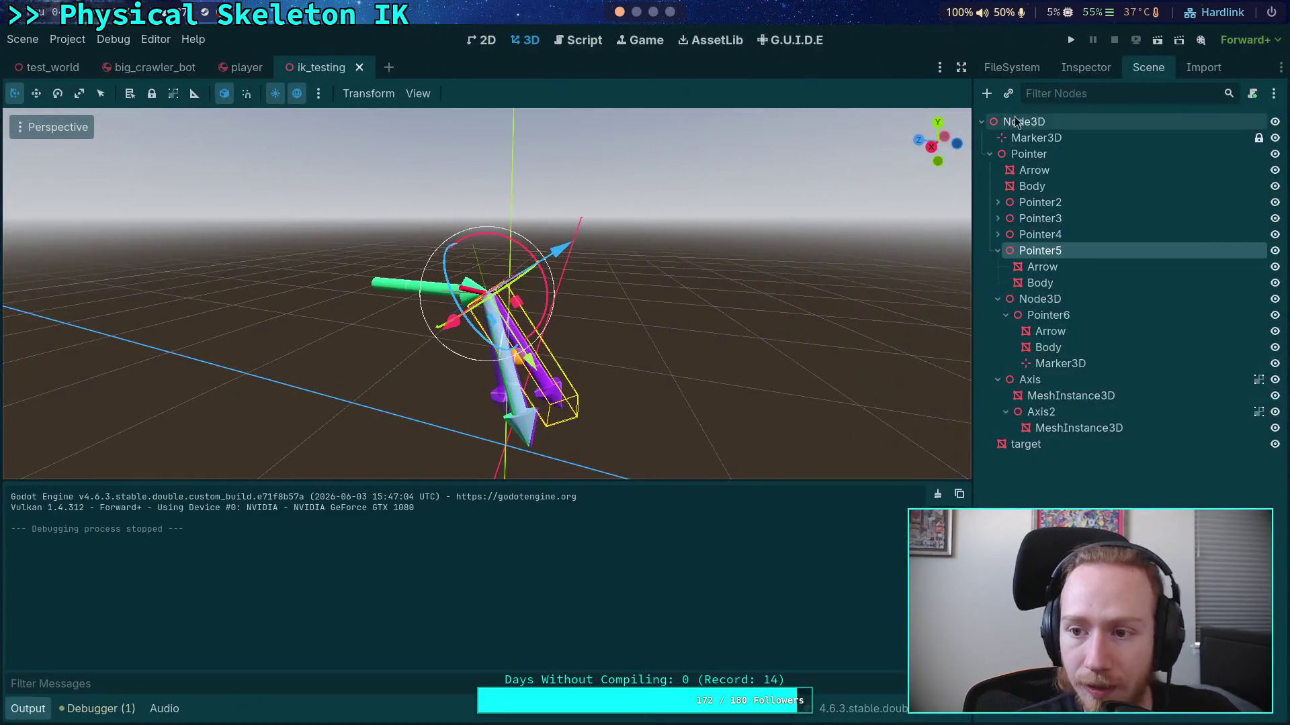
pyautogui.click(1042, 254)
pyautogui.click(1086, 68)
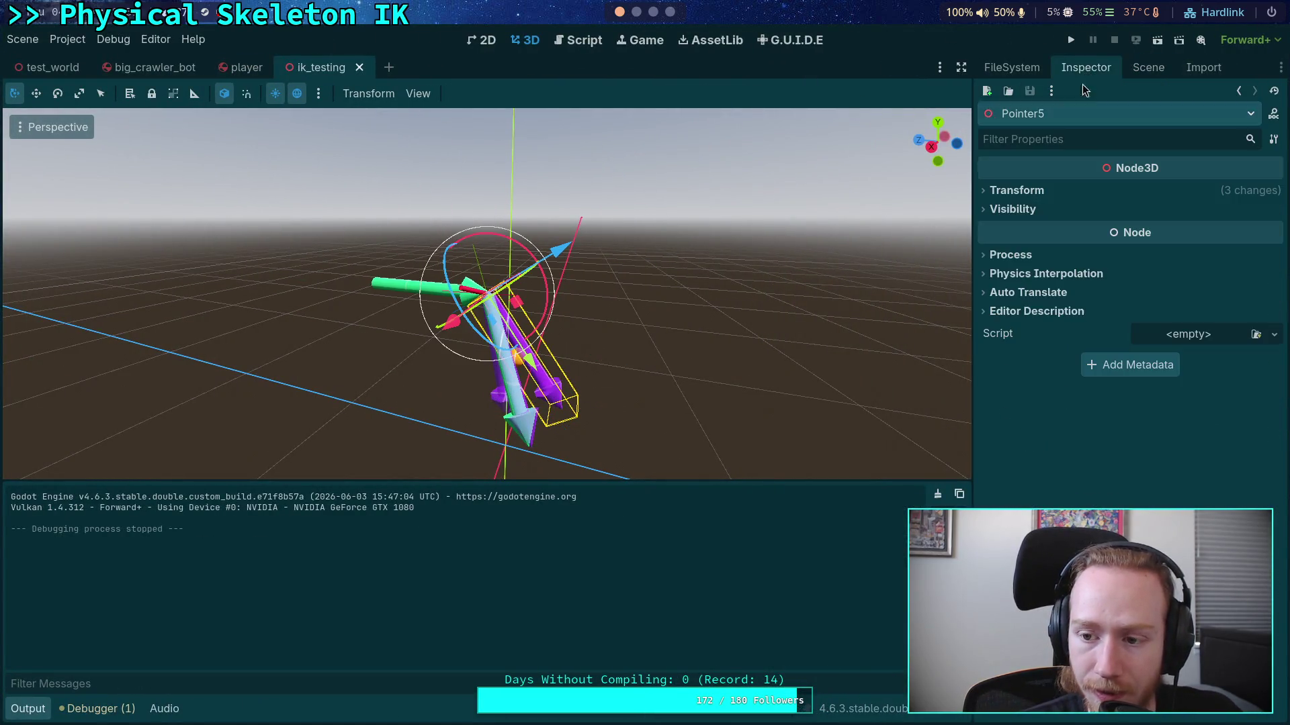
pyautogui.click(1016, 191)
pyautogui.click(1275, 262)
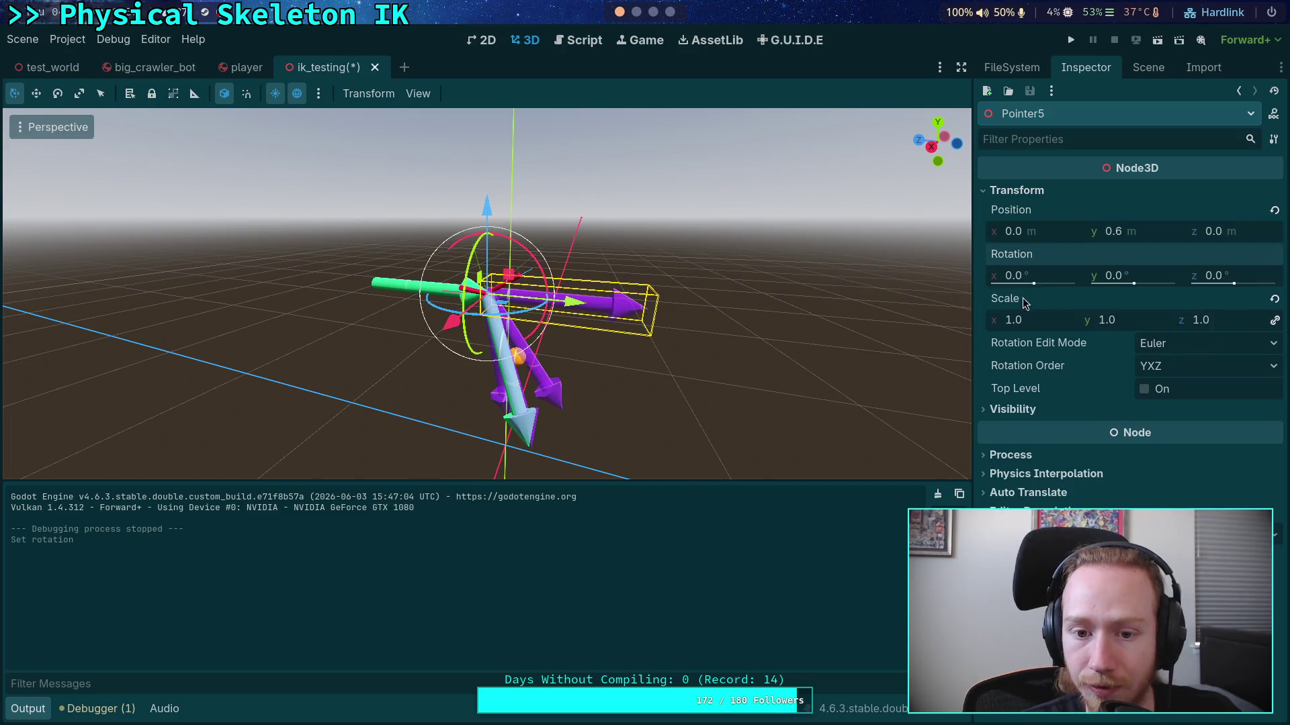
# Step: Collapse the Output panel and orbit the 3D view around the arrow chain
pyautogui.click(752, 264)
pyautogui.moveTo(752, 263); pyautogui.dragTo(712, 300)
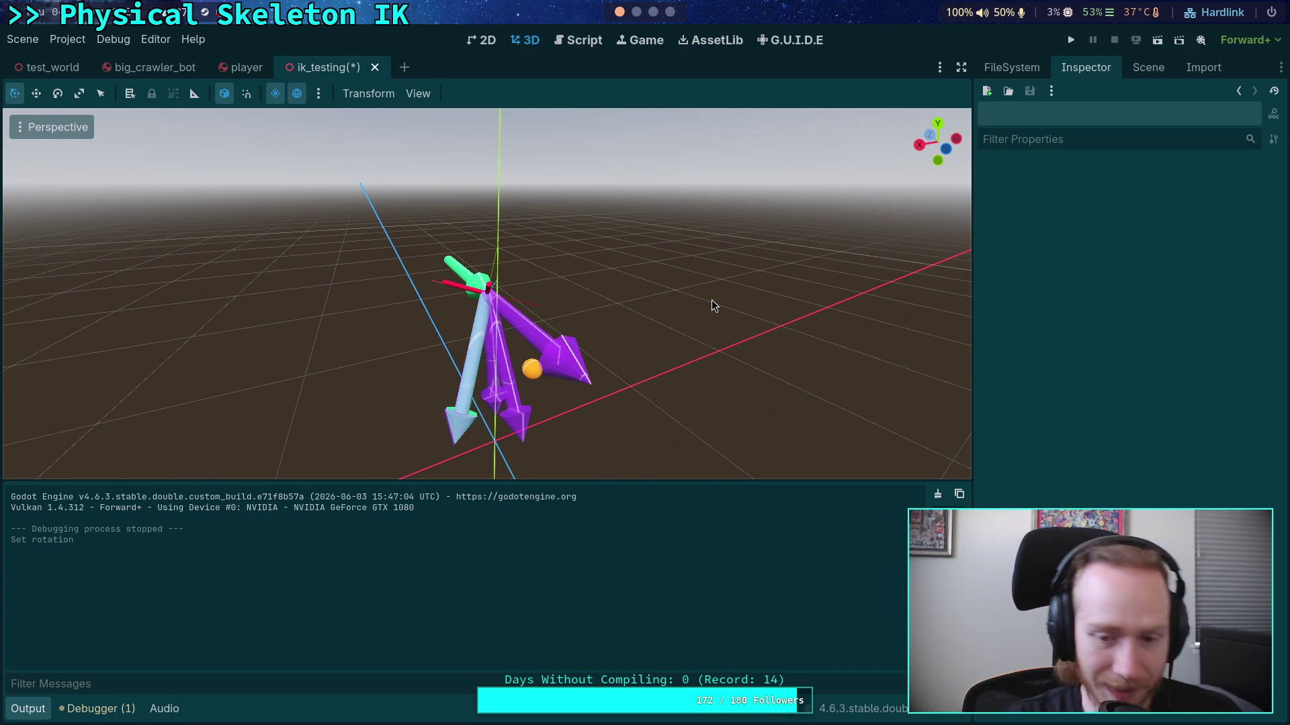
pyautogui.click(30, 710)
pyautogui.scroll(2, 581, 519)
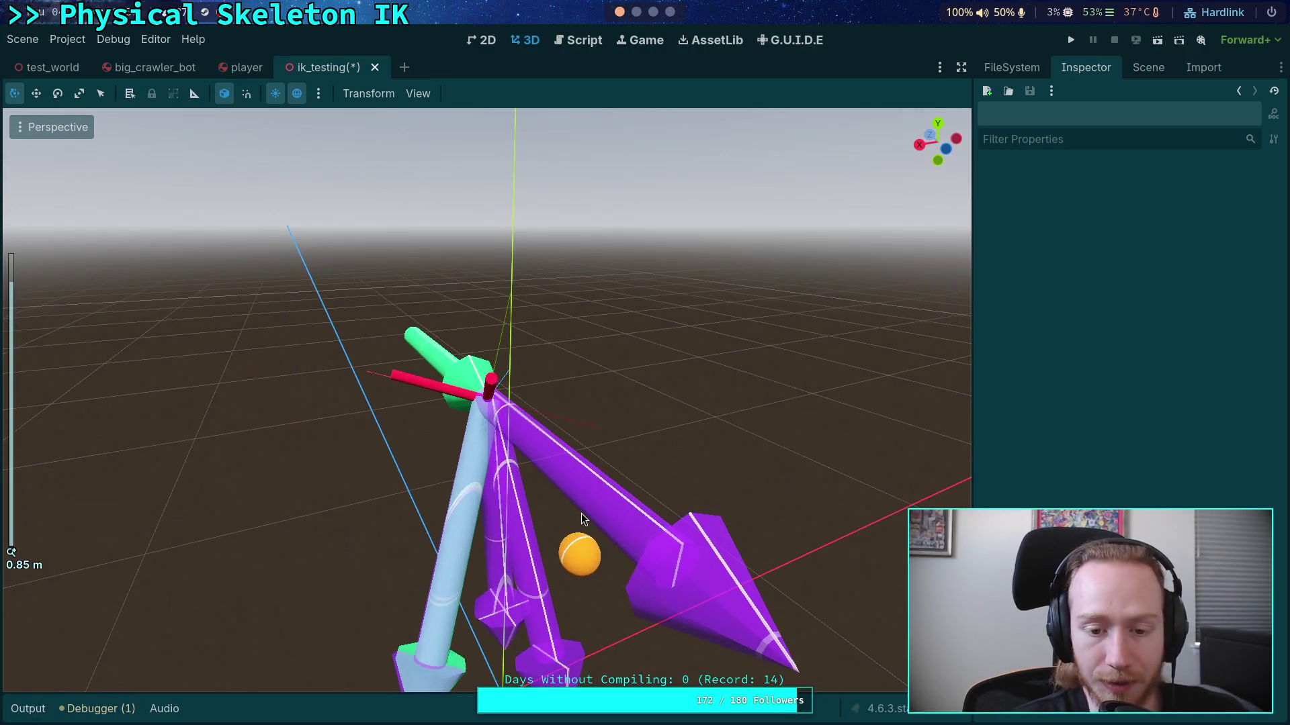
pyautogui.scroll(-3, 582, 530)
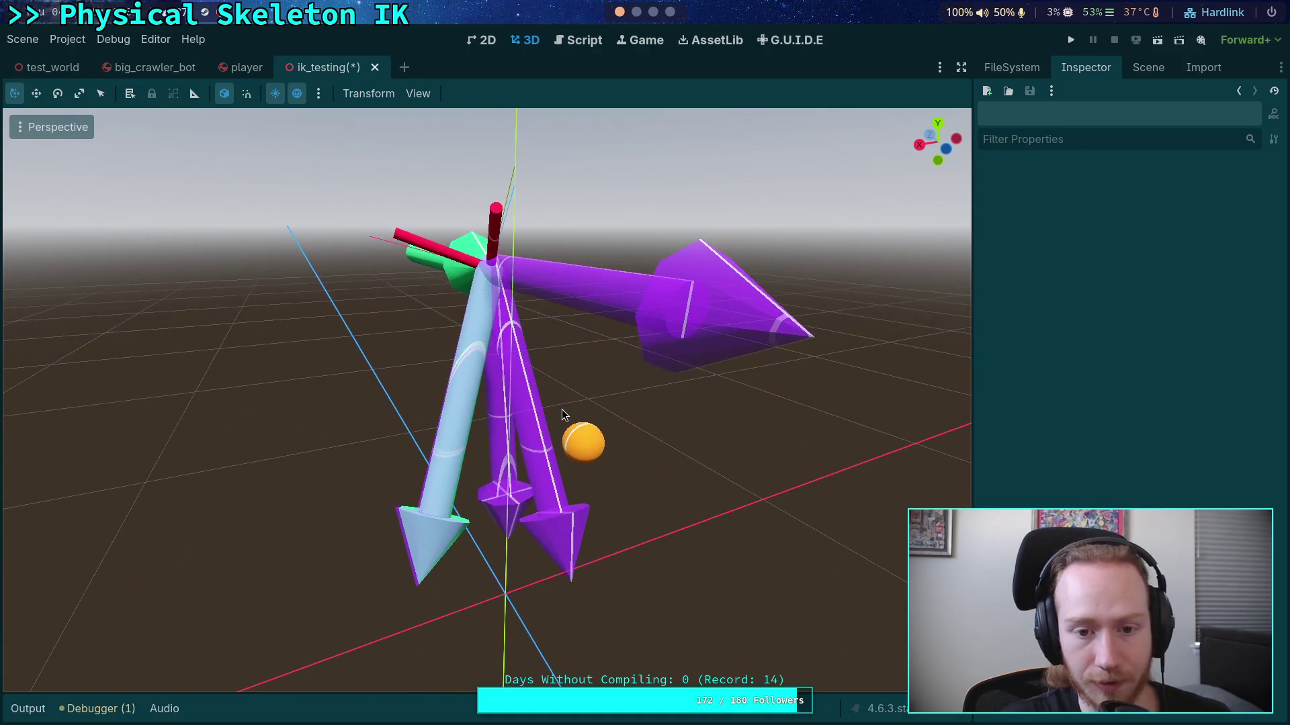
pyautogui.moveTo(605, 481)
pyautogui.mouseDown()
pyautogui.moveTo(647, 504)
pyautogui.moveTo(739, 478)
pyautogui.moveTo(835, 488)
pyautogui.moveTo(754, 498)
pyautogui.moveTo(604, 453)
pyautogui.mouseUp()
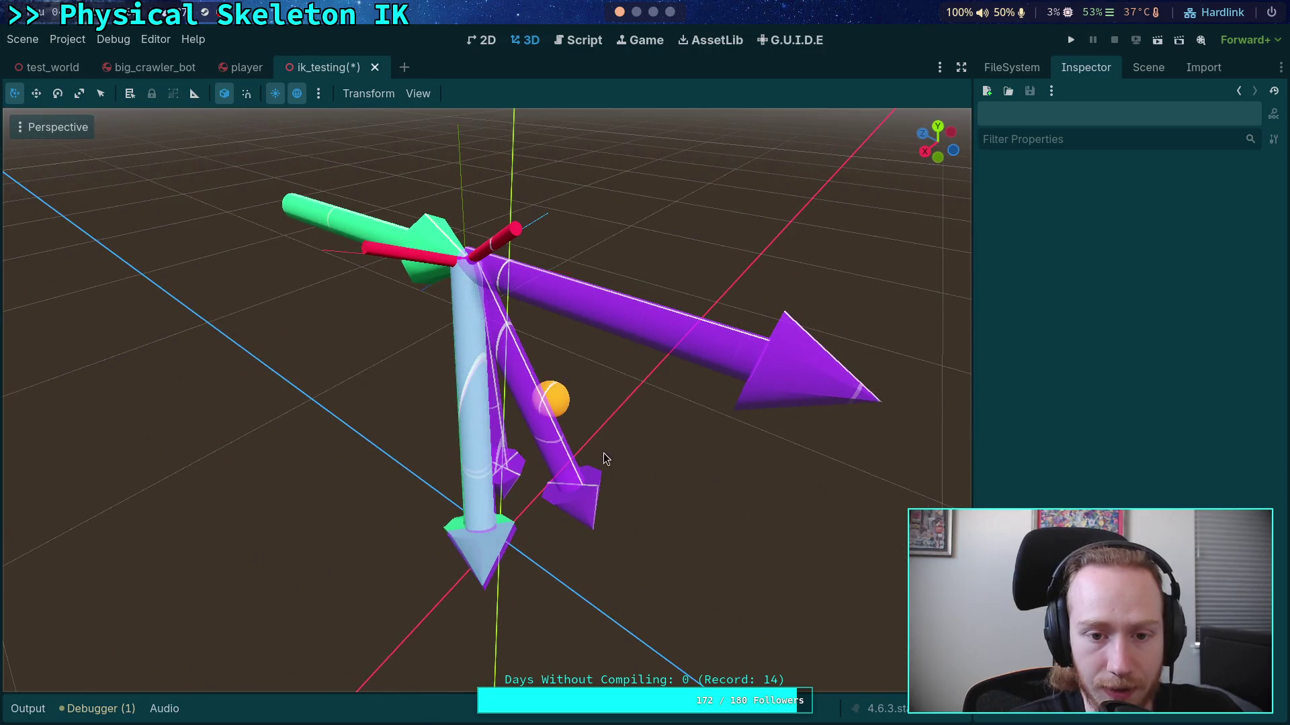
# Step: Make Pointer5's children unselectable so viewport clicks select Pointer5 itself
pyautogui.click(806, 366)
pyautogui.click(1148, 67)
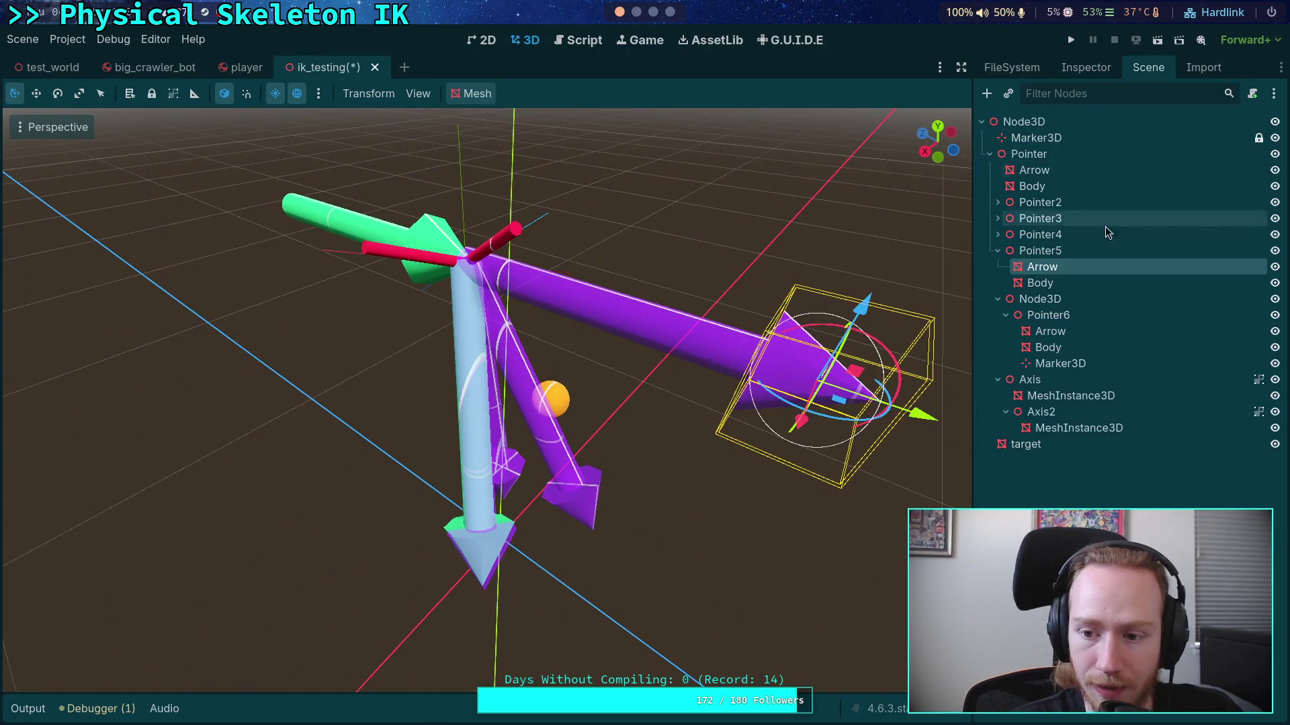
pyautogui.click(1068, 251)
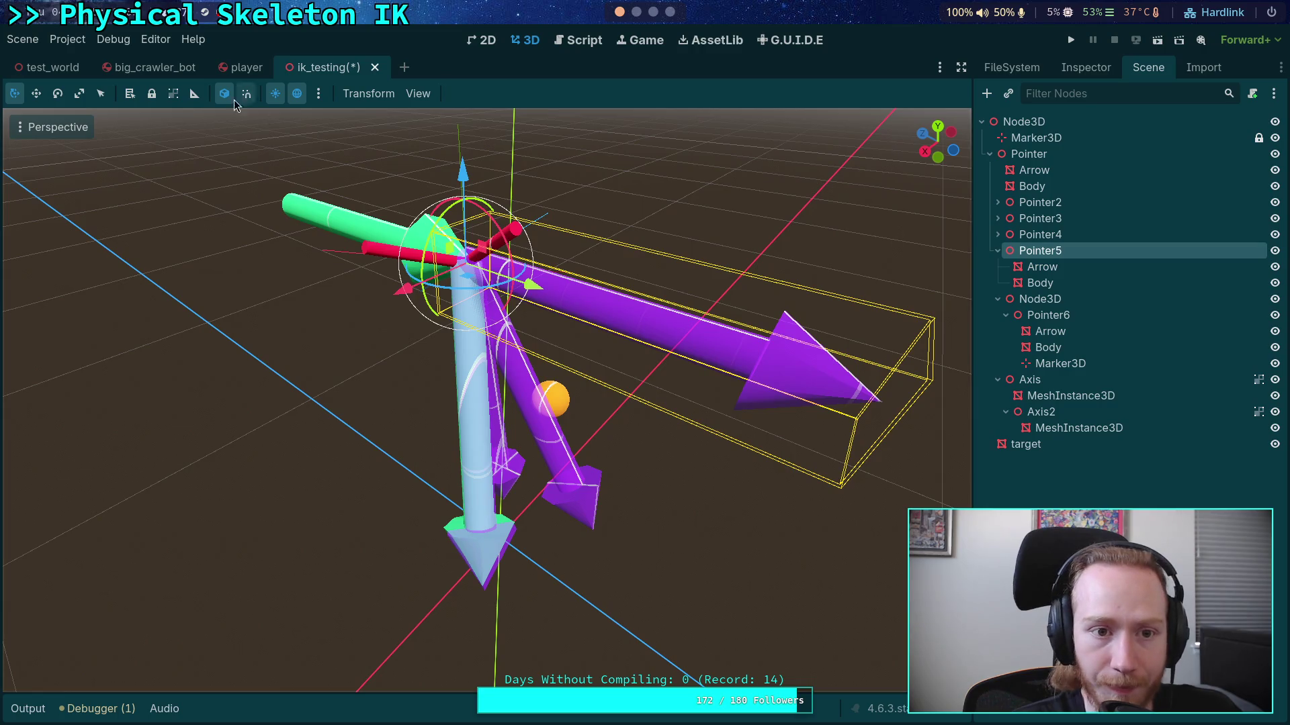
pyautogui.click(177, 96)
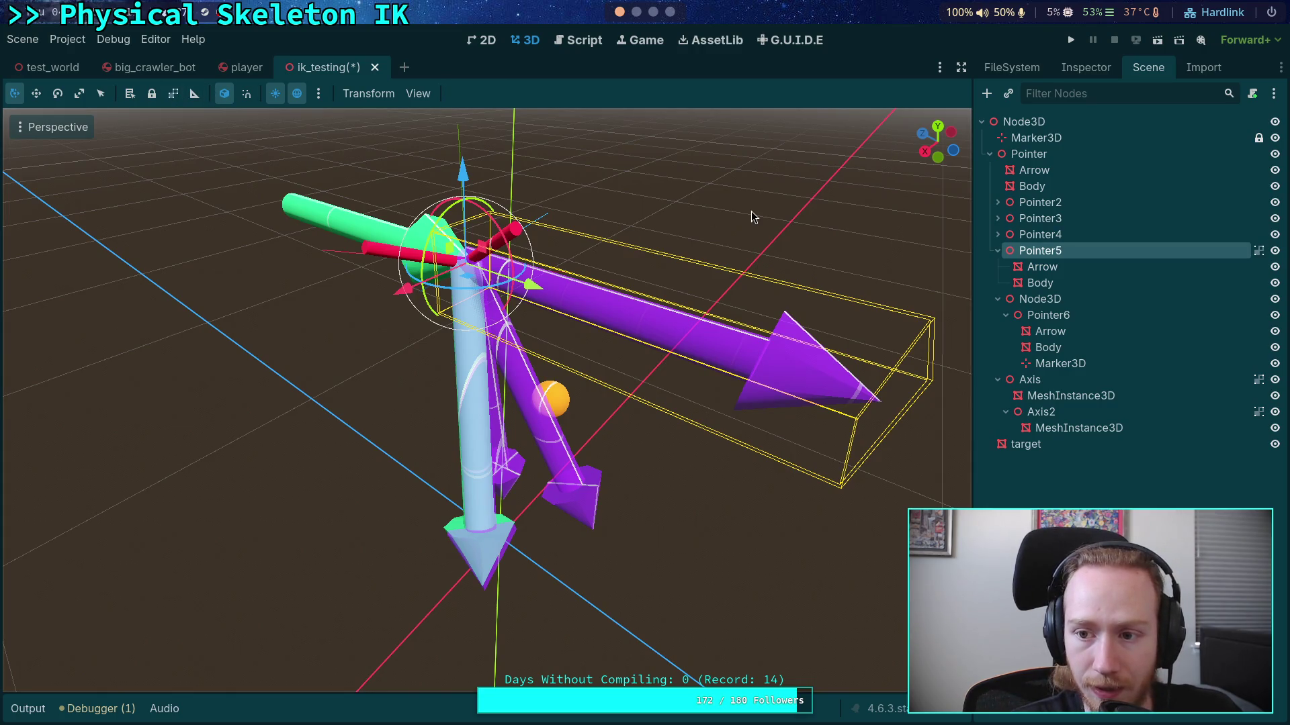
# Step: Select Pointer5 and orbit lower to view its purple arrow against the orange target
pyautogui.click(1034, 154)
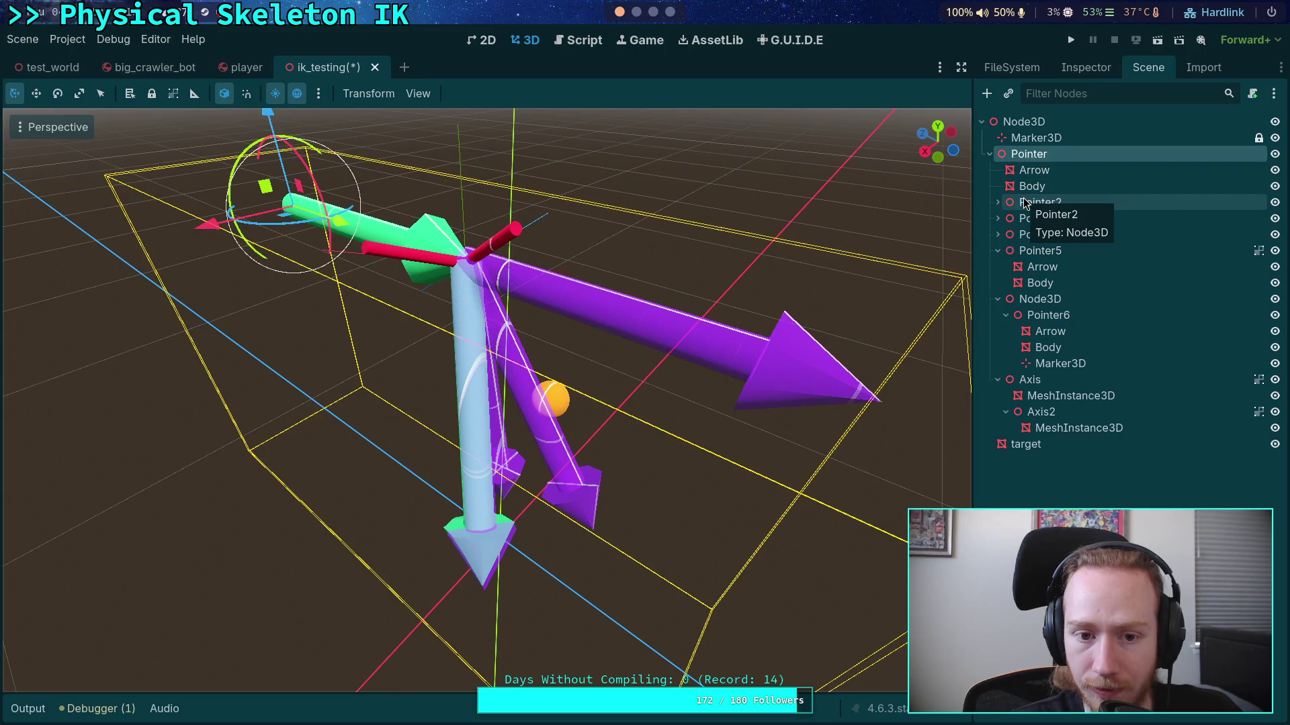
pyautogui.click(810, 202)
pyautogui.click(1007, 250)
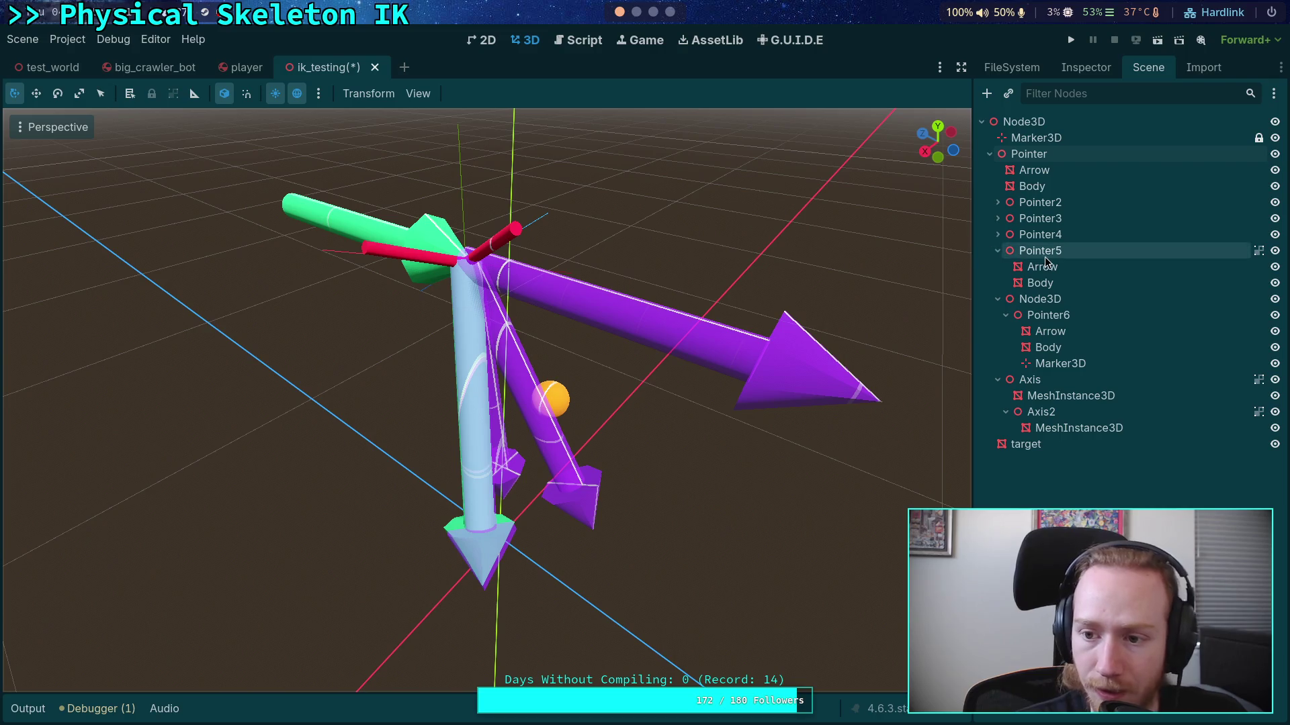
pyautogui.click(642, 210)
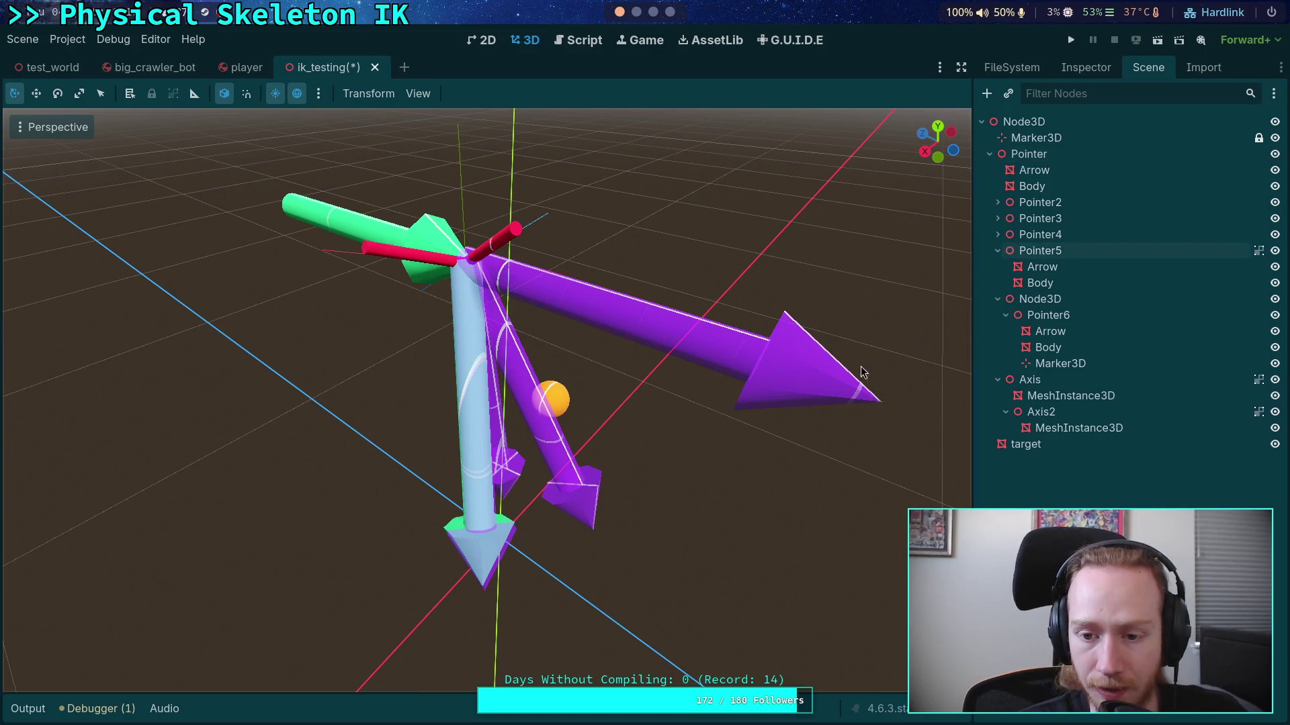
pyautogui.click(1028, 252)
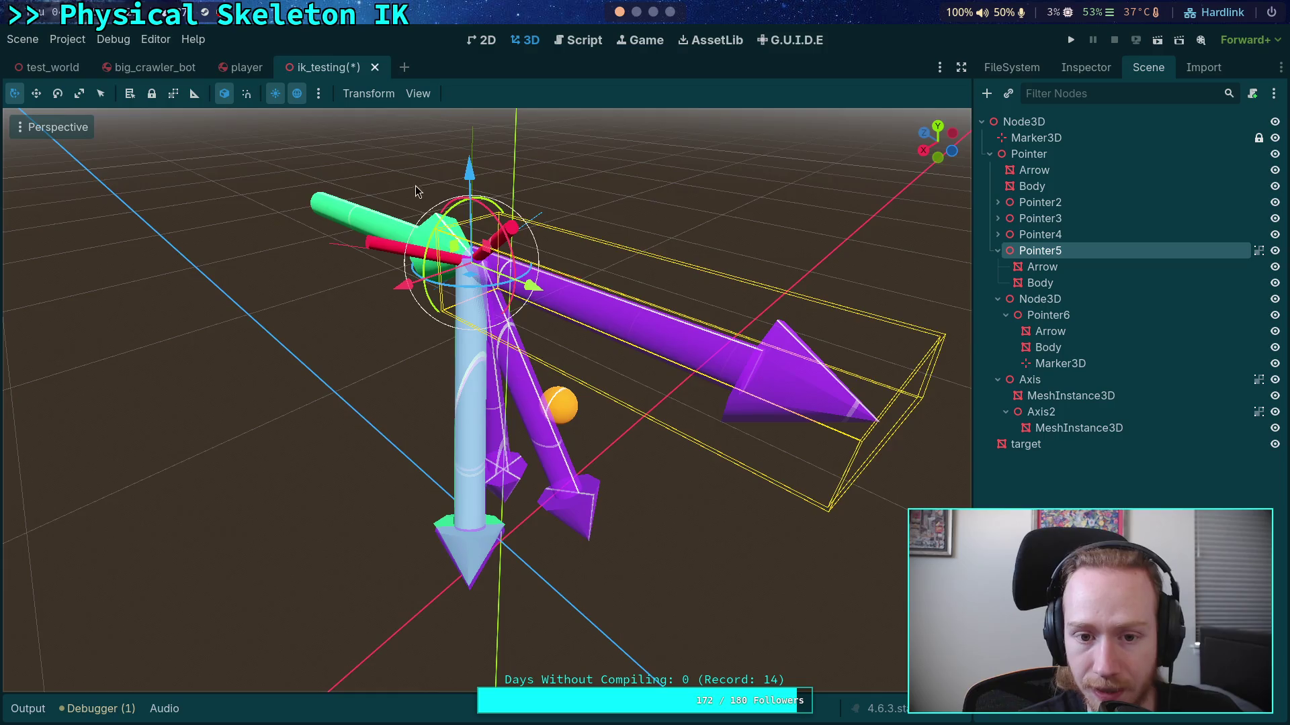
pyautogui.moveTo(415, 186); pyautogui.dragTo(446, 220)
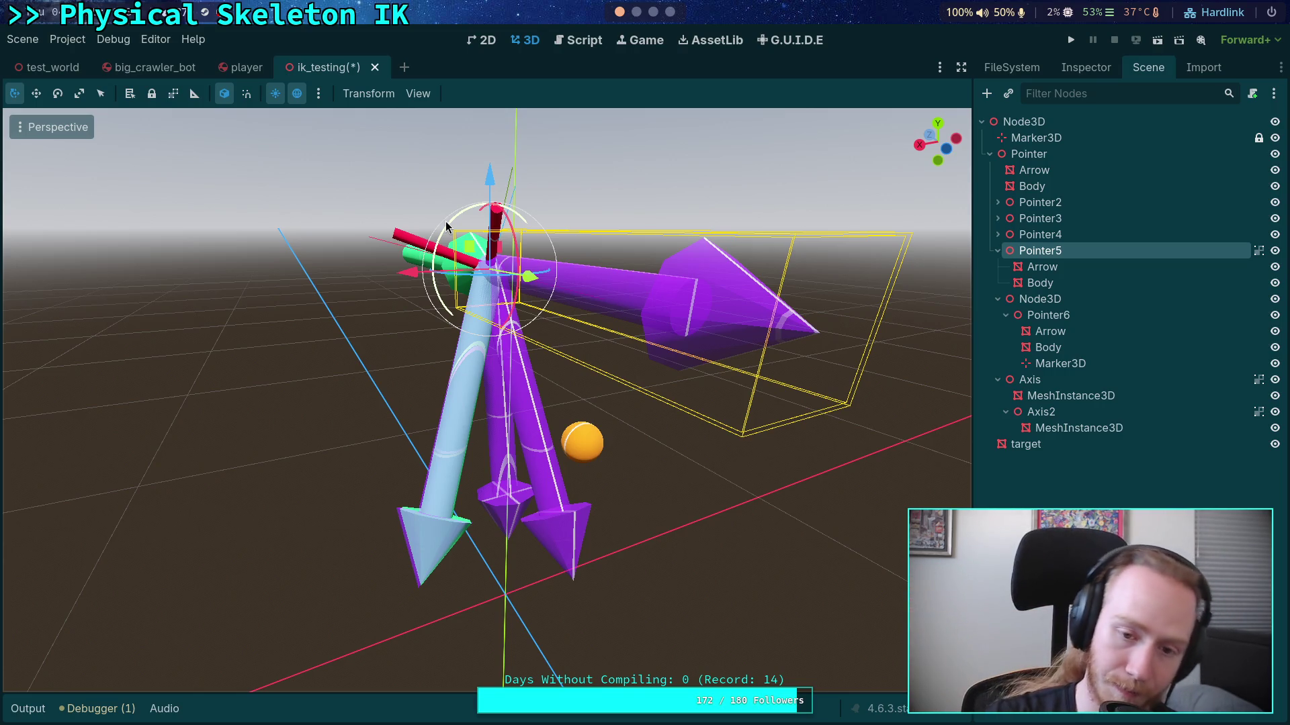
pyautogui.moveTo(455, 379)
pyautogui.mouseDown()
pyautogui.moveTo(579, 412)
pyautogui.moveTo(605, 382)
pyautogui.mouseUp()
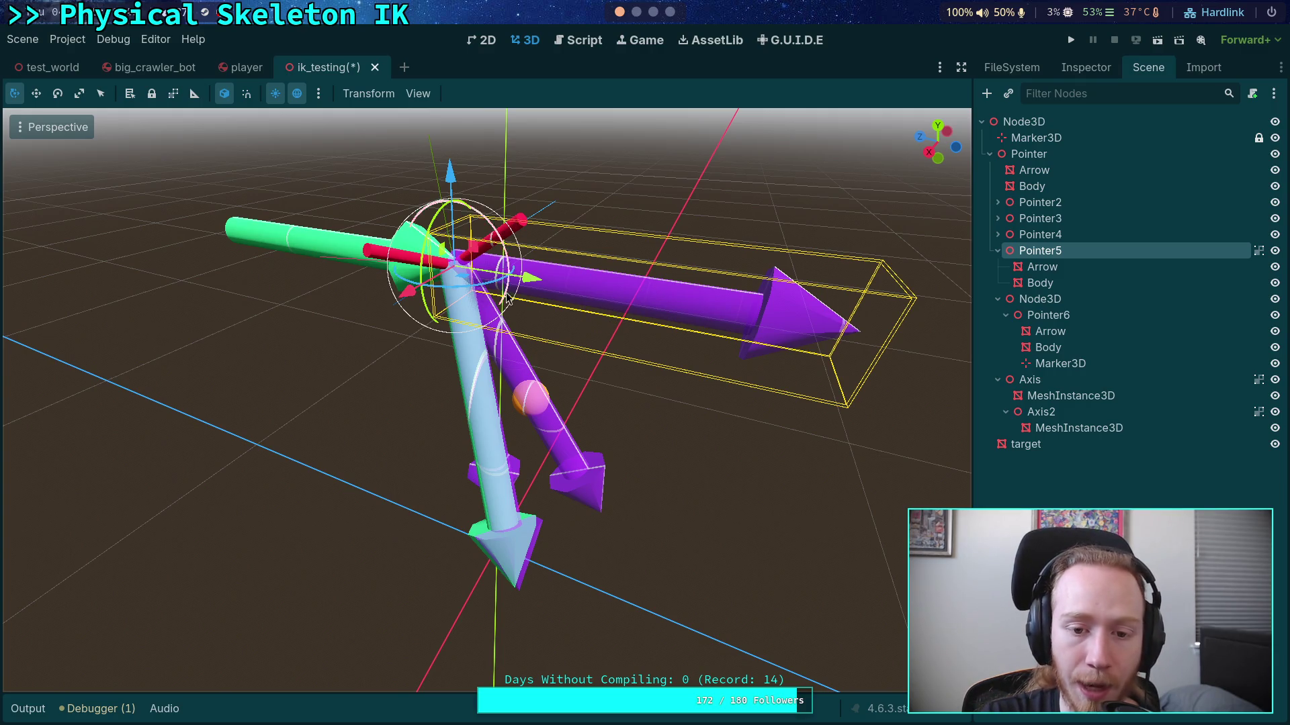
pyautogui.click(1048, 218)
pyautogui.click(1070, 201)
pyautogui.moveTo(849, 296)
pyautogui.mouseDown()
pyautogui.moveTo(714, 292)
pyautogui.moveTo(689, 215)
pyautogui.moveTo(705, 188)
pyautogui.moveTo(794, 189)
pyautogui.moveTo(726, 264)
pyautogui.mouseUp()
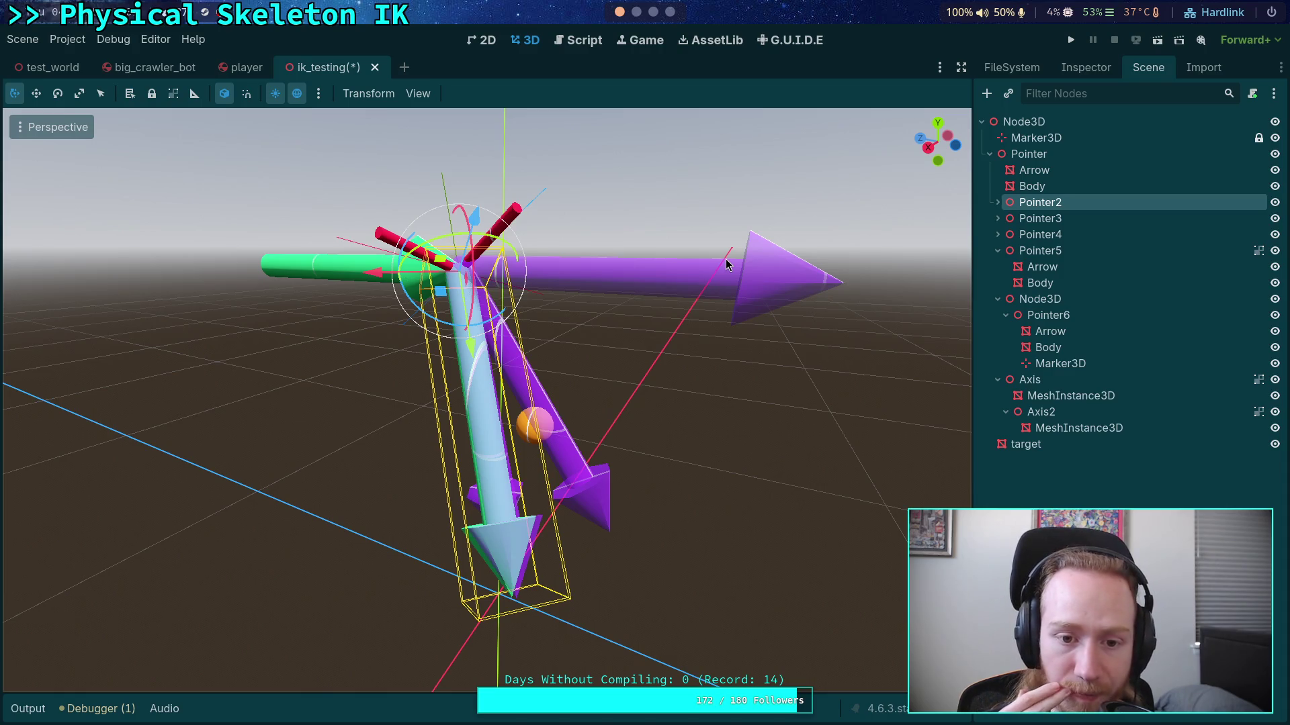
pyautogui.moveTo(751, 276)
pyautogui.mouseDown()
pyautogui.moveTo(590, 321)
pyautogui.moveTo(332, 249)
pyautogui.mouseUp()
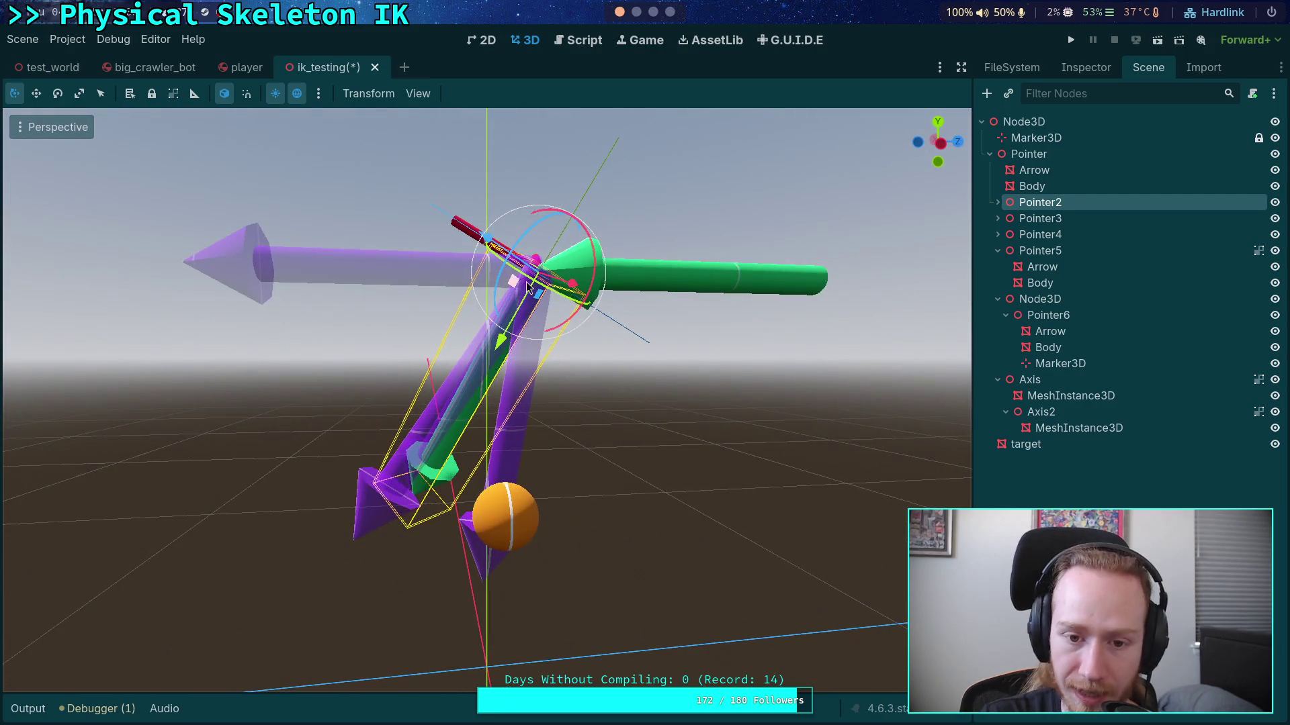
pyautogui.moveTo(425, 299)
pyautogui.mouseDown()
pyautogui.moveTo(354, 311)
pyautogui.moveTo(394, 384)
pyautogui.mouseUp()
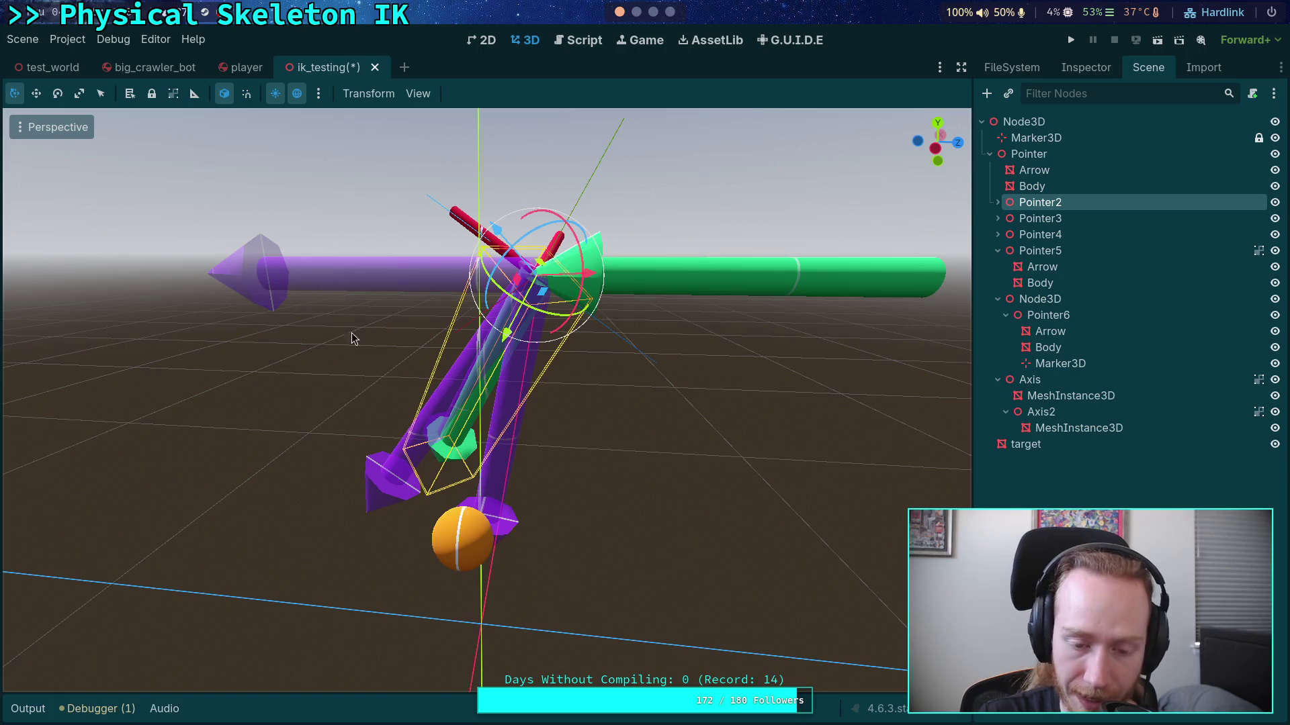
pyautogui.moveTo(371, 327)
pyautogui.mouseDown()
pyautogui.moveTo(401, 311)
pyautogui.moveTo(687, 326)
pyautogui.moveTo(821, 309)
pyautogui.moveTo(698, 309)
pyautogui.moveTo(512, 266)
pyautogui.moveTo(494, 289)
pyautogui.moveTo(512, 277)
pyautogui.mouseUp()
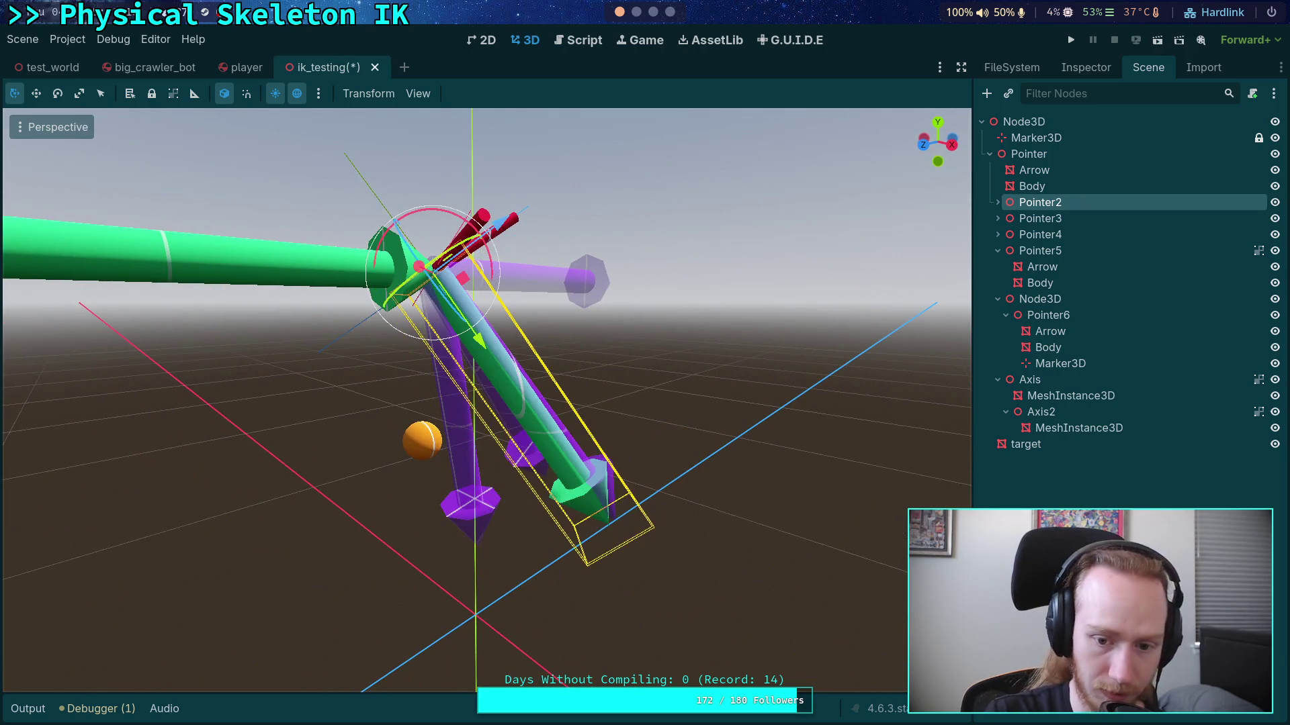
pyautogui.click(1048, 315)
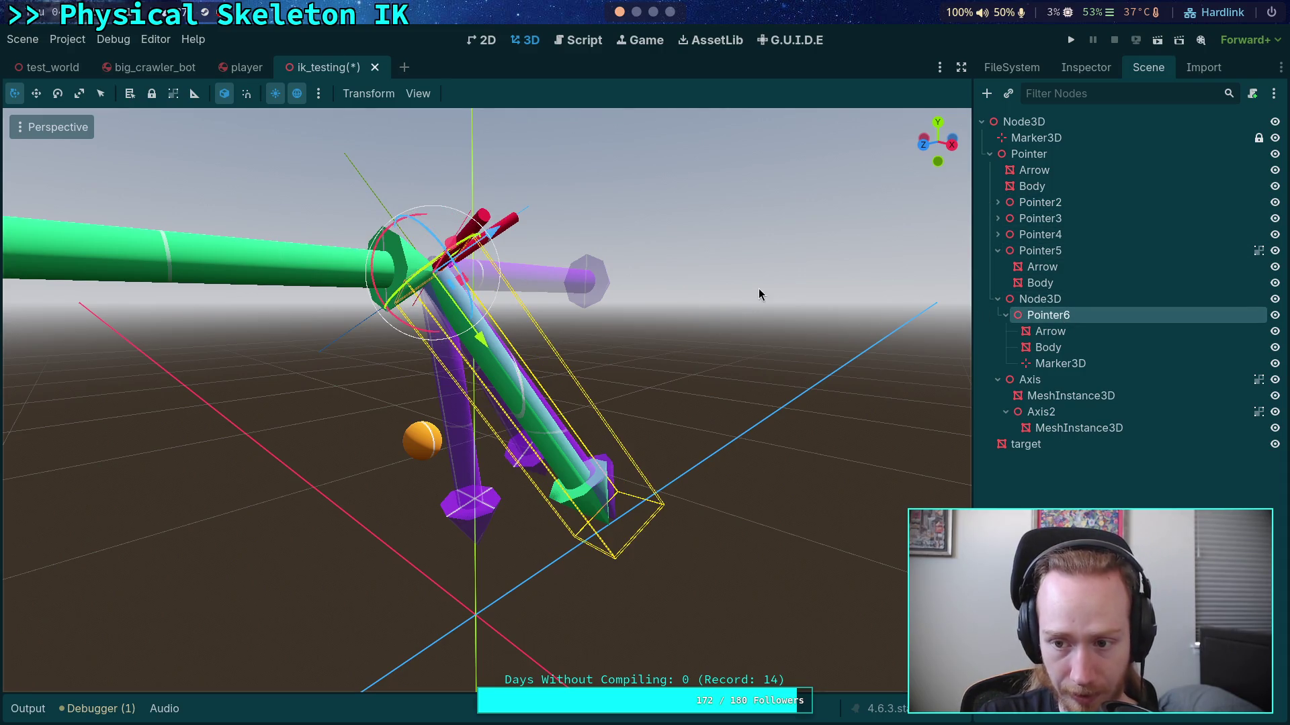
pyautogui.moveTo(615, 298); pyautogui.dragTo(527, 283)
pyautogui.click(229, 90)
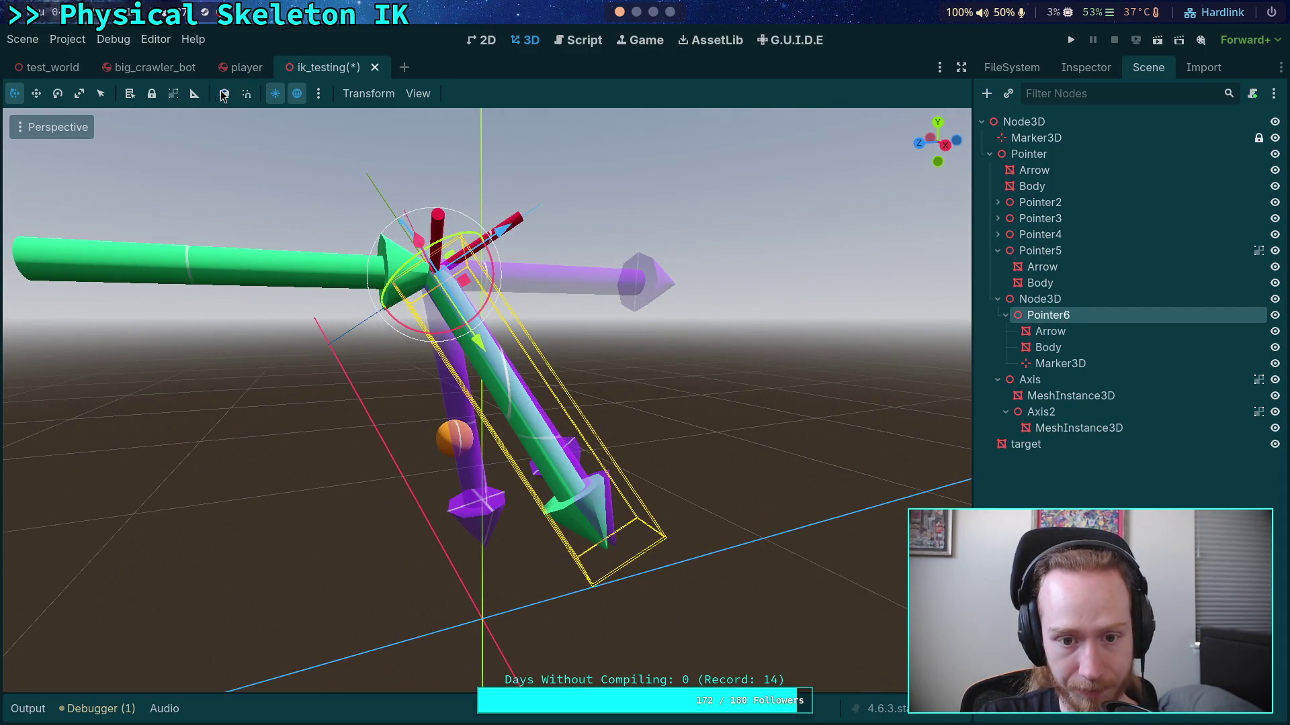
pyautogui.moveTo(269, 101); pyautogui.dragTo(336, 128)
pyautogui.click(224, 93)
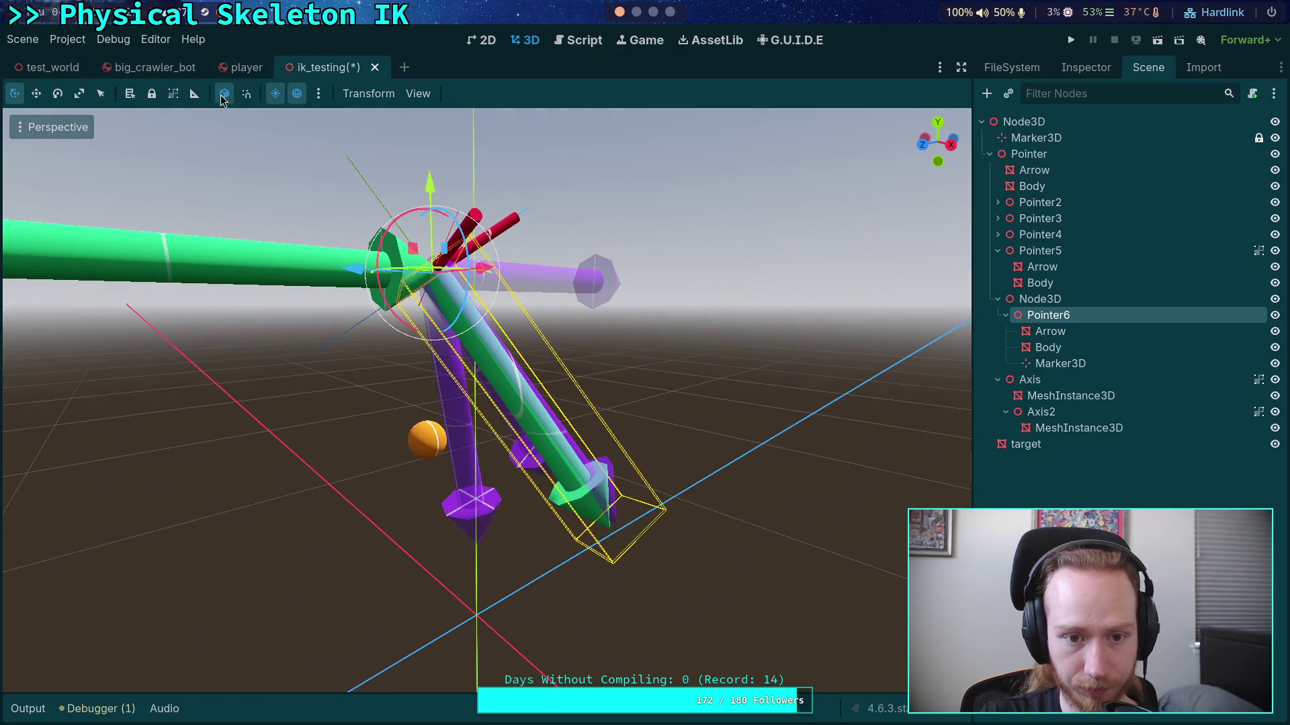
pyautogui.moveTo(319, 237)
pyautogui.mouseDown()
pyautogui.moveTo(313, 248)
pyautogui.moveTo(407, 224)
pyautogui.moveTo(404, 133)
pyautogui.moveTo(500, 271)
pyautogui.moveTo(645, 315)
pyautogui.moveTo(608, 322)
pyautogui.mouseUp()
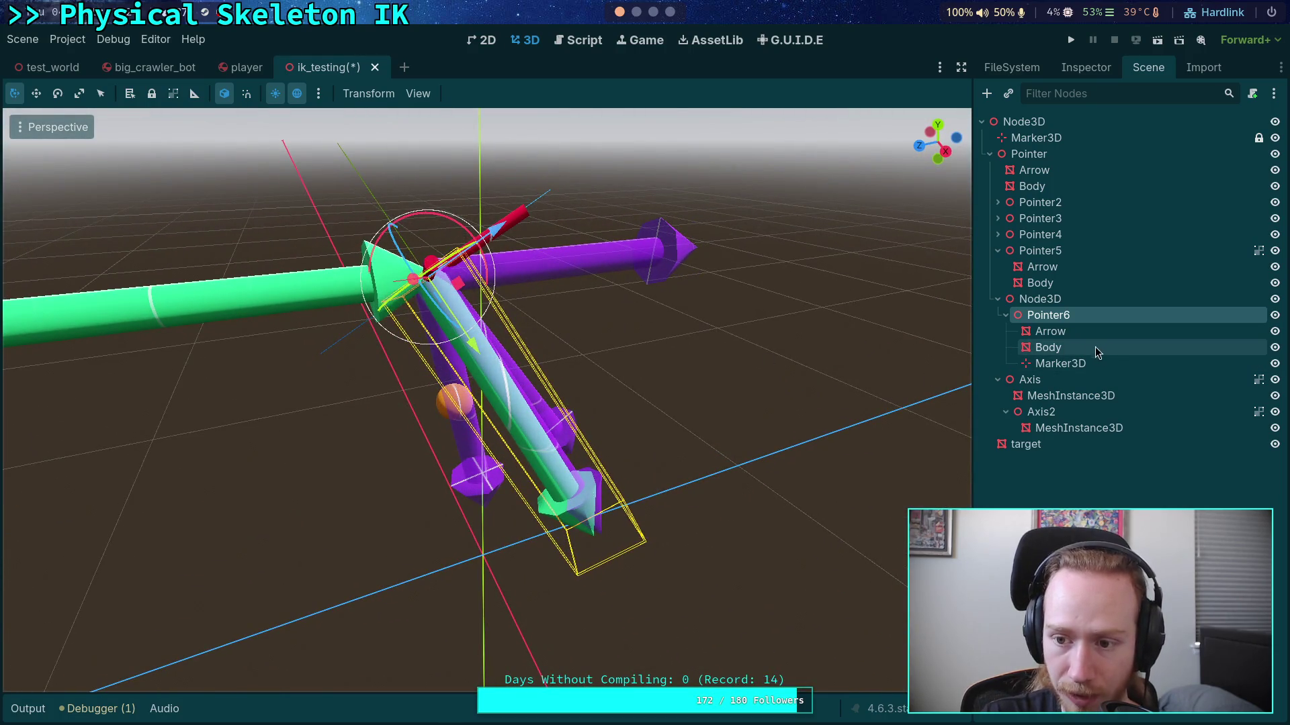
pyautogui.click(1071, 237)
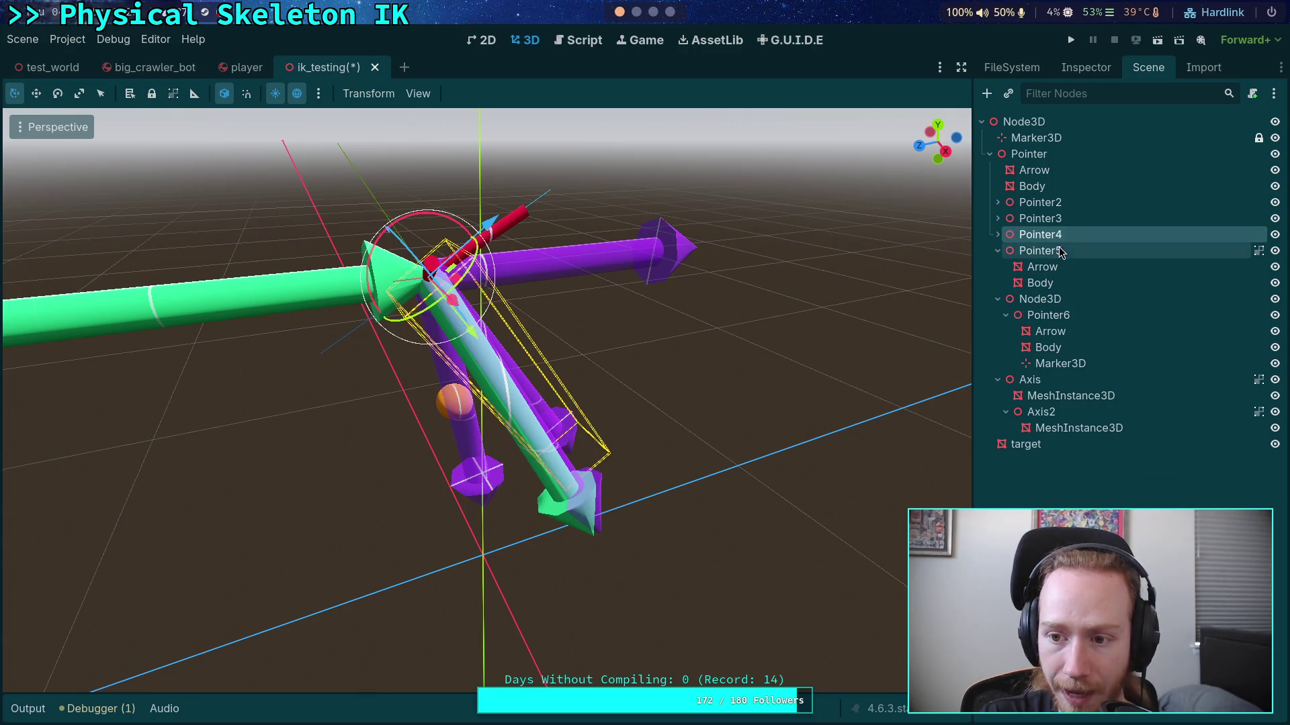
pyautogui.click(1060, 252)
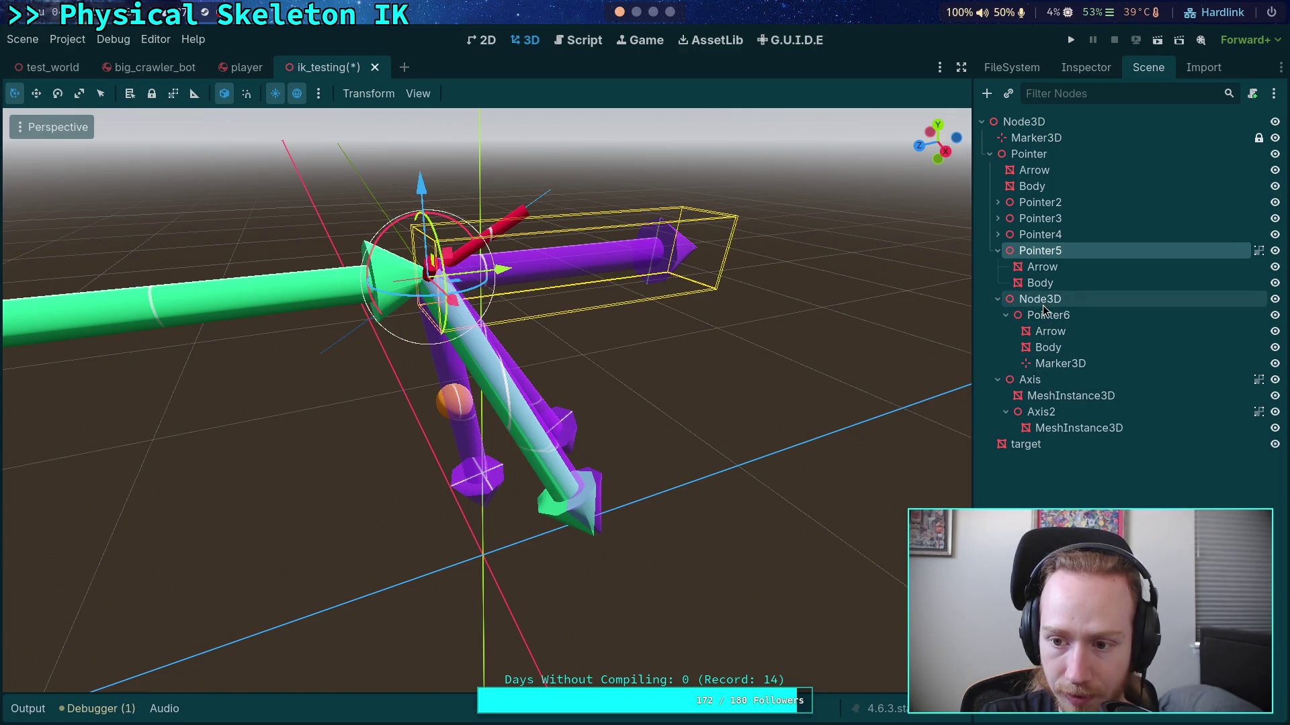
pyautogui.click(1039, 203)
# Step: Add a Marker3D child node to Pointer2
pyautogui.moveTo(806, 262); pyautogui.dragTo(662, 205)
pyautogui.rightClick(1035, 202)
pyautogui.click(1075, 215)
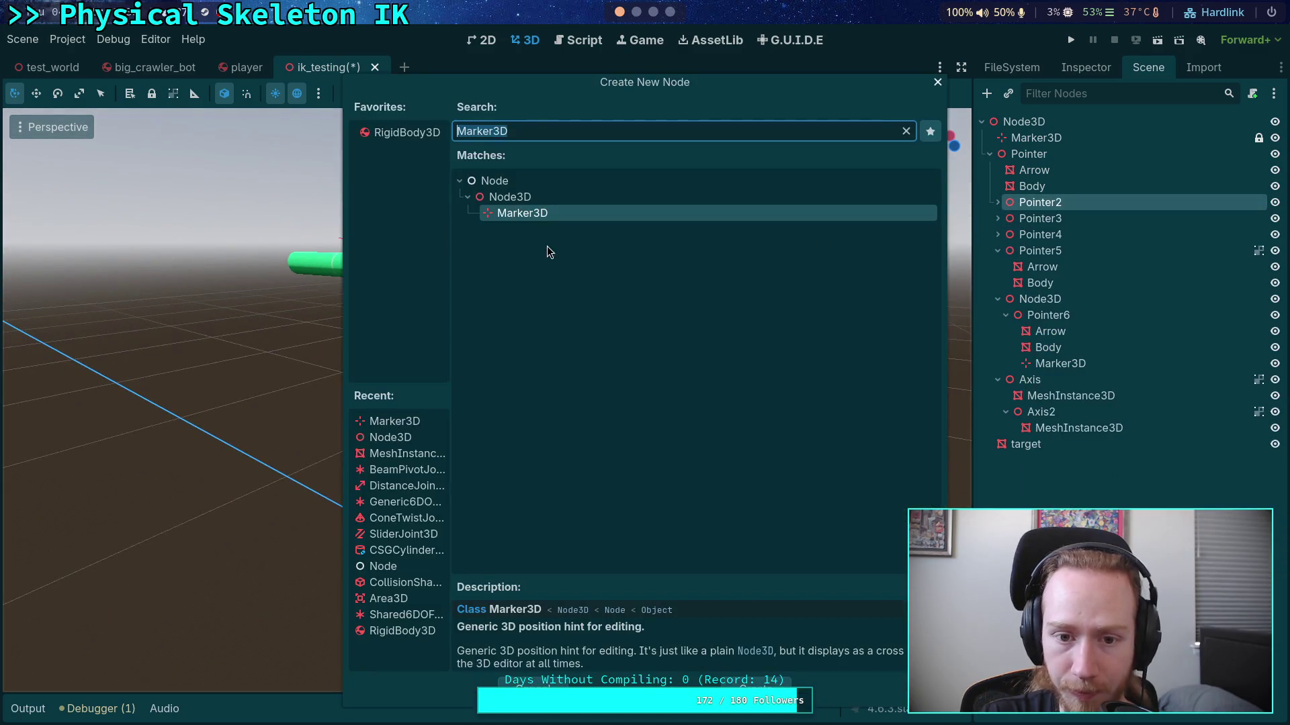
pyautogui.doubleClick(530, 216)
# Step: Orbit around the IK arms to inspect the arrow chain from several sides
pyautogui.moveTo(846, 253)
pyautogui.mouseDown()
pyautogui.moveTo(742, 239)
pyautogui.moveTo(769, 334)
pyautogui.mouseUp()
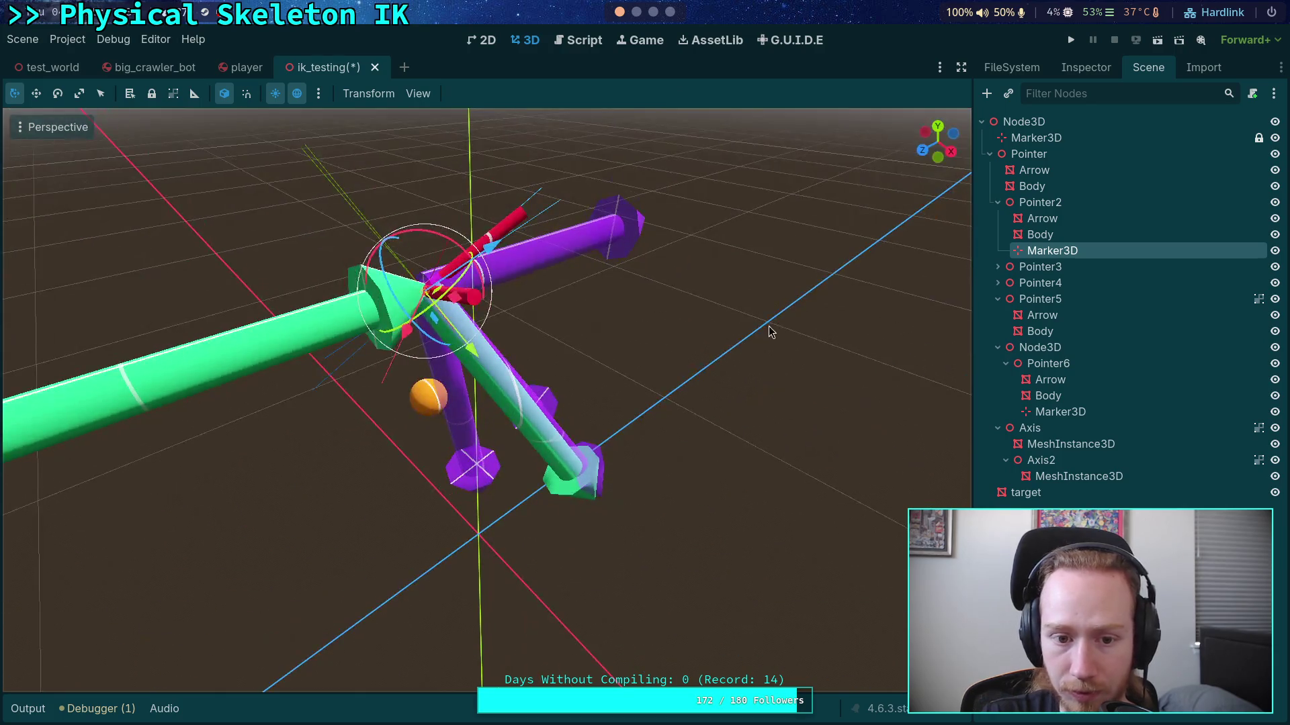
pyautogui.moveTo(646, 278)
pyautogui.mouseDown()
pyautogui.moveTo(668, 296)
pyautogui.moveTo(618, 380)
pyautogui.mouseUp()
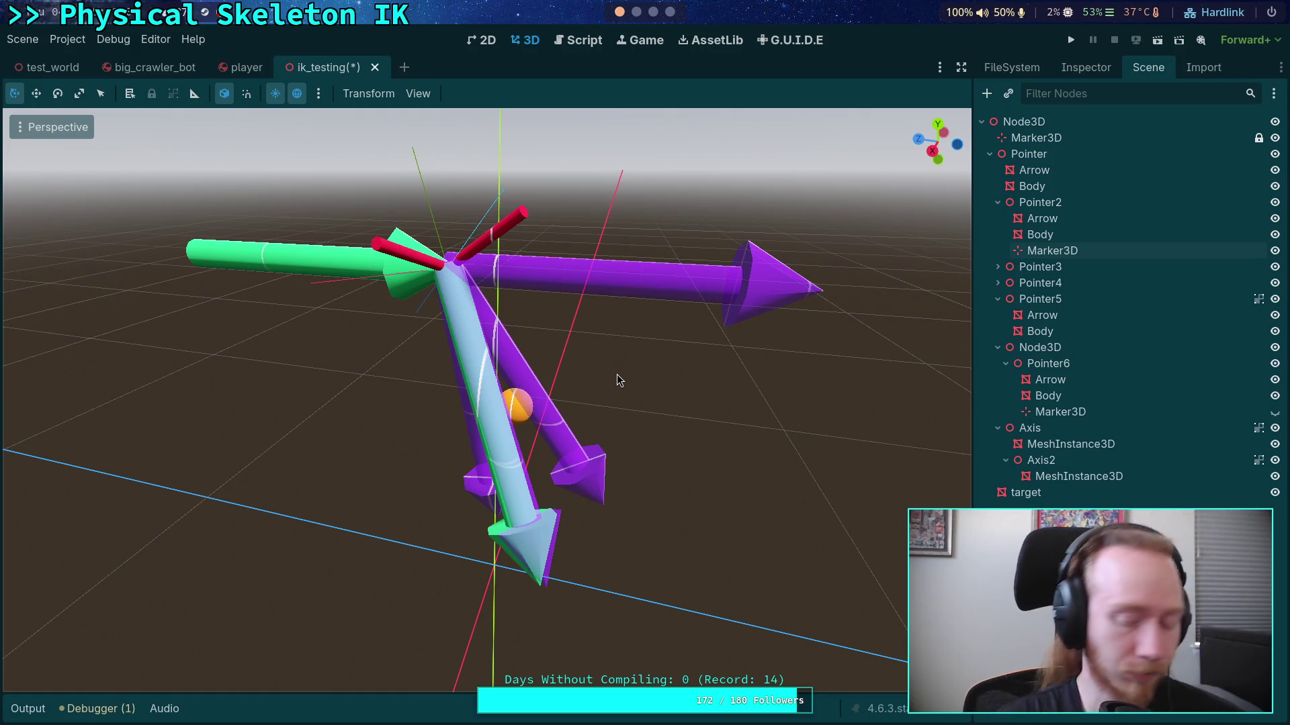
pyautogui.moveTo(596, 421)
pyautogui.mouseDown()
pyautogui.moveTo(352, 364)
pyautogui.moveTo(242, 357)
pyautogui.moveTo(411, 405)
pyautogui.moveTo(320, 442)
pyautogui.moveTo(325, 491)
pyautogui.moveTo(361, 472)
pyautogui.mouseUp()
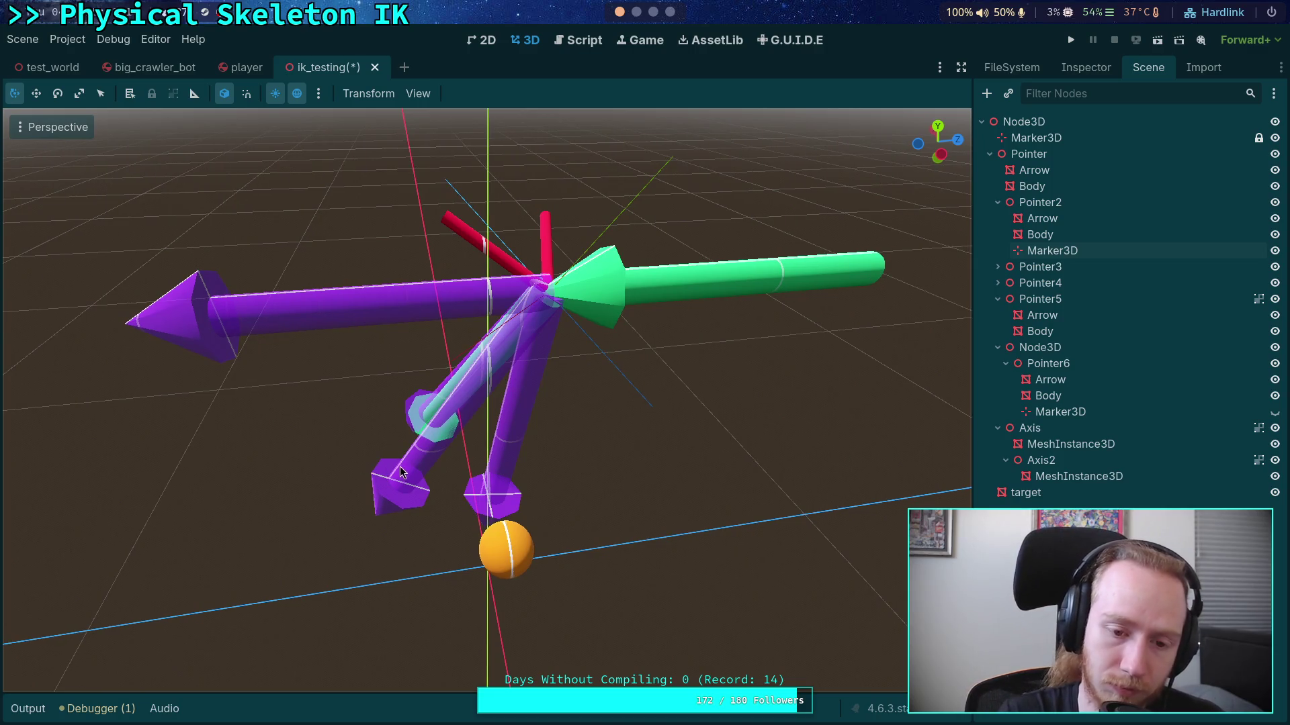
pyautogui.moveTo(398, 467)
pyautogui.mouseDown()
pyautogui.moveTo(587, 512)
pyautogui.moveTo(388, 601)
pyautogui.moveTo(293, 527)
pyautogui.moveTo(244, 532)
pyautogui.moveTo(220, 506)
pyautogui.mouseUp()
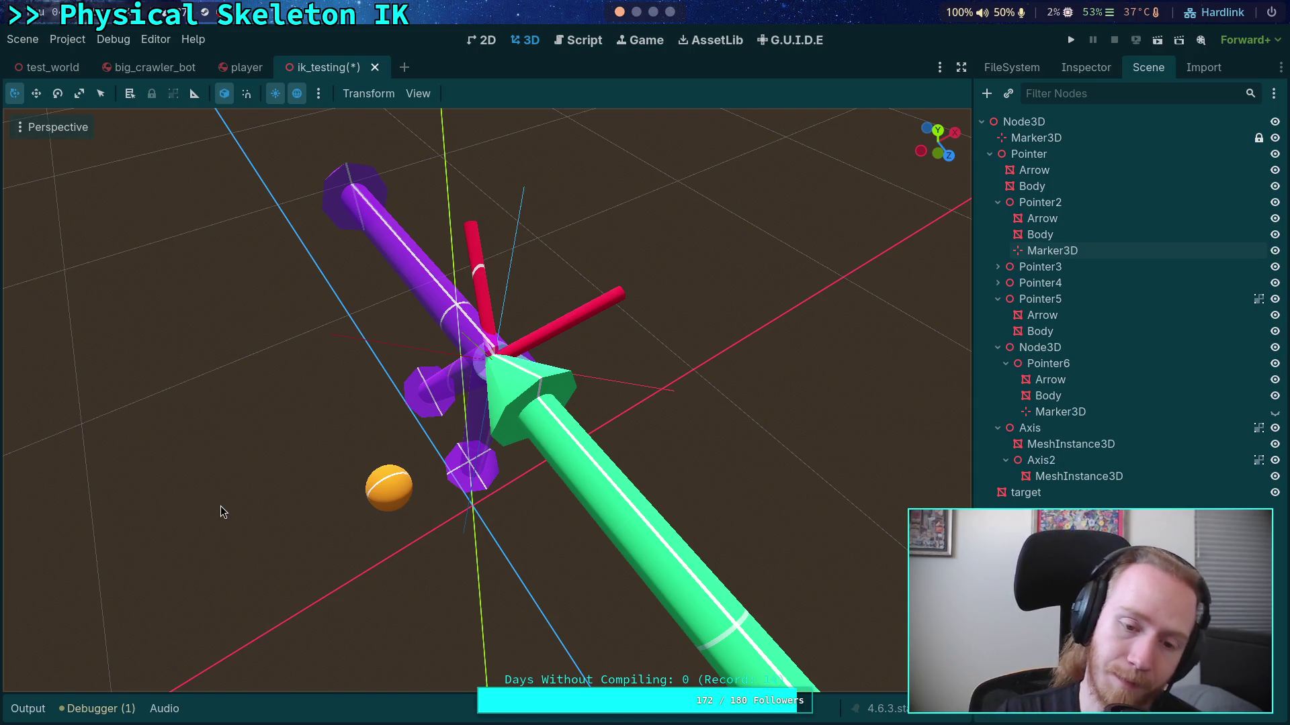
pyautogui.moveTo(244, 486)
pyautogui.mouseDown()
pyautogui.moveTo(613, 374)
pyautogui.moveTo(493, 365)
pyautogui.moveTo(425, 334)
pyautogui.moveTo(622, 323)
pyautogui.moveTo(714, 253)
pyautogui.moveTo(795, 276)
pyautogui.moveTo(798, 305)
pyautogui.mouseUp()
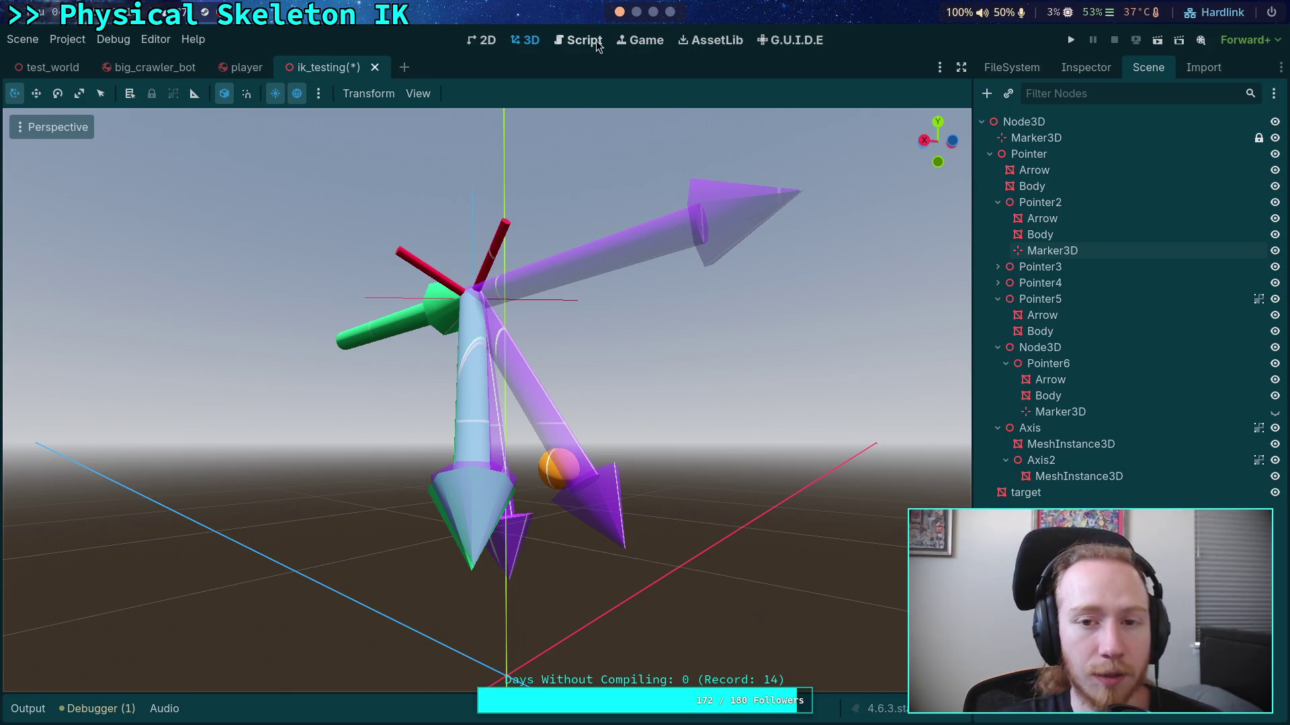
pyautogui.click(635, 15)
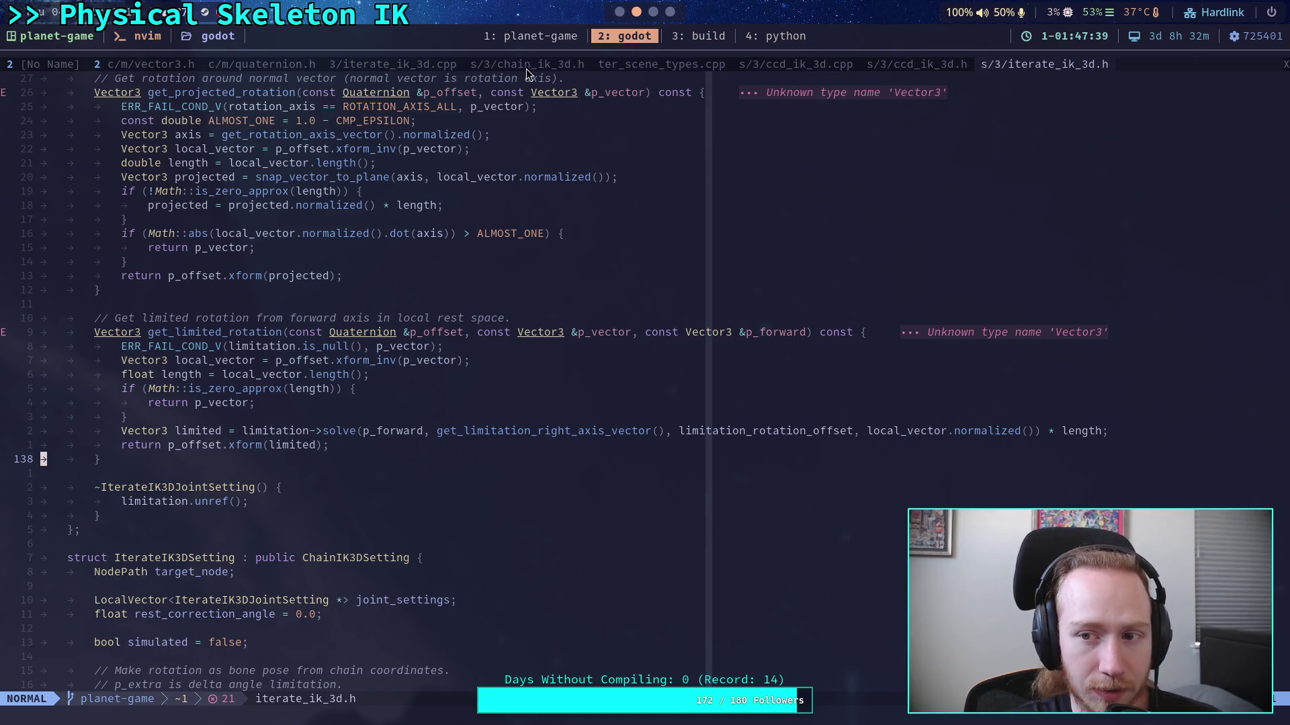
pyautogui.scroll(7, 379, 309)
pyautogui.scroll(-17, 380, 309)
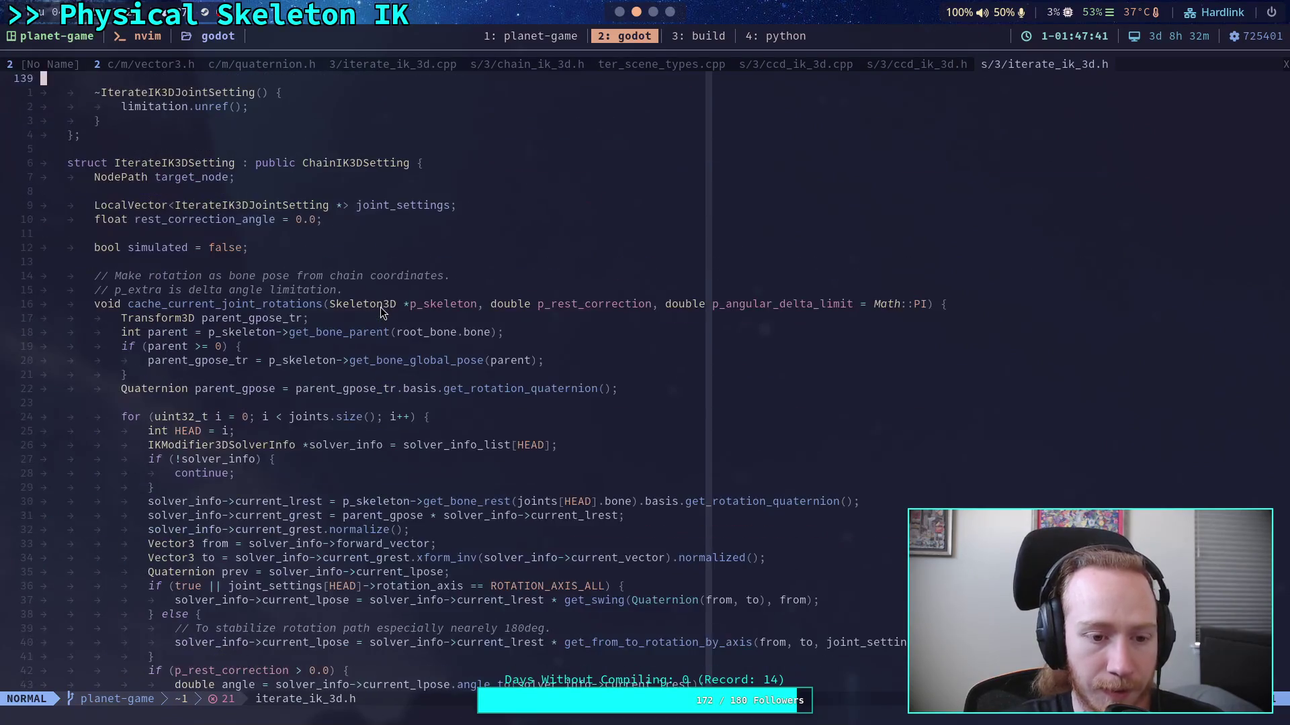
pyautogui.scroll(-5, 380, 307)
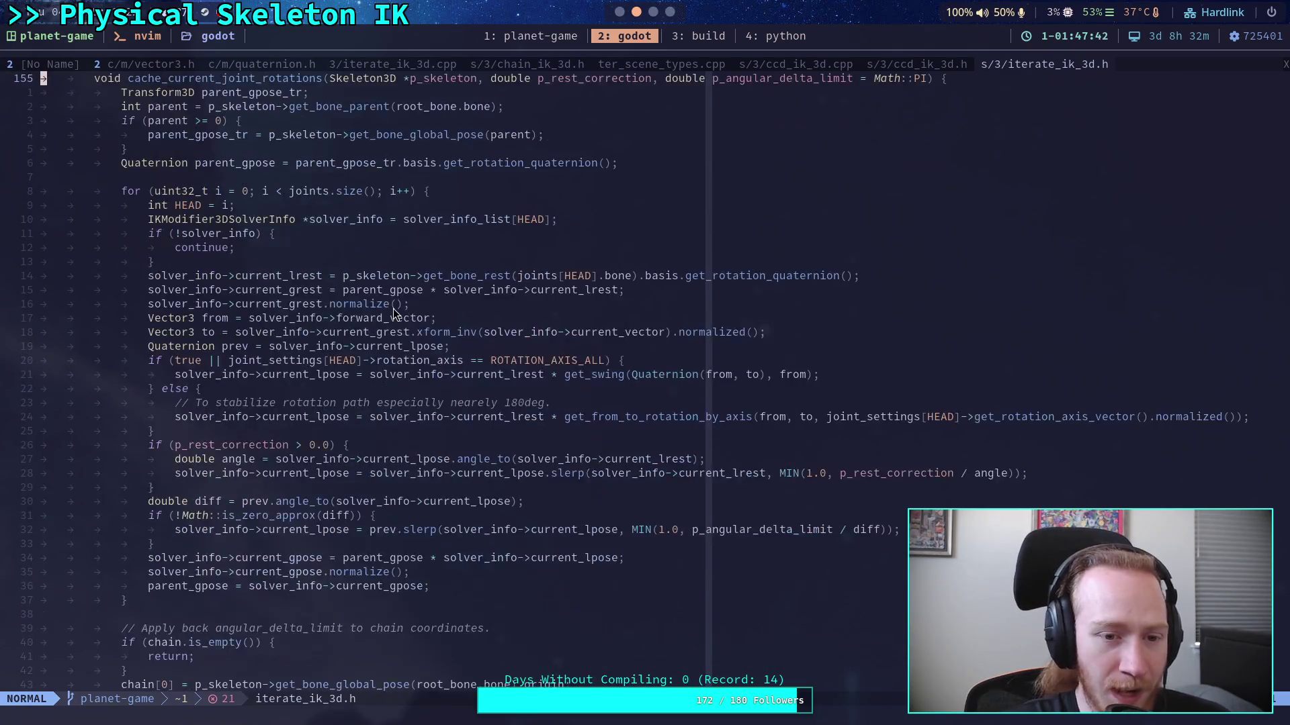
pyautogui.doubleClick(287, 277)
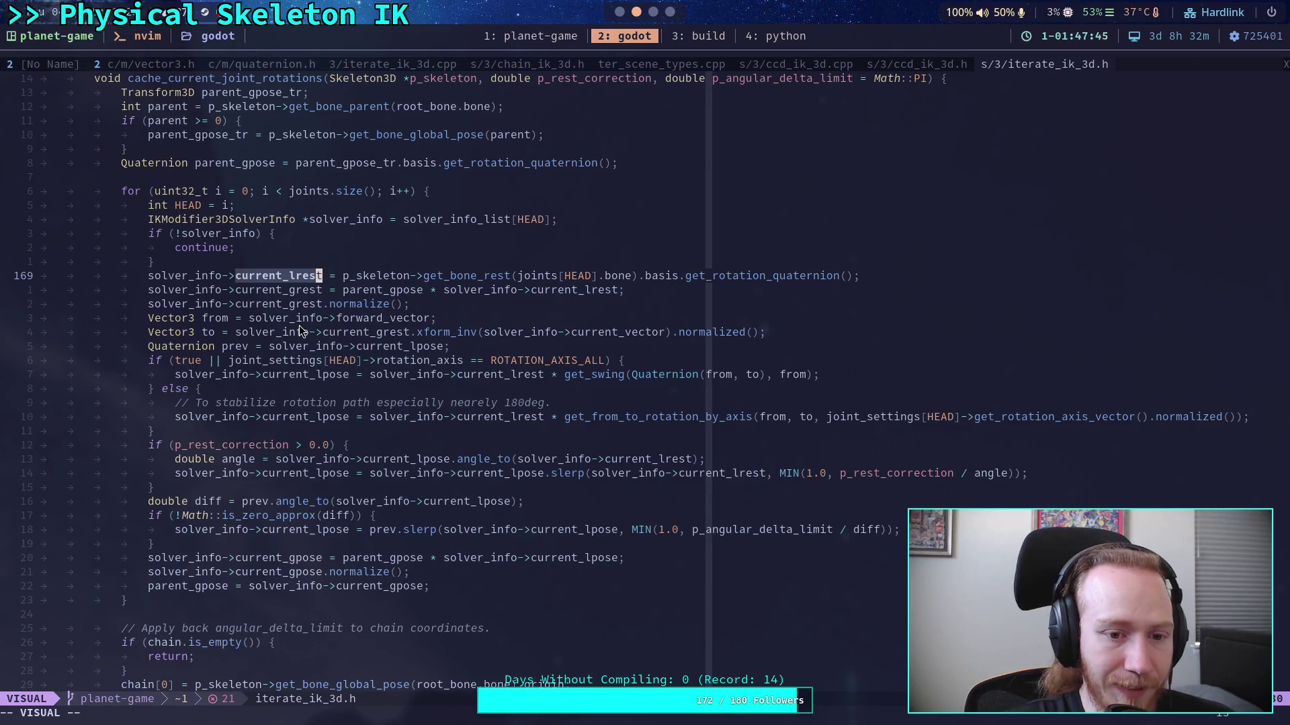
pyautogui.scroll(-1, 397, 325)
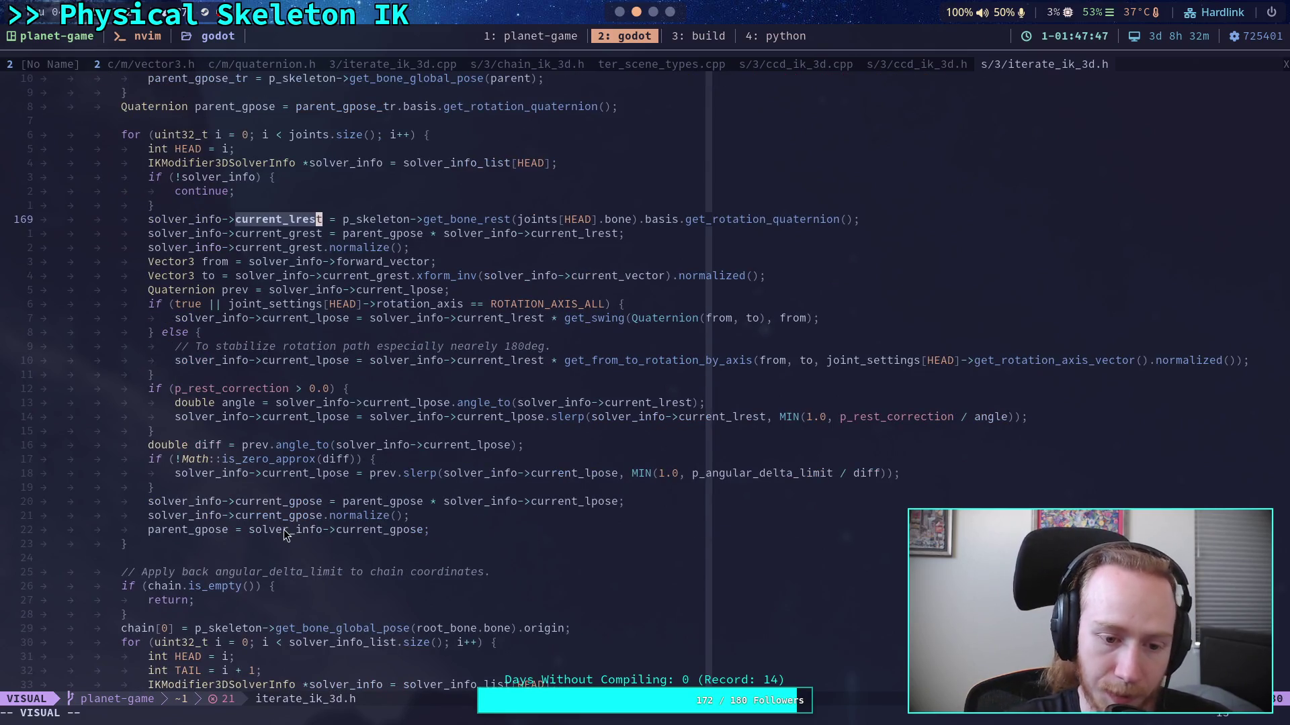
pyautogui.scroll(-5, 295, 525)
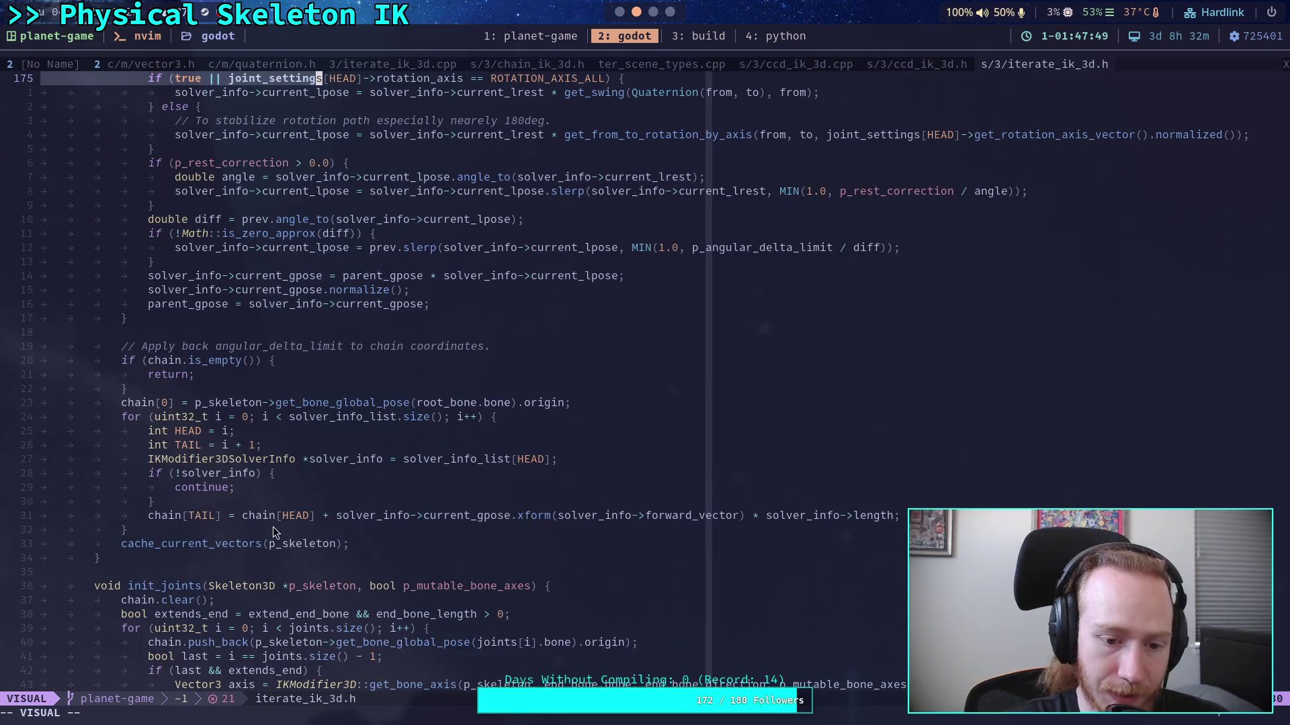
pyautogui.scroll(-5, 257, 512)
pyautogui.scroll(7, 257, 508)
pyautogui.click(236, 450)
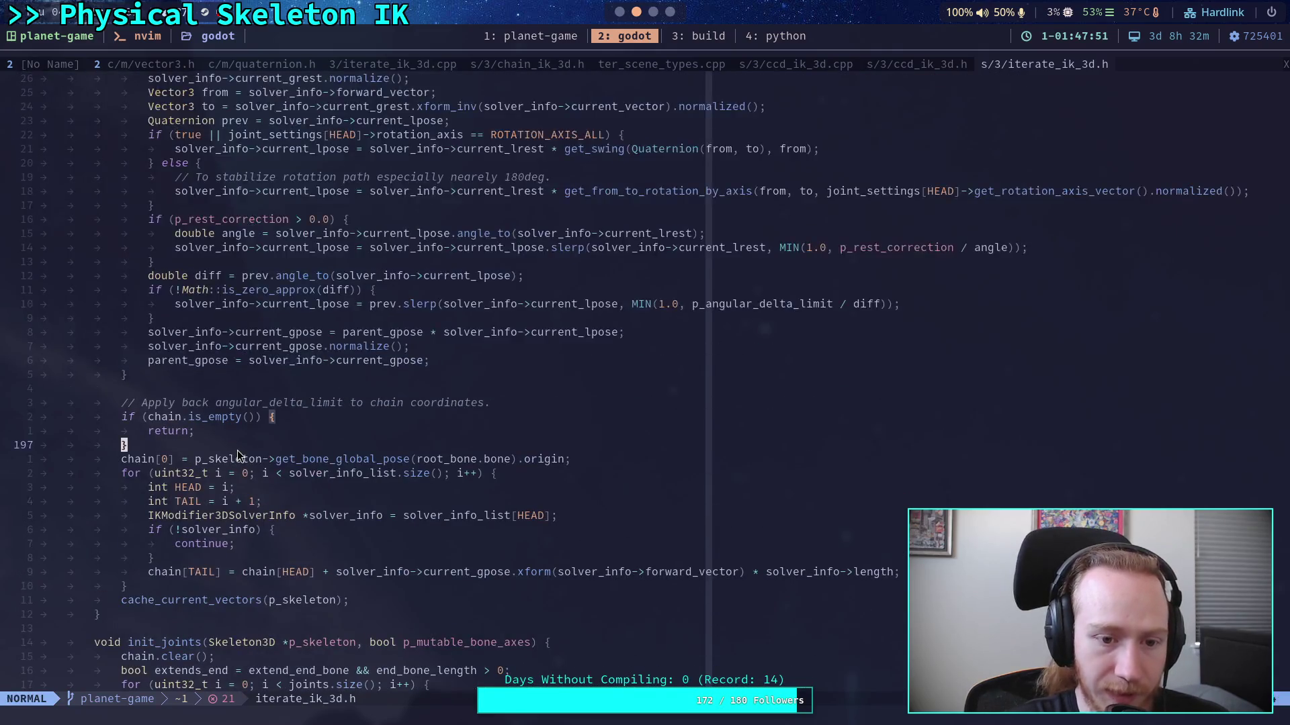
pyautogui.scroll(3, 240, 457)
pyautogui.doubleClick(302, 417)
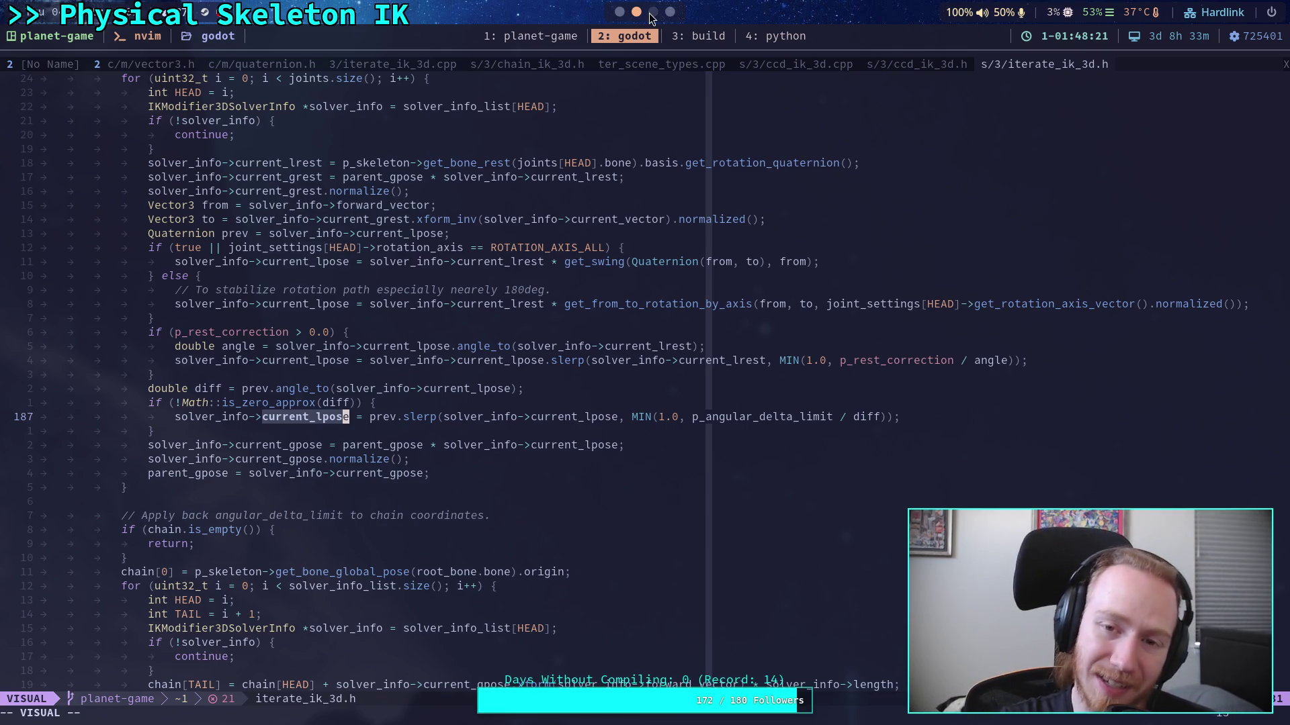
pyautogui.click(618, 12)
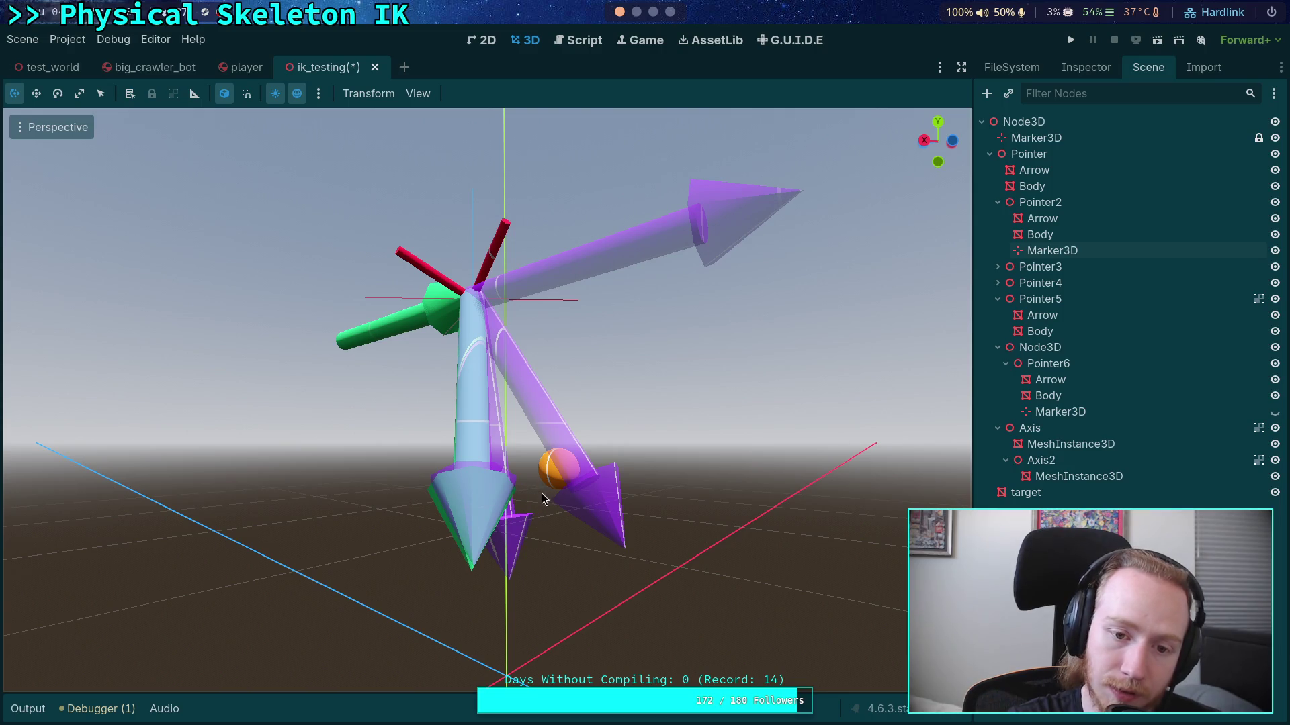
# Step: Orbit the view to watch the purple, green and light-blue arrows around the shared joint
pyautogui.moveTo(450, 469)
pyautogui.mouseDown()
pyautogui.moveTo(473, 514)
pyautogui.moveTo(524, 527)
pyautogui.mouseUp()
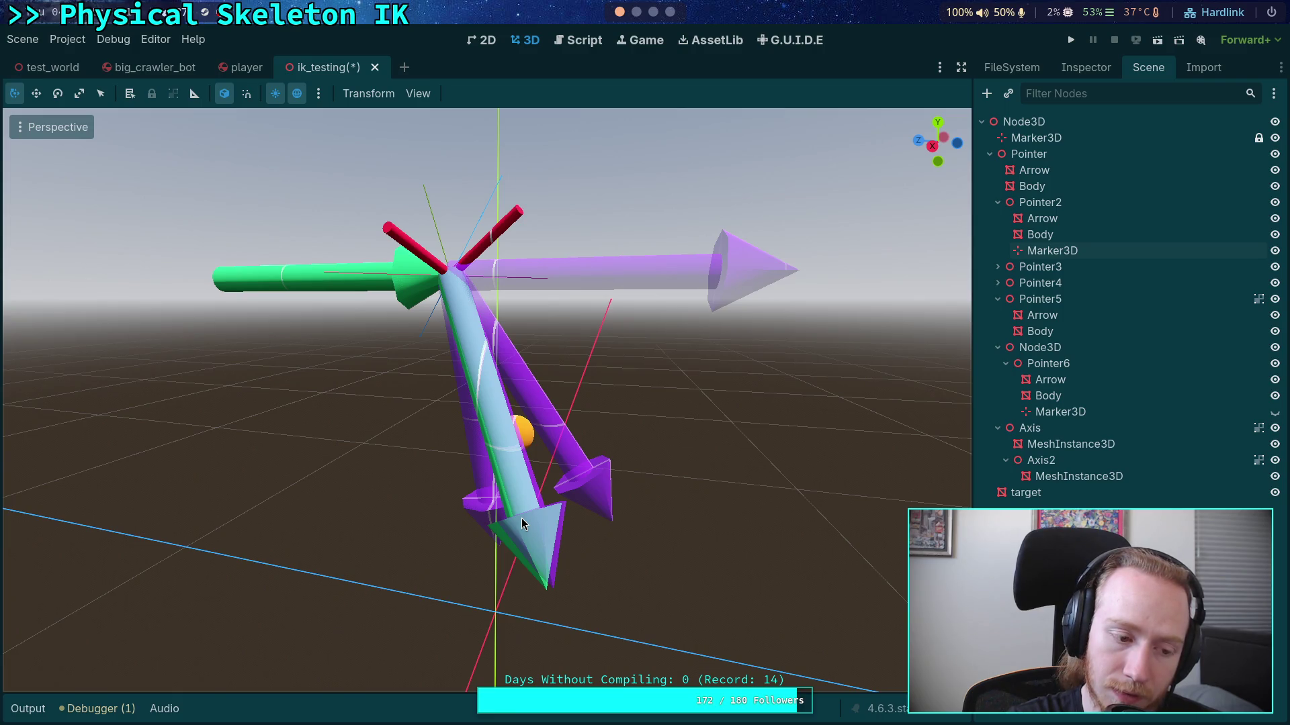
pyautogui.moveTo(429, 485)
pyautogui.mouseDown()
pyautogui.moveTo(356, 464)
pyautogui.moveTo(340, 501)
pyautogui.mouseUp()
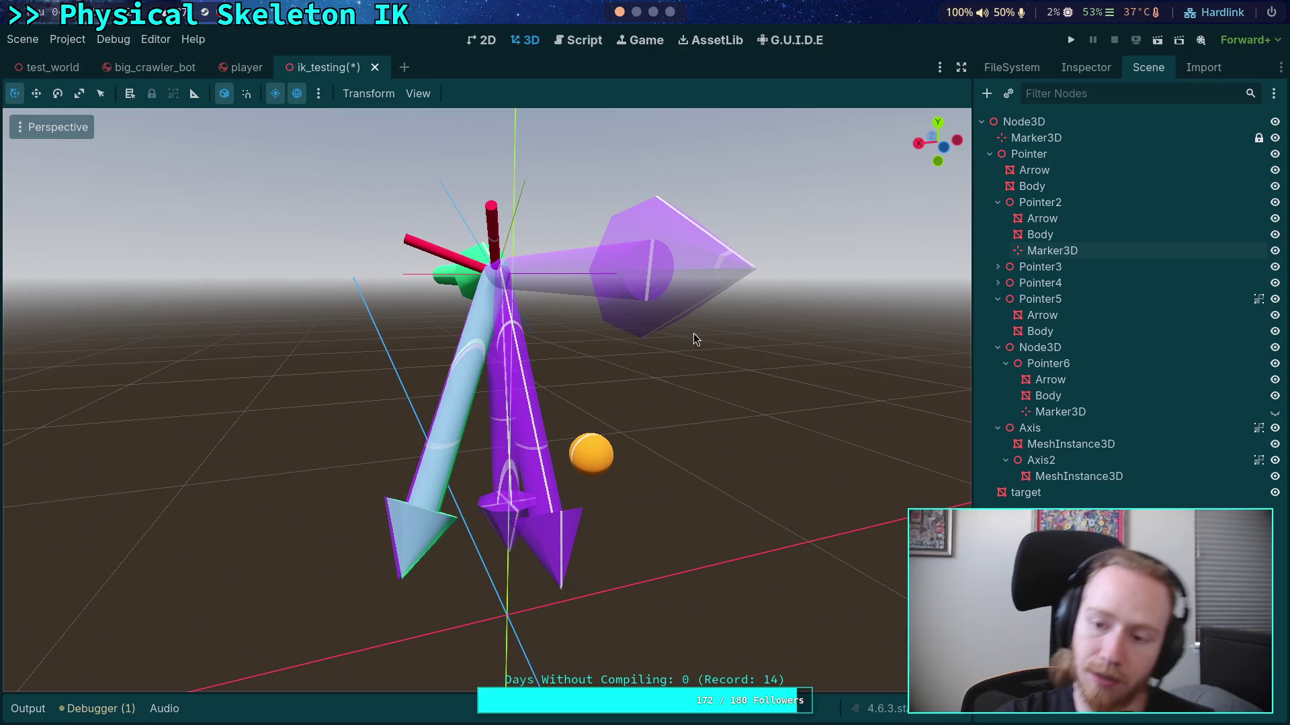
# Step: Hide Axis, Pointer2's Marker3D, the Node3D group, Pointer5, Pointer4 and Pointer3 in the Scene dock
pyautogui.click(1275, 429)
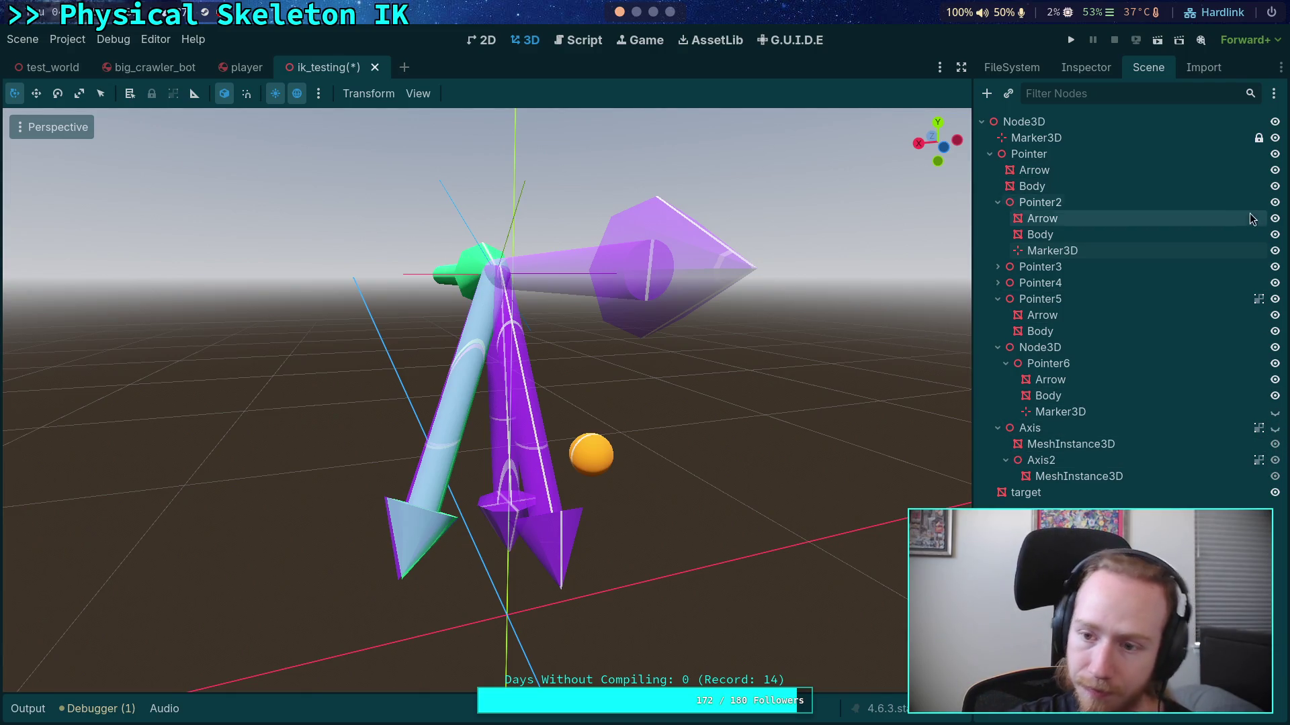
pyautogui.click(1275, 251)
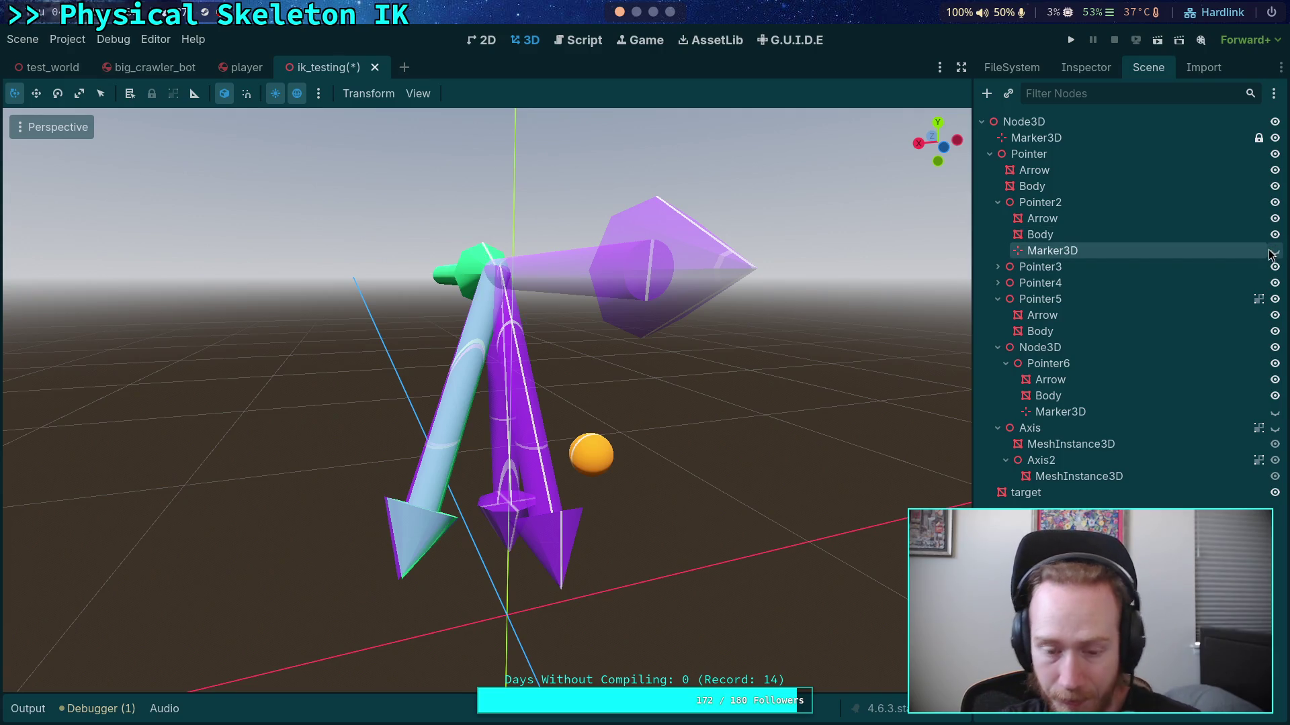
pyautogui.click(1274, 347)
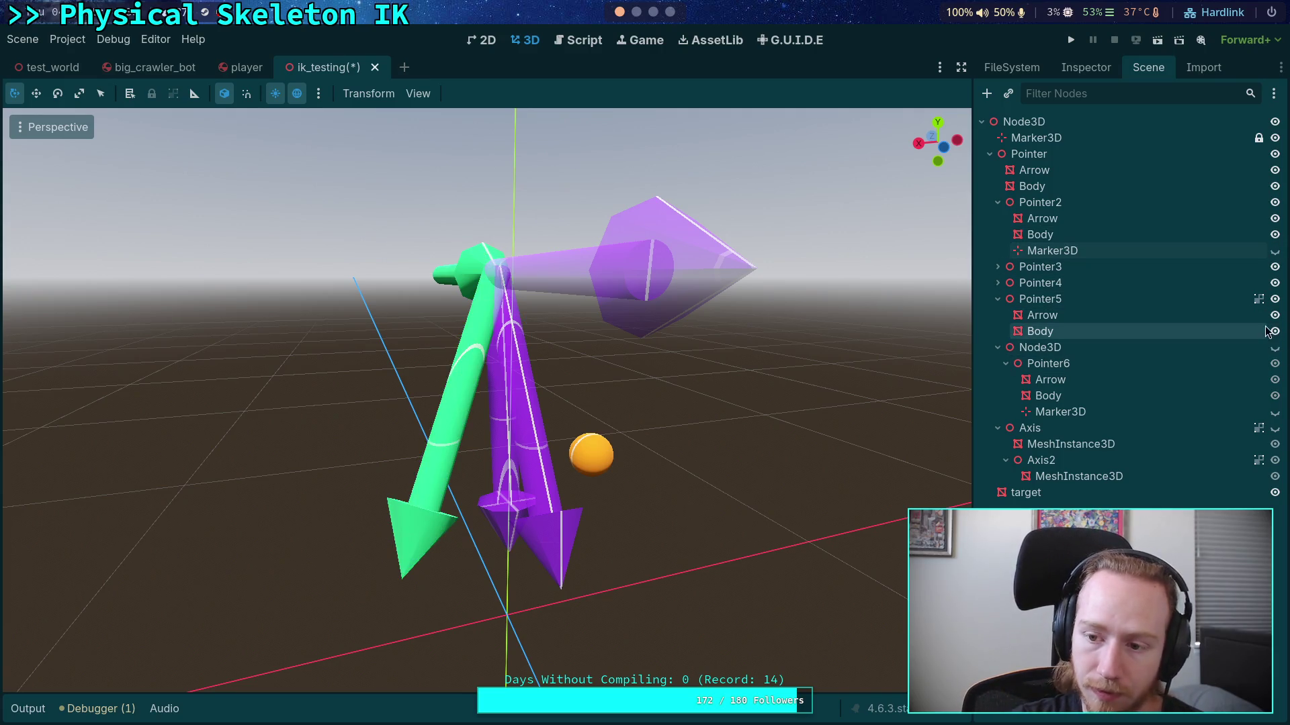
pyautogui.click(1275, 298)
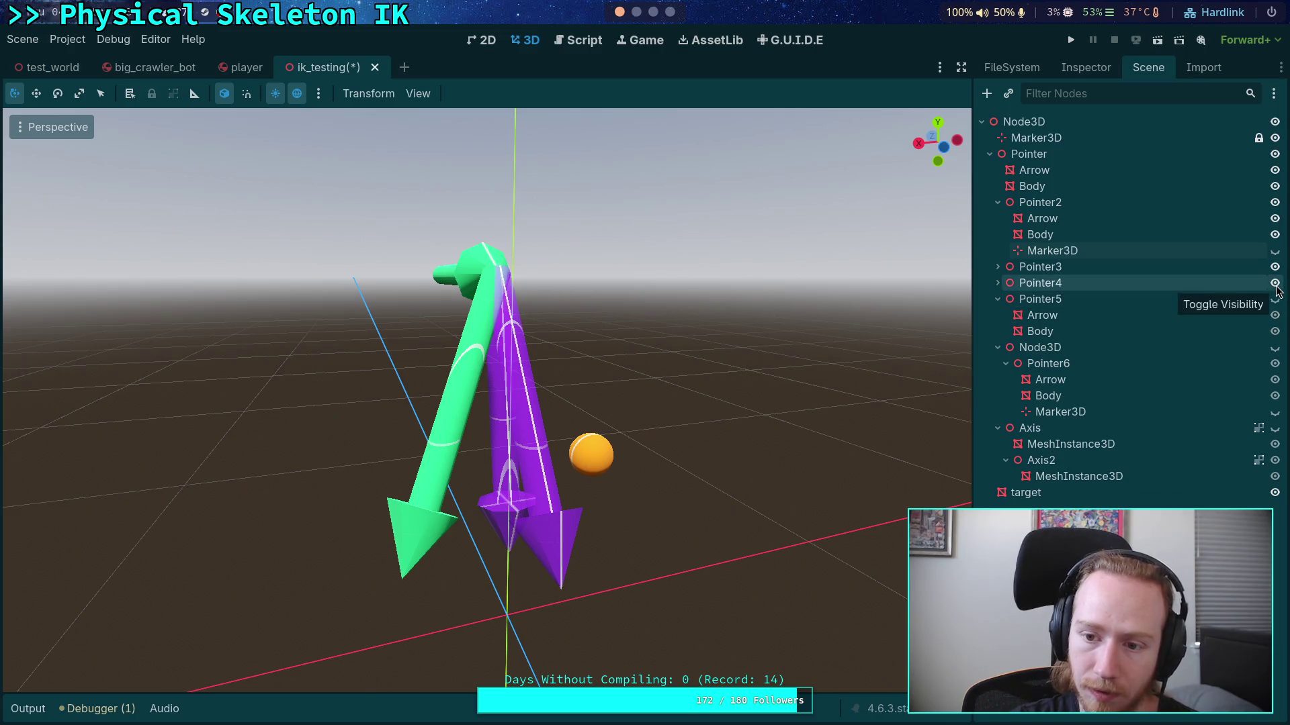
pyautogui.click(1275, 283)
pyautogui.click(1275, 267)
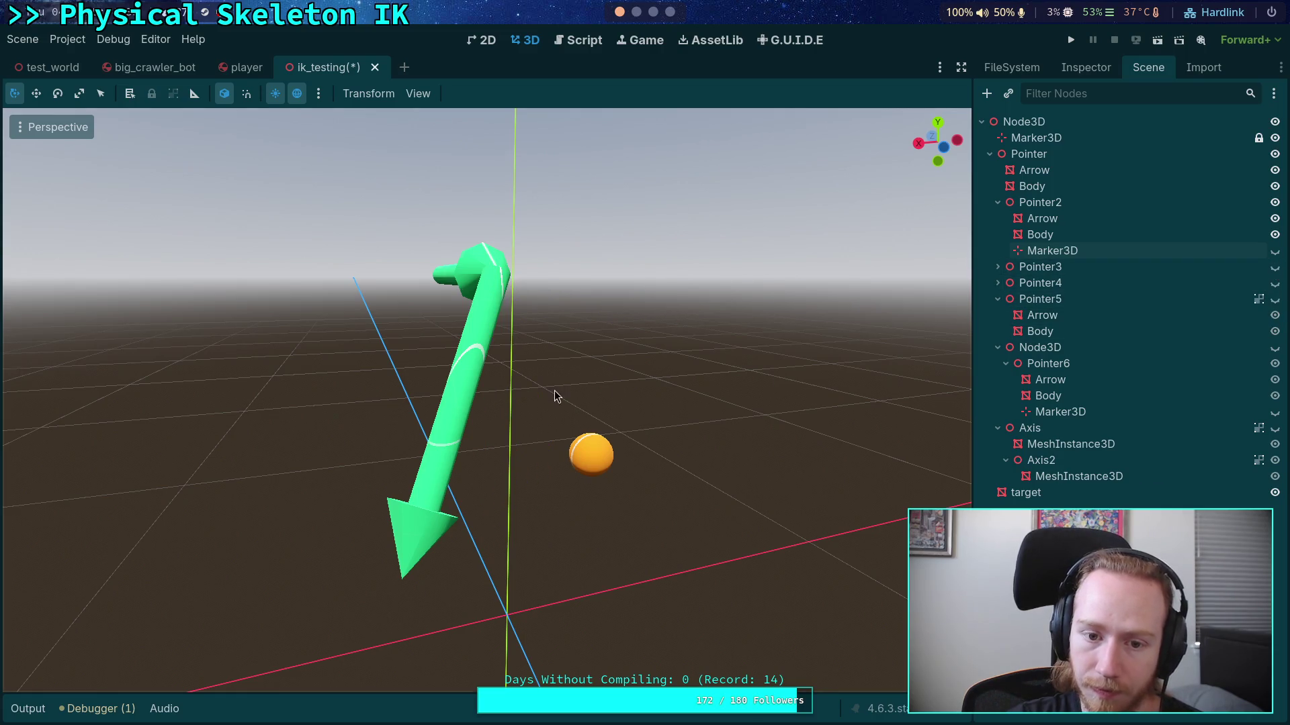
pyautogui.moveTo(555, 396)
pyautogui.mouseDown()
pyautogui.moveTo(437, 342)
pyautogui.moveTo(325, 406)
pyautogui.moveTo(392, 410)
pyautogui.mouseUp()
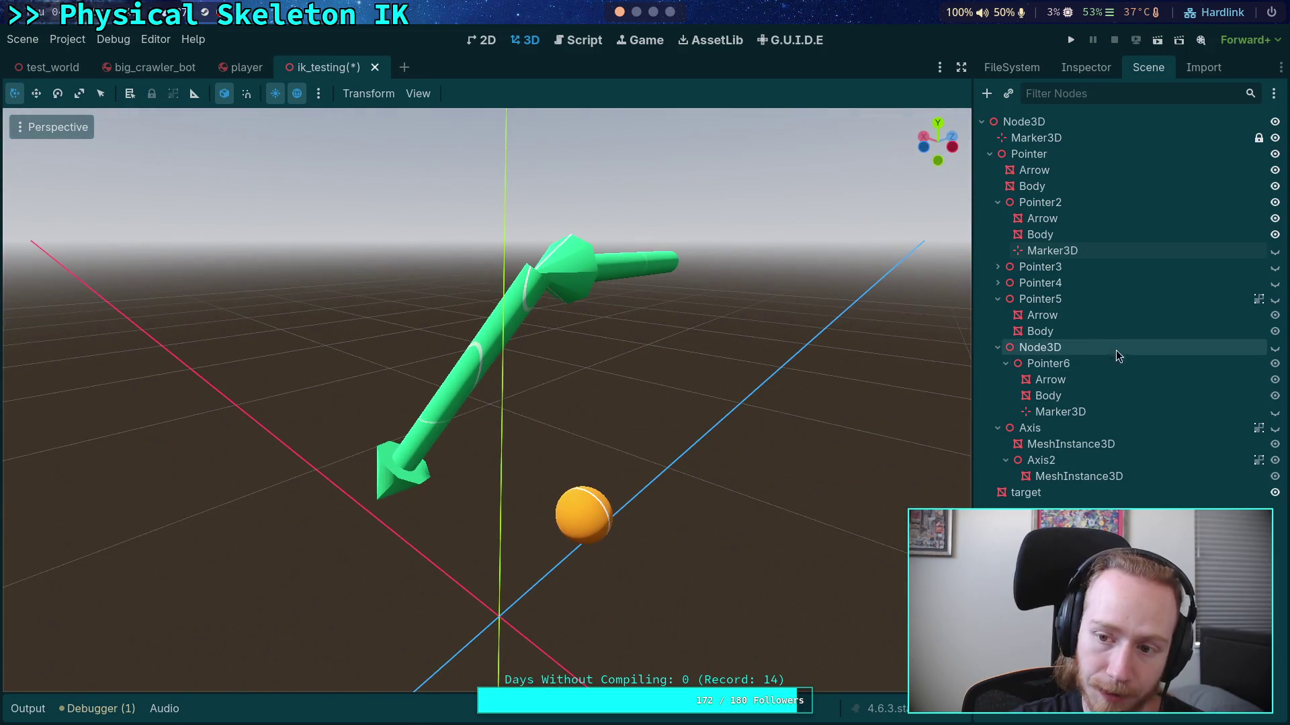
pyautogui.click(1044, 272)
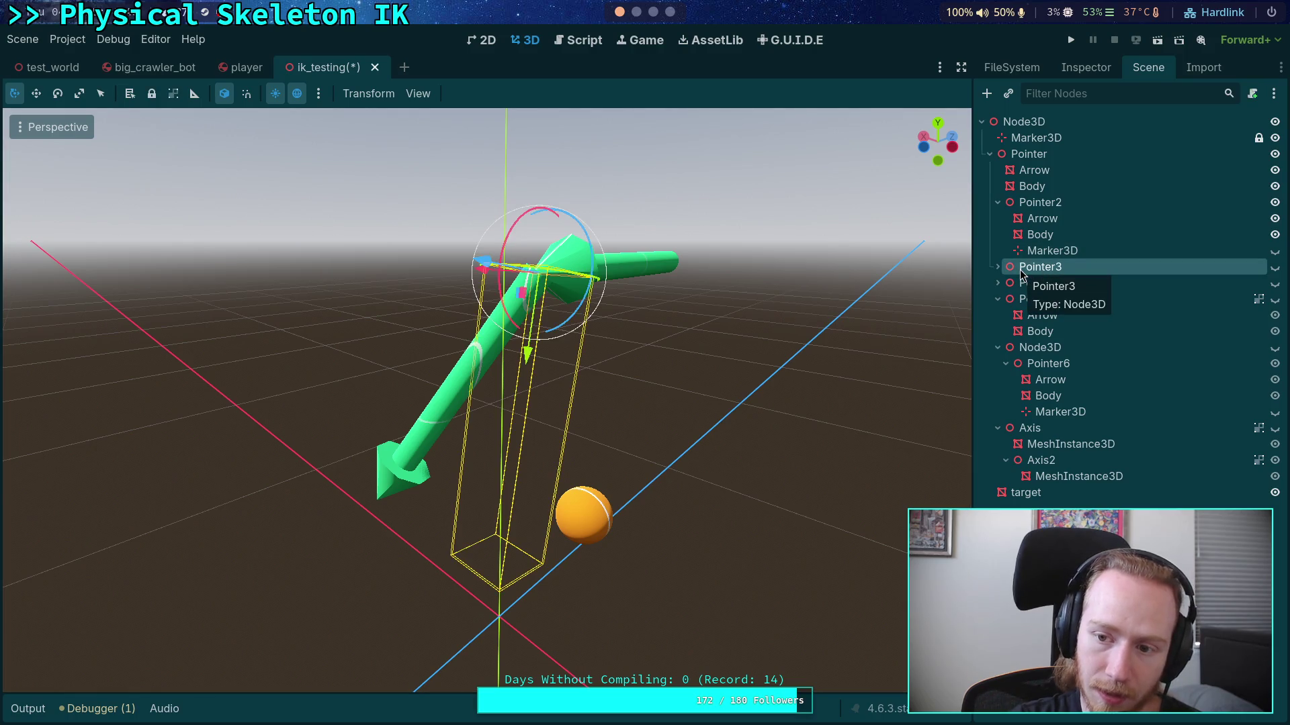
# Step: Reset Pointer3's rotation to 0 and place it back beside Pointer2 under Pointer
pyautogui.moveTo(1020, 272); pyautogui.dragTo(1061, 204)
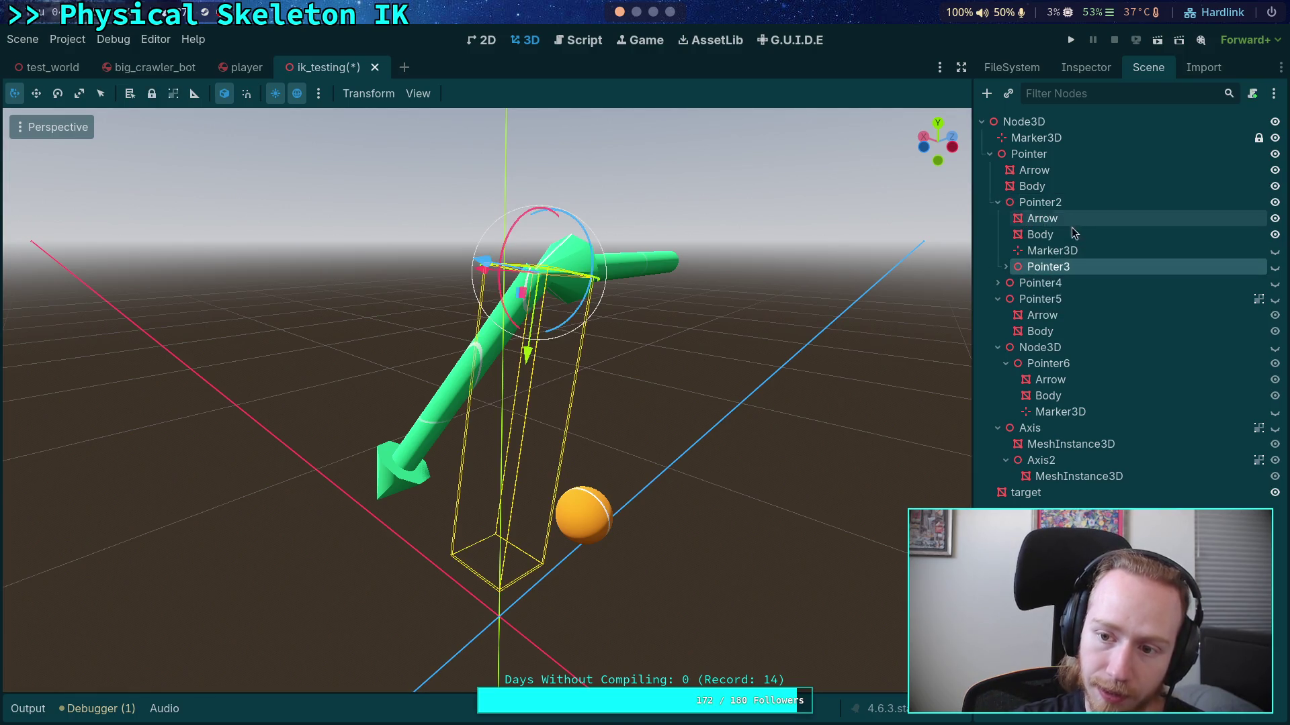
pyautogui.click(1005, 267)
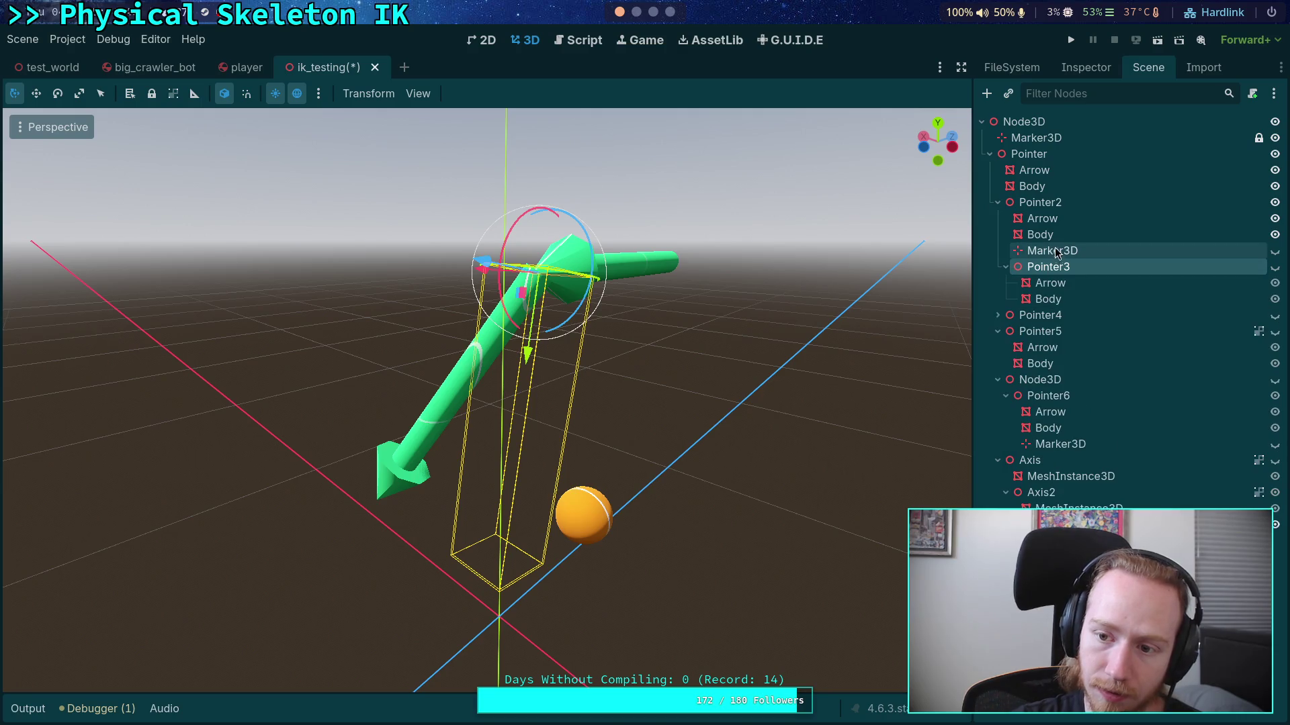
pyautogui.click(1086, 74)
pyautogui.click(1134, 188)
pyautogui.click(1274, 255)
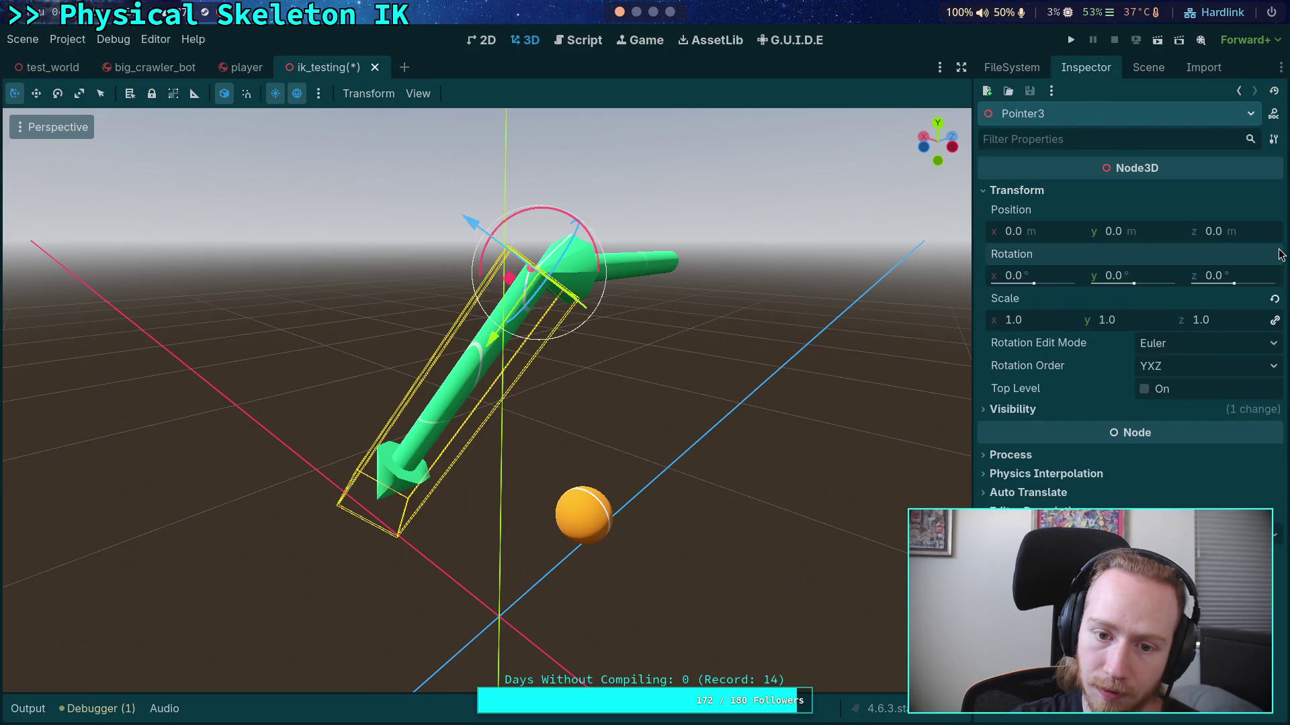
pyautogui.click(1144, 69)
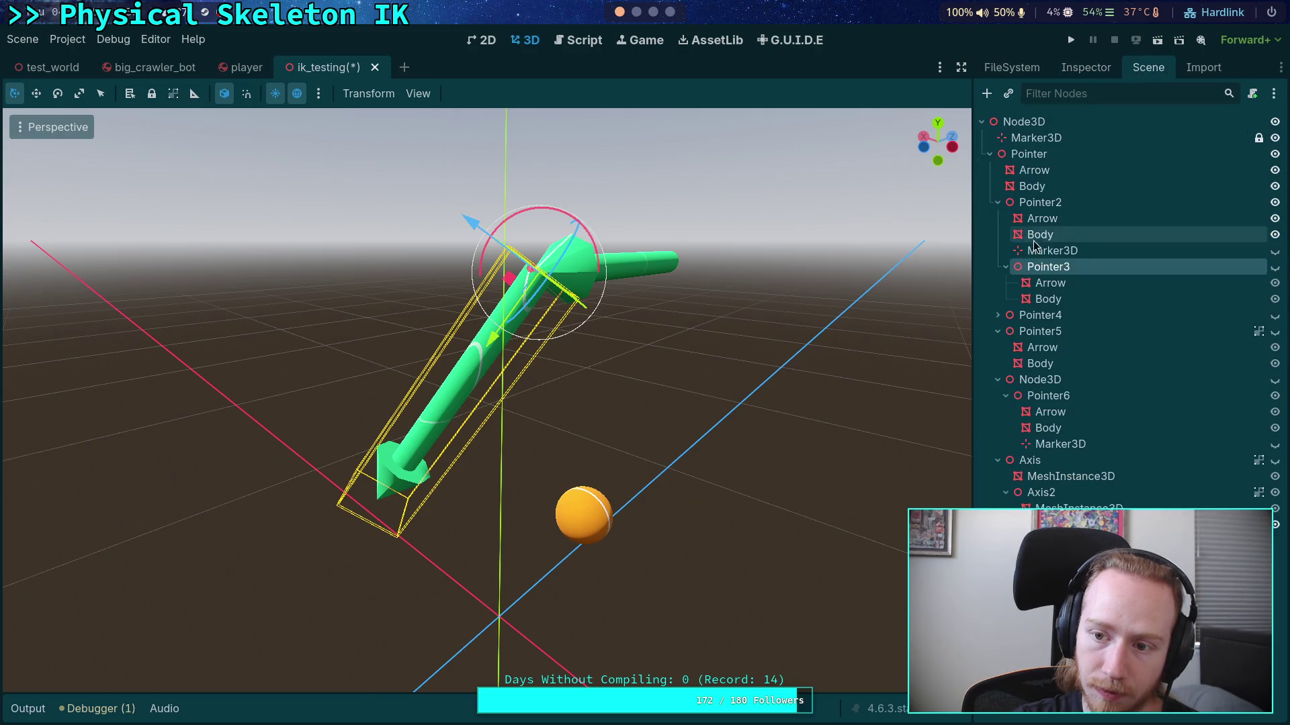
pyautogui.moveTo(1040, 267); pyautogui.dragTo(1028, 311)
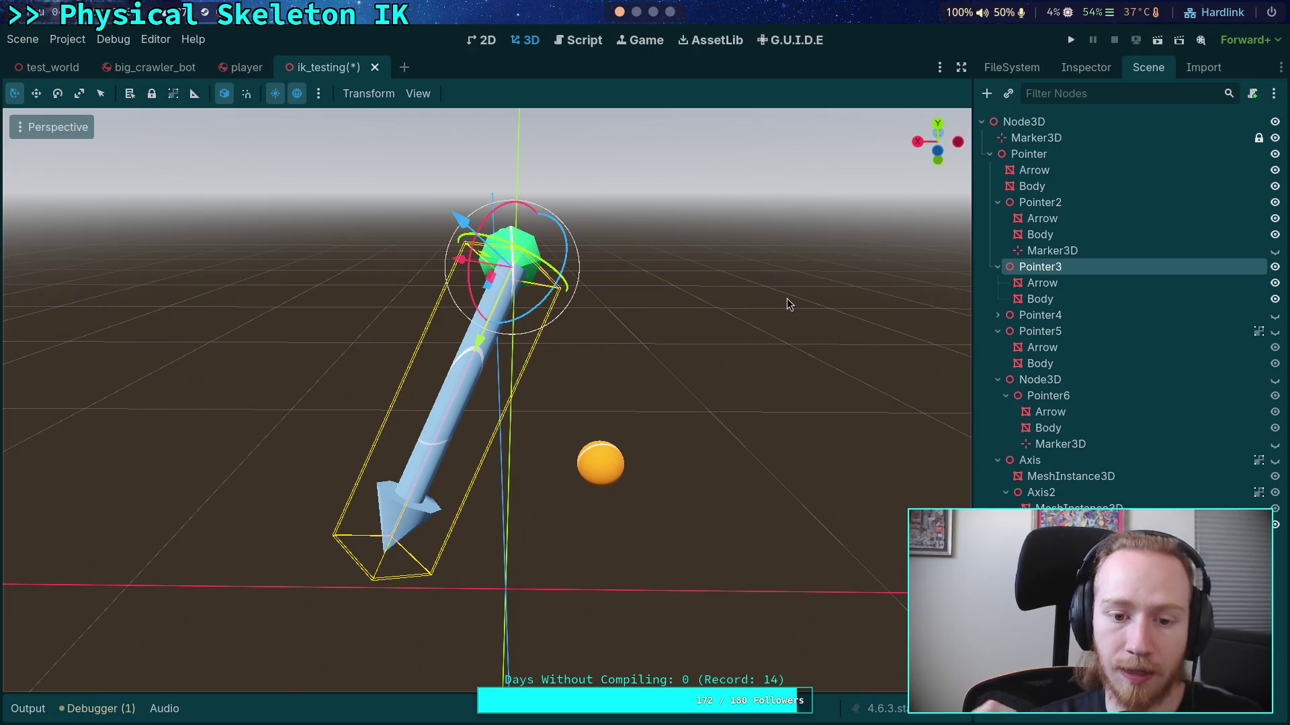
# Step: Orbit around the light-blue arrow's joint to inspect it from several angles
pyautogui.moveTo(614, 401)
pyautogui.mouseDown()
pyautogui.moveTo(291, 380)
pyautogui.moveTo(291, 411)
pyautogui.mouseUp()
pyautogui.moveTo(607, 438)
pyautogui.mouseDown()
pyautogui.moveTo(627, 527)
pyautogui.moveTo(513, 555)
pyautogui.moveTo(383, 527)
pyautogui.moveTo(559, 463)
pyautogui.mouseUp()
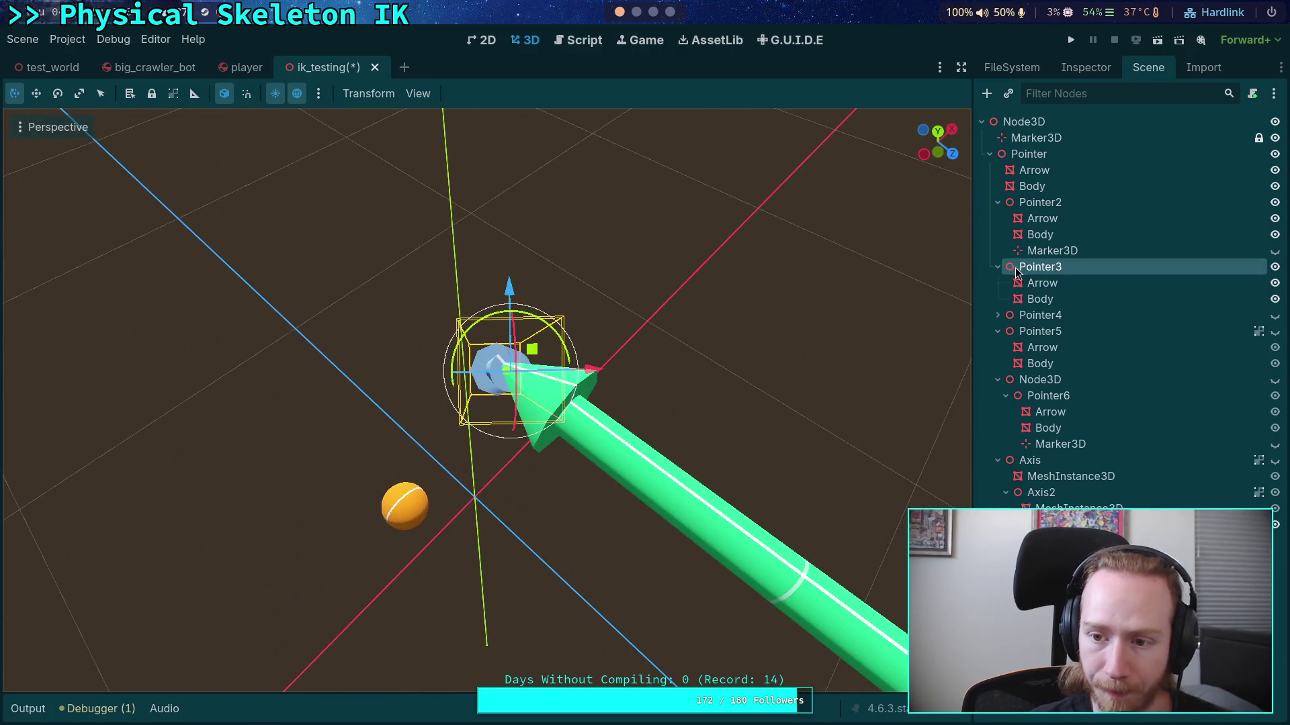
pyautogui.moveTo(473, 309)
pyautogui.mouseDown()
pyautogui.moveTo(432, 316)
pyautogui.moveTo(594, 281)
pyautogui.mouseUp()
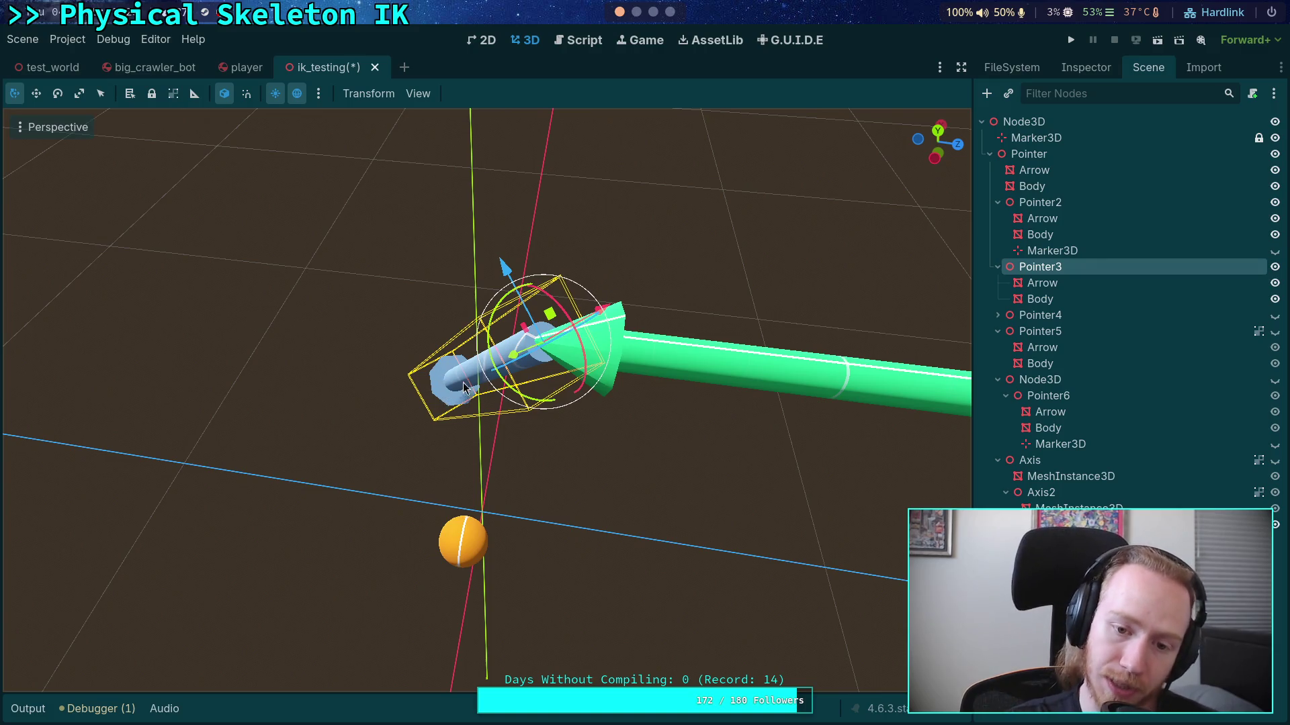
pyautogui.moveTo(506, 535)
pyautogui.mouseDown()
pyautogui.moveTo(683, 538)
pyautogui.moveTo(742, 507)
pyautogui.mouseUp()
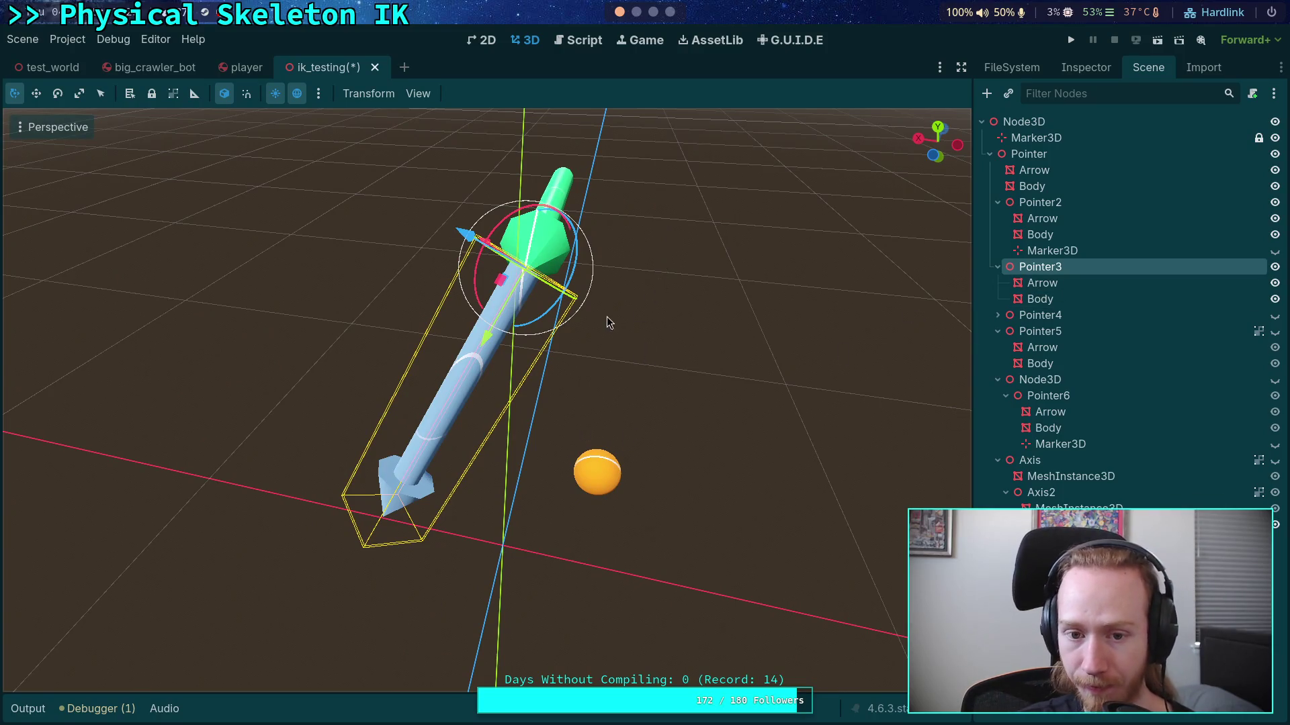
pyautogui.moveTo(608, 323)
pyautogui.mouseDown()
pyautogui.moveTo(670, 216)
pyautogui.moveTo(585, 277)
pyautogui.mouseUp()
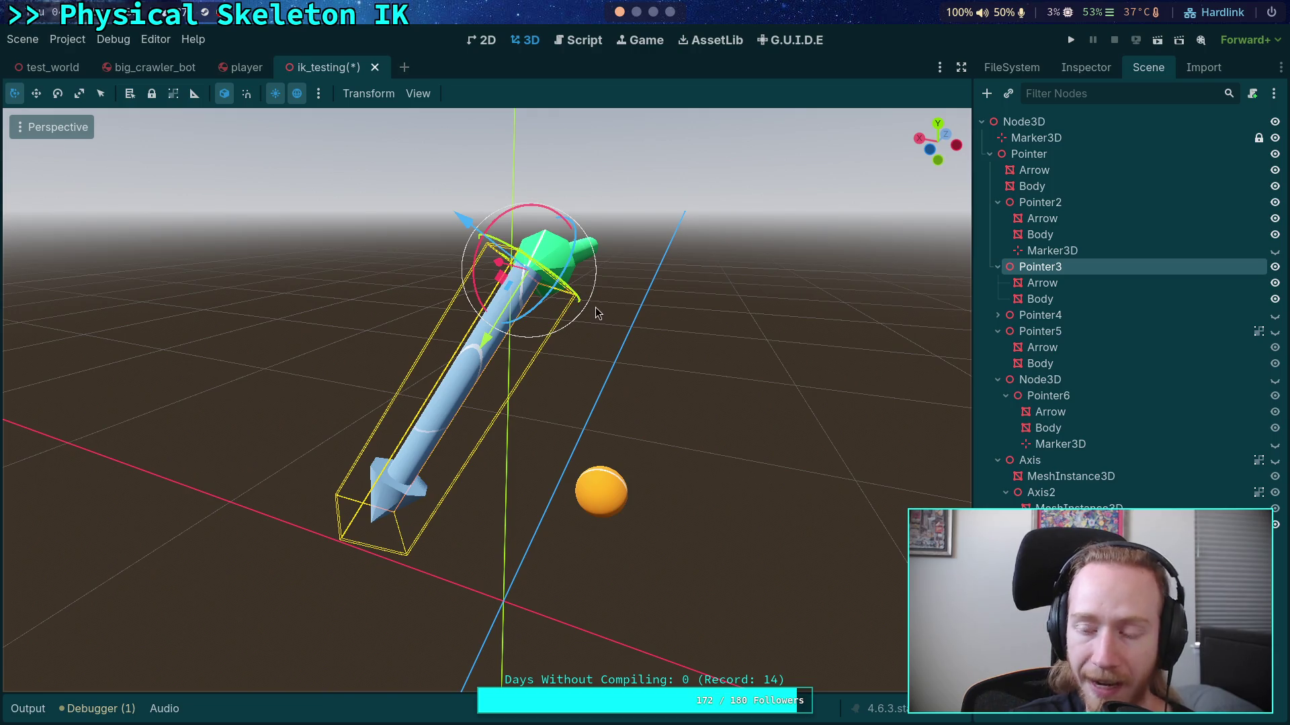
pyautogui.moveTo(637, 319)
pyautogui.mouseDown()
pyautogui.moveTo(575, 356)
pyautogui.moveTo(556, 392)
pyautogui.mouseUp()
# Step: Fold the Pointer5, Node3D and Axis branches, then reselect Pointer3 in the Scene dock
pyautogui.click(997, 331)
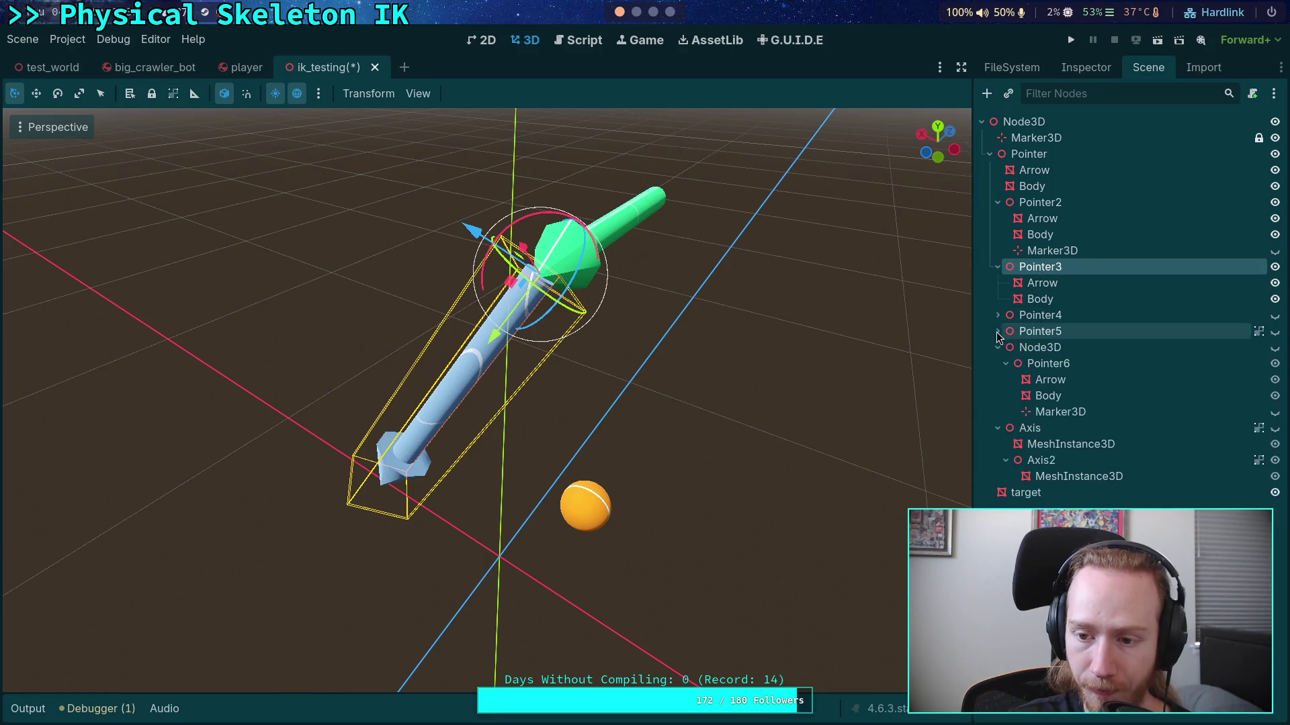
pyautogui.click(997, 347)
pyautogui.click(998, 364)
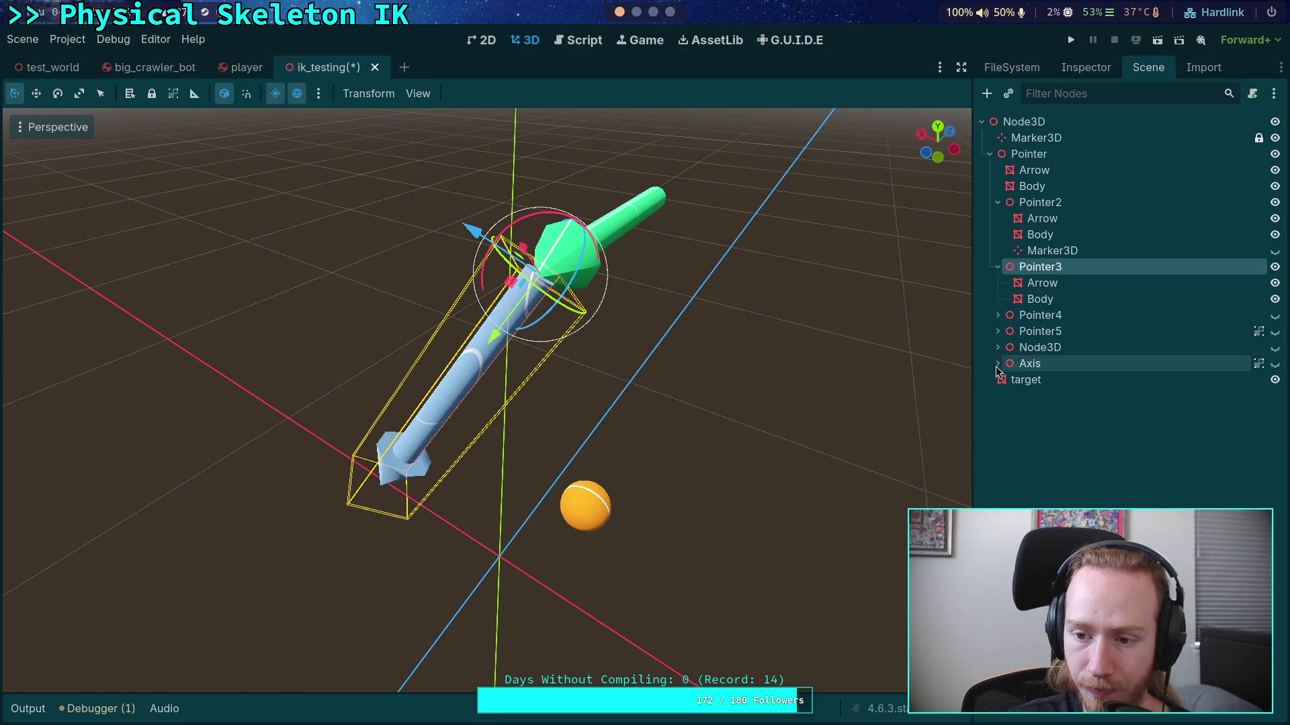
pyautogui.click(1040, 283)
pyautogui.click(1035, 269)
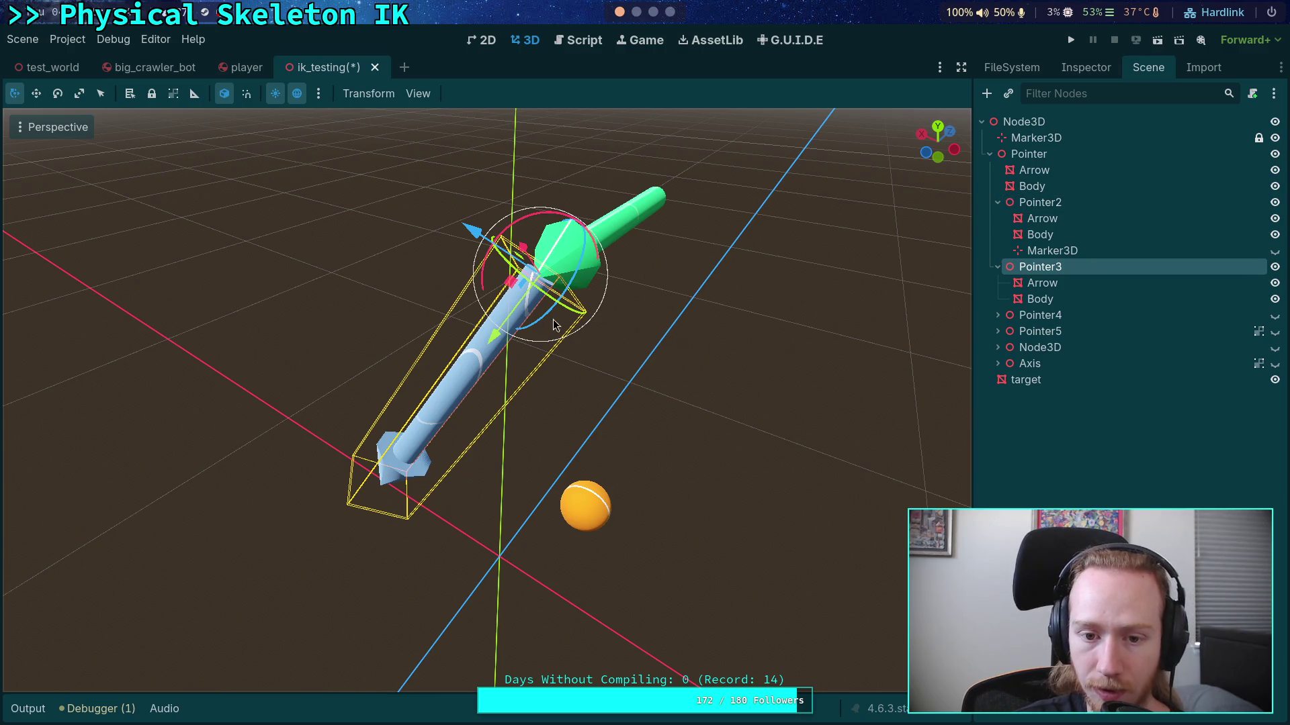
# Step: Orbit lower to view Pointer3's joint, then open and dismiss the root Node3D's context menu
pyautogui.moveTo(555, 325); pyautogui.dragTo(388, 268)
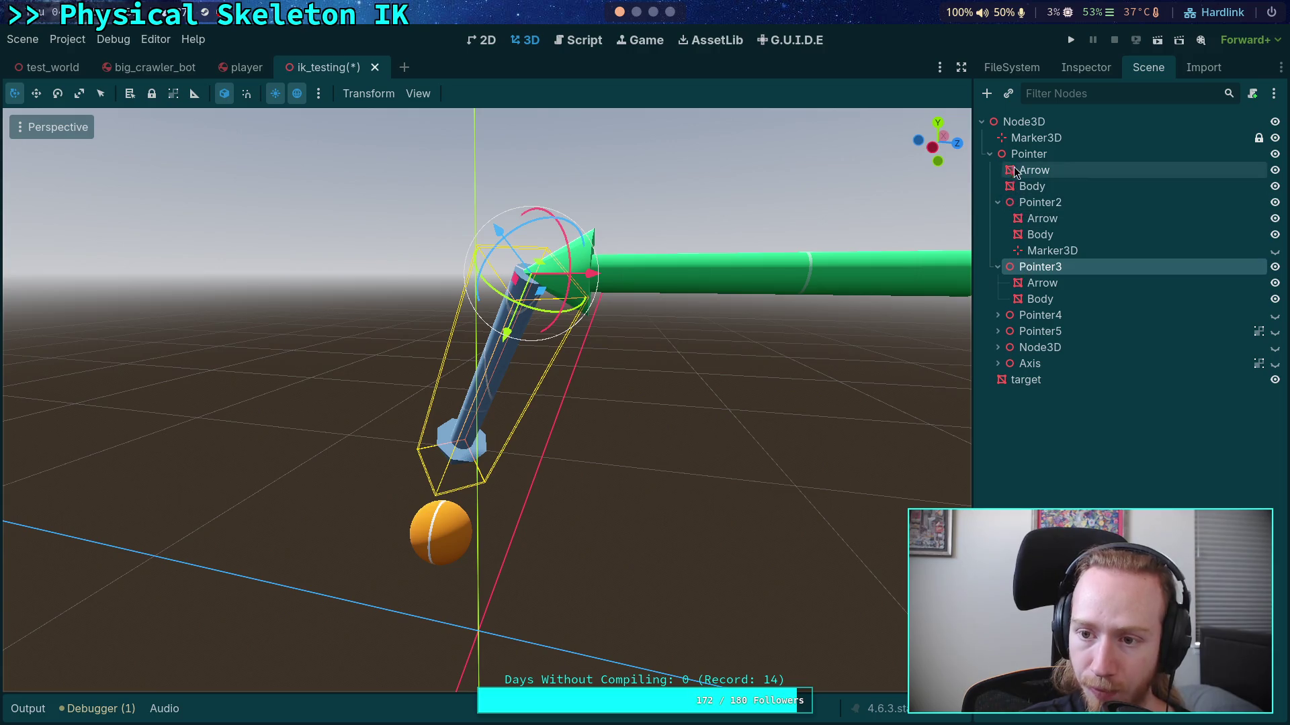
pyautogui.rightClick(1021, 124)
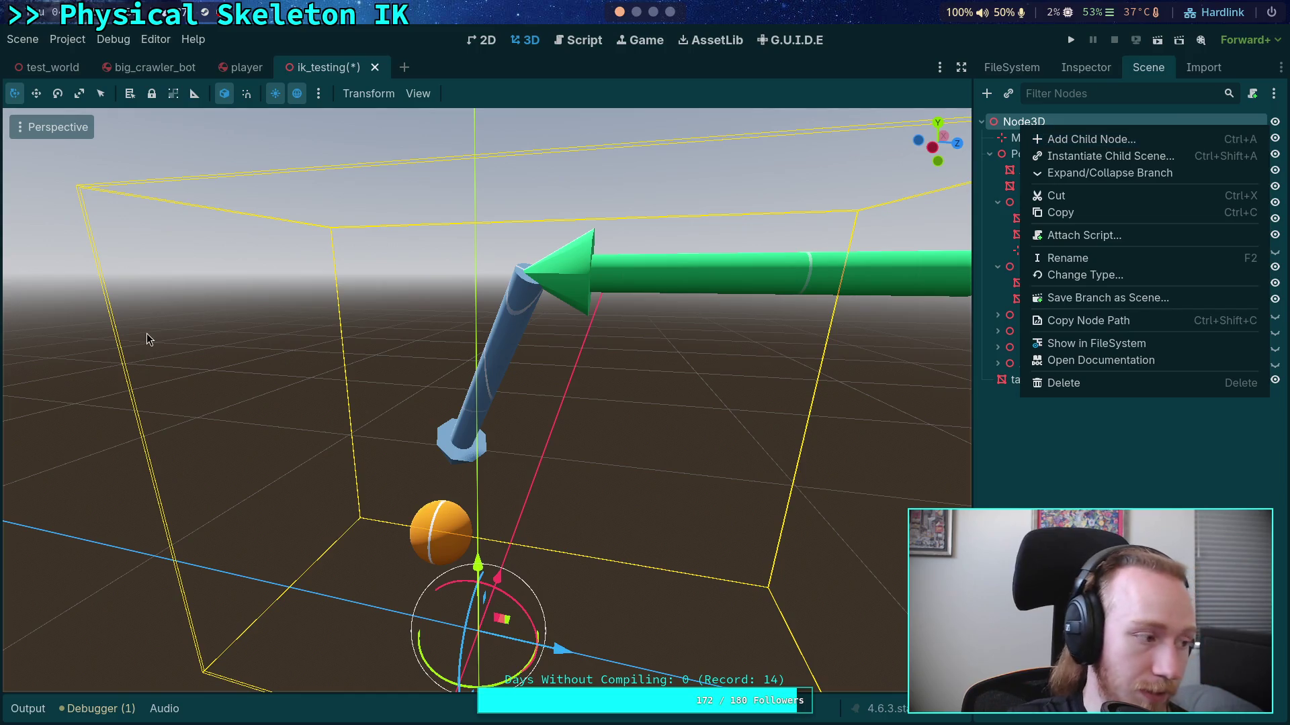
pyautogui.press('Escape')
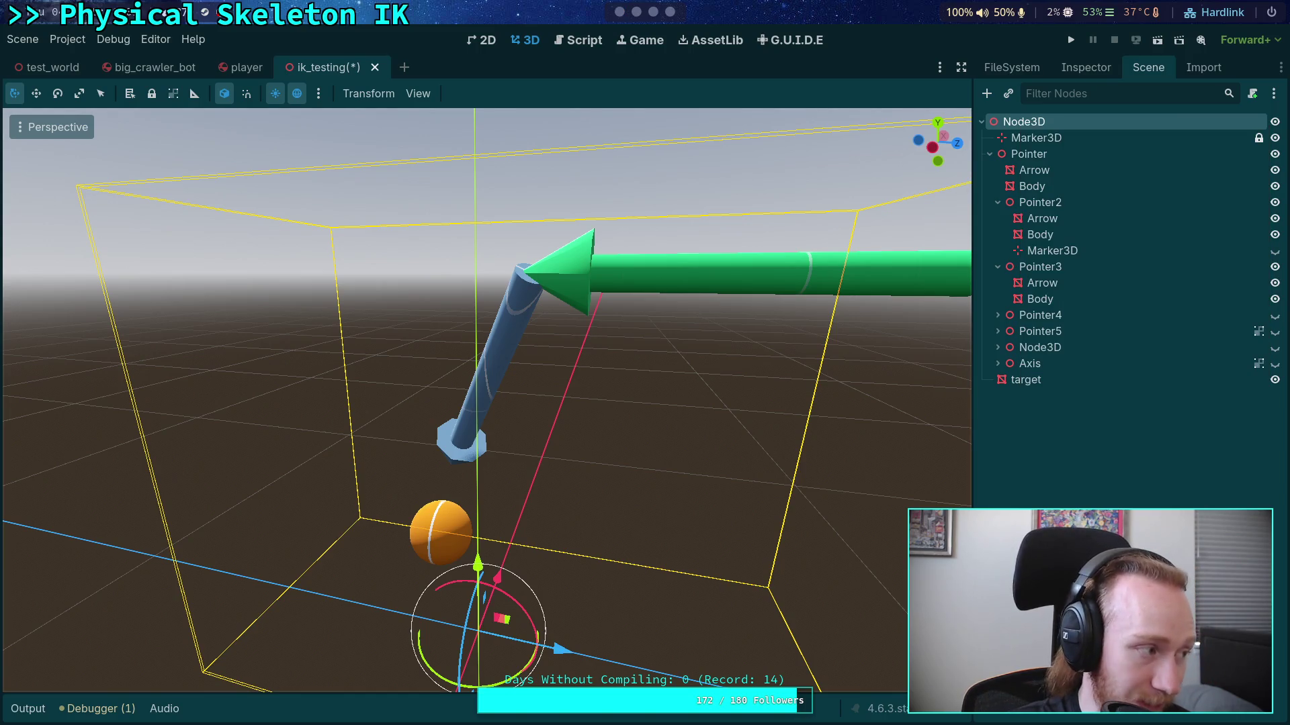
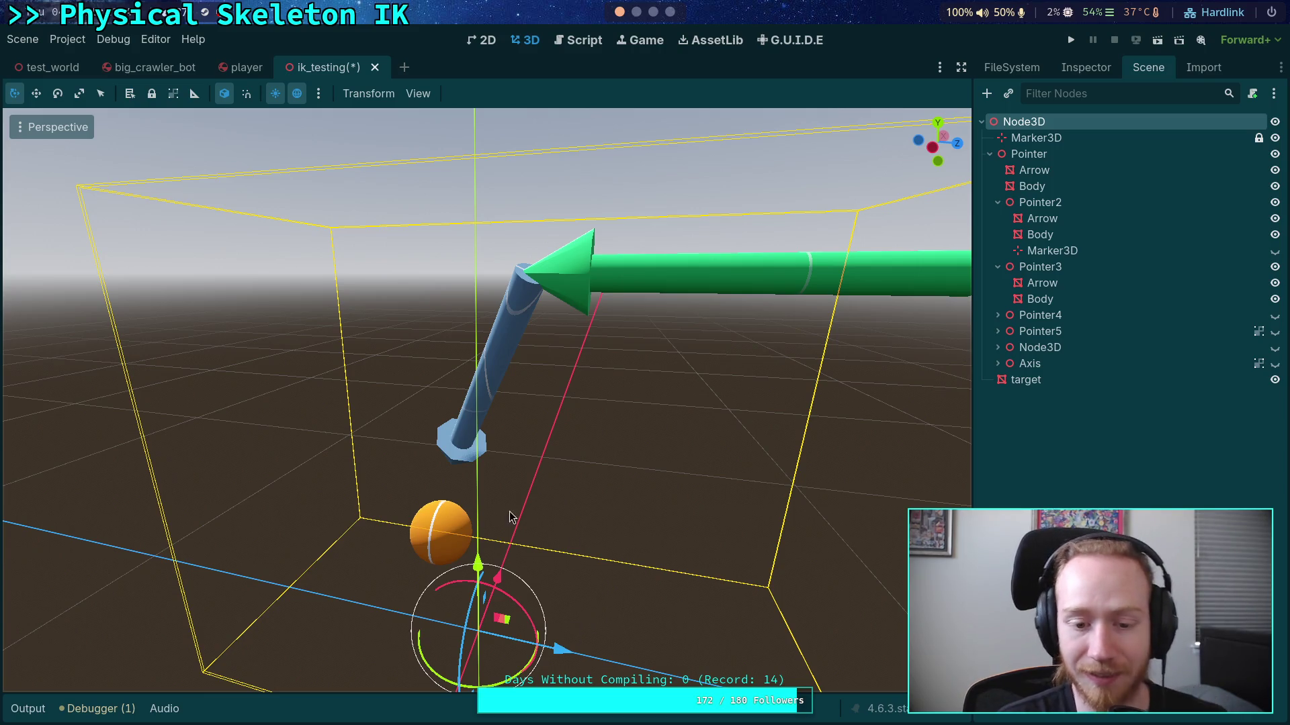
# Step: Replace the cone mesh on Pointer3's Arrow with a new SphereMesh
pyautogui.moveTo(487, 511)
pyautogui.mouseDown()
pyautogui.moveTo(651, 449)
pyautogui.moveTo(750, 445)
pyautogui.mouseUp()
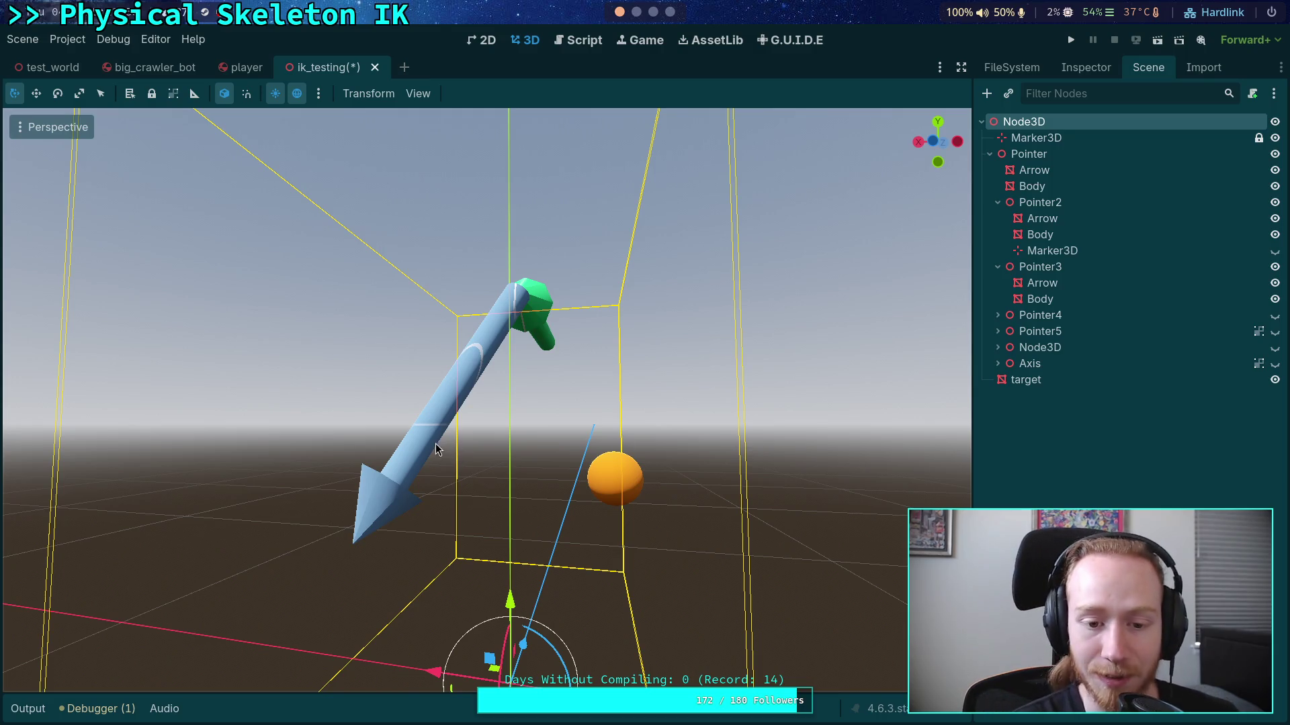
pyautogui.moveTo(437, 449)
pyautogui.mouseDown()
pyautogui.moveTo(478, 438)
pyautogui.moveTo(484, 485)
pyautogui.moveTo(467, 492)
pyautogui.moveTo(555, 535)
pyautogui.mouseUp()
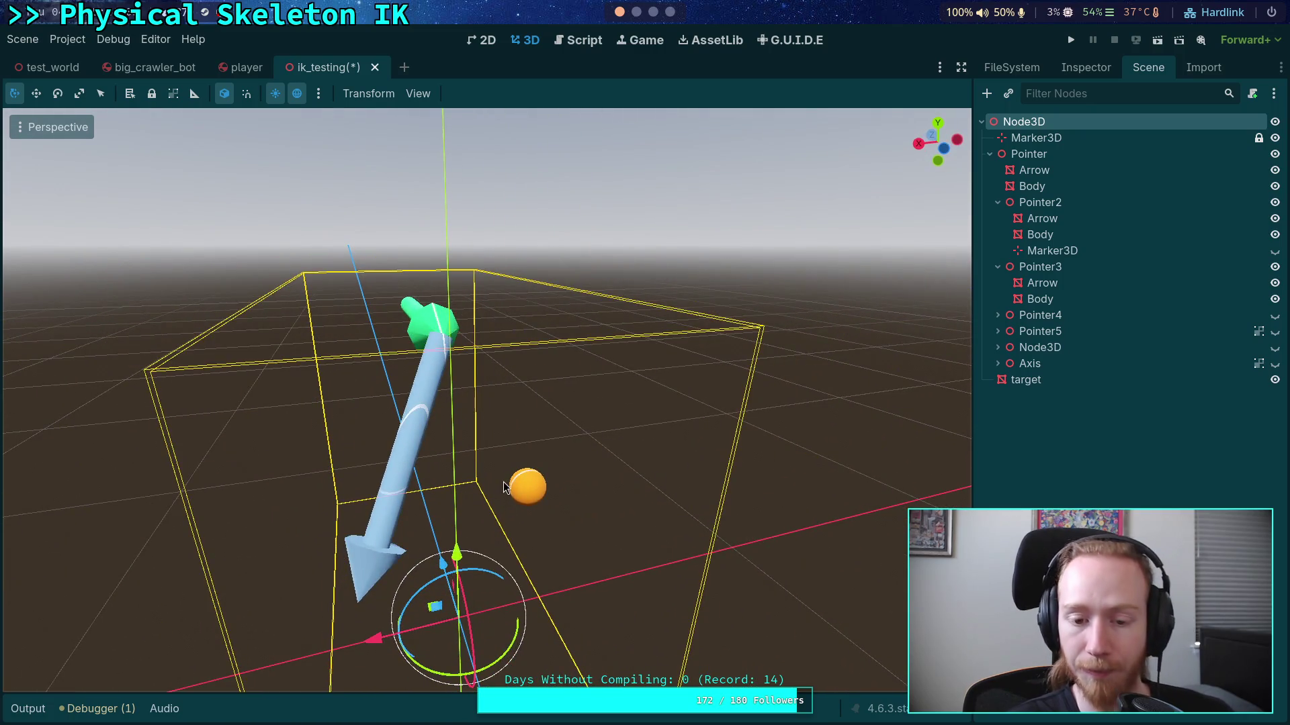
pyautogui.click(1040, 266)
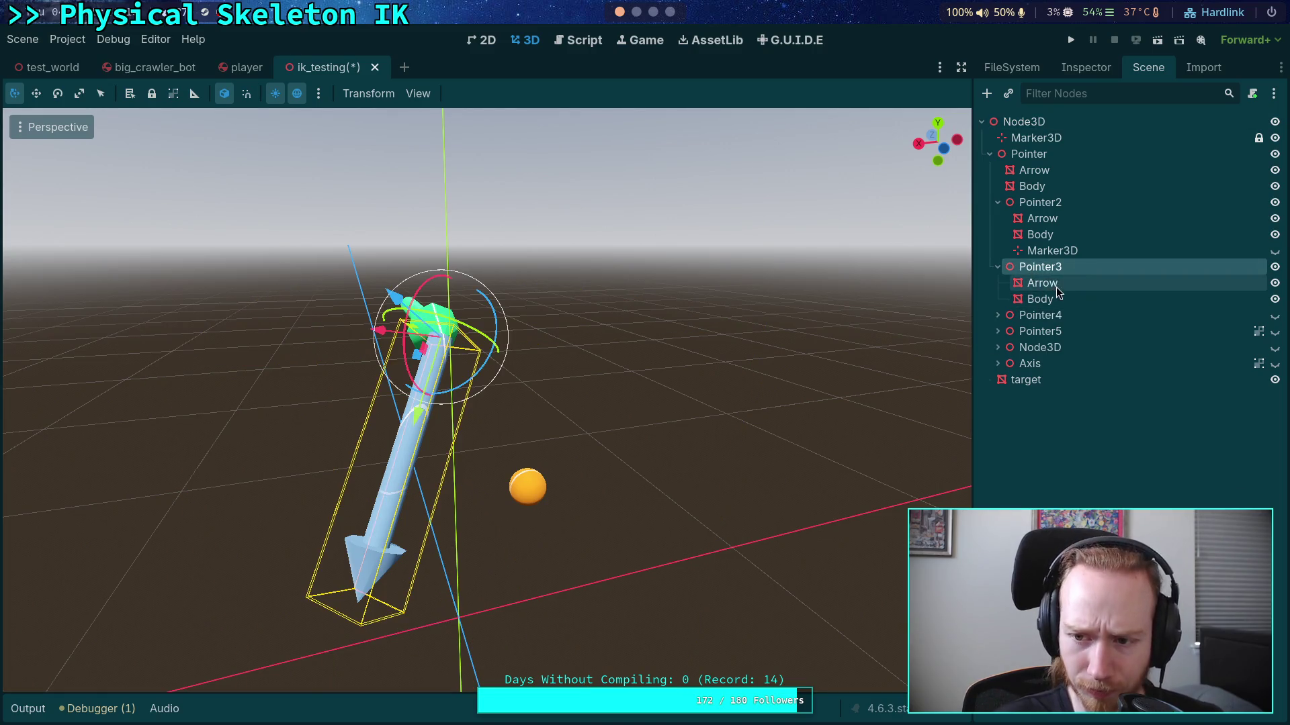
pyautogui.click(739, 302)
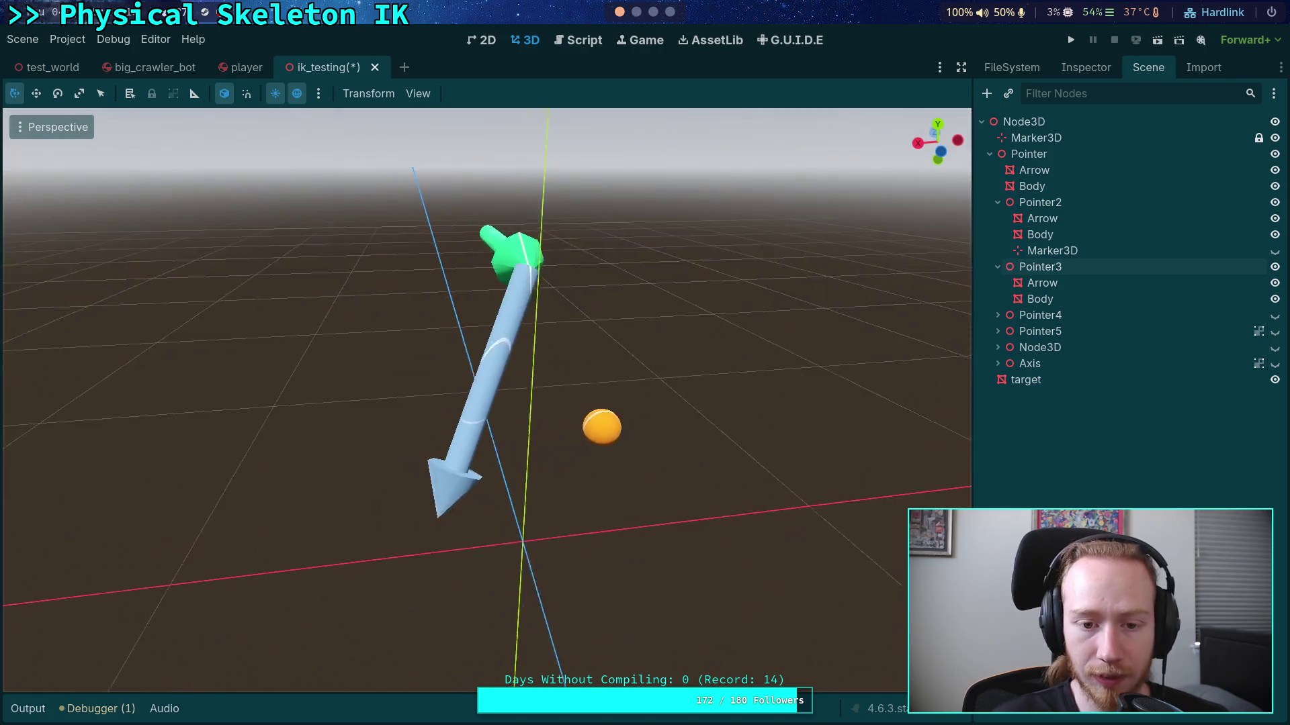
pyautogui.scroll(-5, 487, 400)
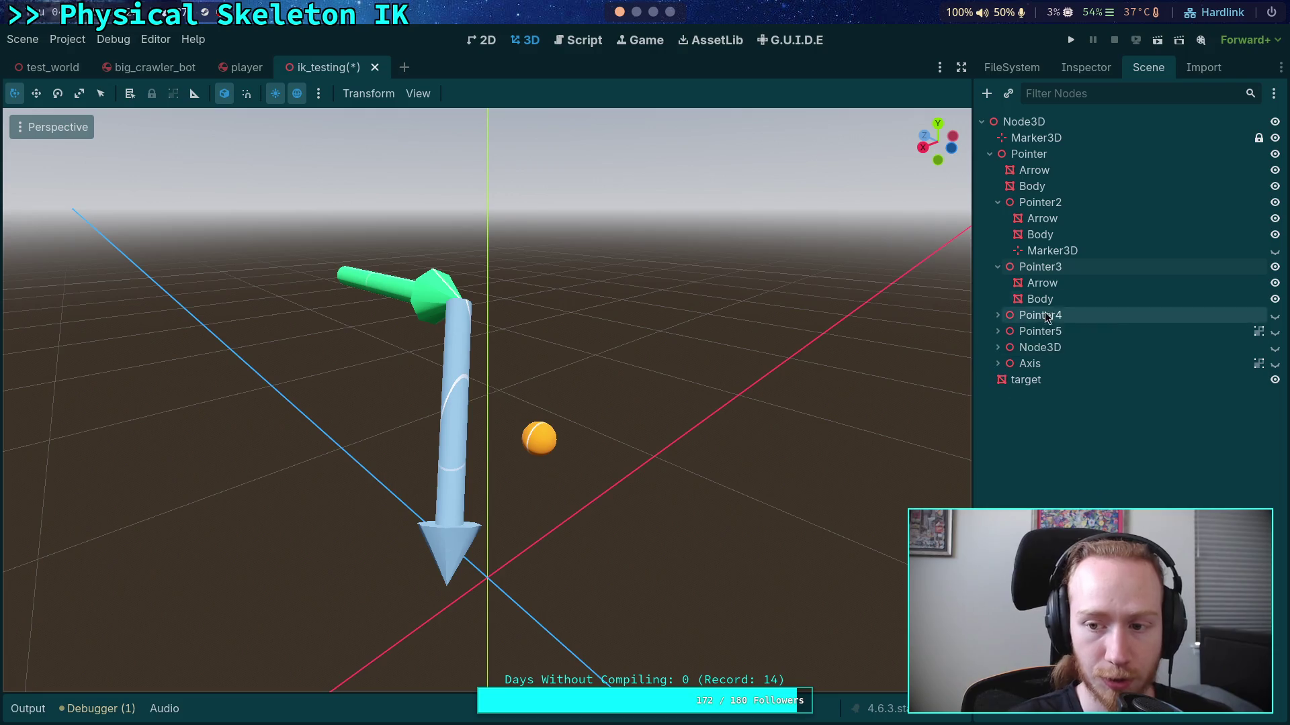
pyautogui.click(1049, 283)
pyautogui.click(1085, 67)
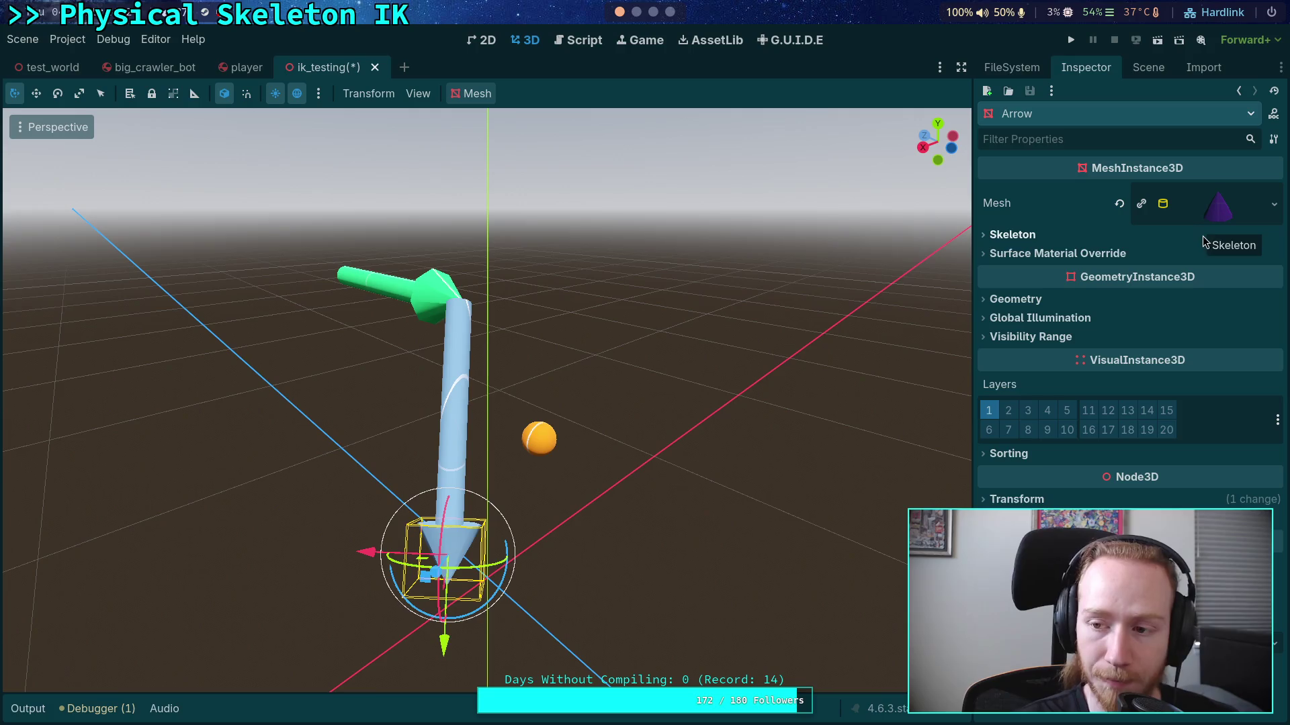
pyautogui.click(1220, 215)
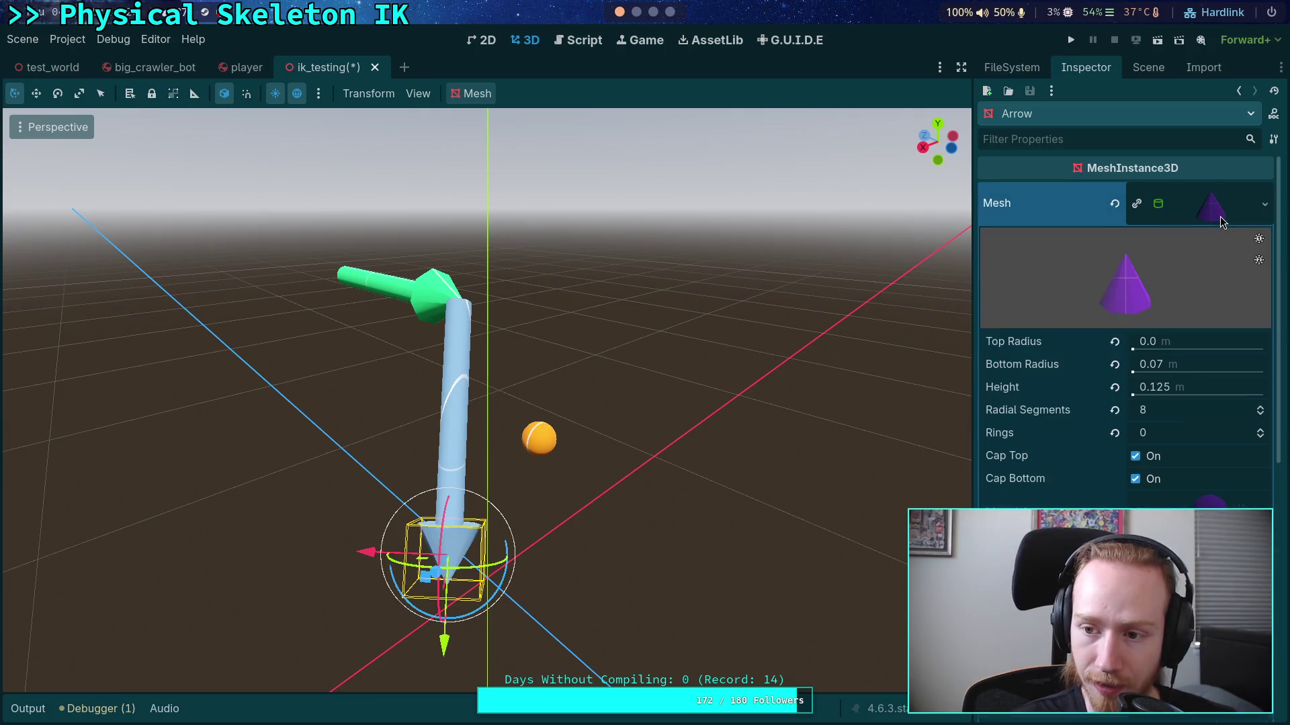
pyautogui.click(1264, 204)
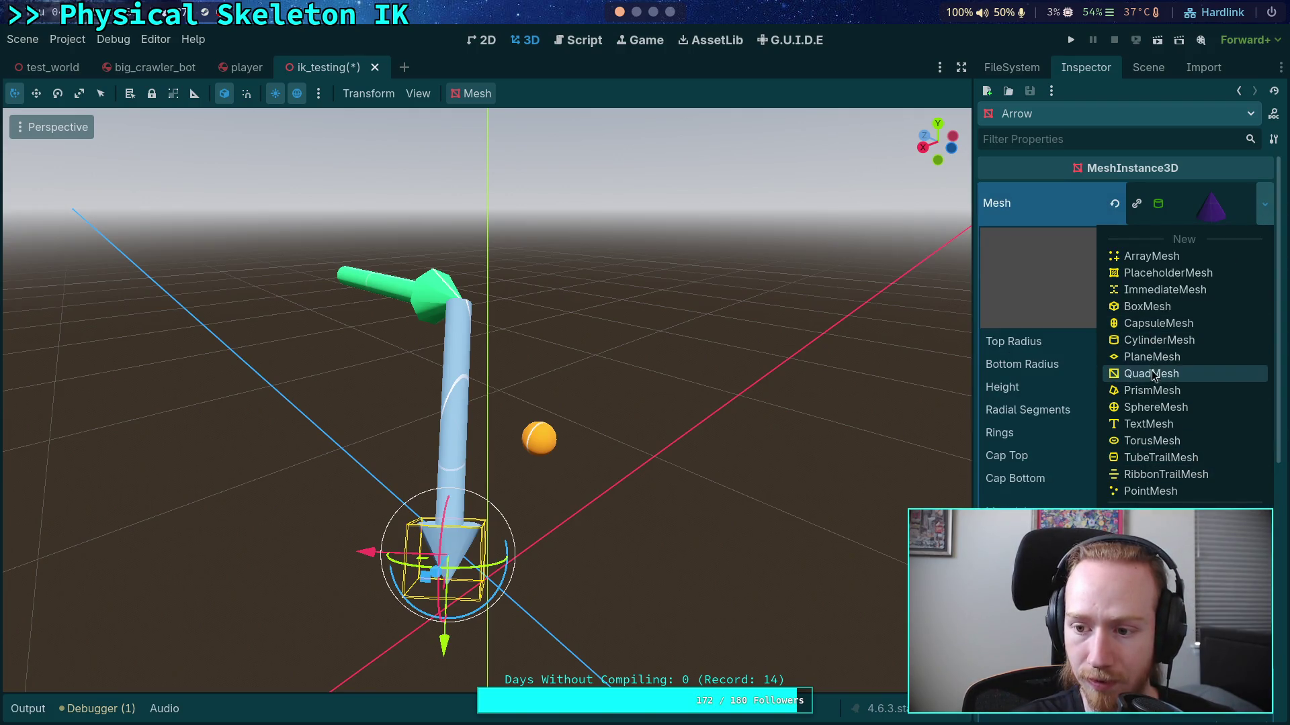
pyautogui.click(1151, 407)
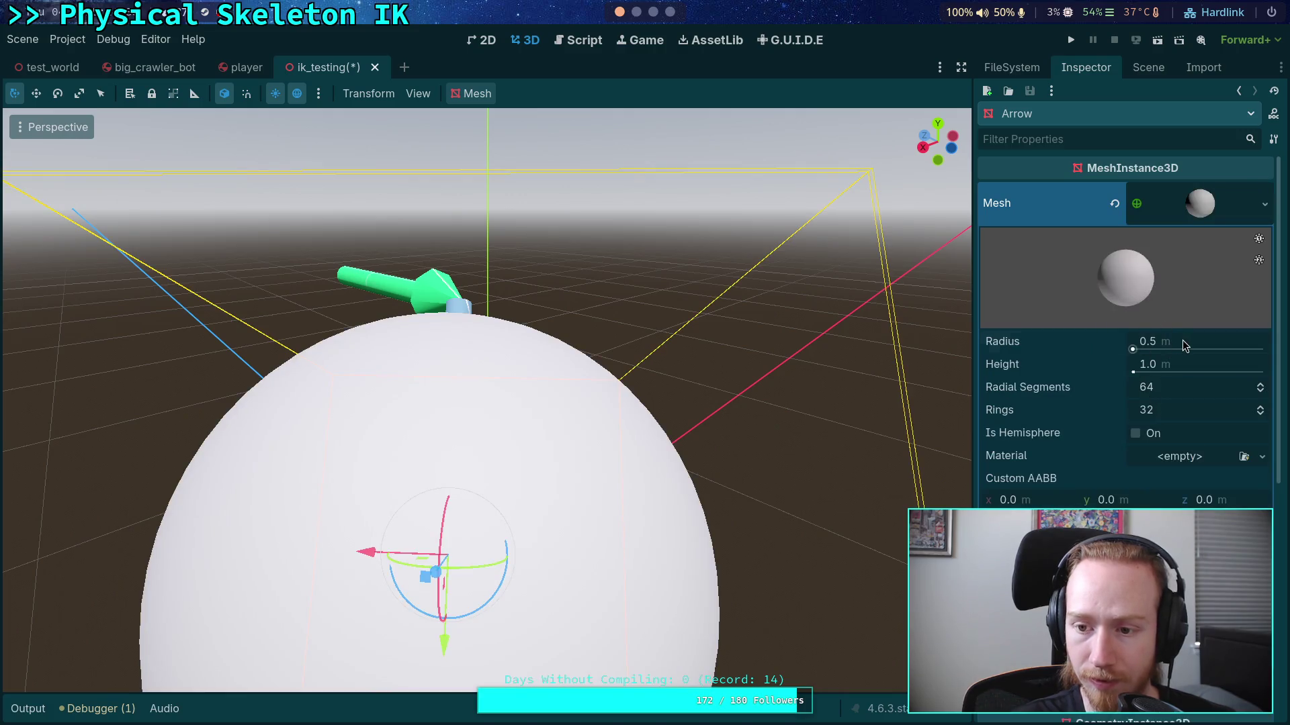
# Step: Try sphere sizes, ending at a 0.025 m radius and 0.06 m height
pyautogui.click(1209, 344)
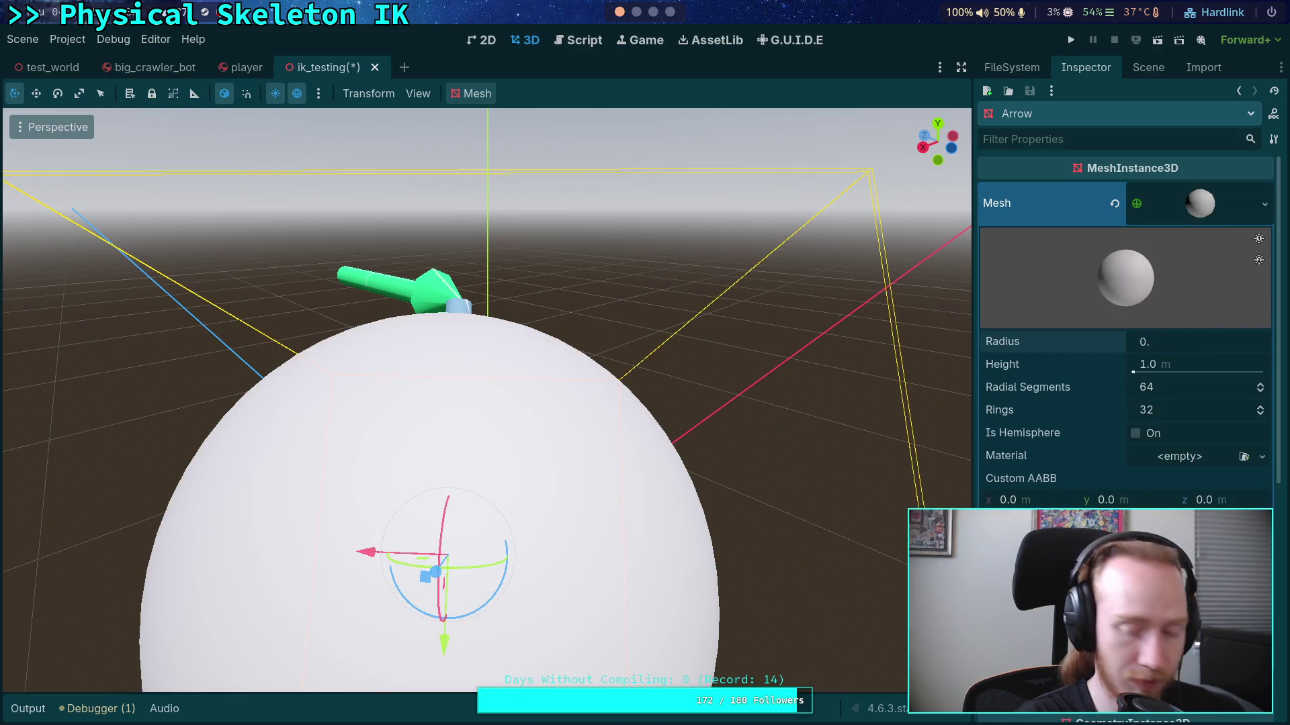
pyautogui.write('02')
pyautogui.click(1175, 371)
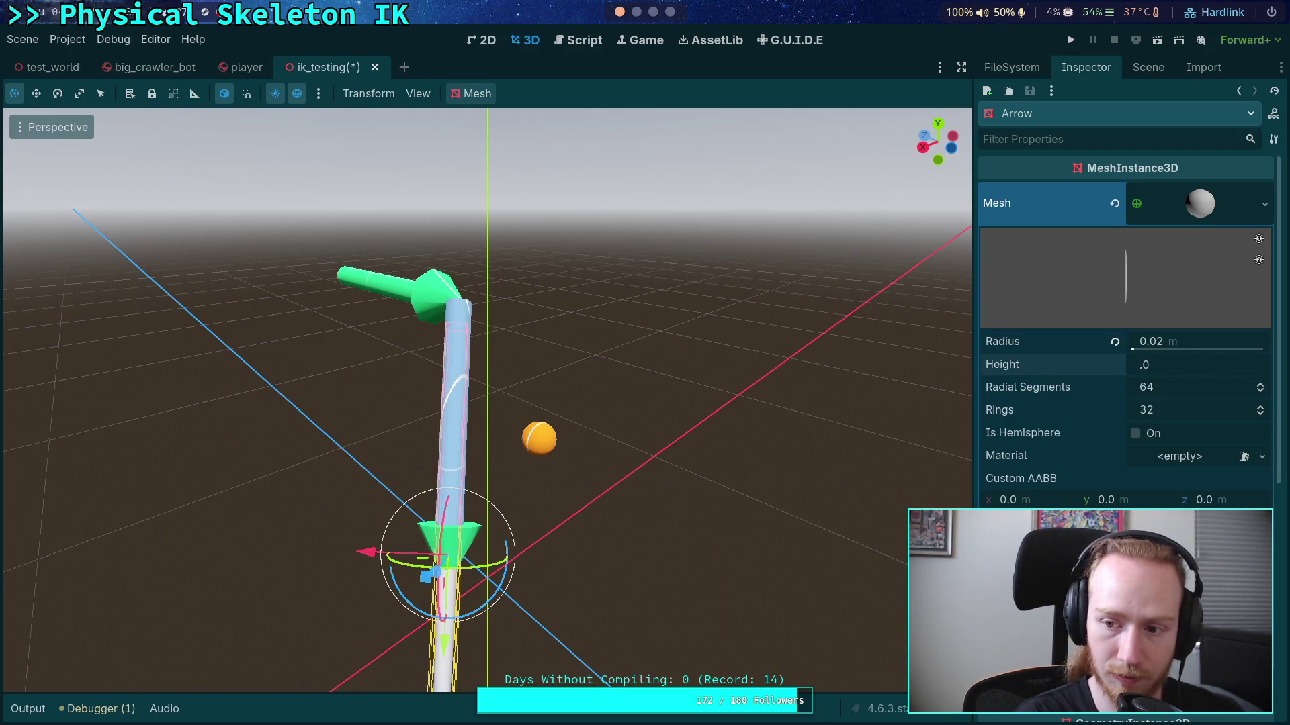
pyautogui.write('4')
pyautogui.write('0.04')
pyautogui.press('Return')
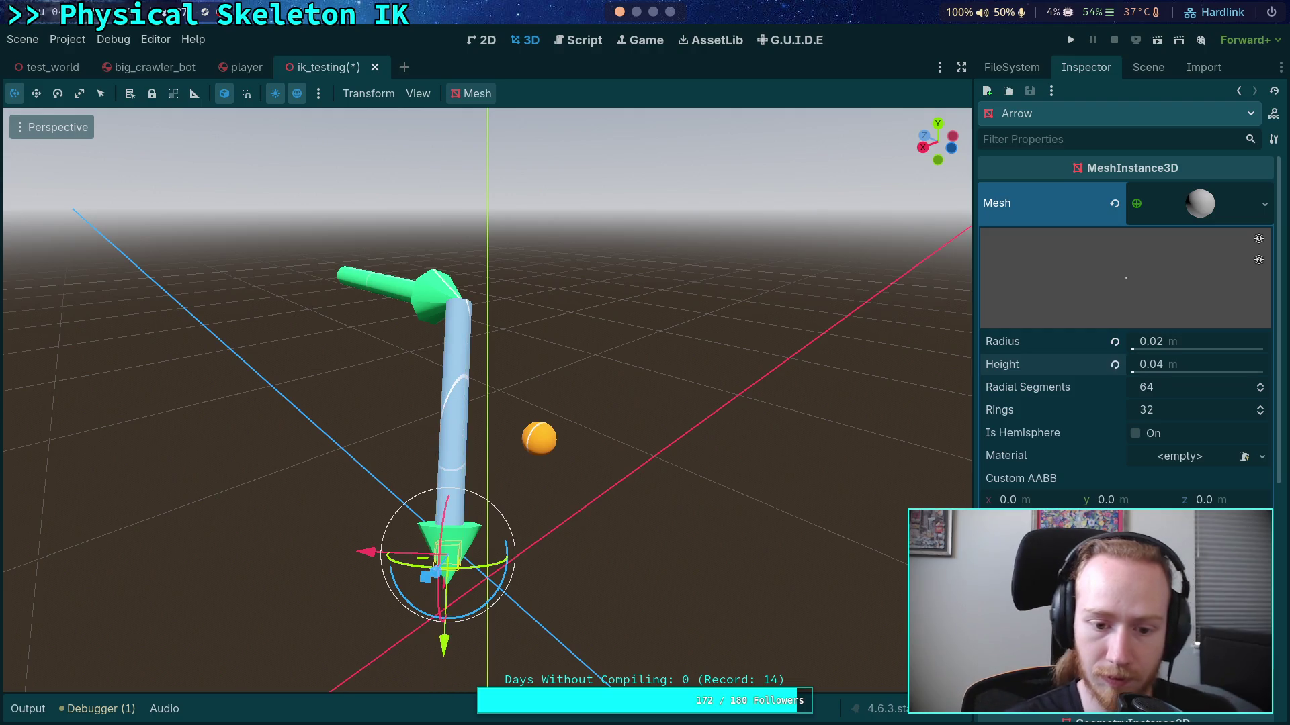
pyautogui.click(1190, 363)
pyautogui.write('0.05')
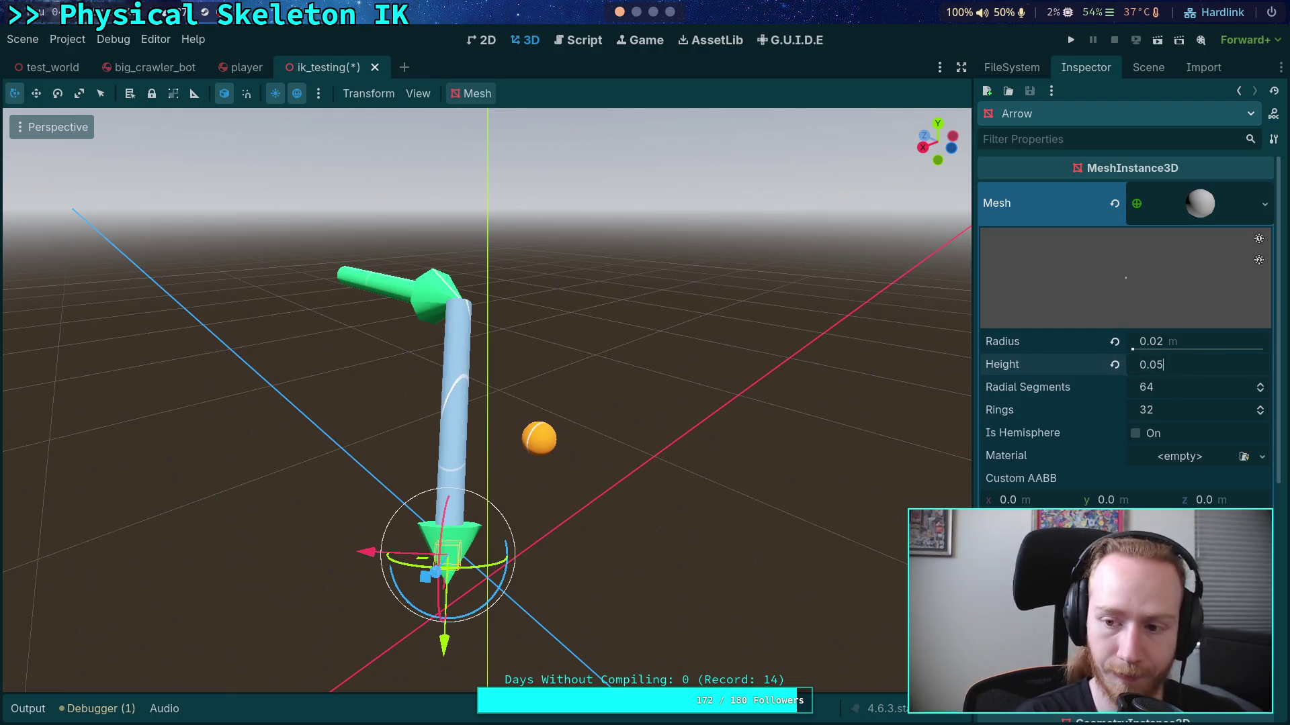
pyautogui.press('Return')
pyautogui.click(1194, 342)
pyautogui.write('0.025')
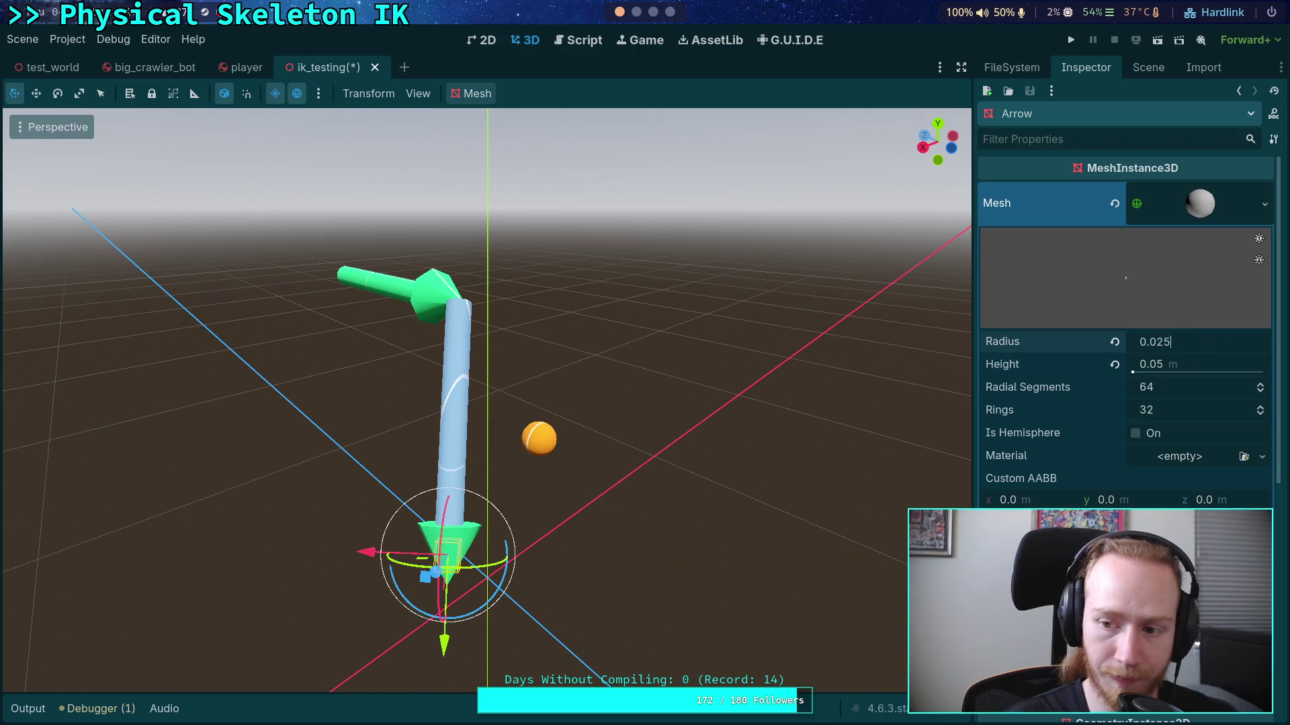
pyautogui.press('Return')
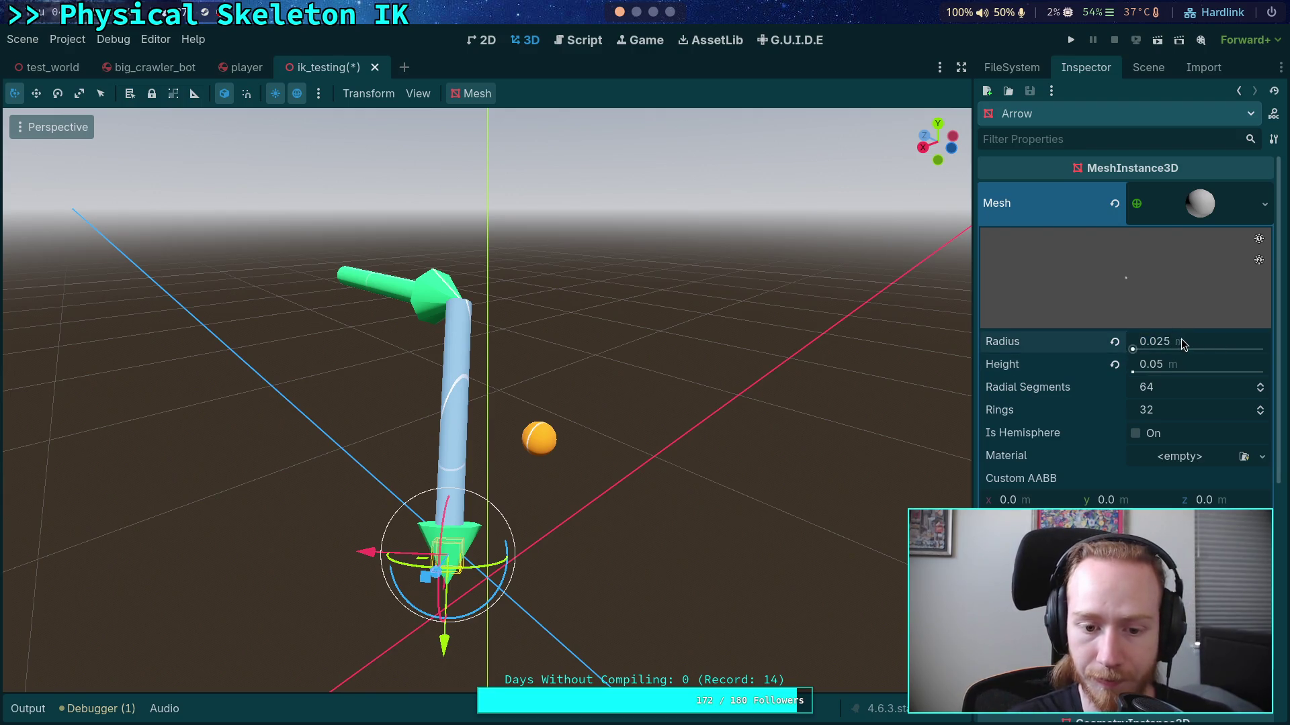
pyautogui.click(1207, 364)
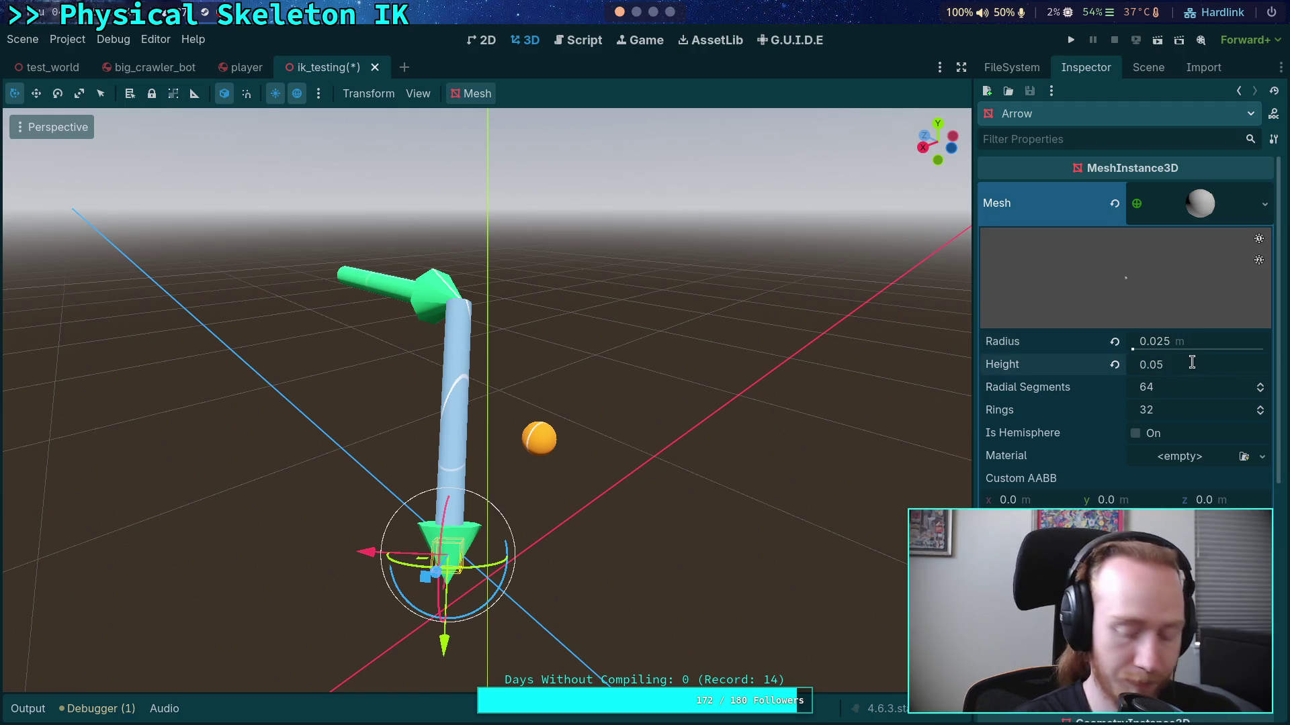
pyautogui.write('6')
pyautogui.press('Return')
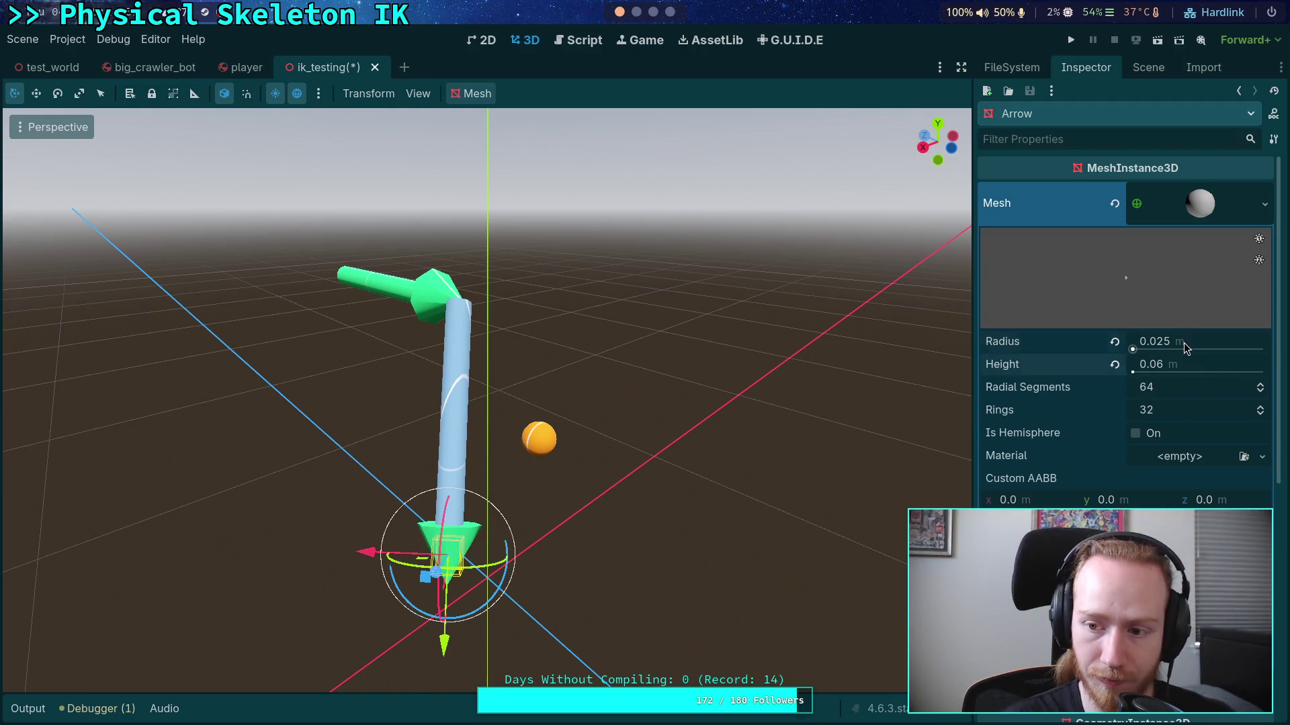
# Step: Set the sphere to a 0.04 m radius and 0.08 m height, then browse the saved materials
pyautogui.click(1188, 341)
pyautogui.write('0.03')
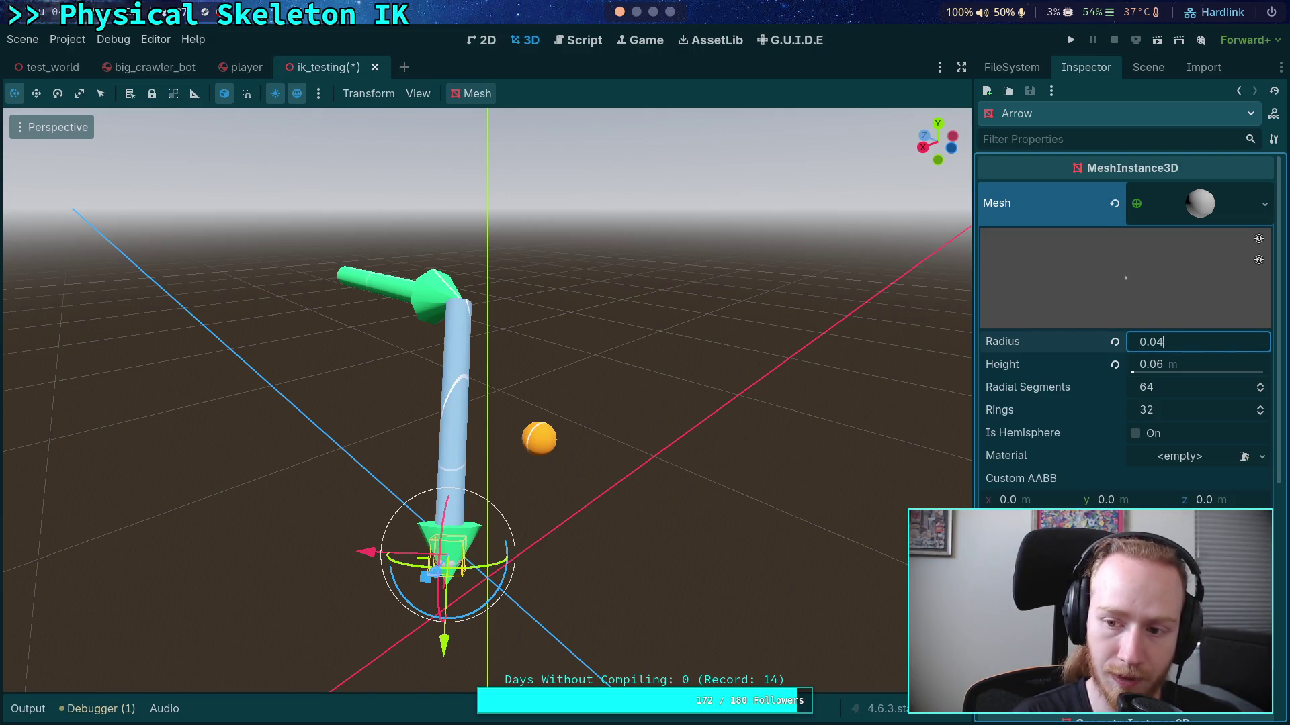
pyautogui.press('BackSpace')
pyautogui.write('4')
pyautogui.press('Return')
pyautogui.click(1192, 364)
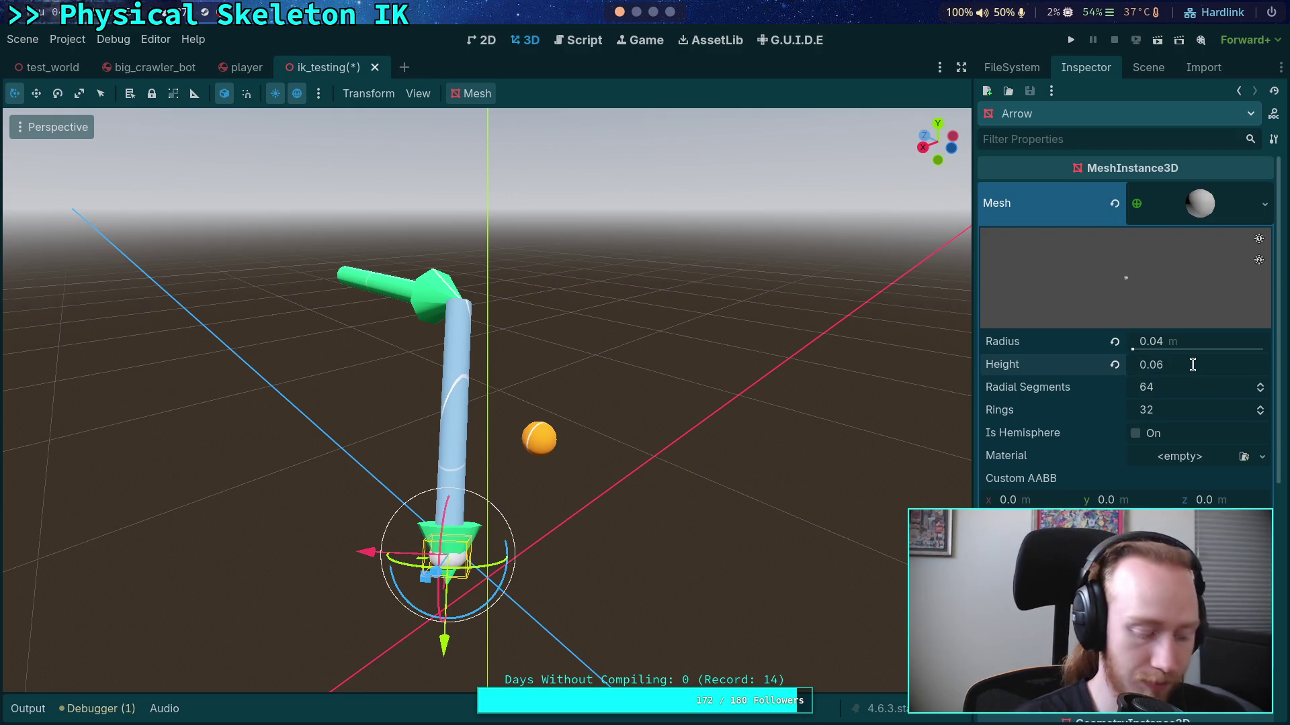
pyautogui.press('BackSpace')
pyautogui.press('BackSpace')
pyautogui.write('8')
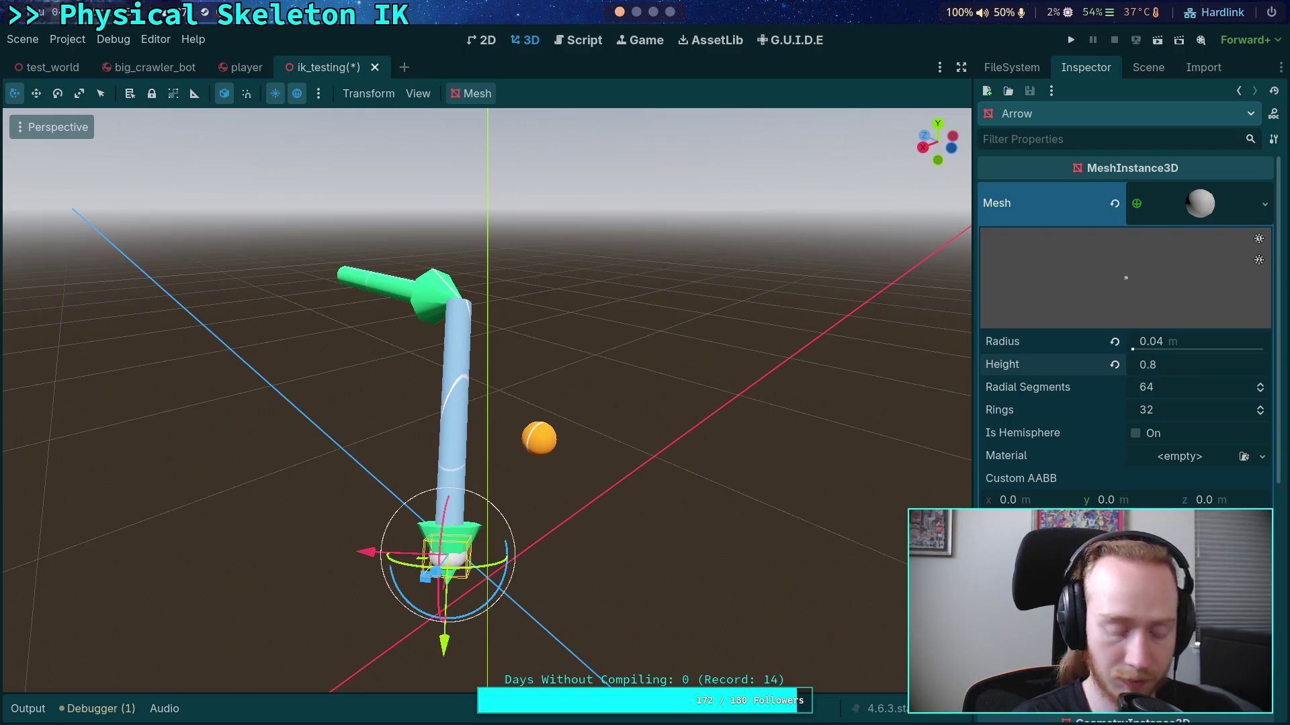
pyautogui.press('BackSpace')
pyautogui.write('0')
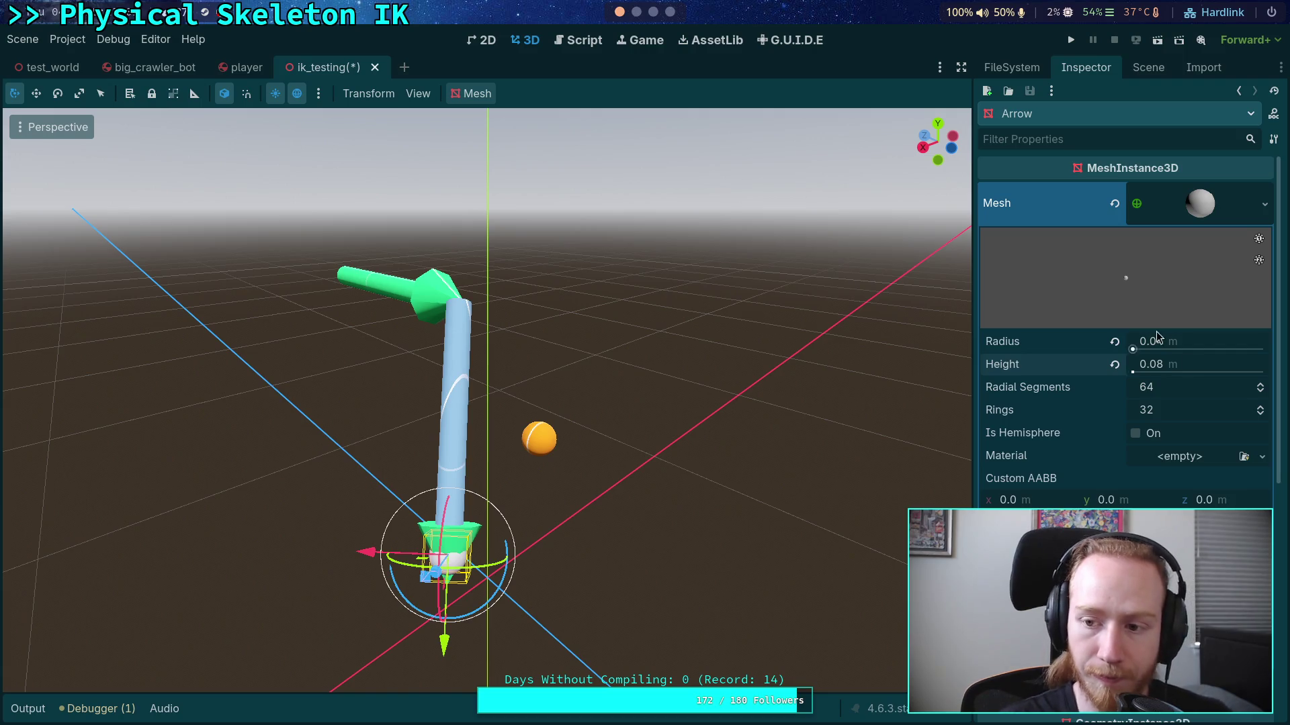
pyautogui.click(1215, 461)
pyautogui.click(1243, 456)
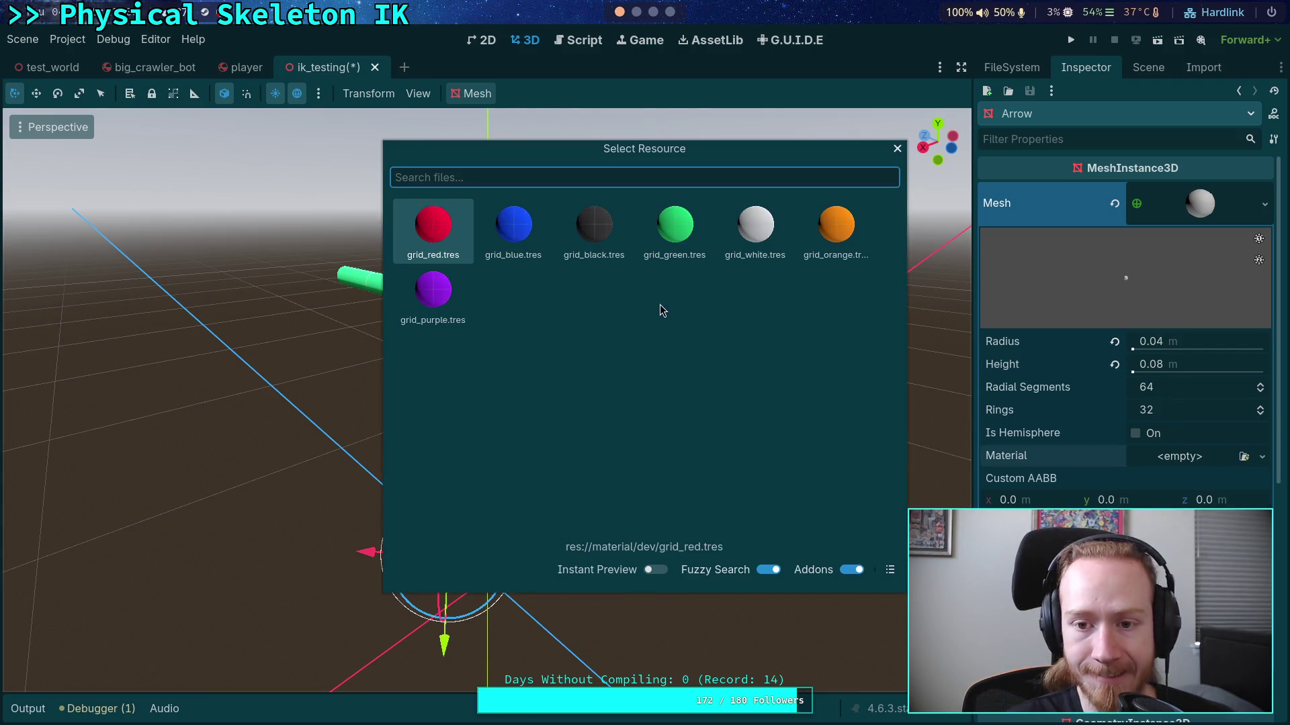
# Step: Try the grid_orange and grid_green materials on the sphere, then clear the material again
pyautogui.doubleClick(810, 247)
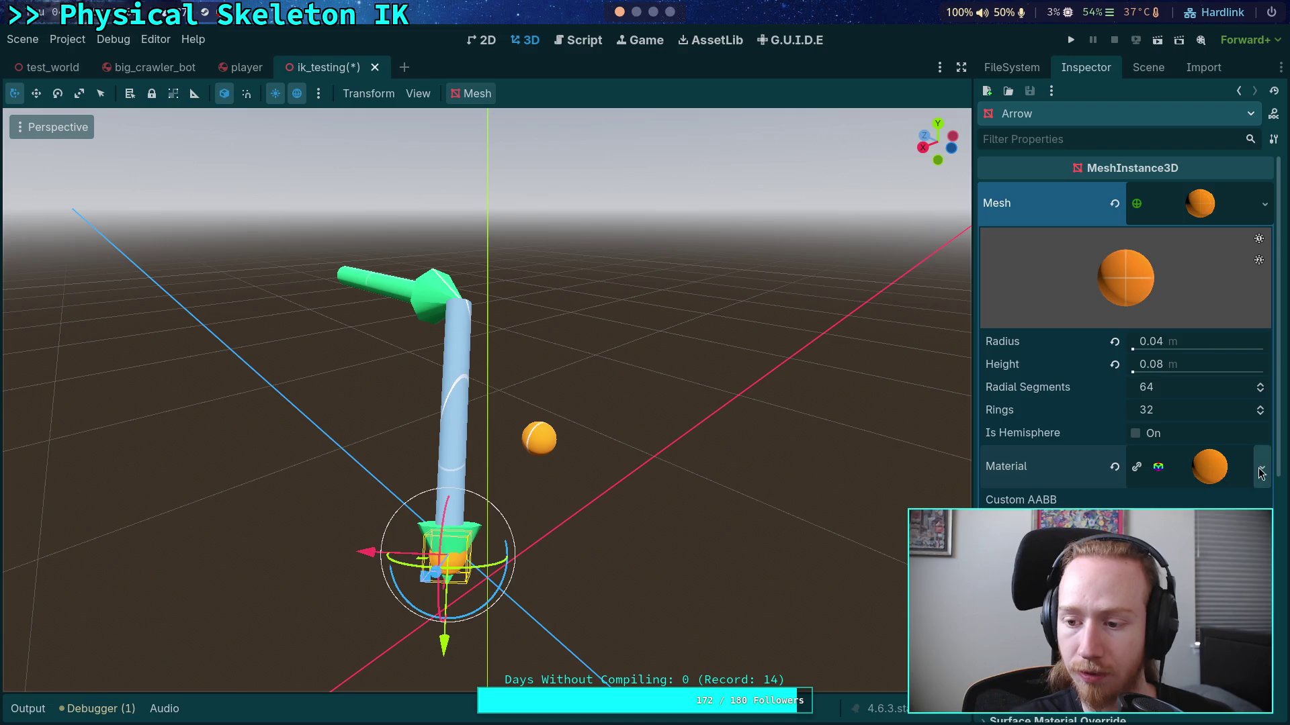
pyautogui.click(1113, 466)
pyautogui.click(1243, 457)
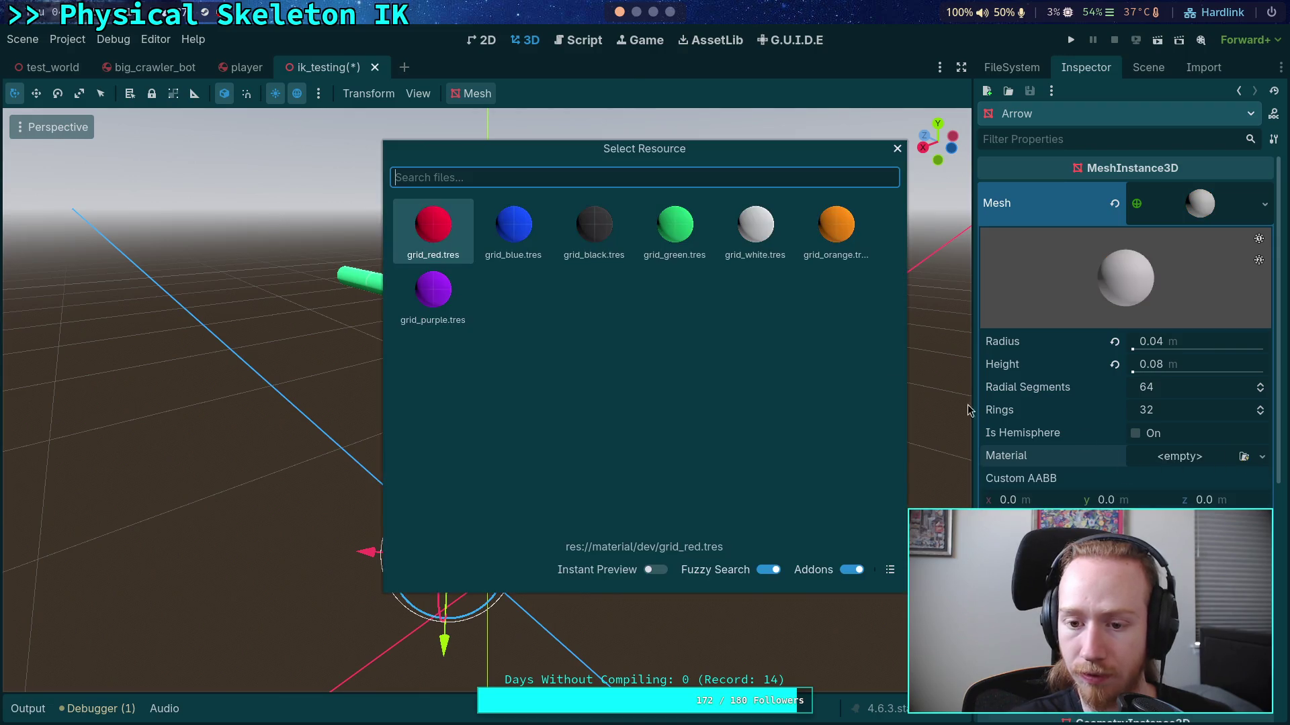
pyautogui.doubleClick(674, 225)
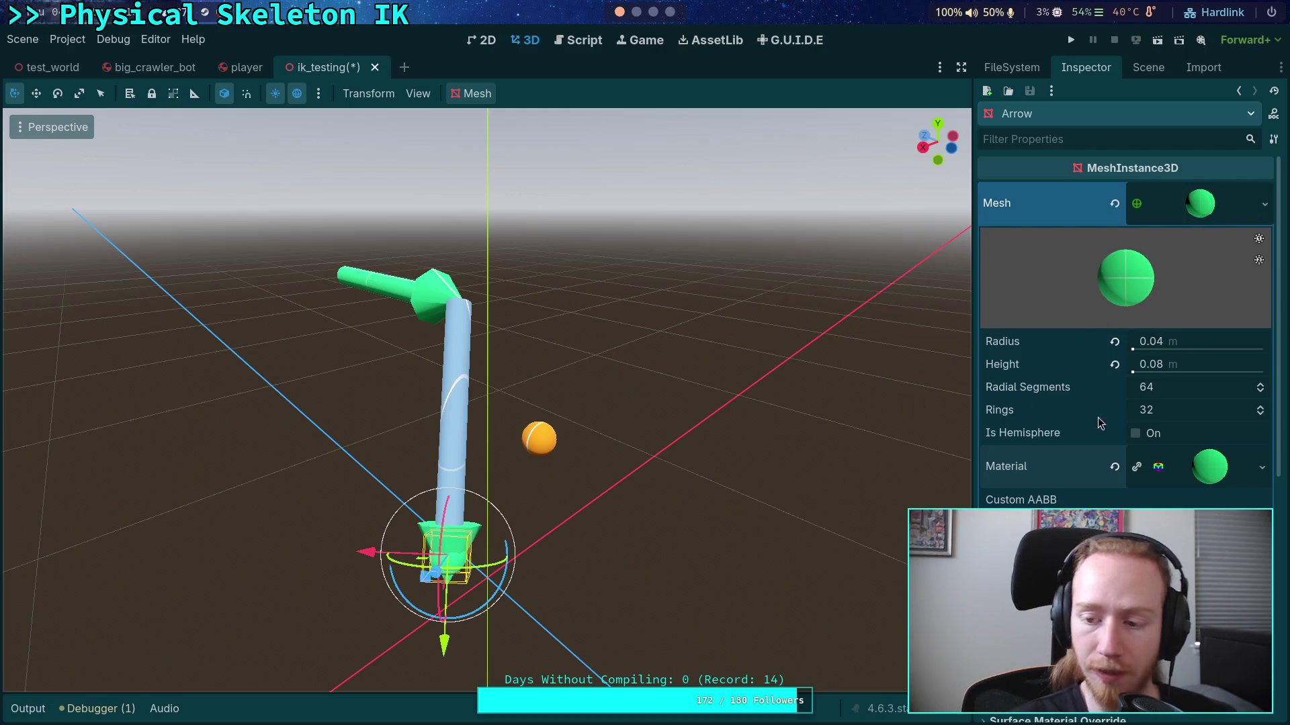
pyautogui.click(1251, 475)
pyautogui.click(1115, 468)
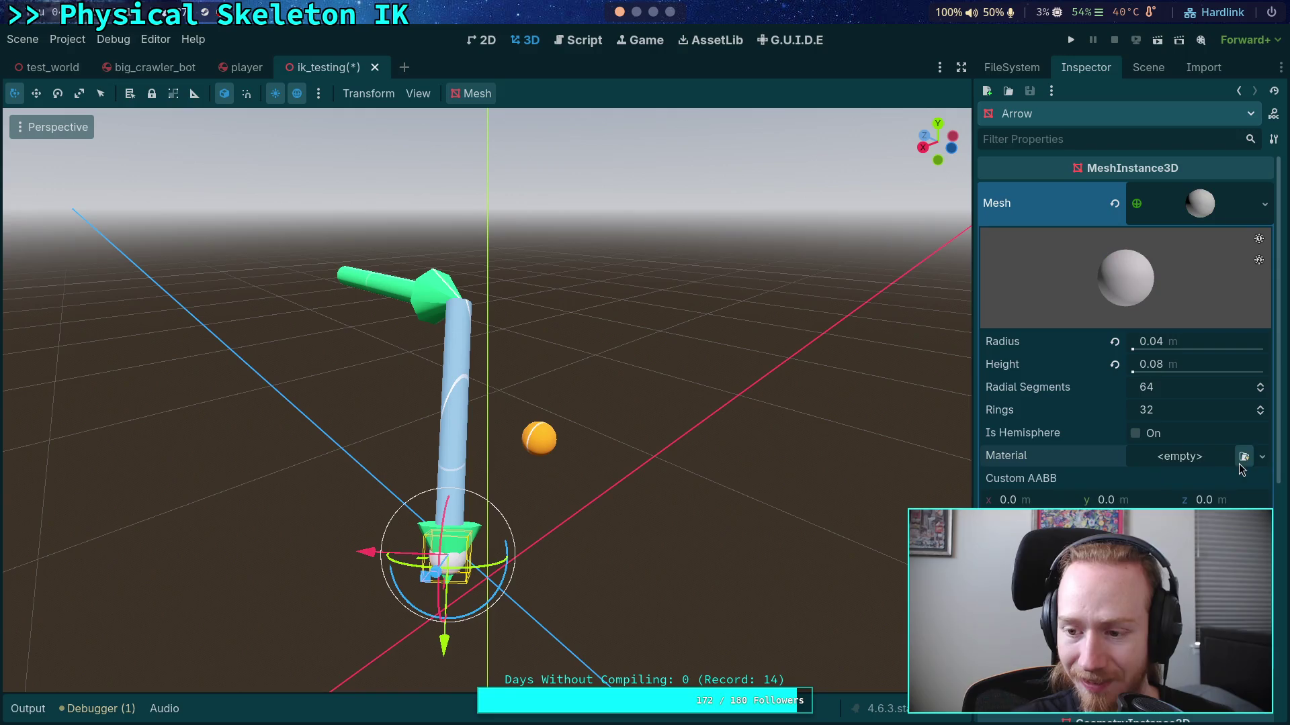
pyautogui.click(1239, 457)
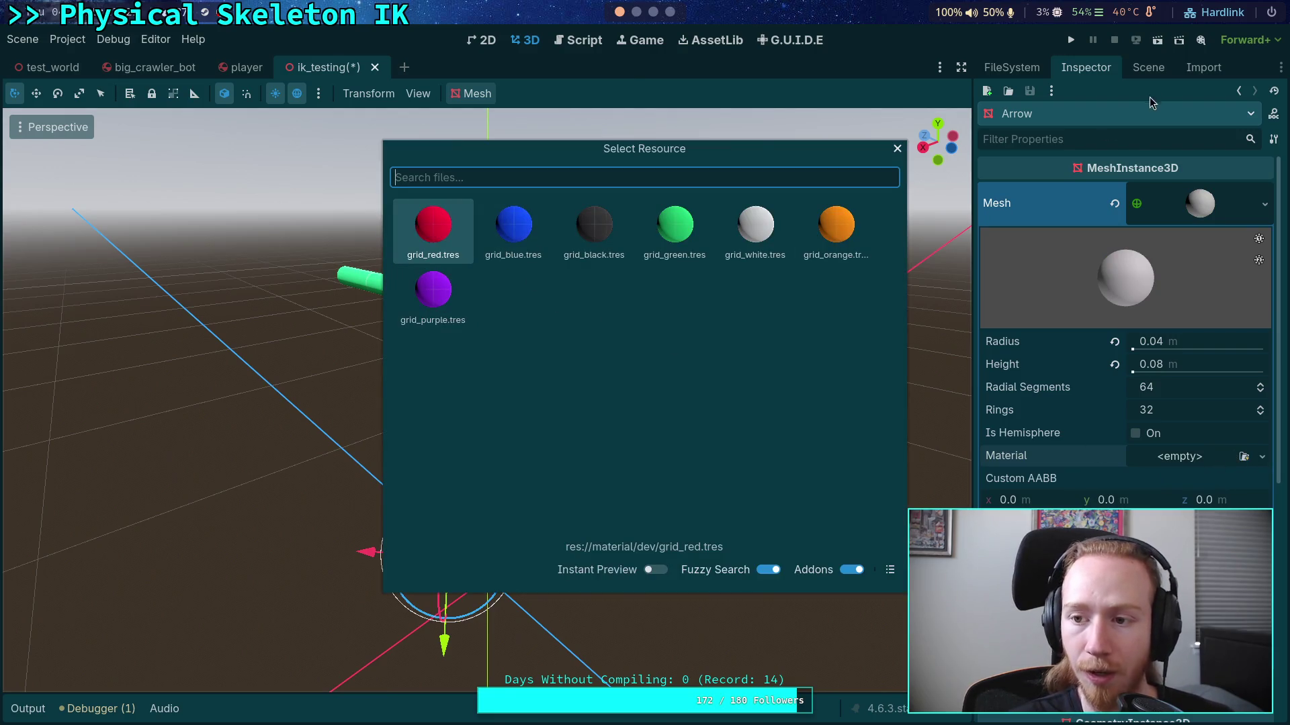
pyautogui.click(897, 149)
# Step: Inspect the material slot of Pointer3's Body cylinder without changing it
pyautogui.click(1148, 68)
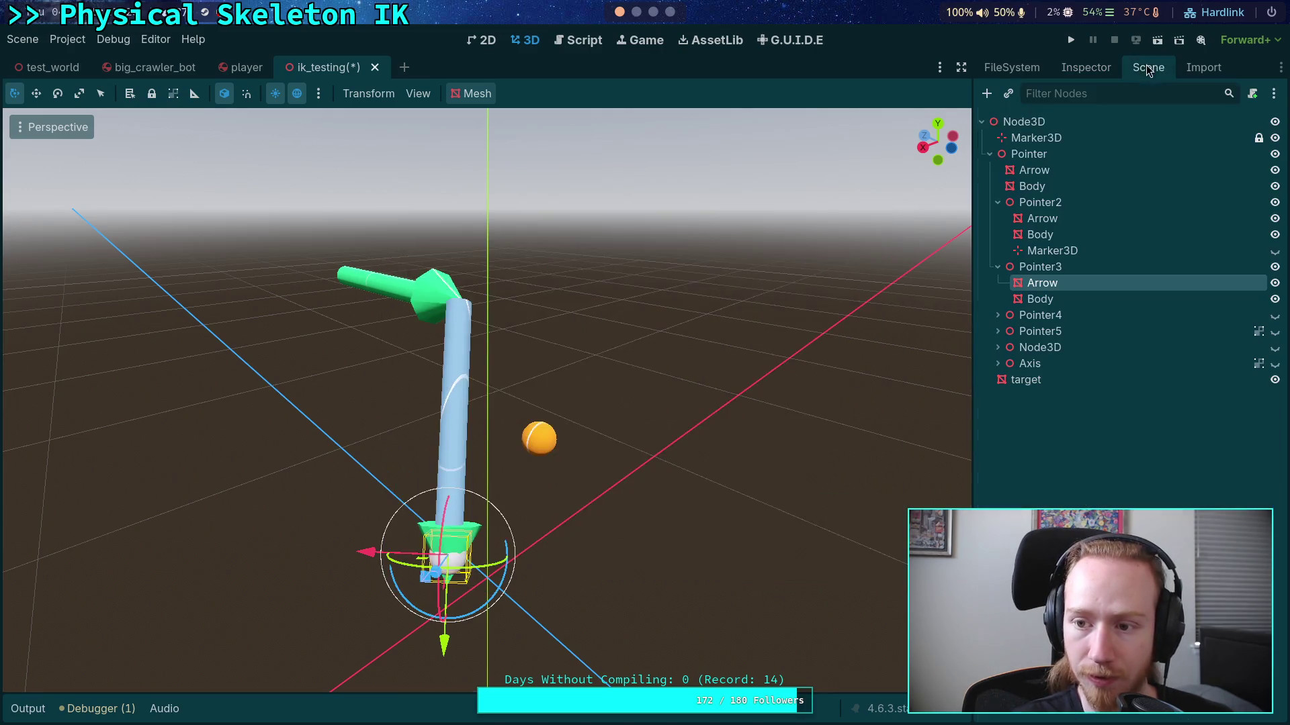
pyautogui.click(1040, 298)
pyautogui.click(1103, 74)
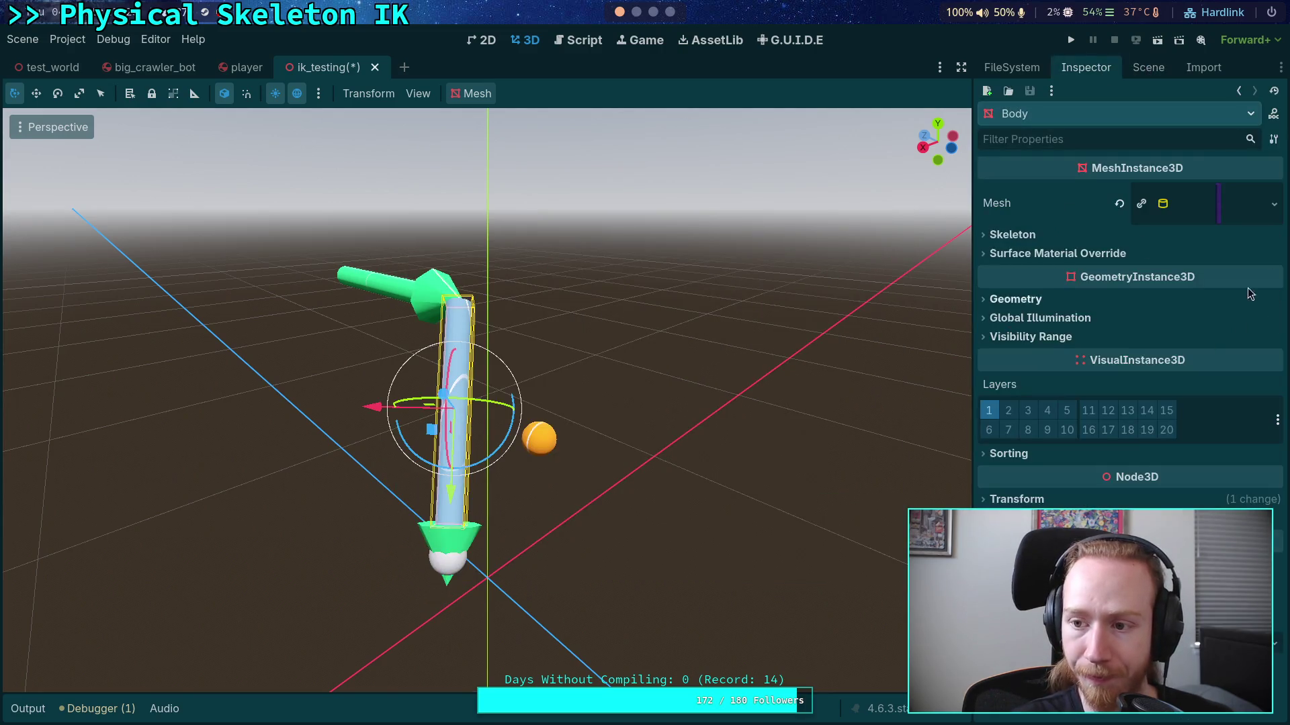
pyautogui.click(1214, 207)
pyautogui.click(1259, 501)
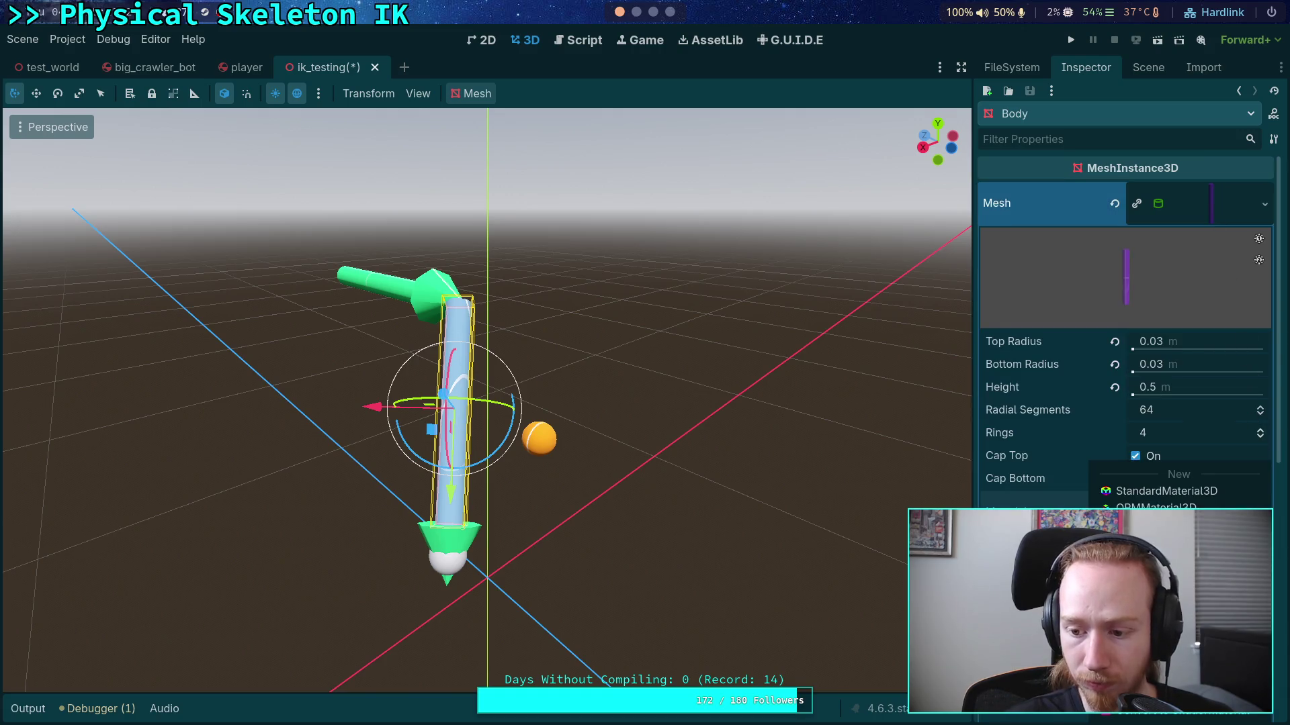
pyautogui.press('Escape')
# Step: Give Pointer3's Arrow sphere a new StandardMaterial3D
pyautogui.click(1148, 67)
pyautogui.click(1042, 283)
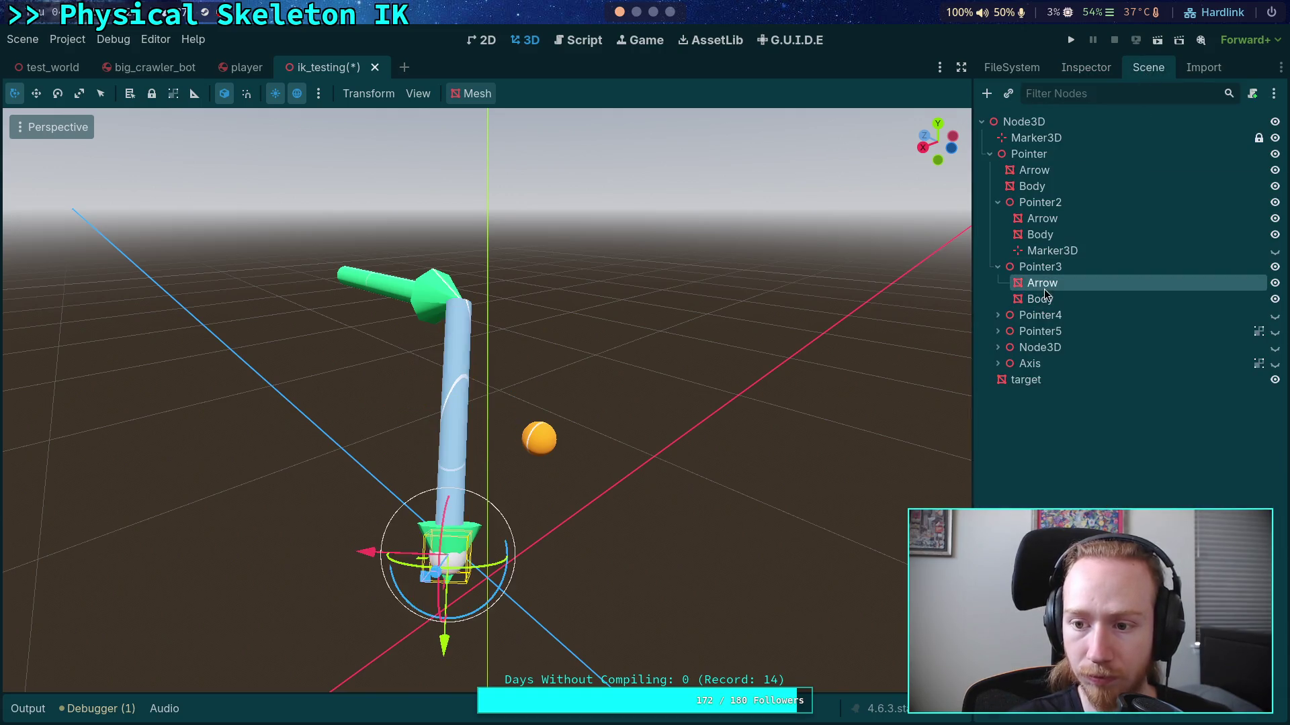
pyautogui.click(1086, 67)
pyautogui.click(1262, 458)
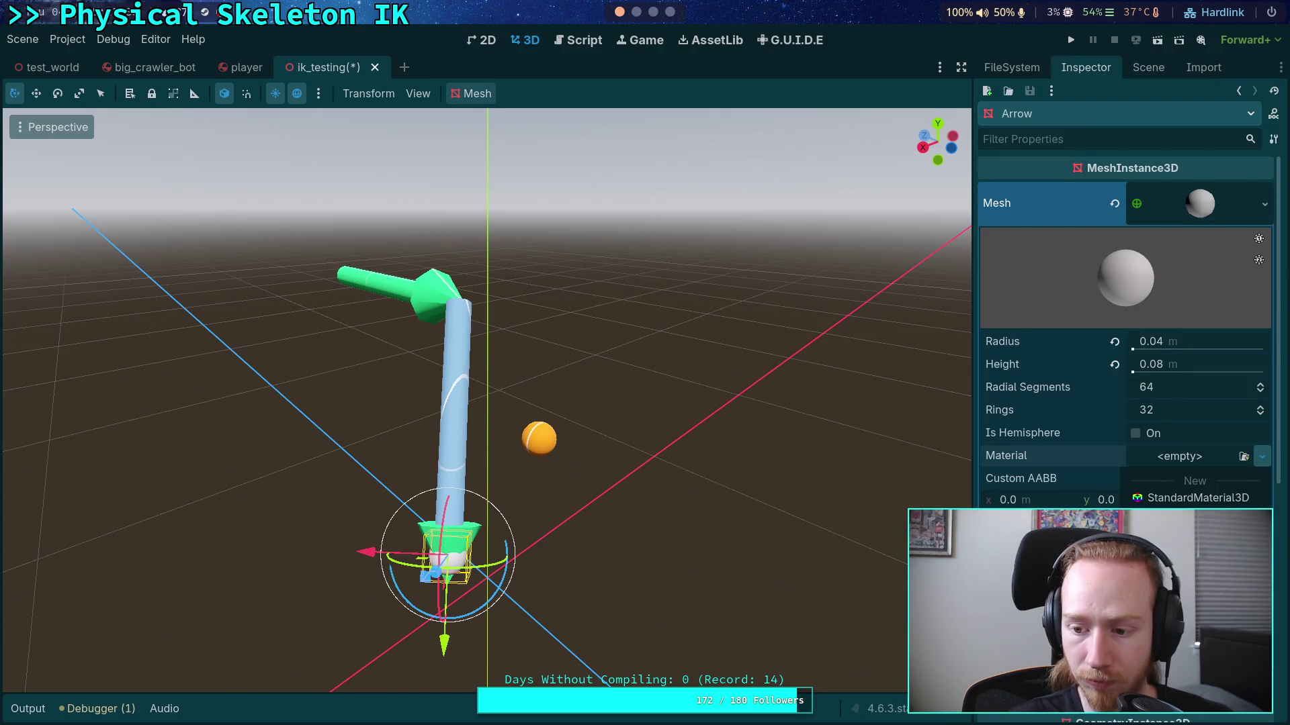
pyautogui.click(1198, 498)
pyautogui.click(1145, 69)
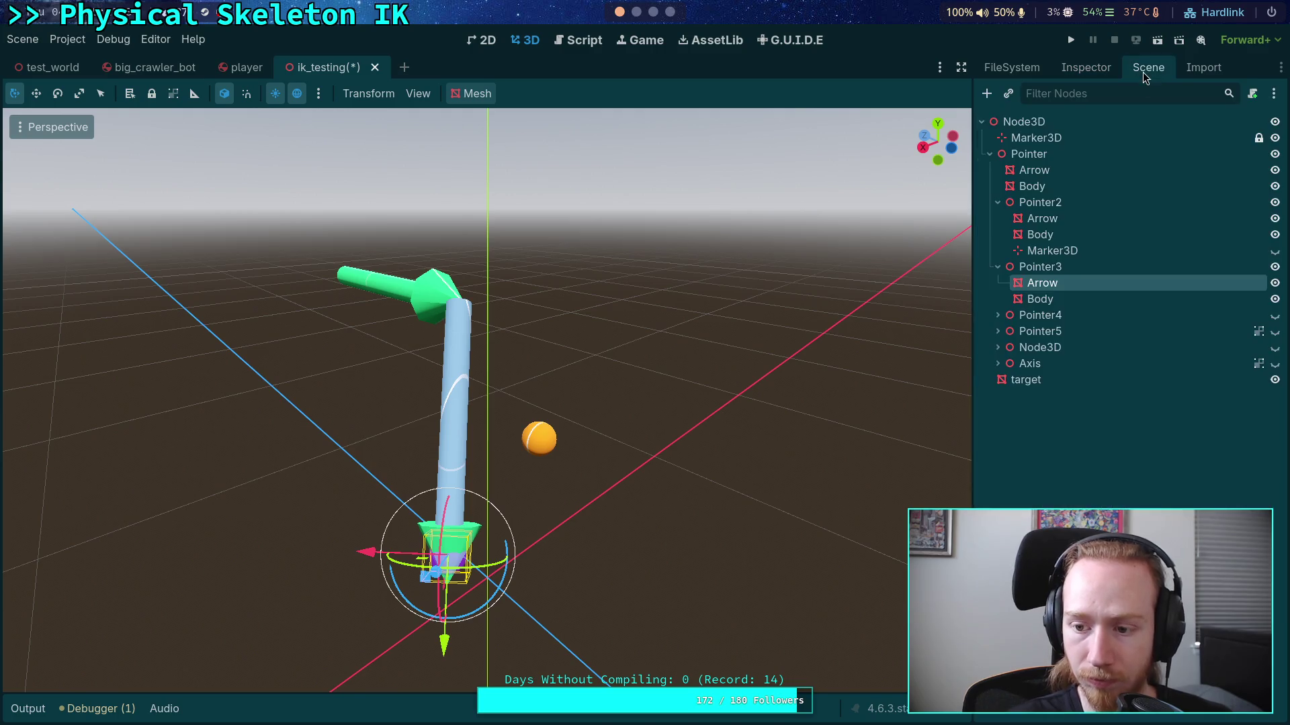
# Step: Rename Pointer3's Arrow to Ball and Body to Stick, and hide Pointer2
pyautogui.doubleClick(1058, 288)
pyautogui.write('Ba')
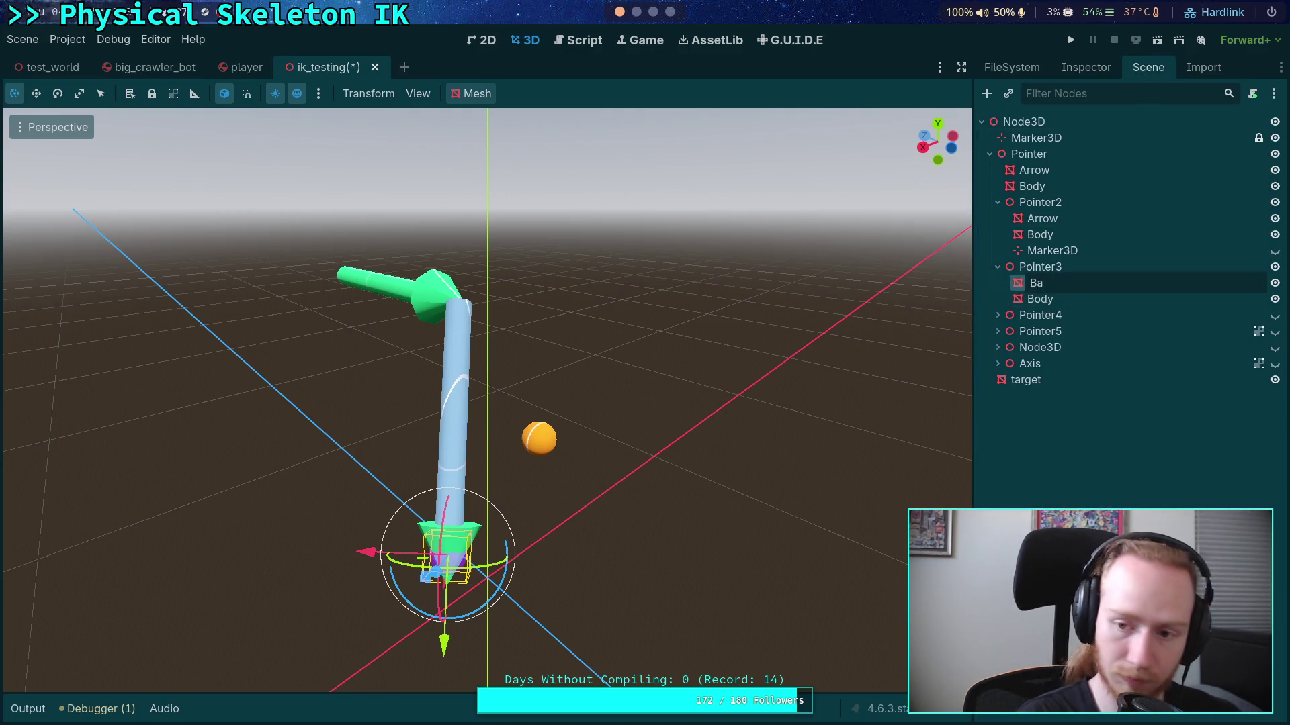
pyautogui.write('ll')
pyautogui.press('Return')
pyautogui.press('Down')
pyautogui.press('F2')
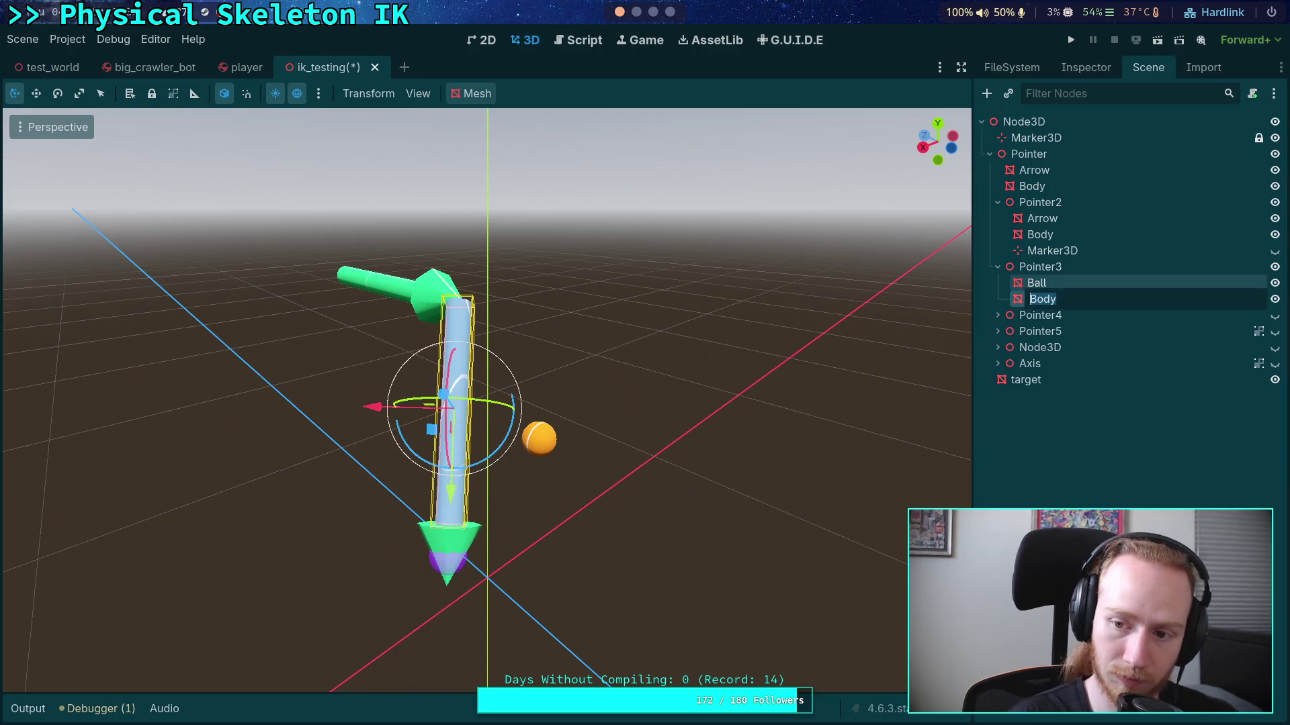
pyautogui.write('Stick')
pyautogui.press('Return')
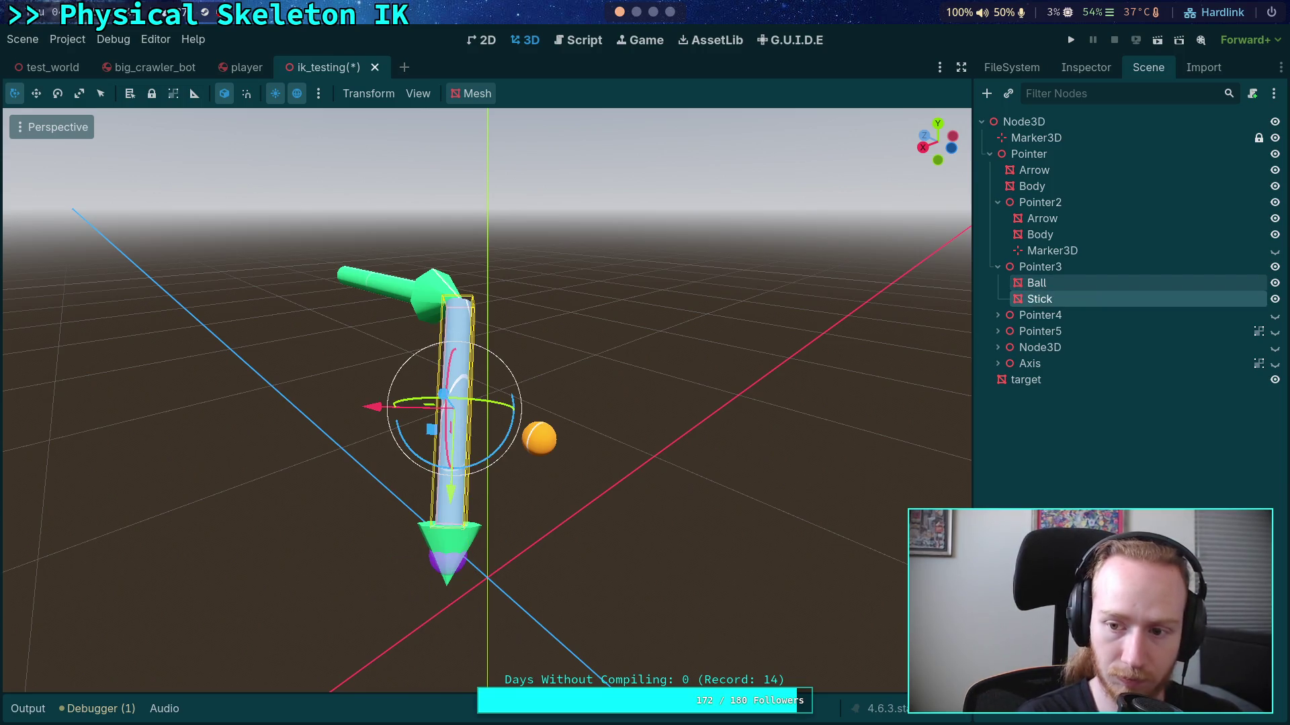
pyautogui.click(1274, 202)
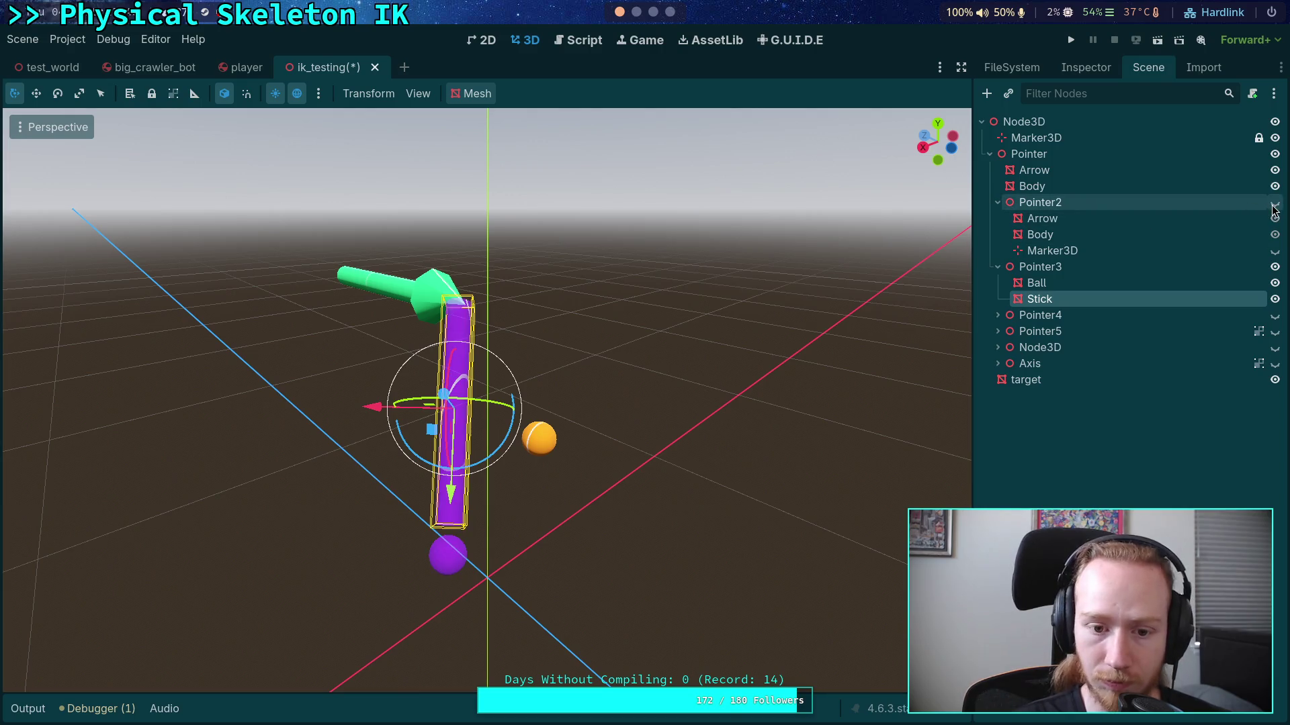
# Step: Set the top and bottom radius of Pointer3's Stick to 0.01 m
pyautogui.click(1060, 286)
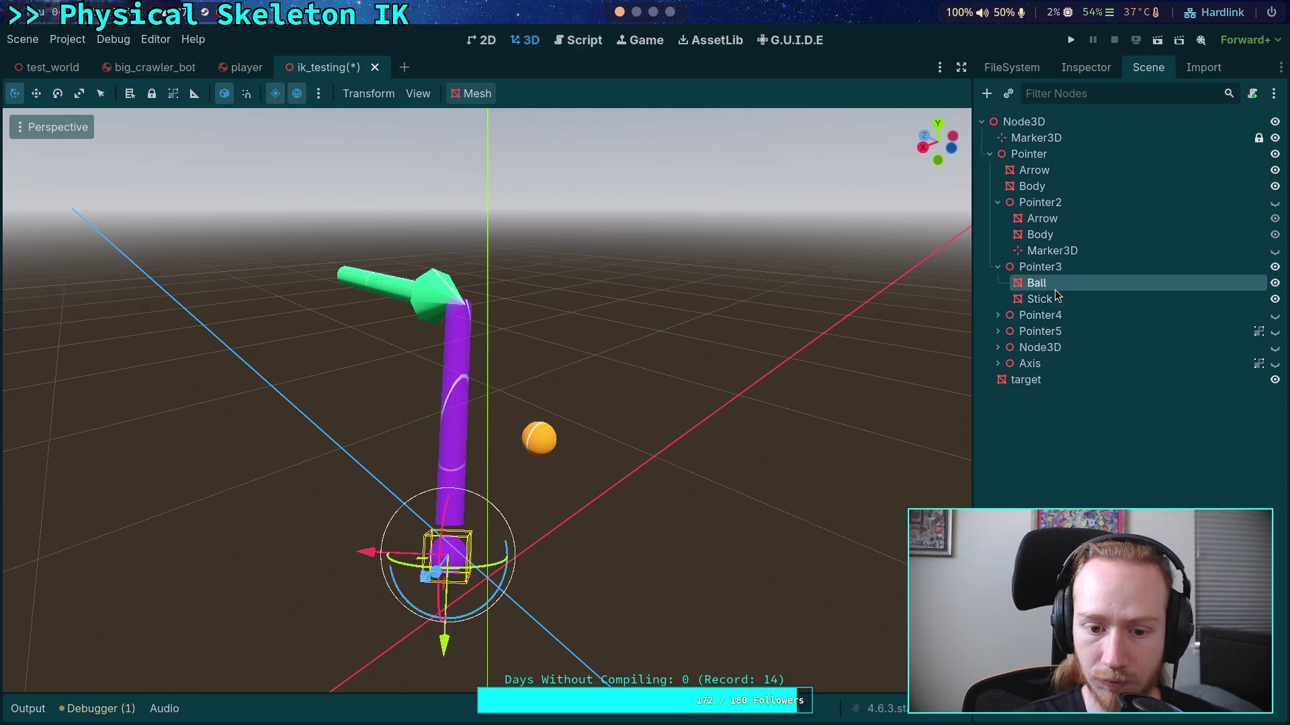
pyautogui.click(1053, 302)
pyautogui.click(1079, 68)
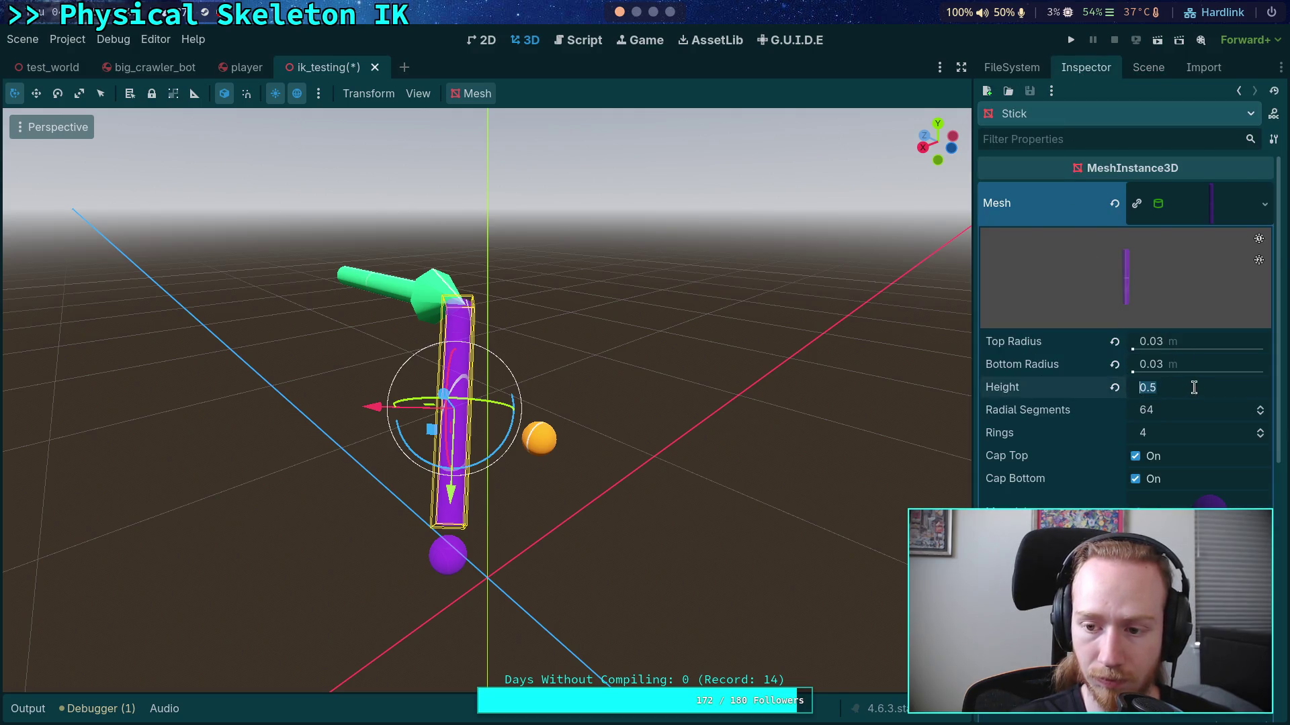
pyautogui.click(1222, 365)
pyautogui.write('0.01')
pyautogui.press('Return')
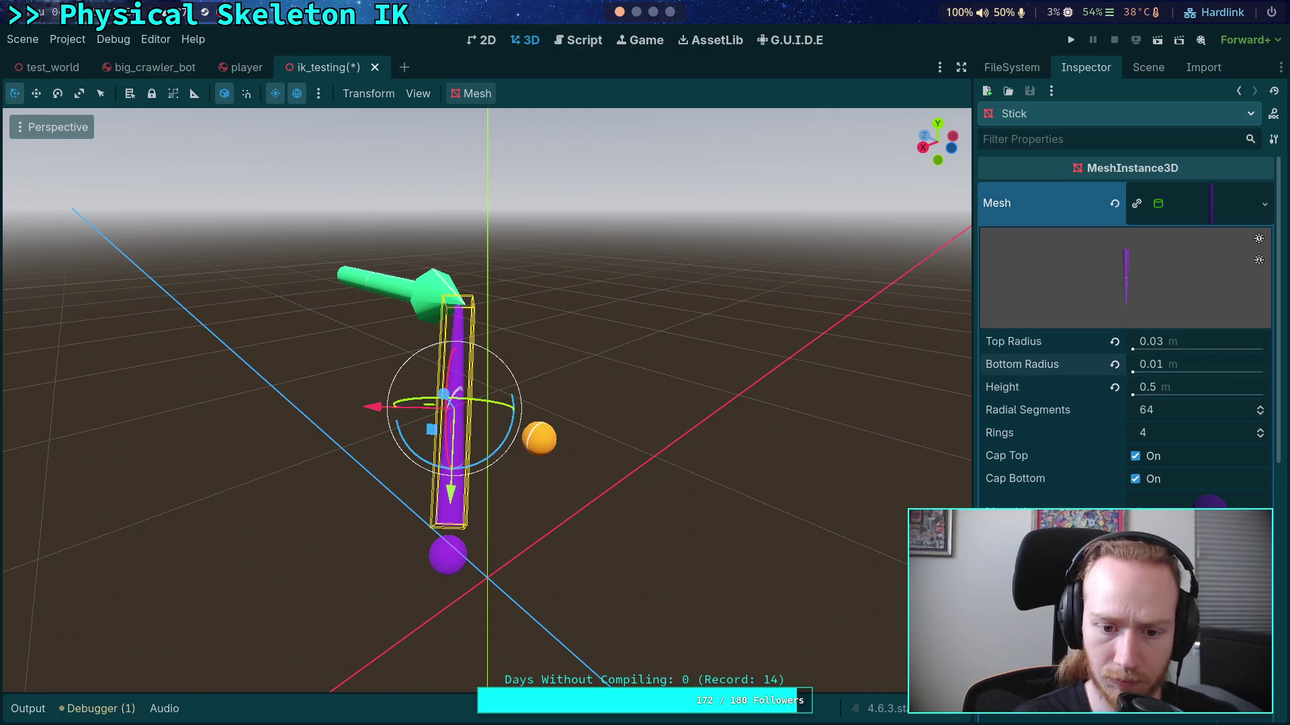
pyautogui.click(1236, 342)
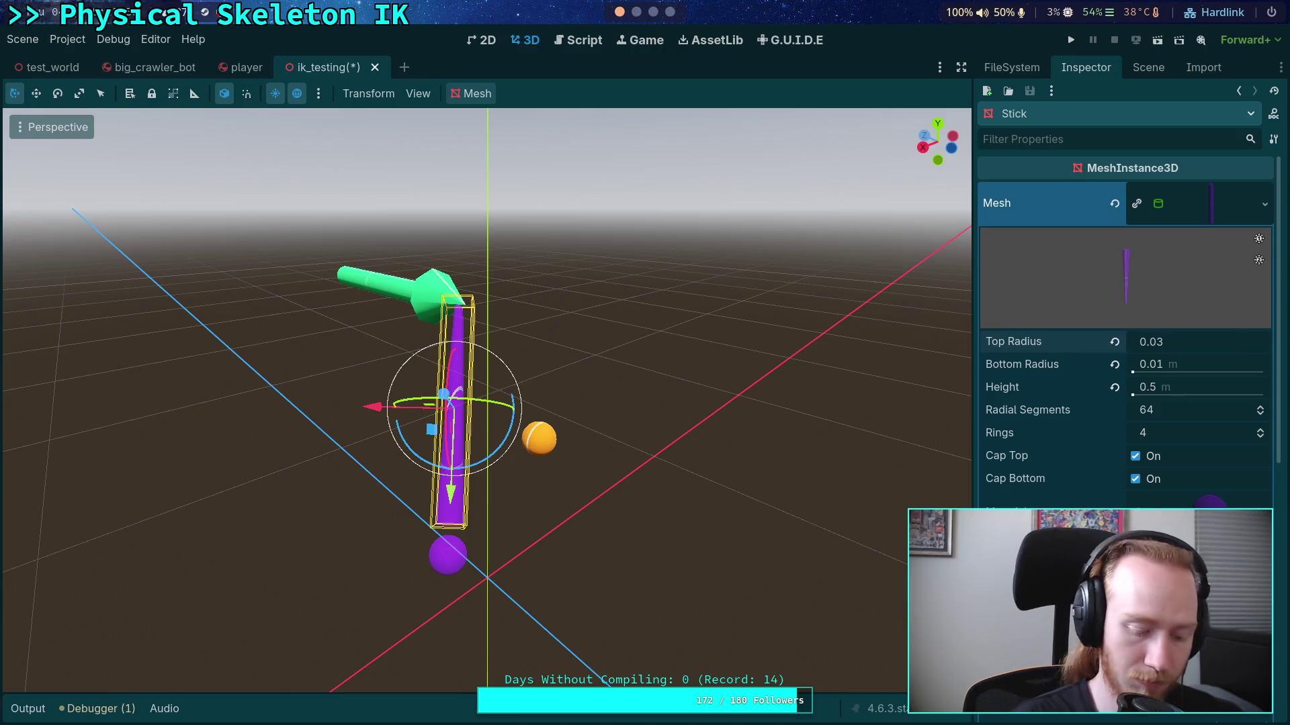
pyautogui.press('BackSpace')
pyautogui.write('1')
pyautogui.press('Return')
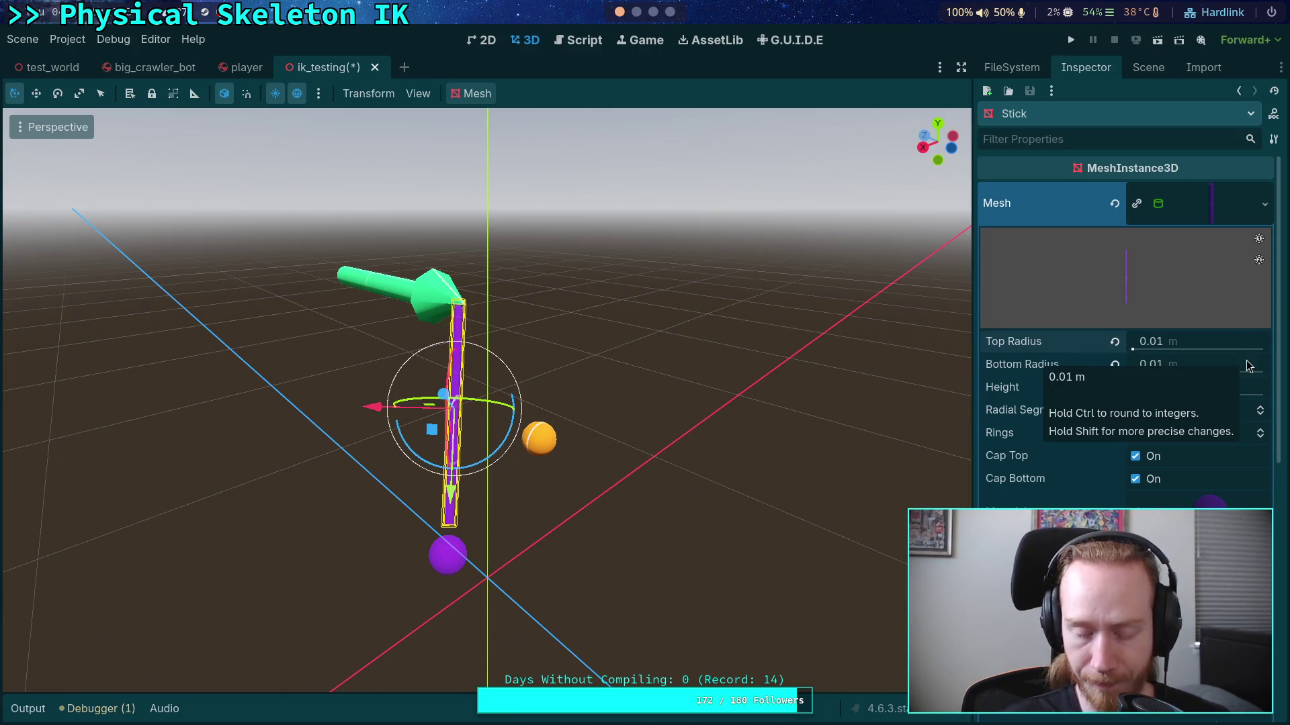
pyautogui.click(1145, 74)
# Step: Expand Ball's Transform and view Pointer3's purple ball and stick from the rear
pyautogui.click(1060, 285)
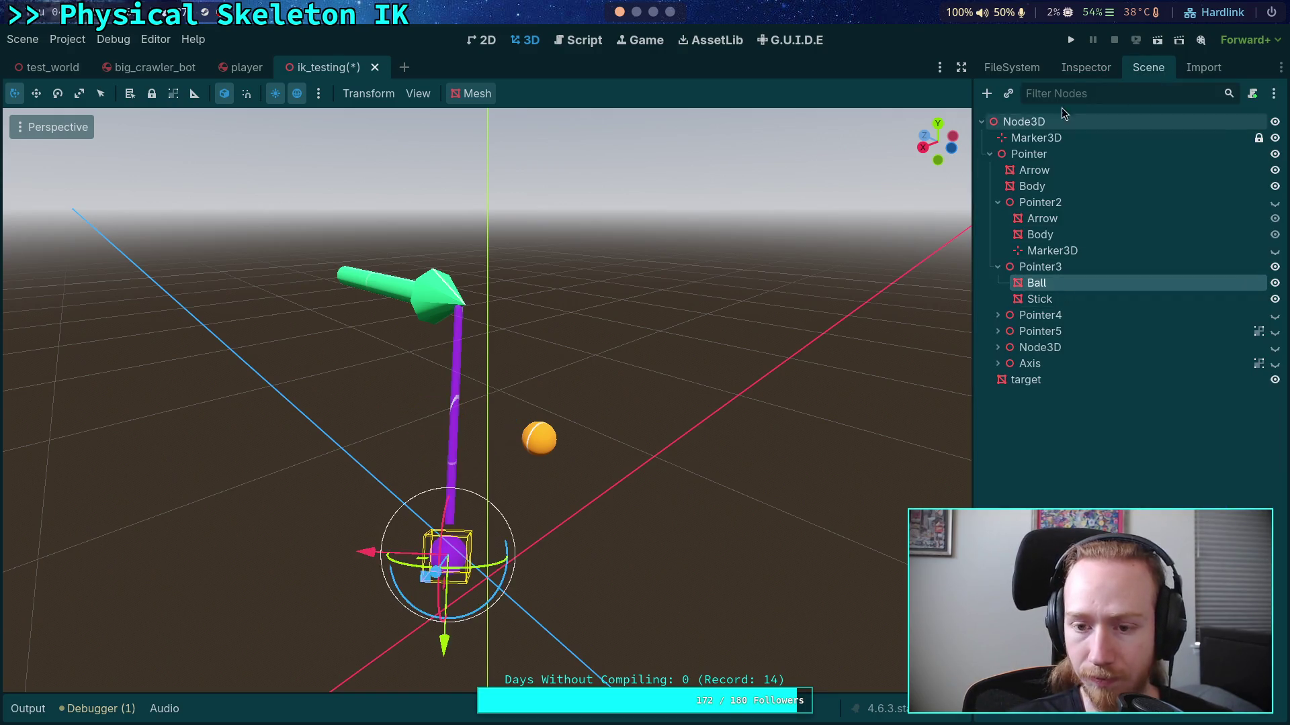
pyautogui.click(1086, 67)
pyautogui.click(1202, 203)
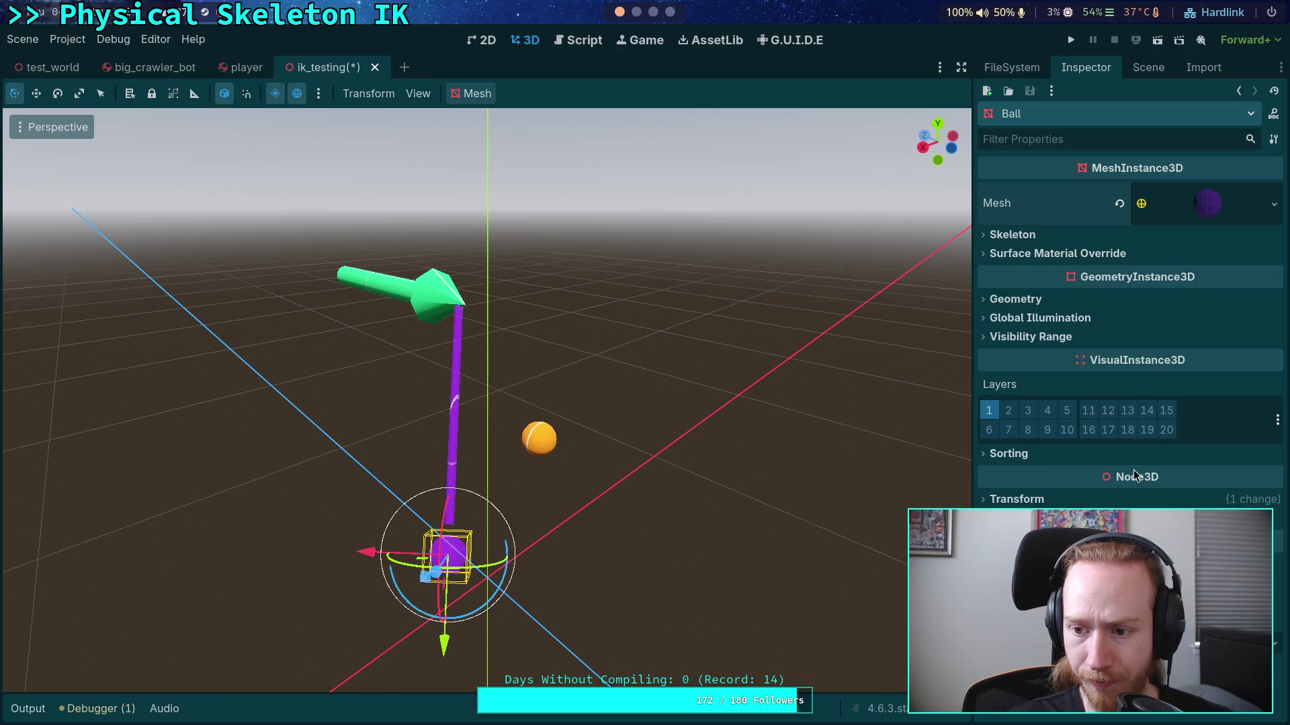
pyautogui.click(1135, 499)
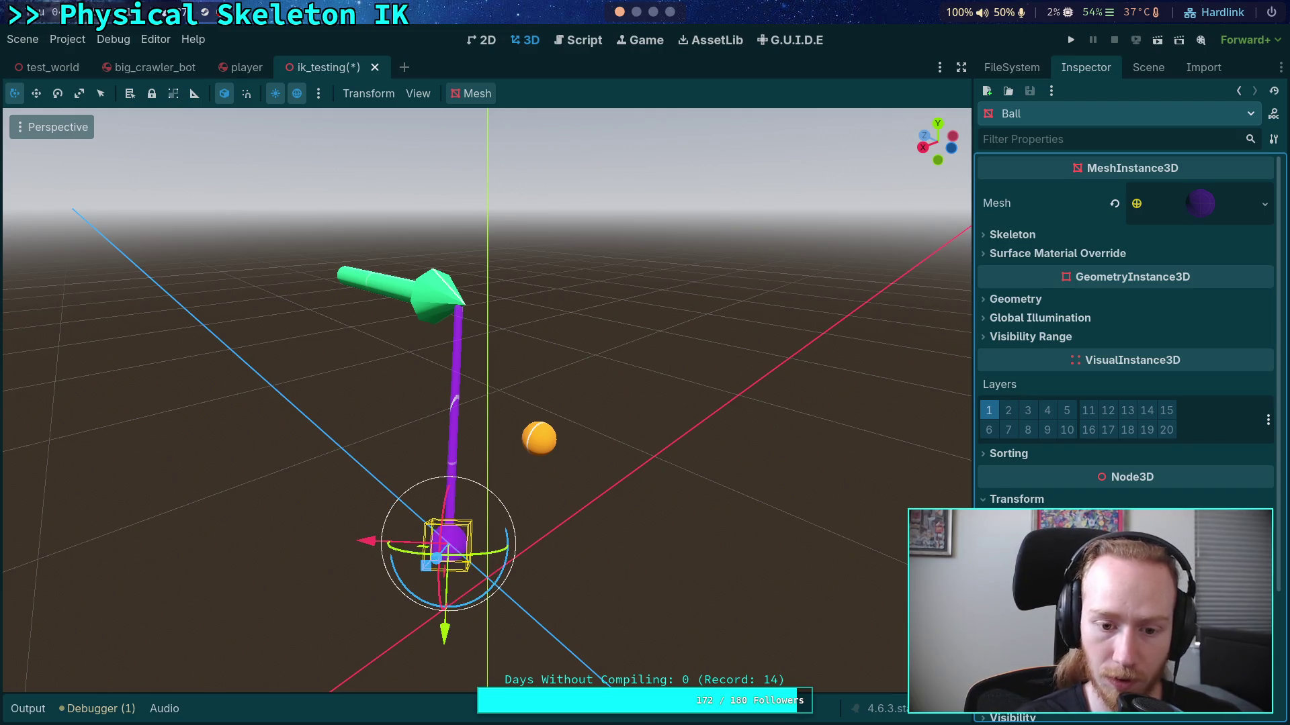
pyautogui.press('ctrl+KP_1')
pyautogui.click(600, 421)
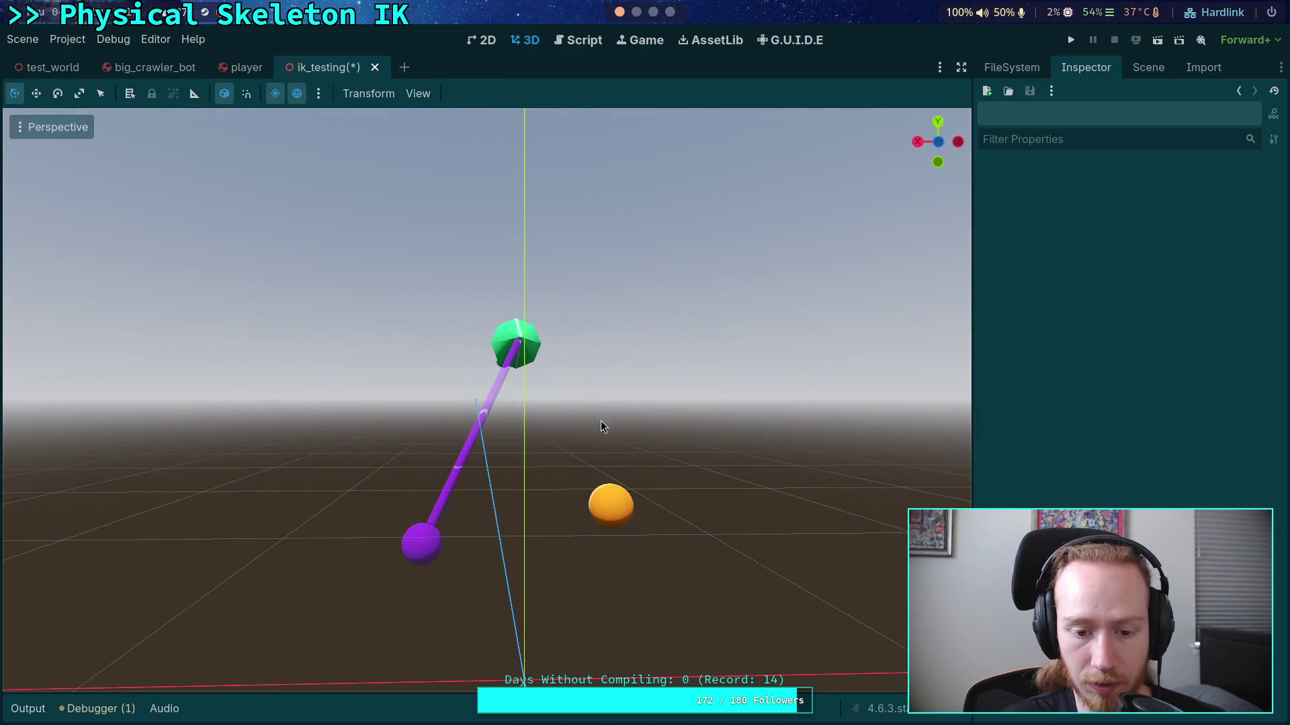
pyautogui.click(438, 546)
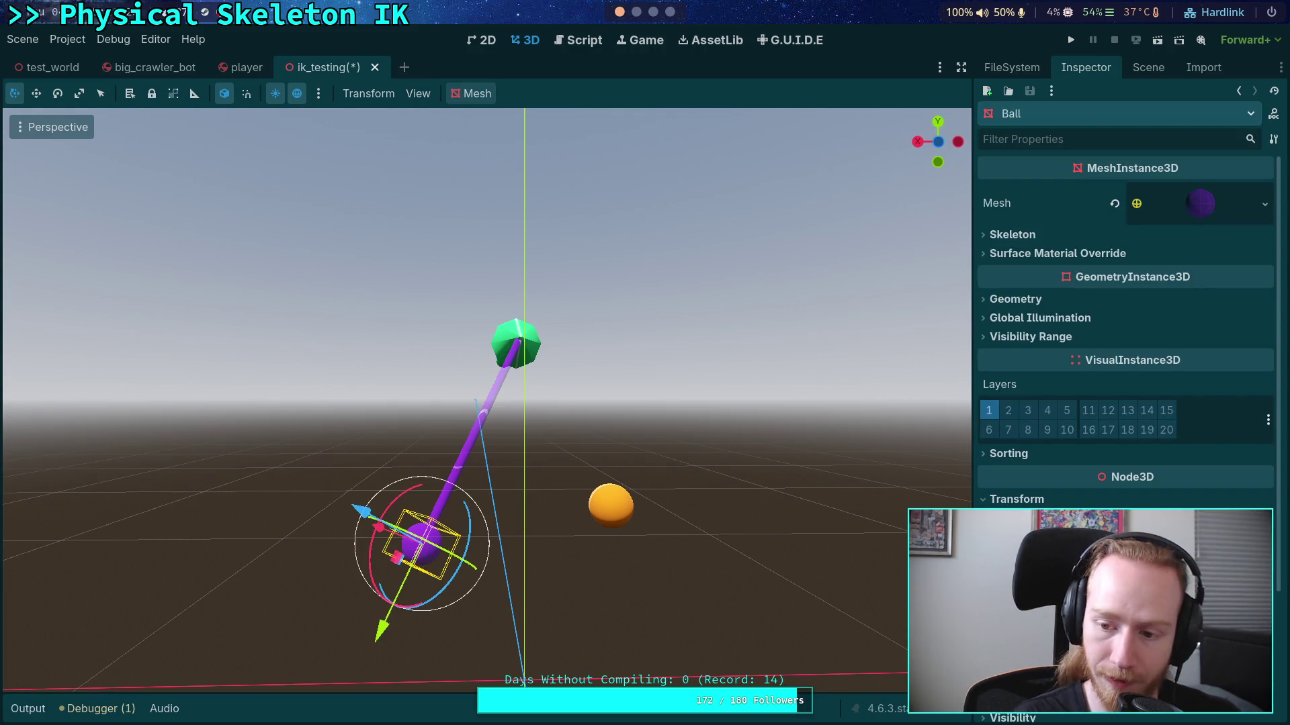
pyautogui.click(773, 449)
# Step: Rename Pointer2's Arrow to Ball and Body to Stick, and show Pointer2 again
pyautogui.moveTo(772, 449)
pyautogui.mouseDown()
pyautogui.moveTo(645, 487)
pyautogui.moveTo(740, 546)
pyautogui.moveTo(851, 373)
pyautogui.mouseUp()
pyautogui.click(1148, 67)
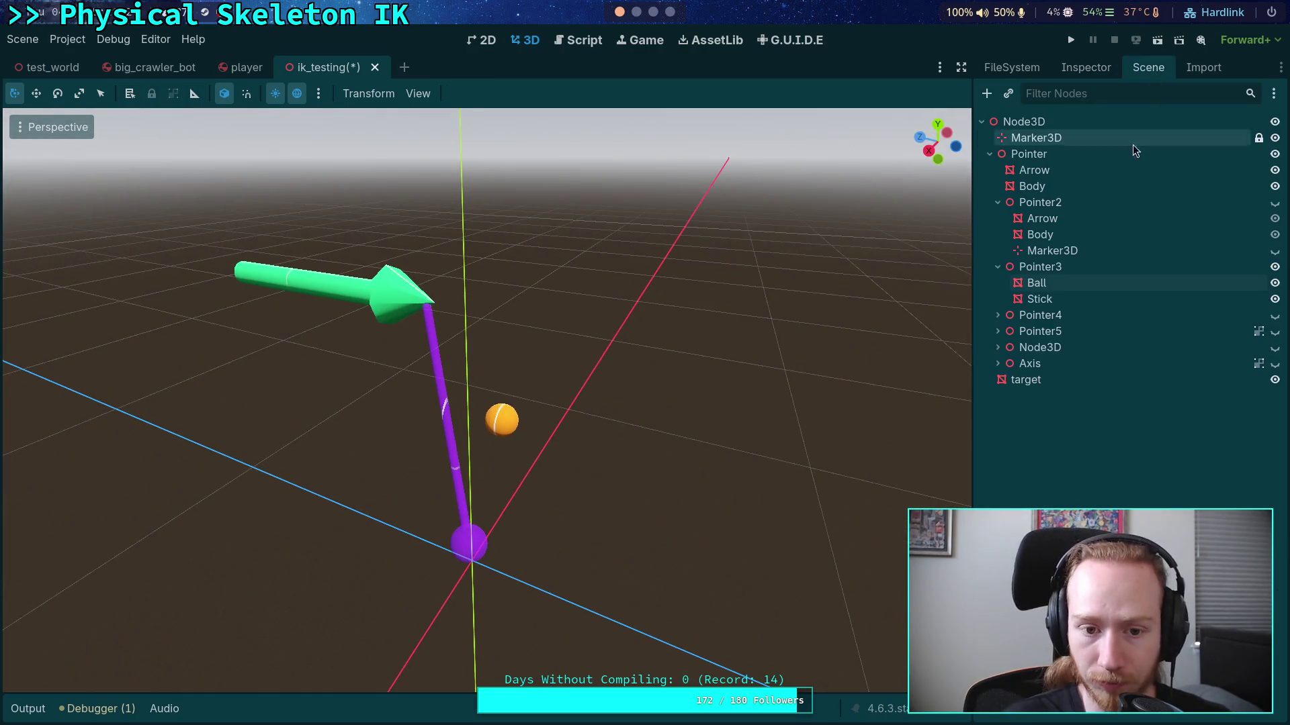
pyautogui.click(1048, 283)
pyautogui.click(1061, 299)
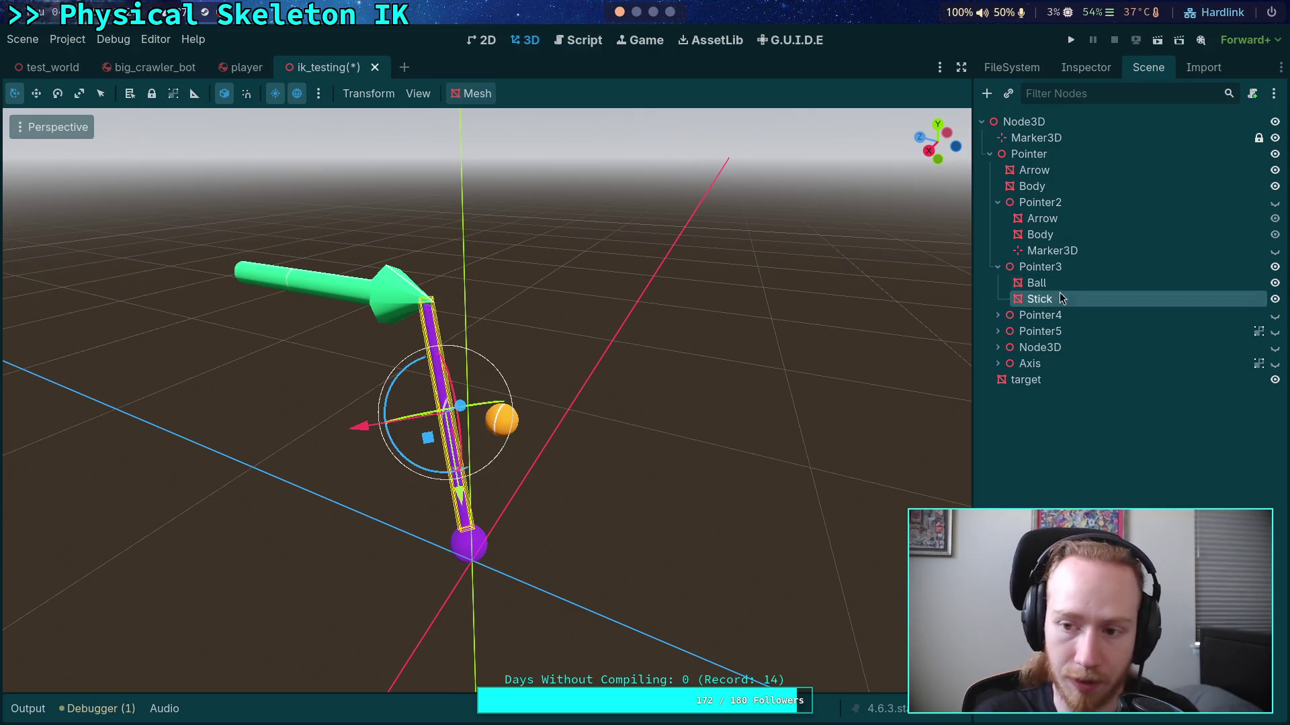
pyautogui.click(1055, 224)
pyautogui.click(1055, 222)
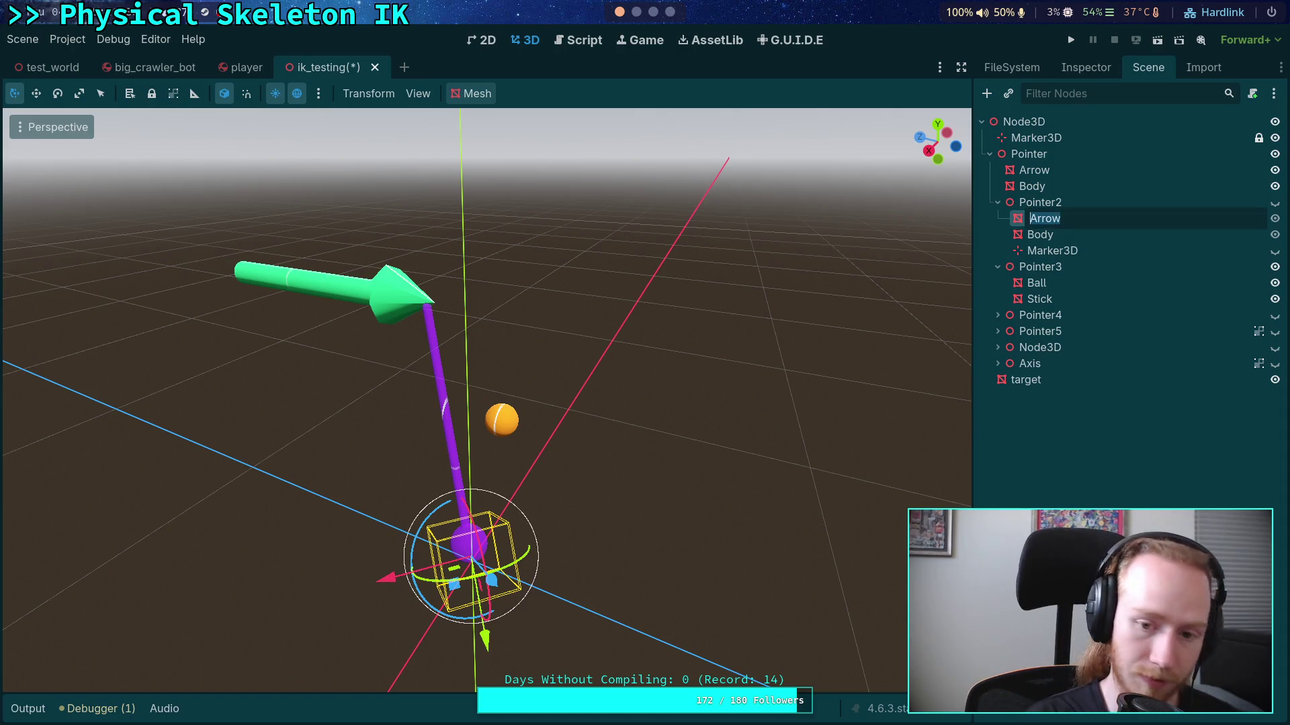
pyautogui.write('Ball')
pyautogui.press('Return')
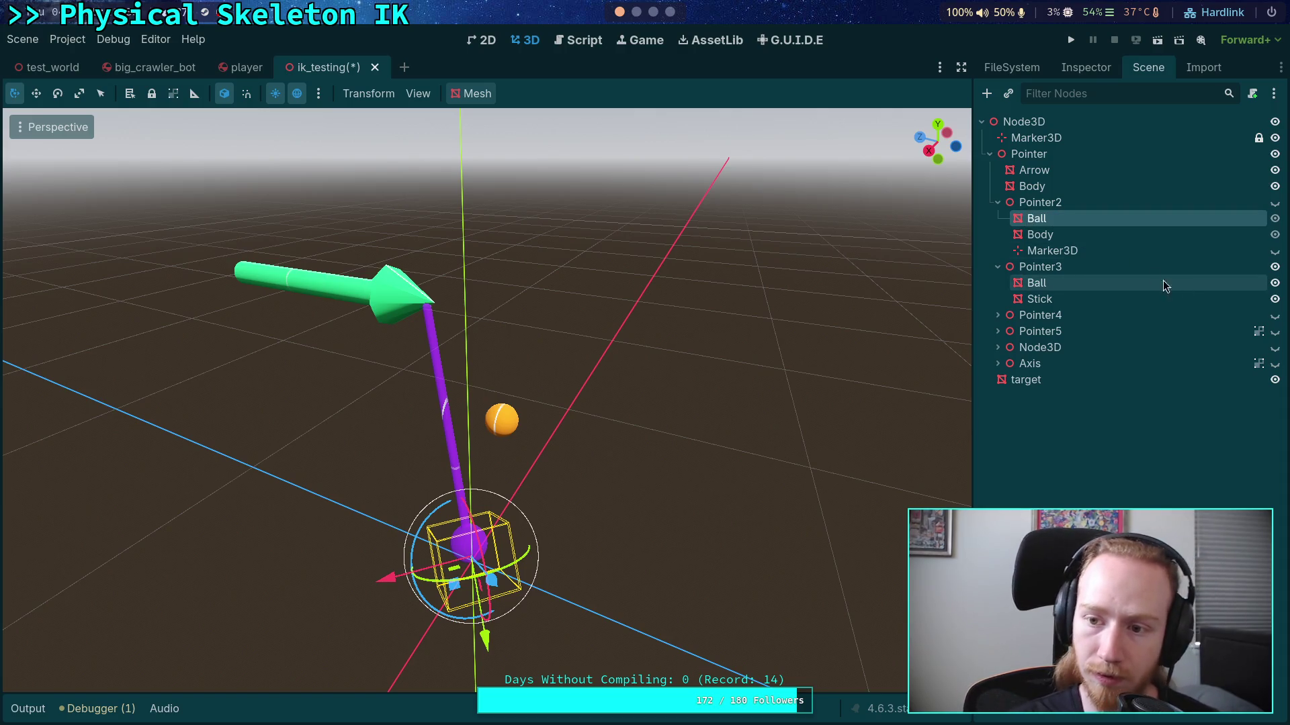
pyautogui.doubleClick(1073, 236)
pyautogui.write('Stick')
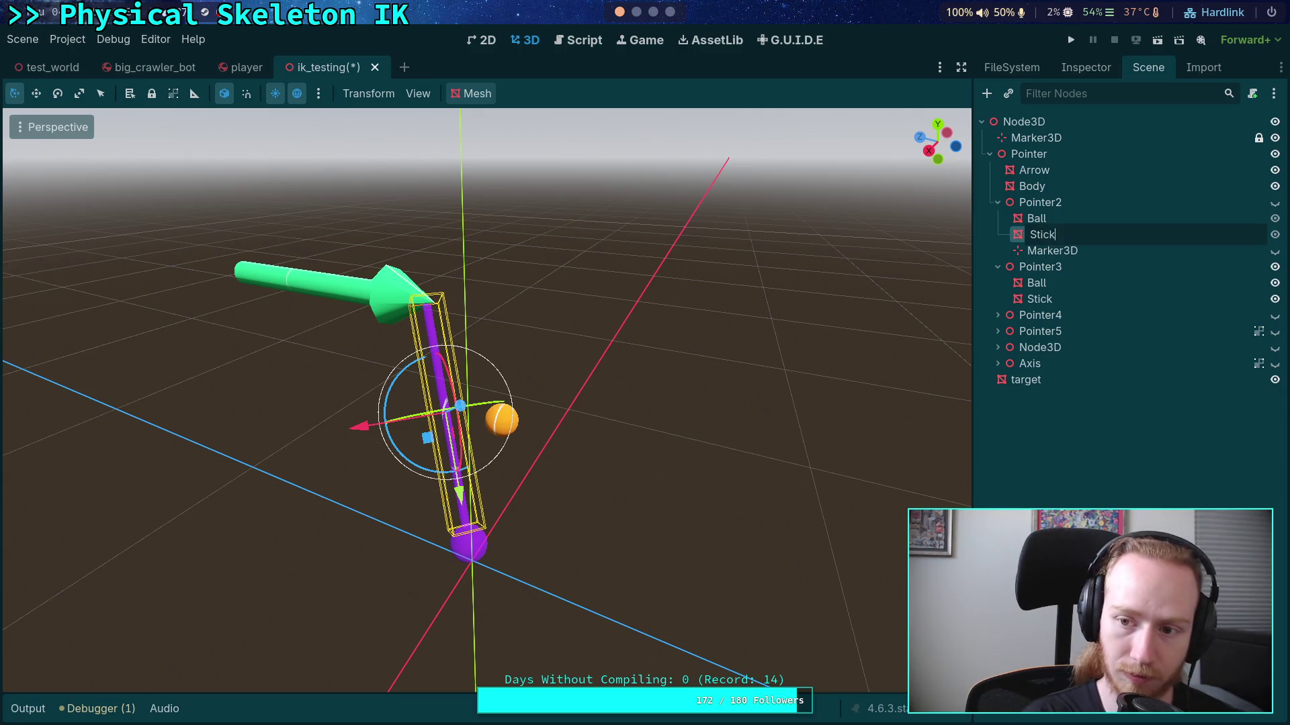
pyautogui.press('Return')
pyautogui.click(1091, 216)
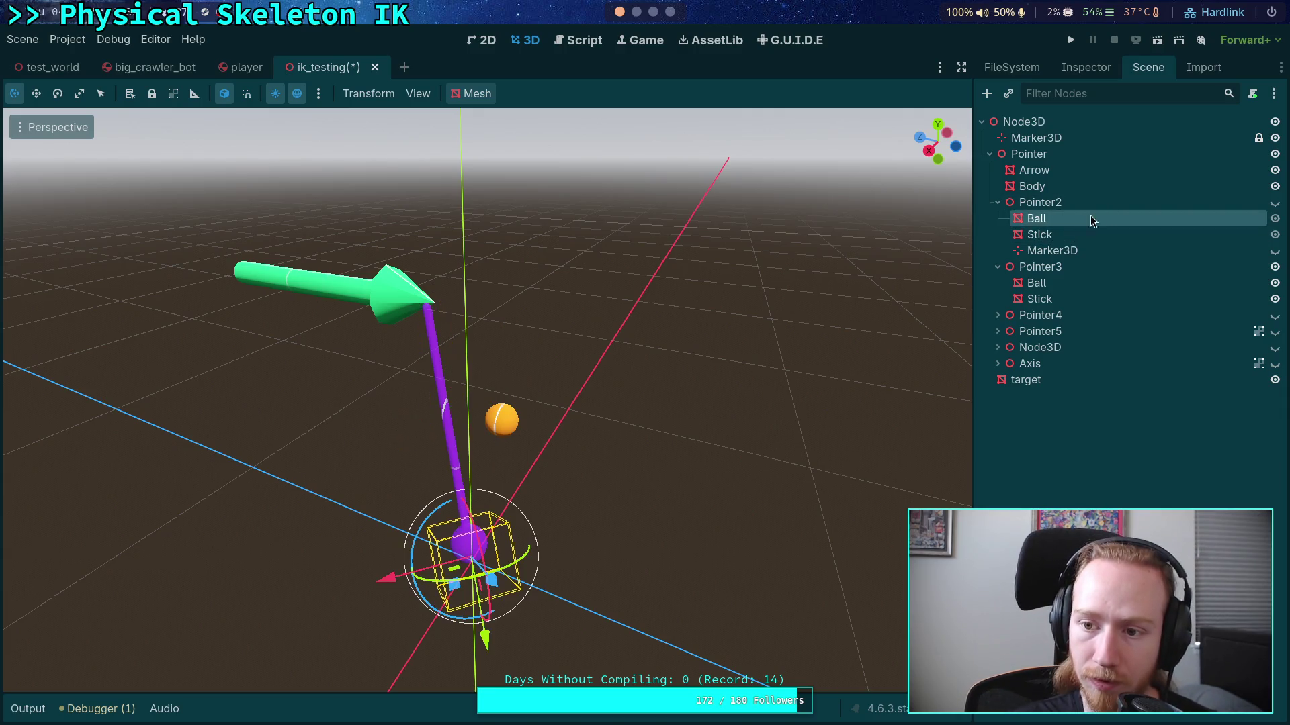
pyautogui.click(1275, 202)
# Step: Inspect the sphere mesh settings of Pointer3's Ball for reference
pyautogui.click(1038, 283)
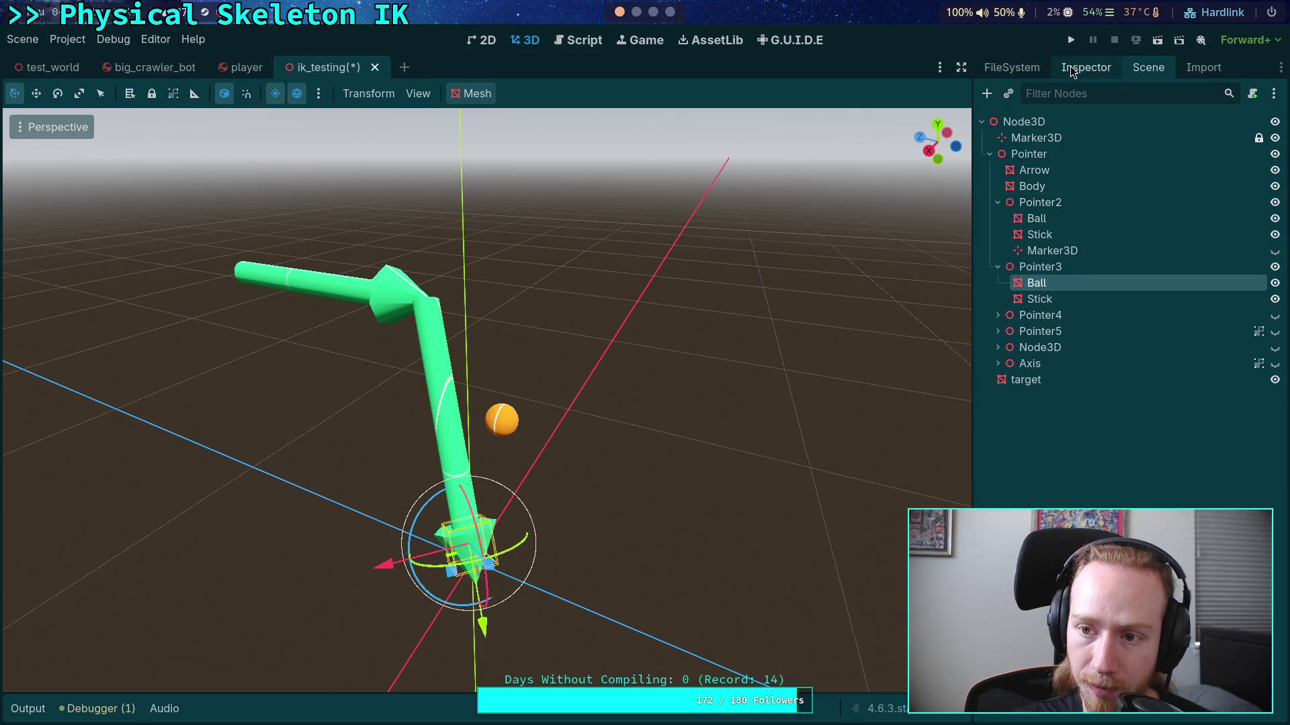
pyautogui.click(1085, 67)
pyautogui.click(1186, 205)
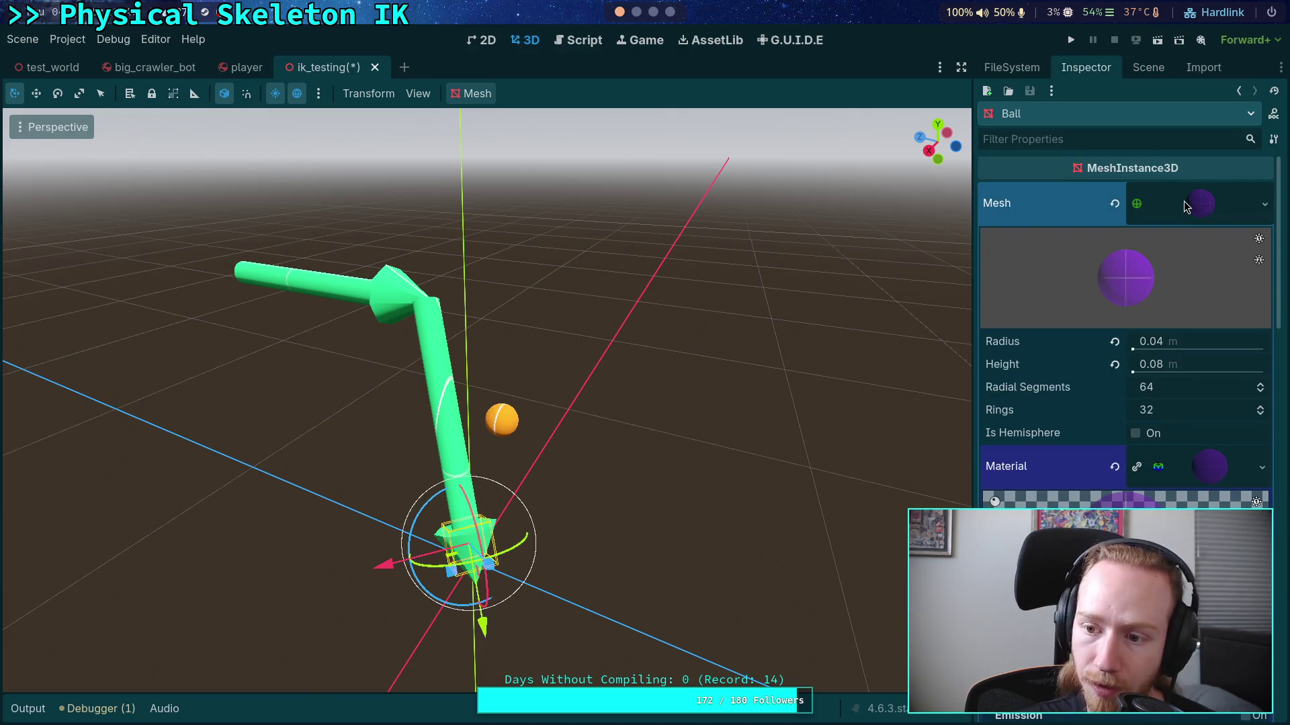
pyautogui.click(1186, 205)
pyautogui.click(1148, 67)
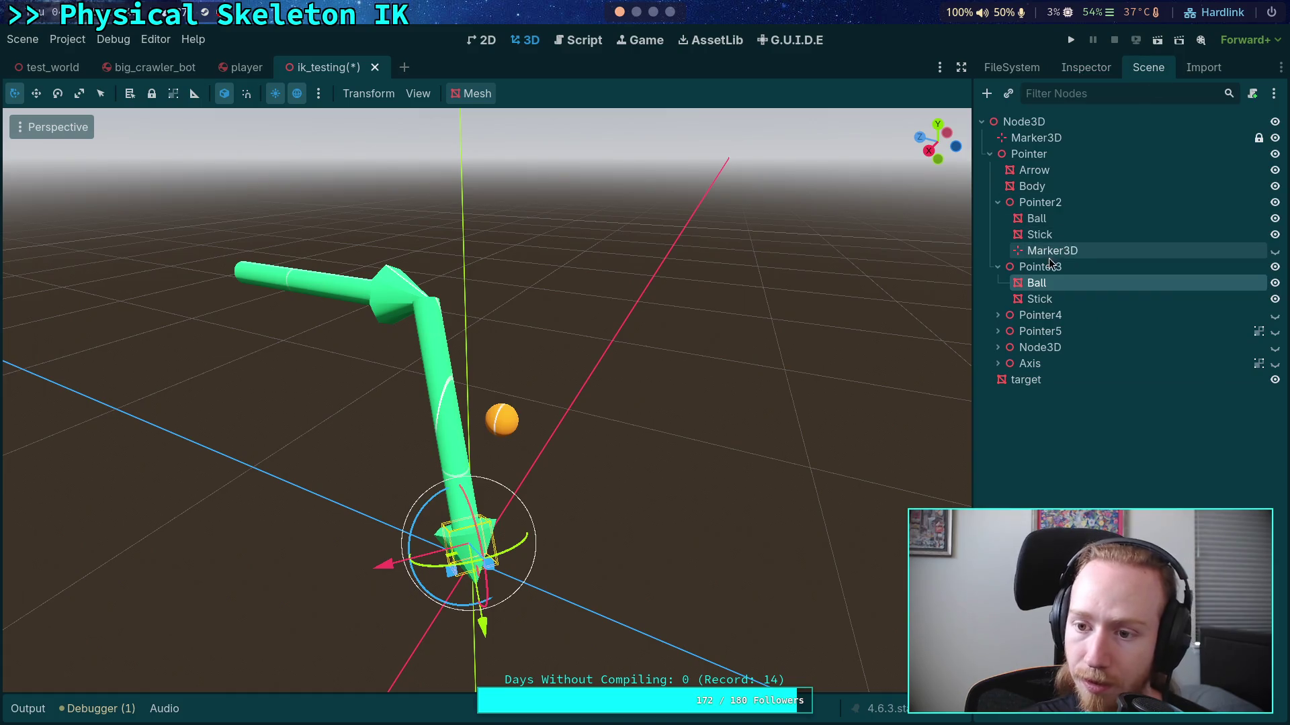
# Step: Swap Pointer2's Ball cone for a SphereMesh with a 0.04 m radius and 0.08 m height
pyautogui.click(1038, 219)
pyautogui.click(1086, 67)
pyautogui.click(1202, 205)
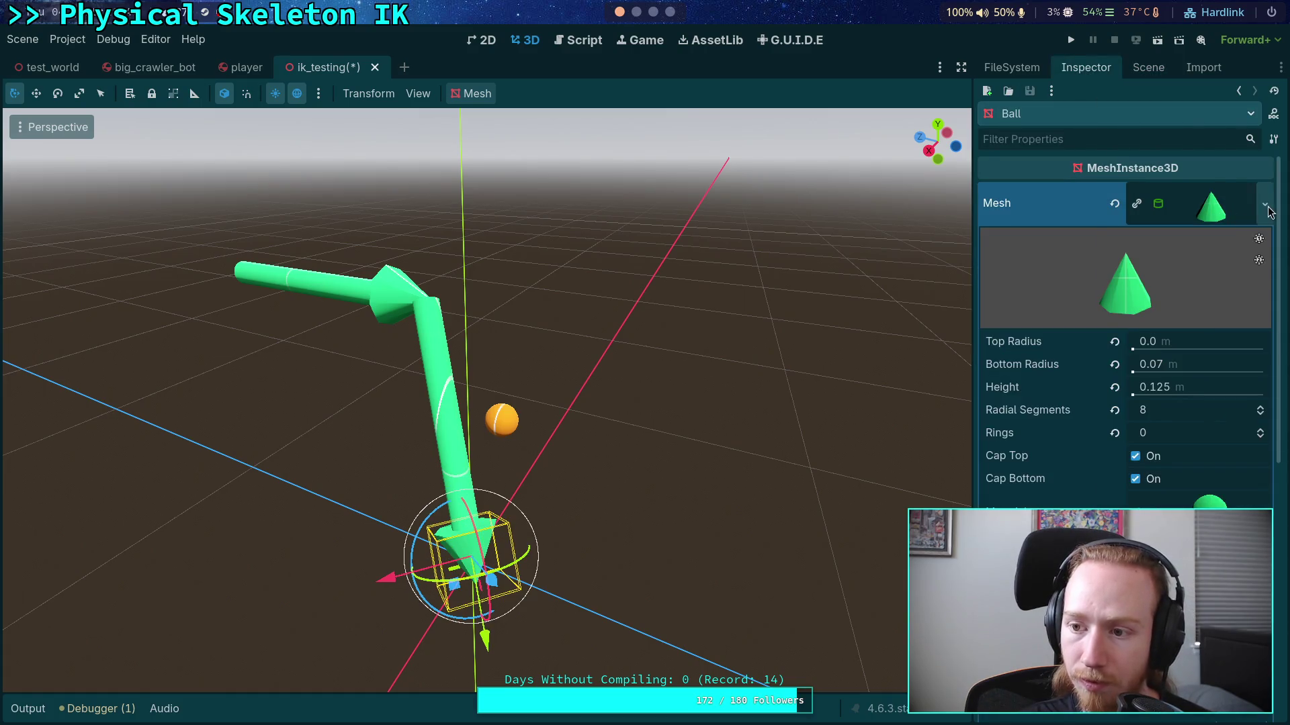
pyautogui.click(1265, 204)
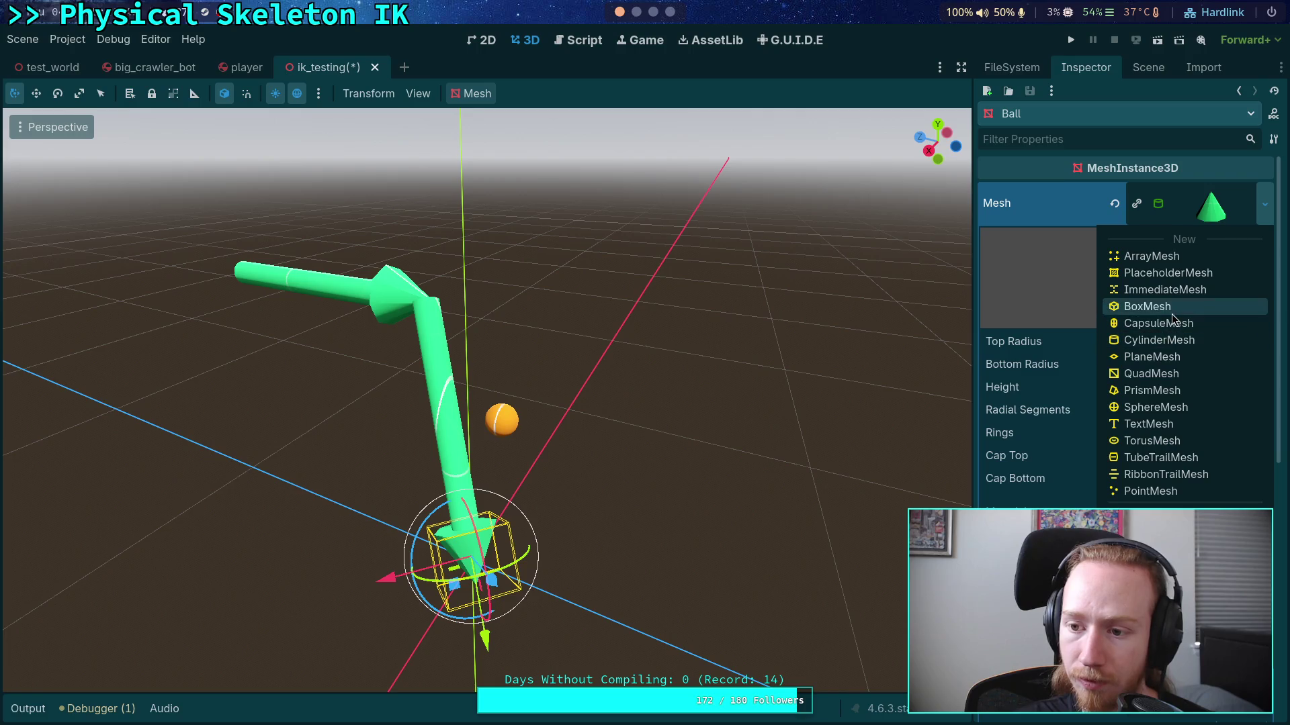
pyautogui.click(1140, 405)
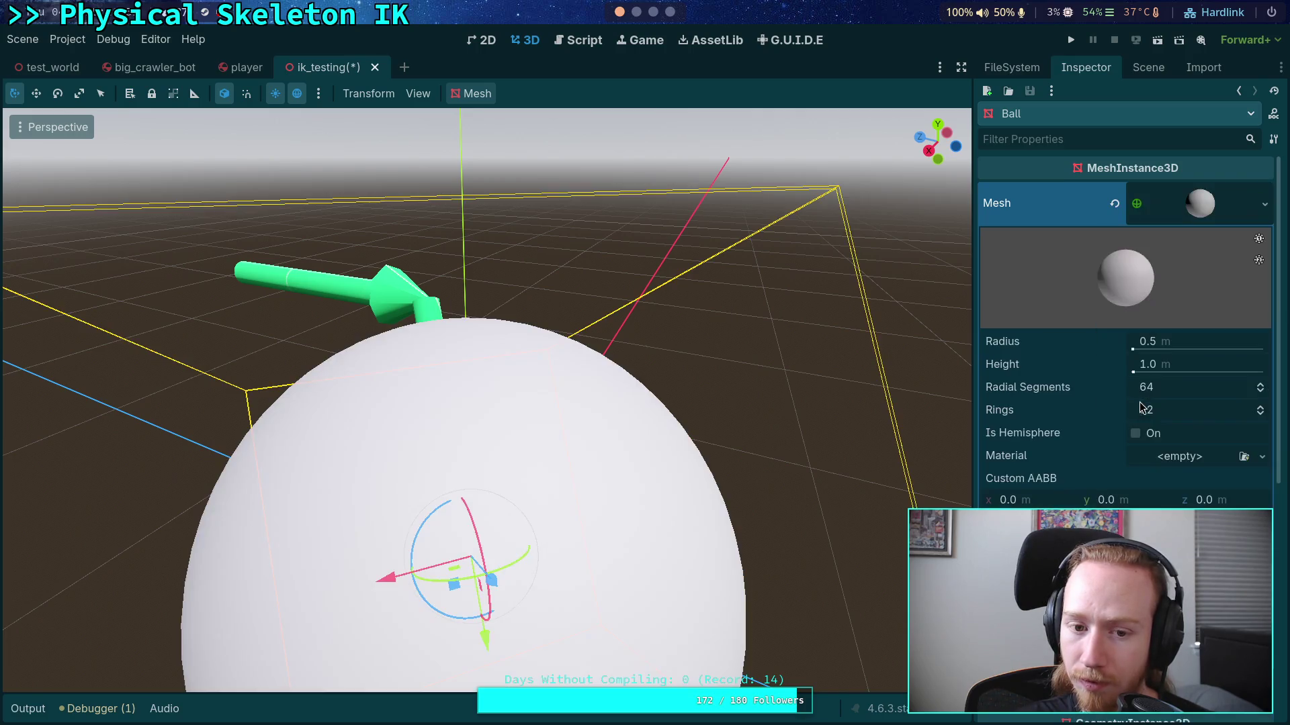
pyautogui.click(1148, 341)
pyautogui.write('0.04')
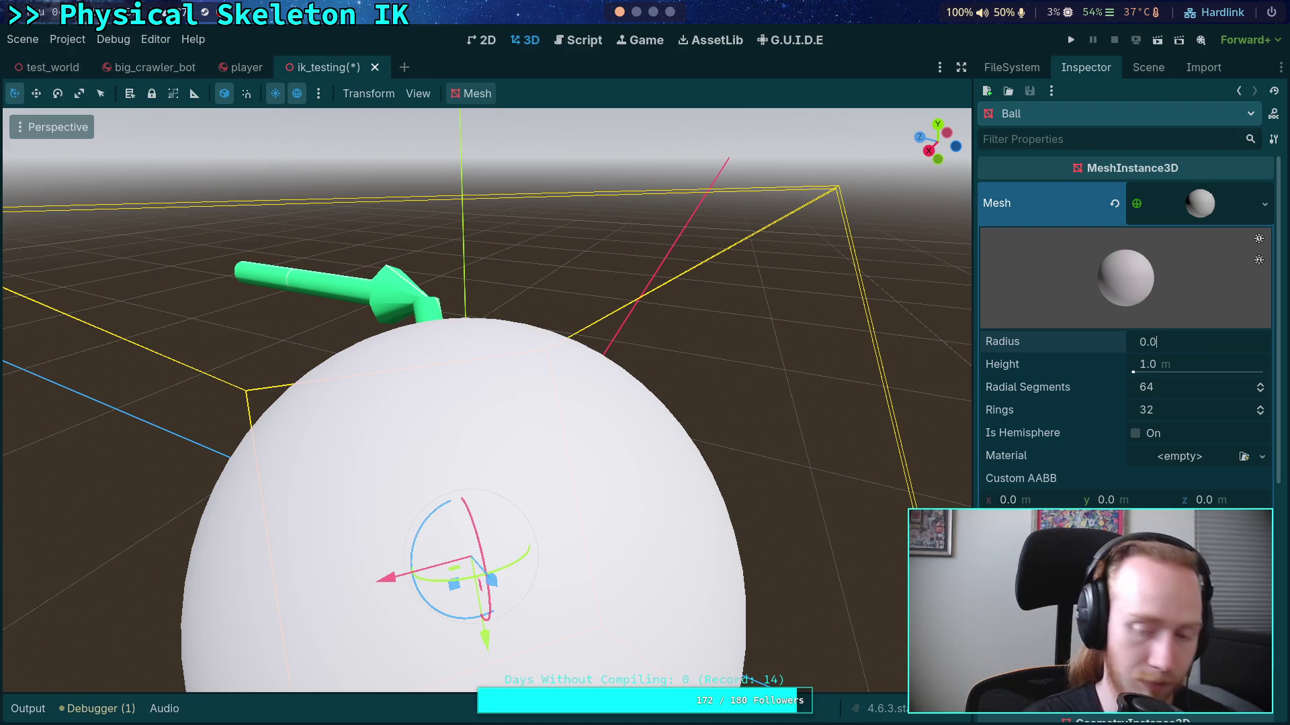
pyautogui.press('Return')
pyautogui.click(1219, 357)
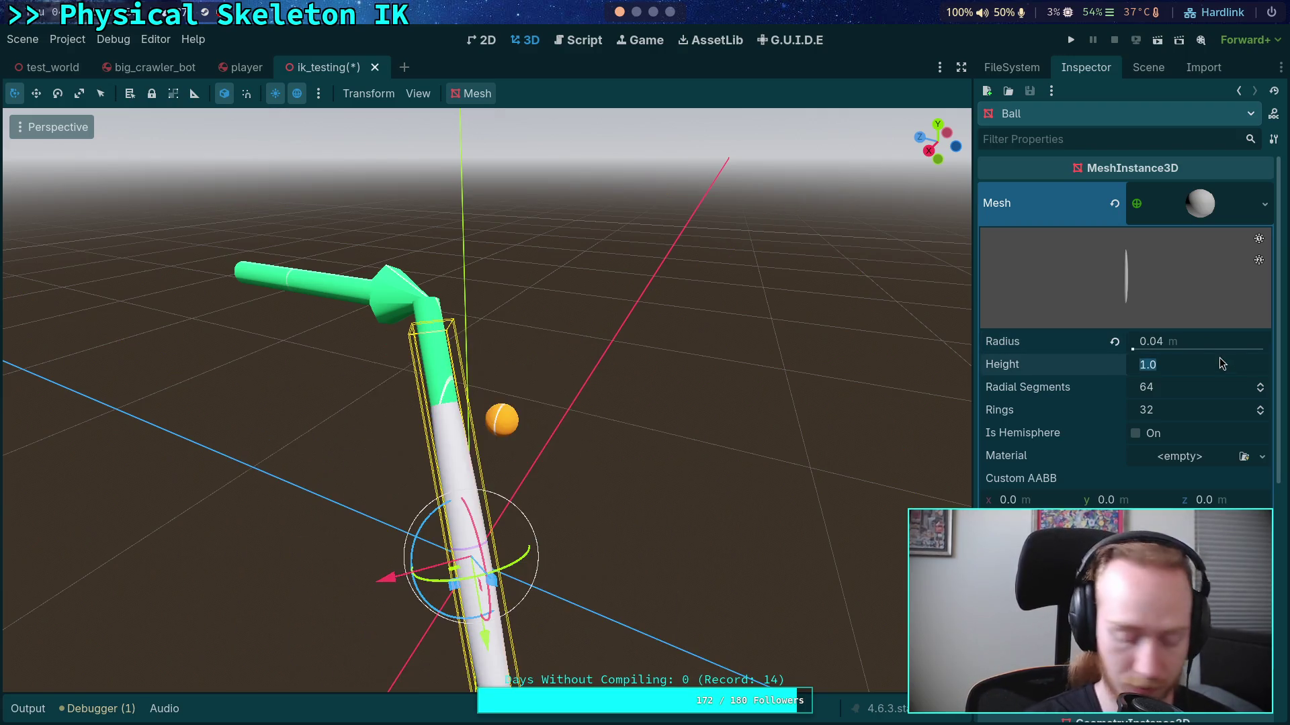
pyautogui.write('.0')
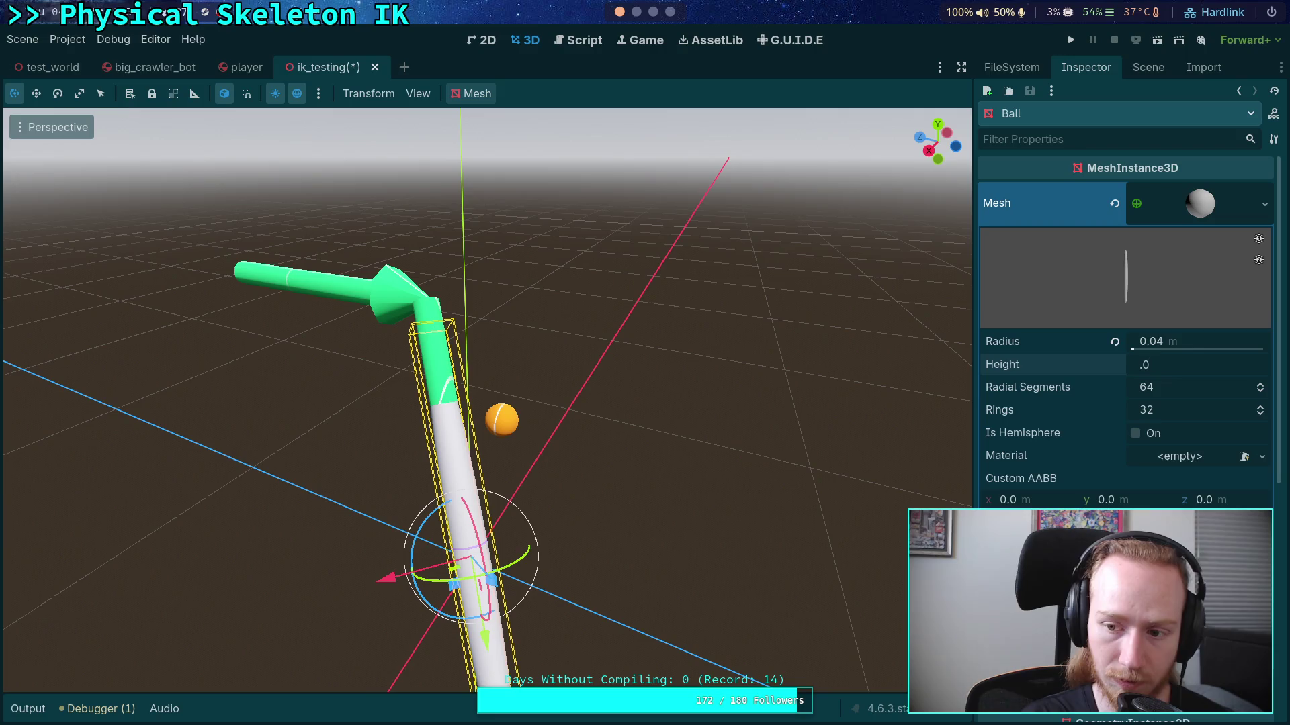
pyautogui.press('Return')
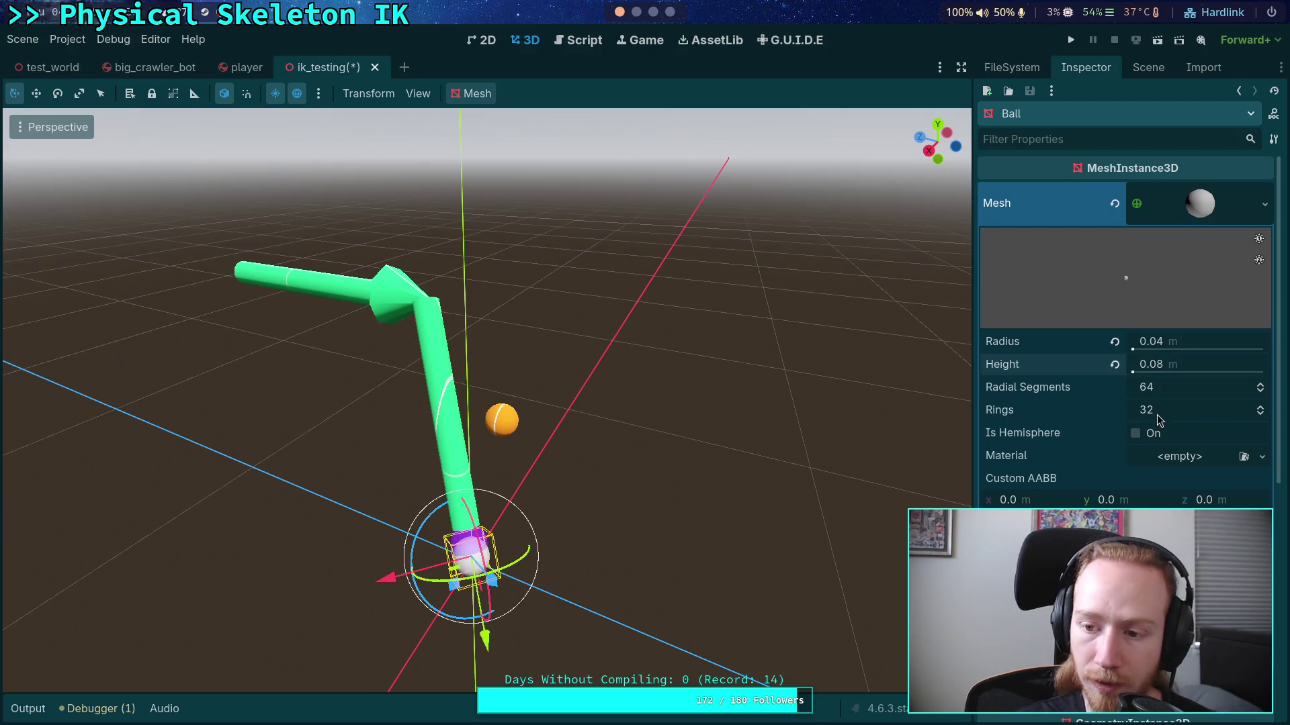
pyautogui.click(1204, 460)
pyautogui.press('Escape')
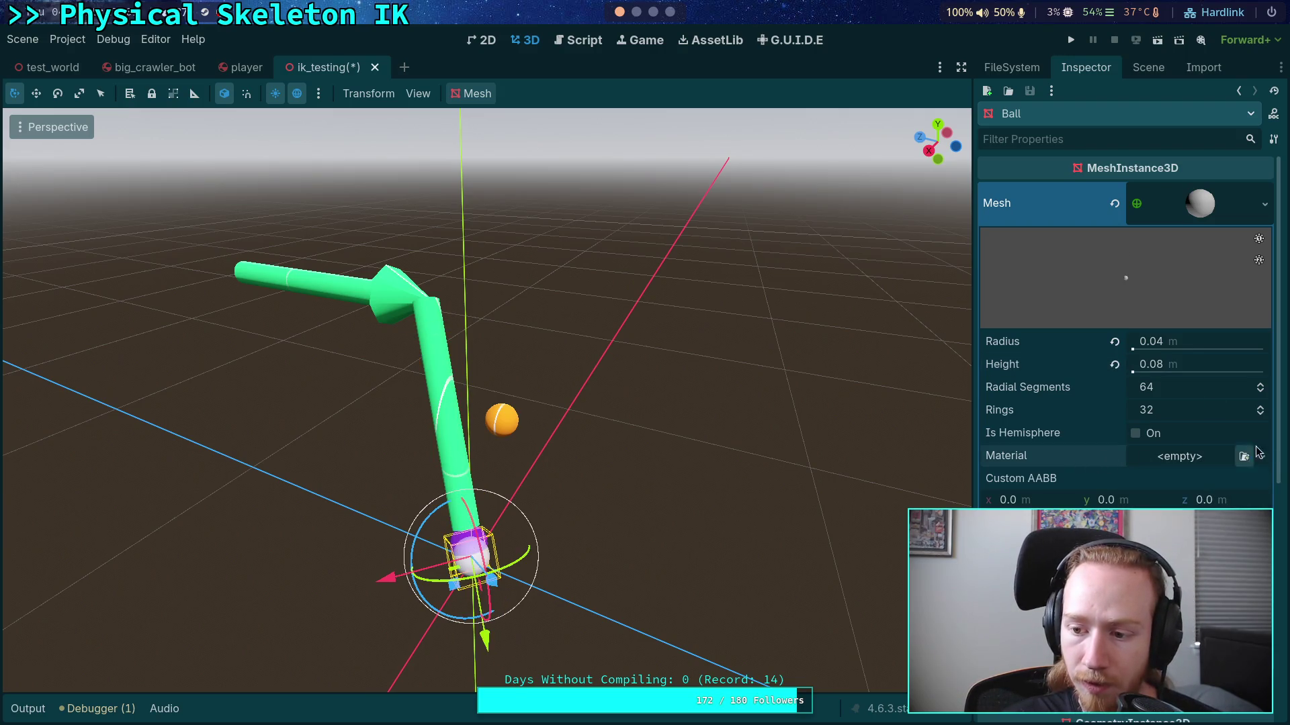
pyautogui.click(1148, 67)
# Step: Set the top and bottom radius of Pointer2's Stick to 0.01 m
pyautogui.click(1051, 239)
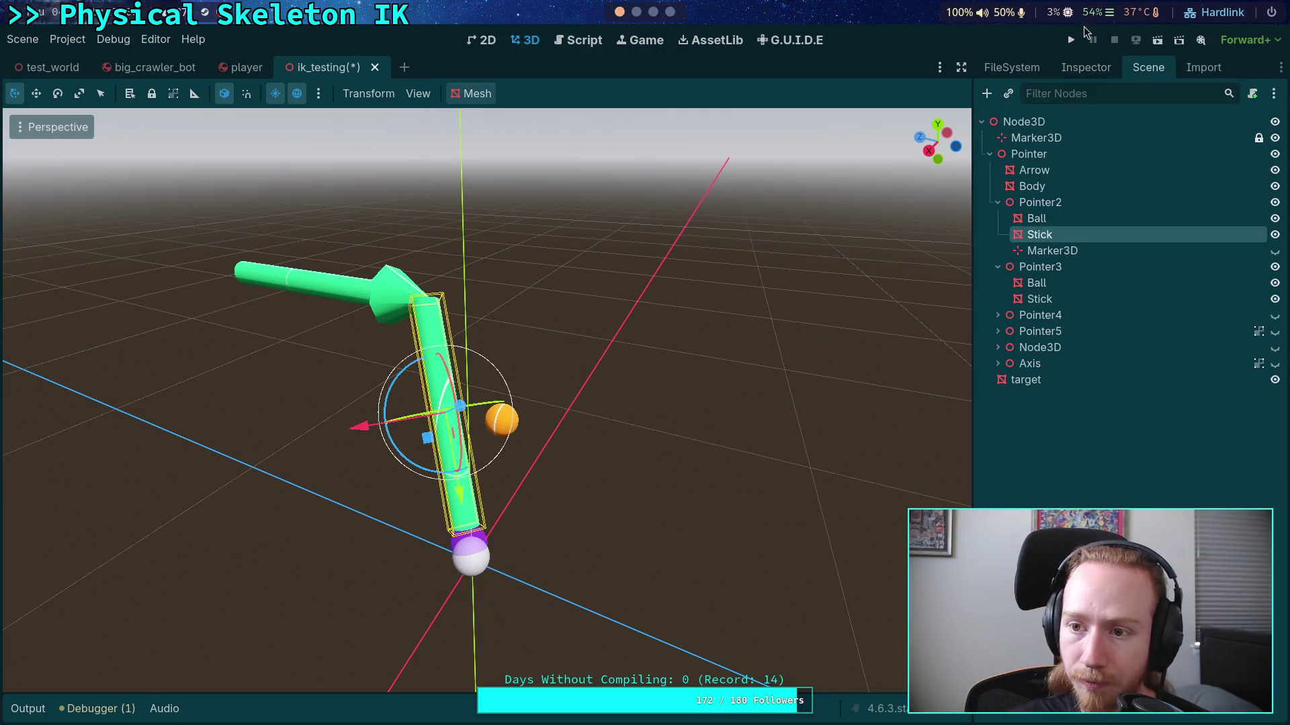
pyautogui.click(1086, 67)
pyautogui.click(1258, 219)
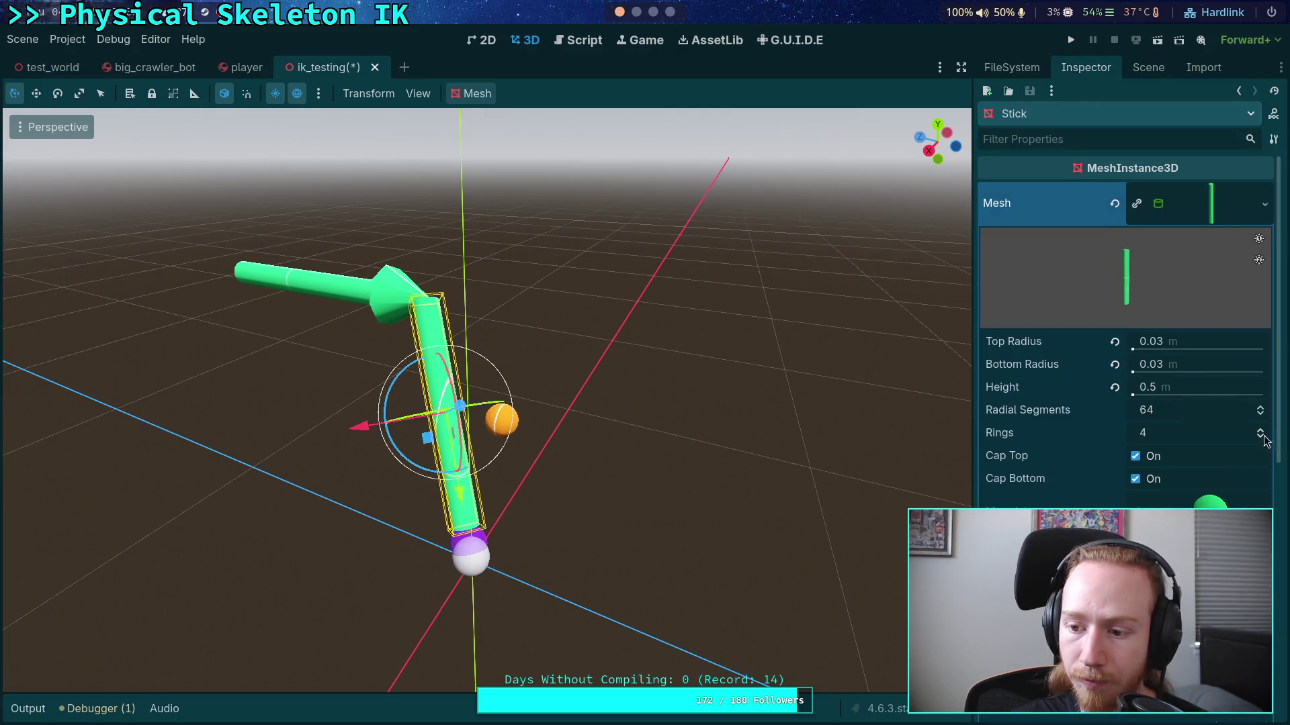
pyautogui.click(1193, 354)
pyautogui.write('0.01')
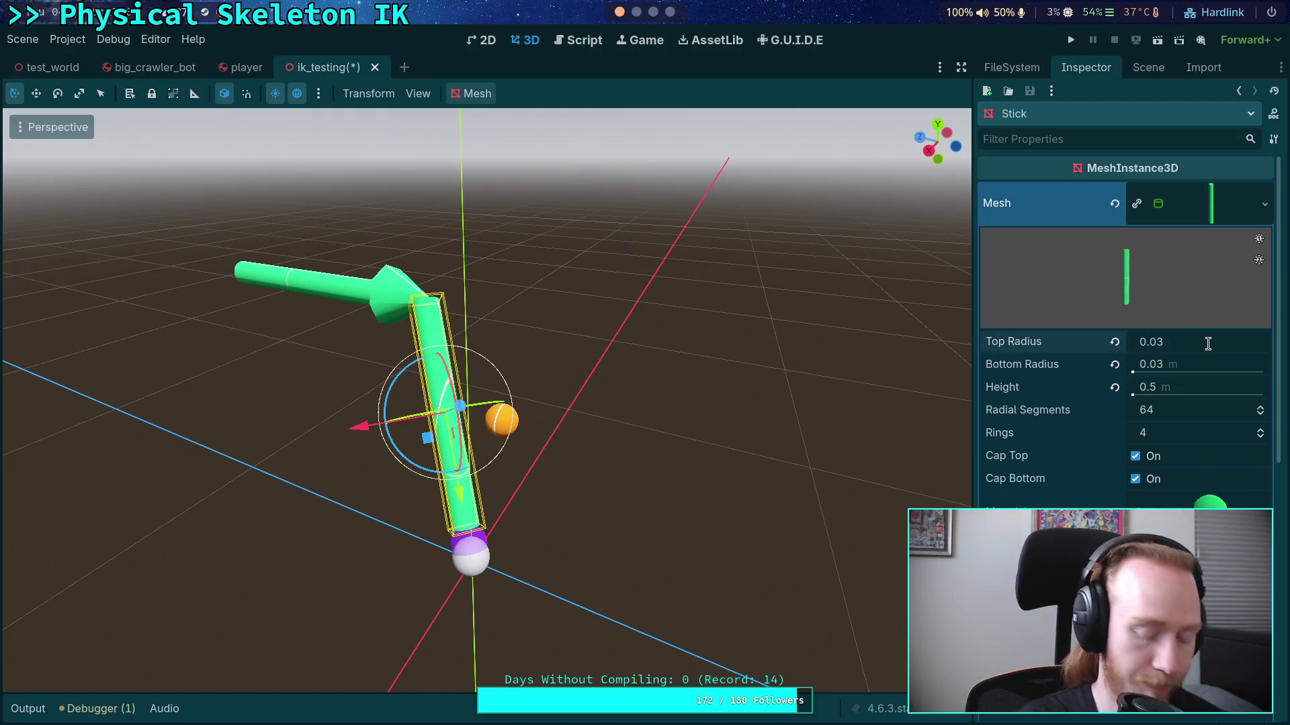
pyautogui.press('Return')
pyautogui.click(1191, 366)
pyautogui.write('0.01')
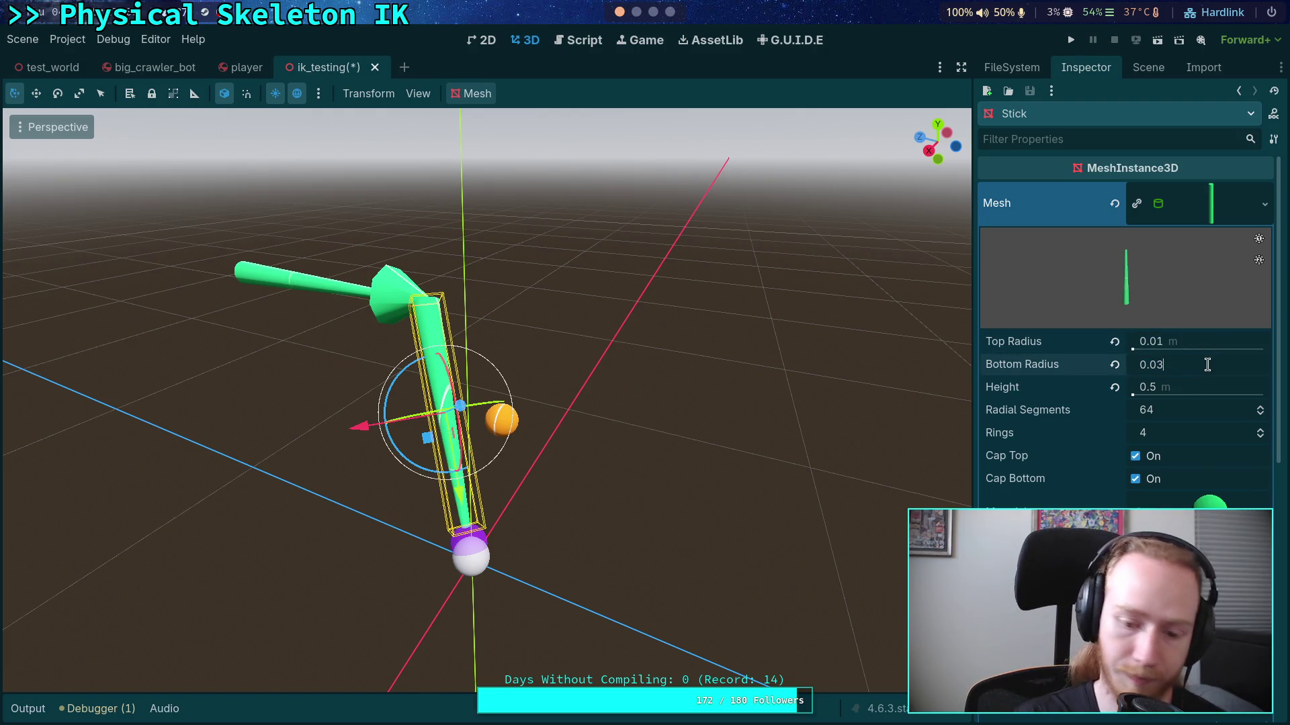
pyautogui.press('Return')
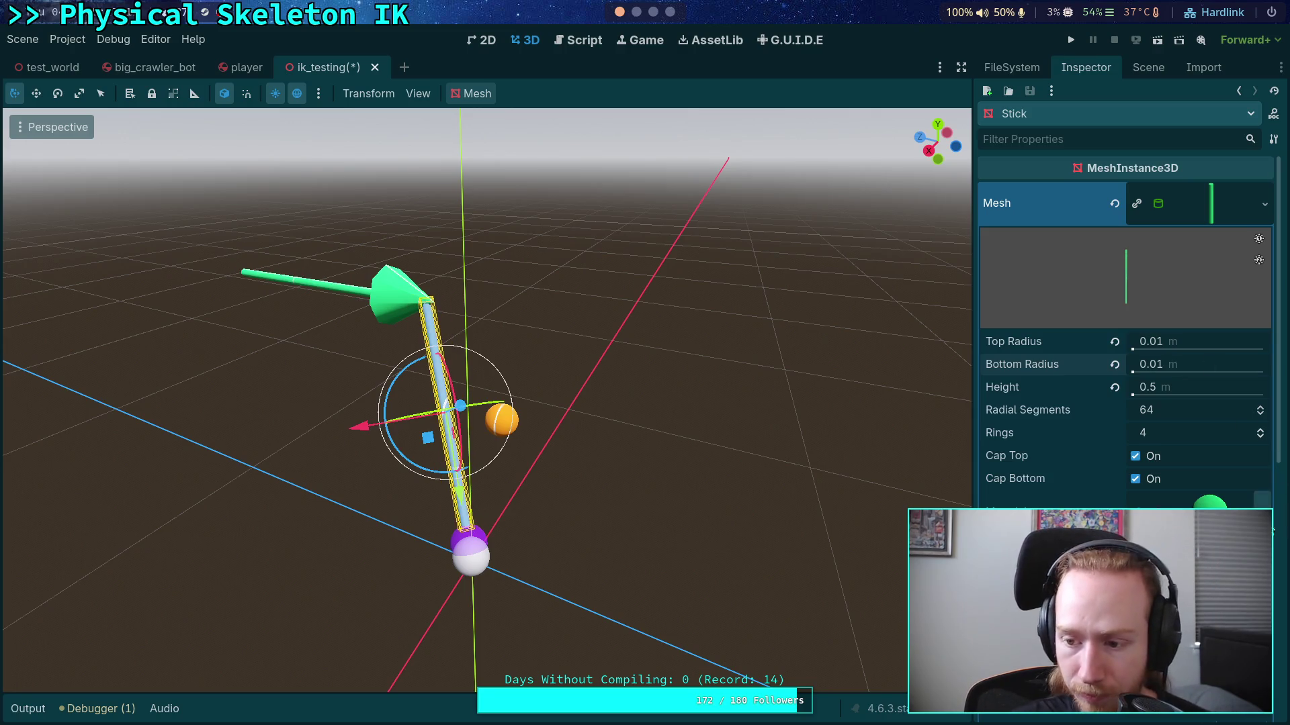
pyautogui.click(1196, 511)
pyautogui.press('Escape')
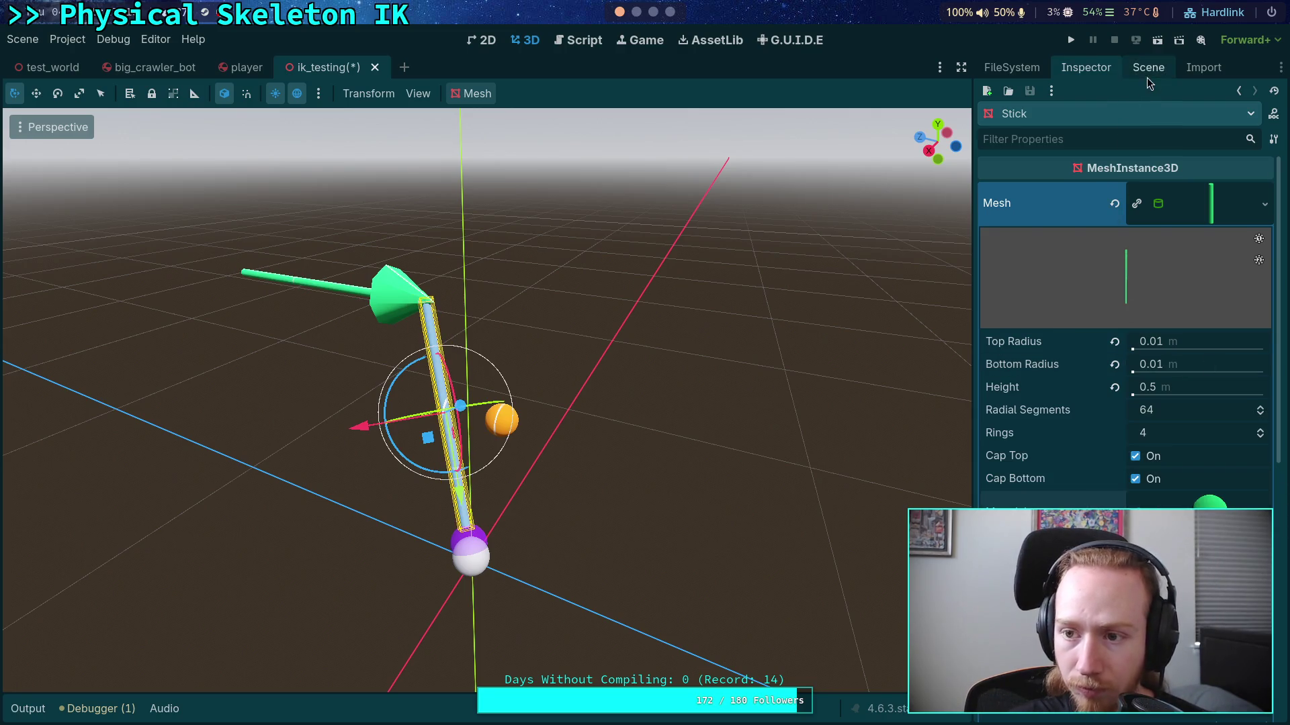
pyautogui.click(1148, 67)
# Step: Give Pointer2's Ball a new StandardMaterial3D and expand its Transform
pyautogui.click(1040, 220)
pyautogui.click(1085, 68)
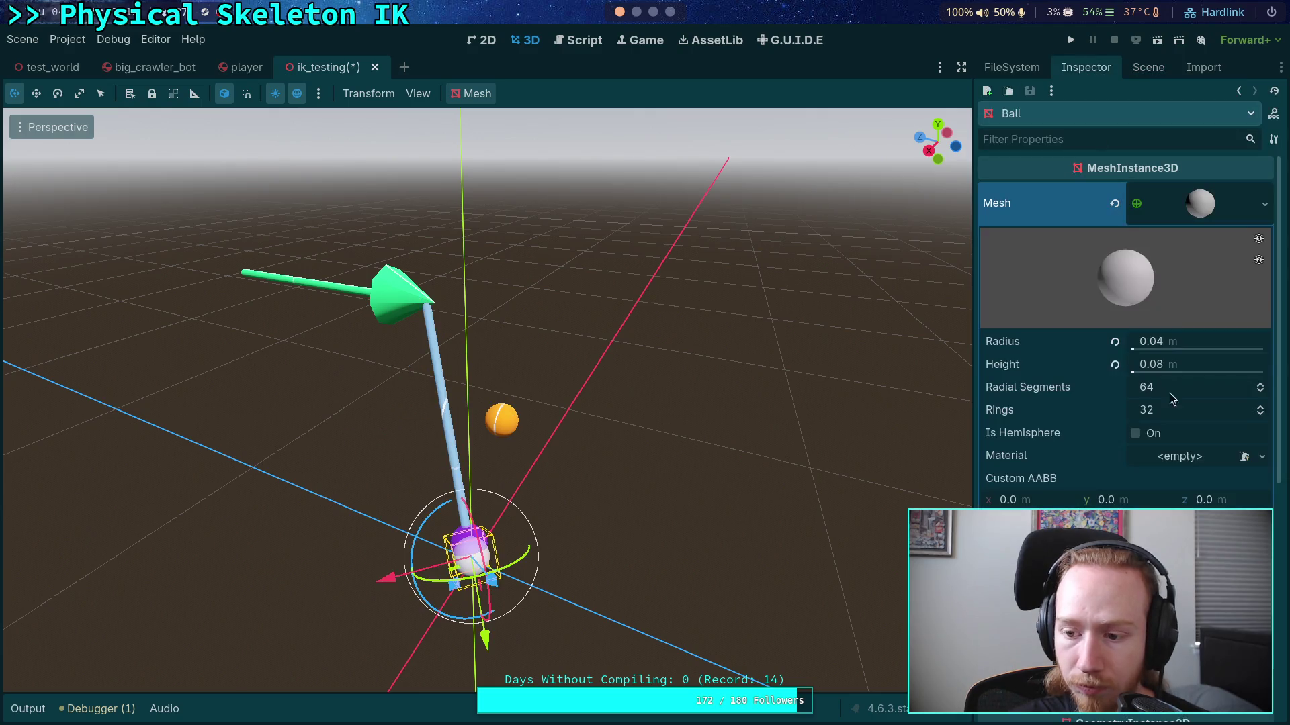
pyautogui.click(1263, 458)
pyautogui.click(1197, 498)
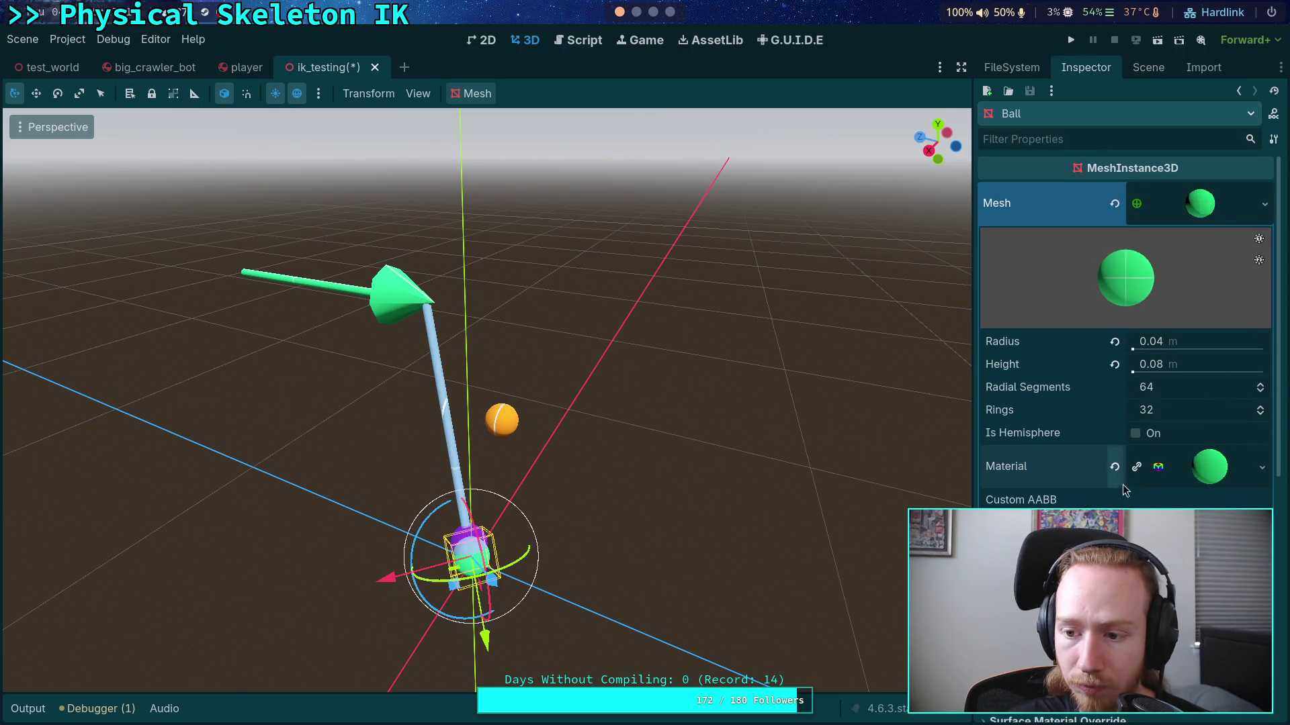
pyautogui.click(1206, 208)
pyautogui.click(1102, 503)
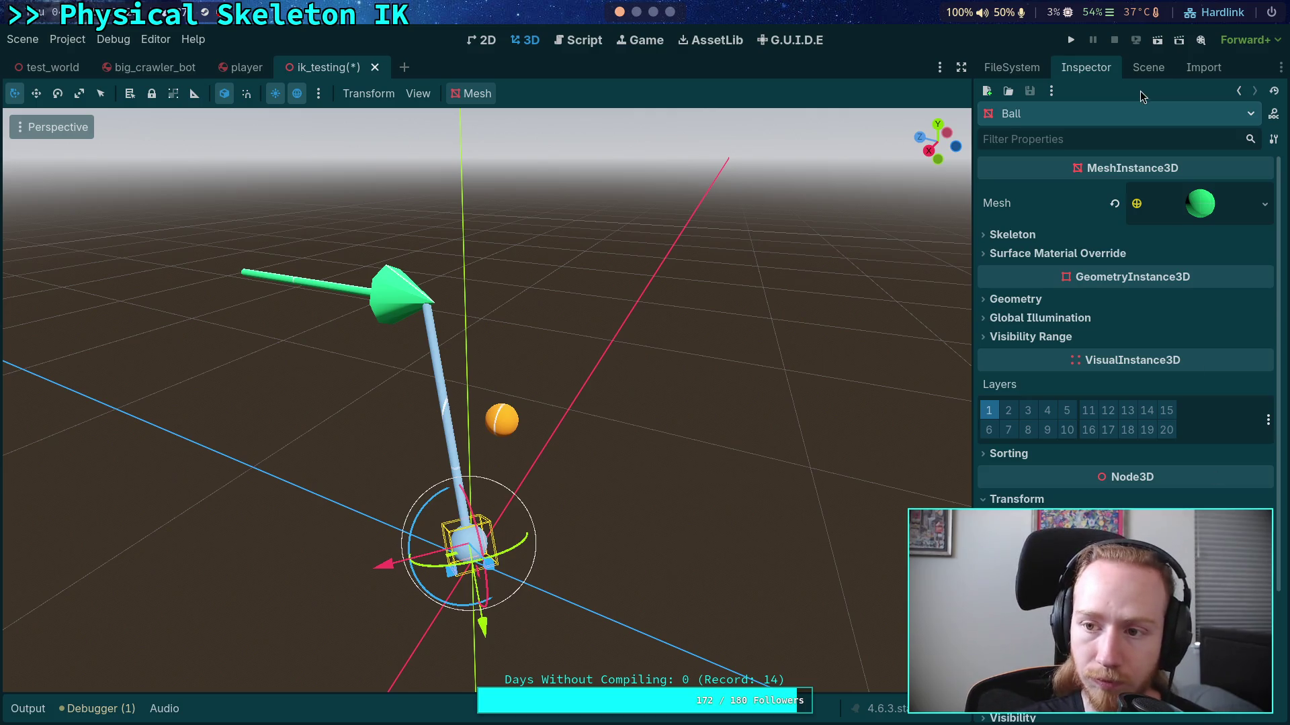
pyautogui.click(1148, 68)
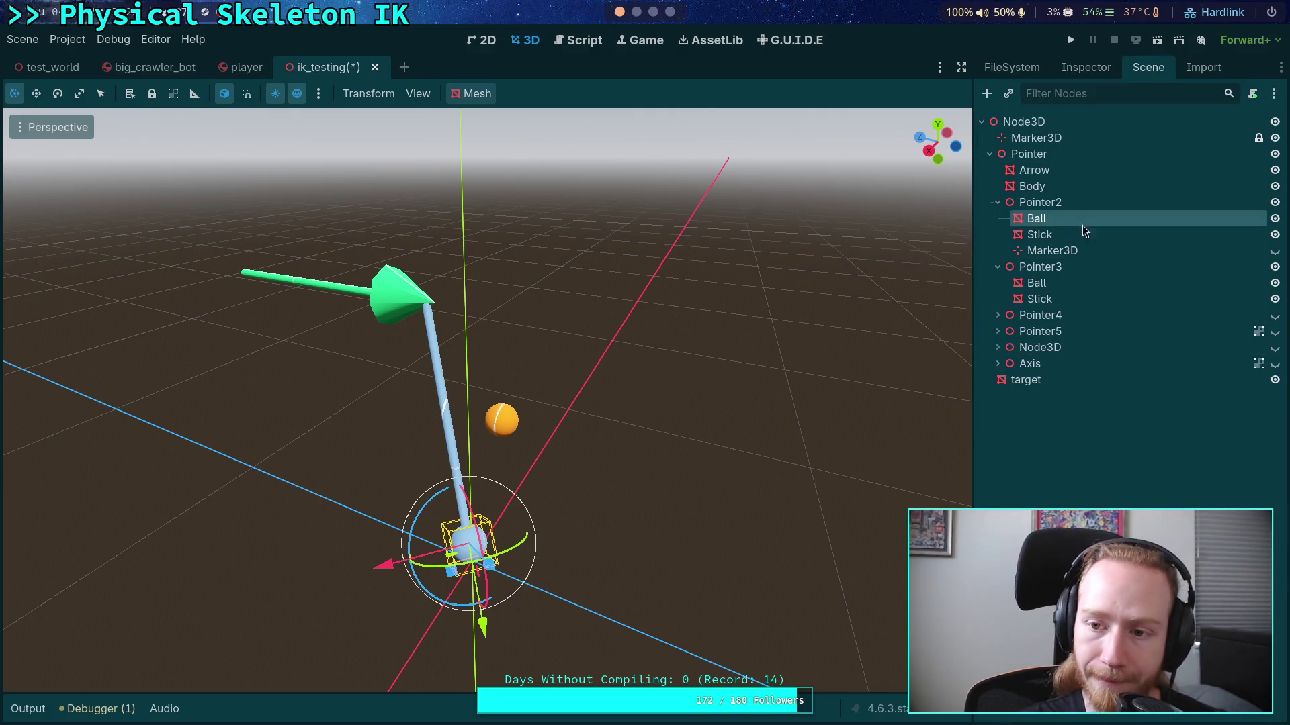
# Step: Rename Pointer2's Body node to Stick
pyautogui.click(1023, 202)
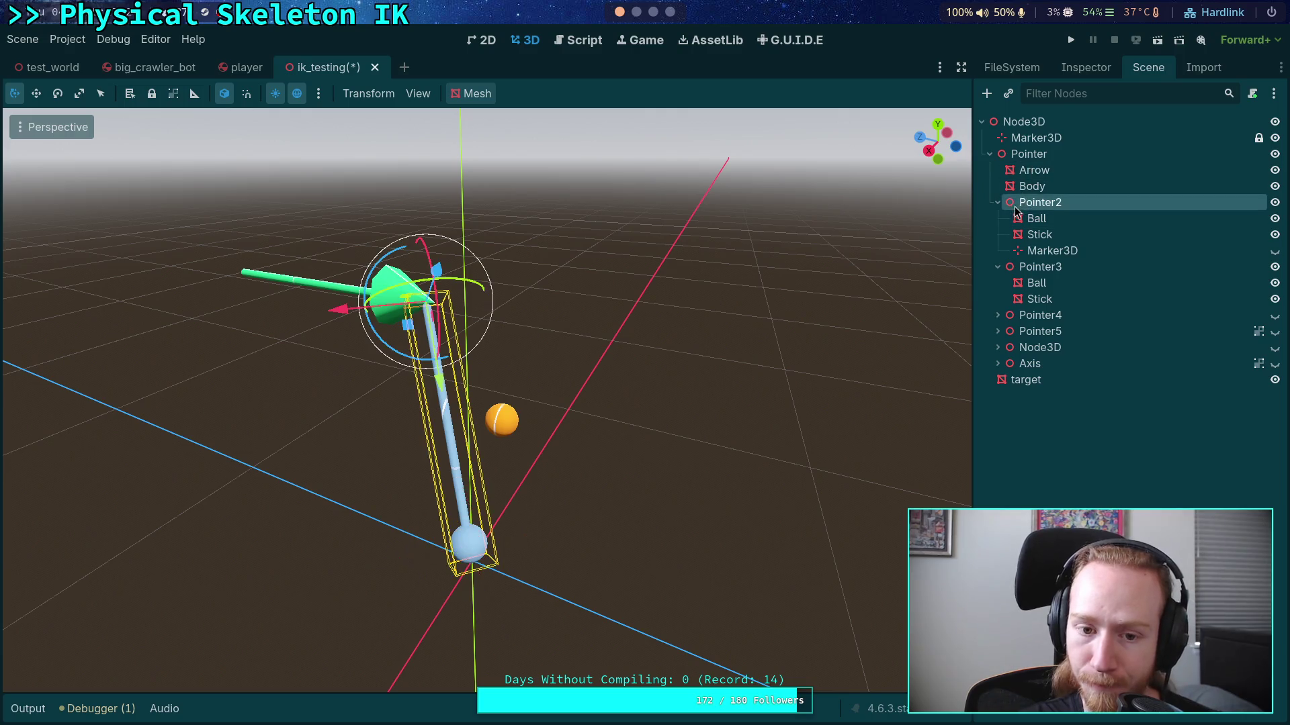
pyautogui.click(1029, 187)
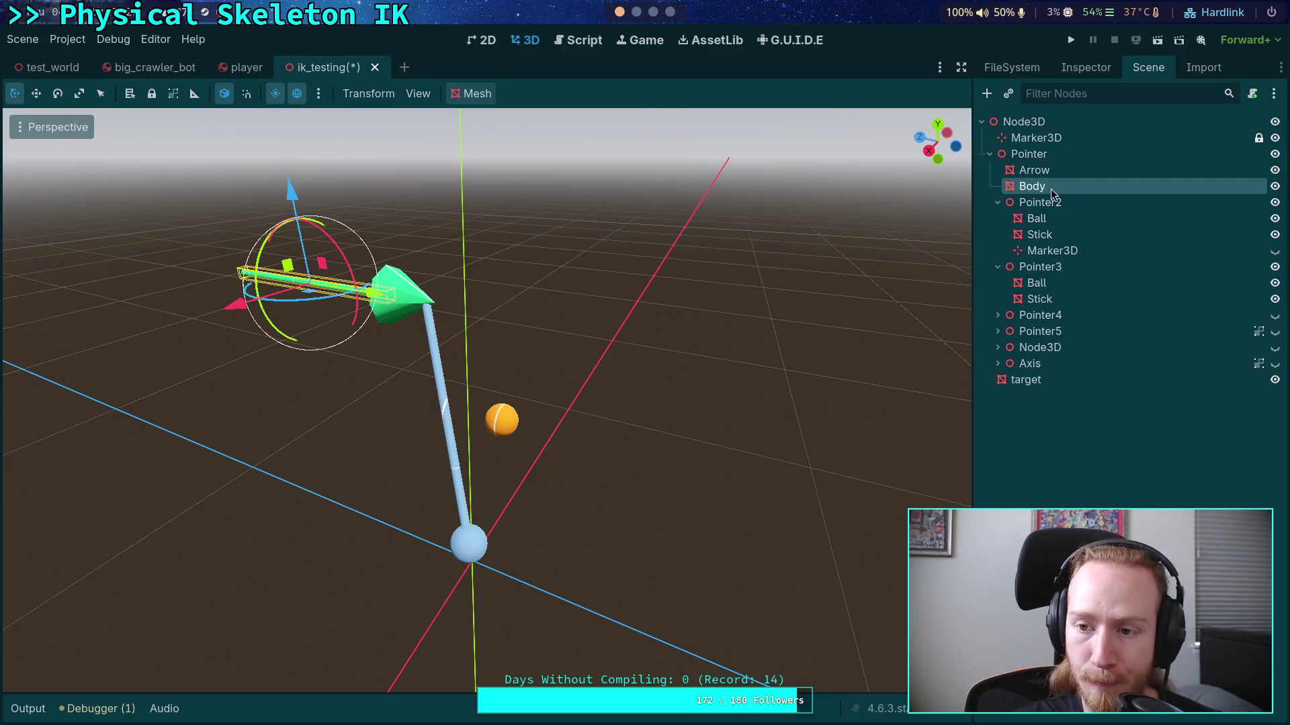
pyautogui.doubleClick(1054, 180)
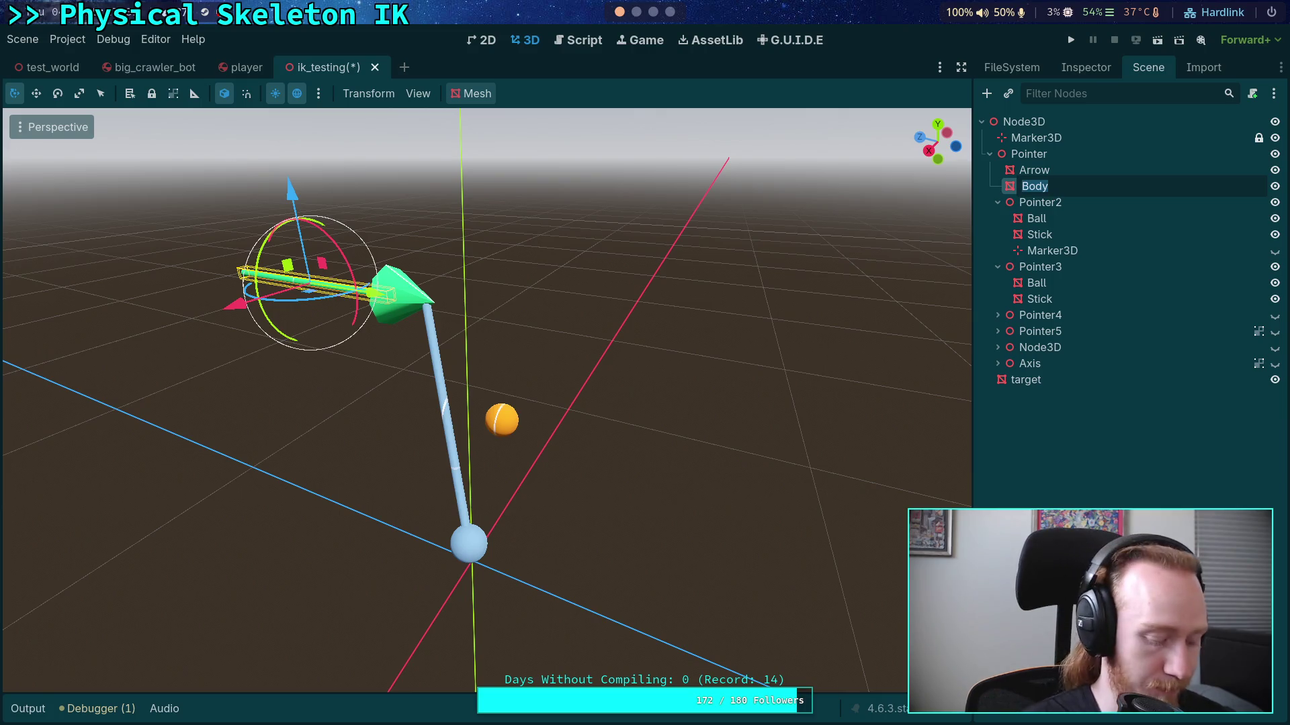
pyautogui.write('Stick')
pyautogui.press('Return')
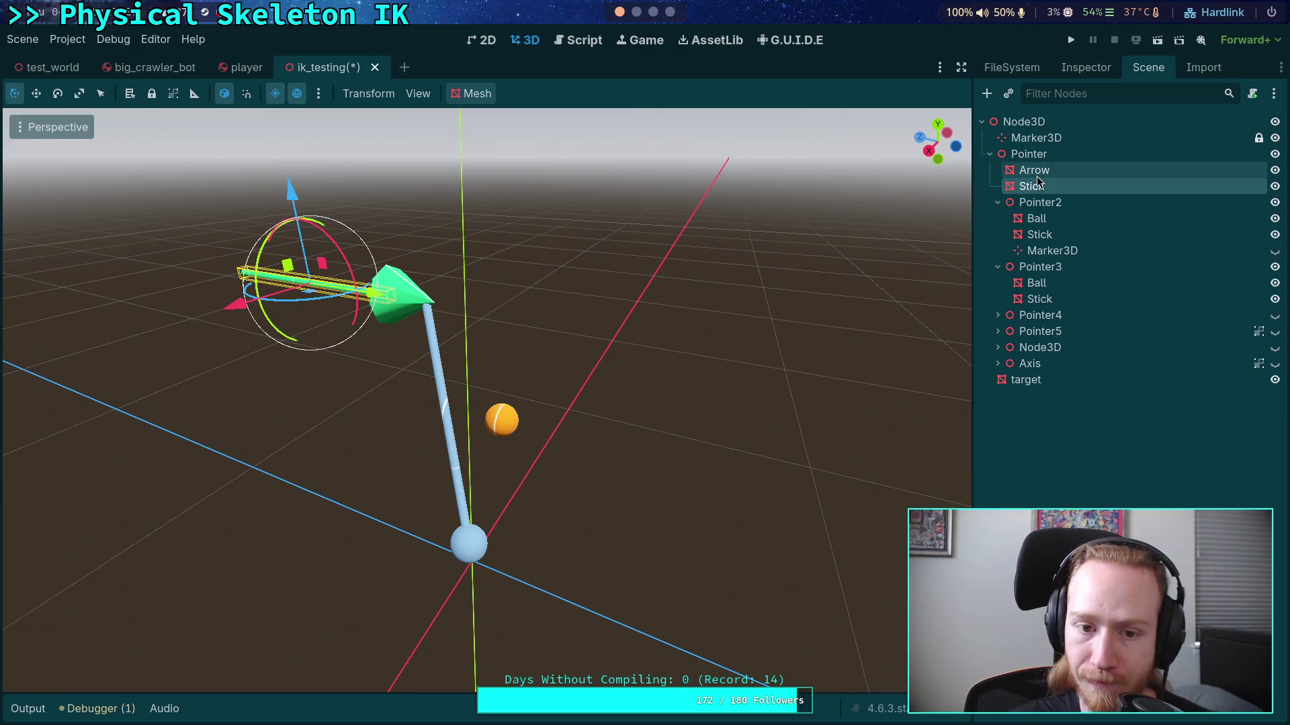
# Step: Inspect the ball node's mesh type options in the Inspector without changing them
pyautogui.click(1036, 219)
pyautogui.click(1073, 70)
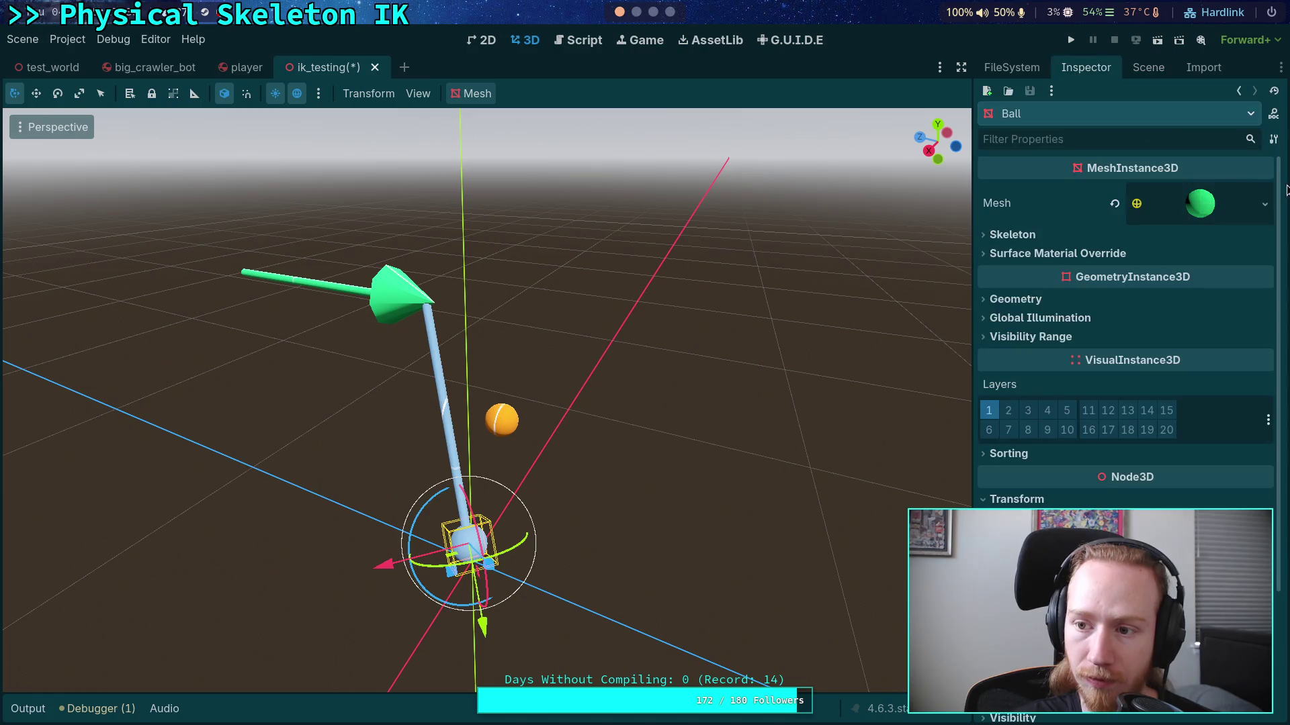
pyautogui.click(1257, 214)
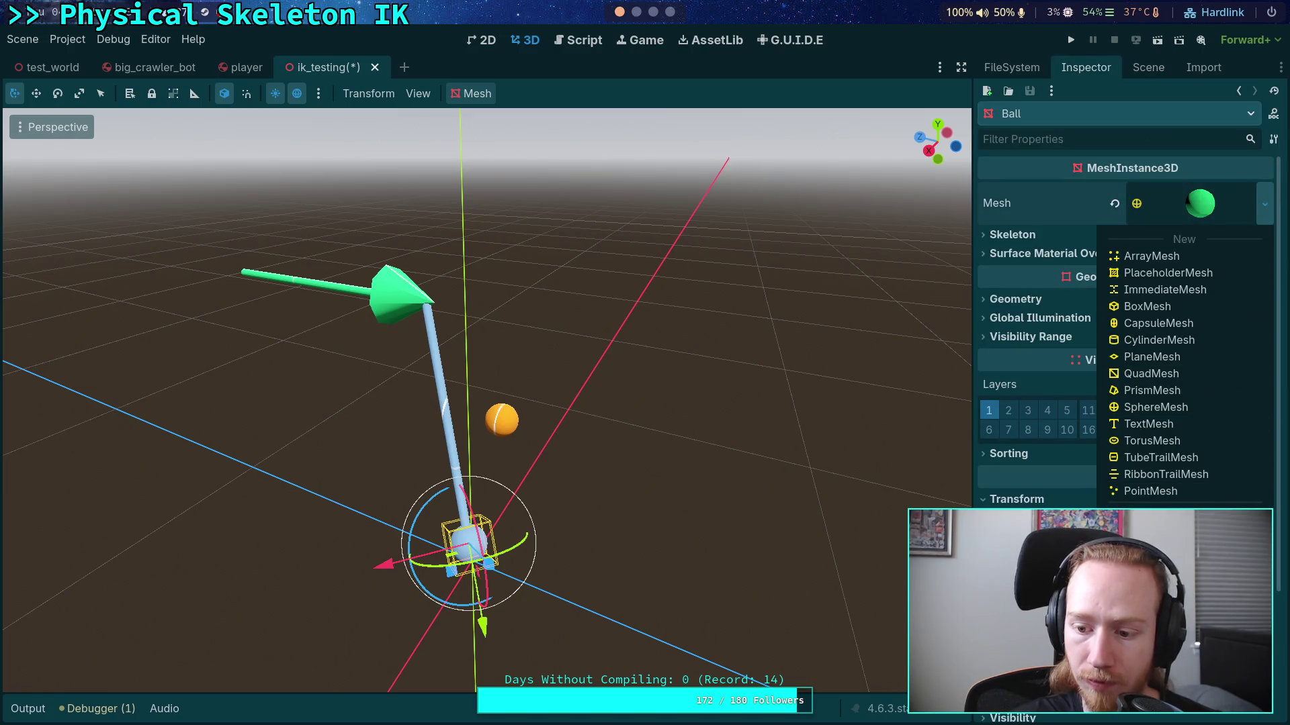
pyautogui.press('Escape')
pyautogui.click(1149, 68)
# Step: Rename the Arrow node to Ball
pyautogui.click(1041, 188)
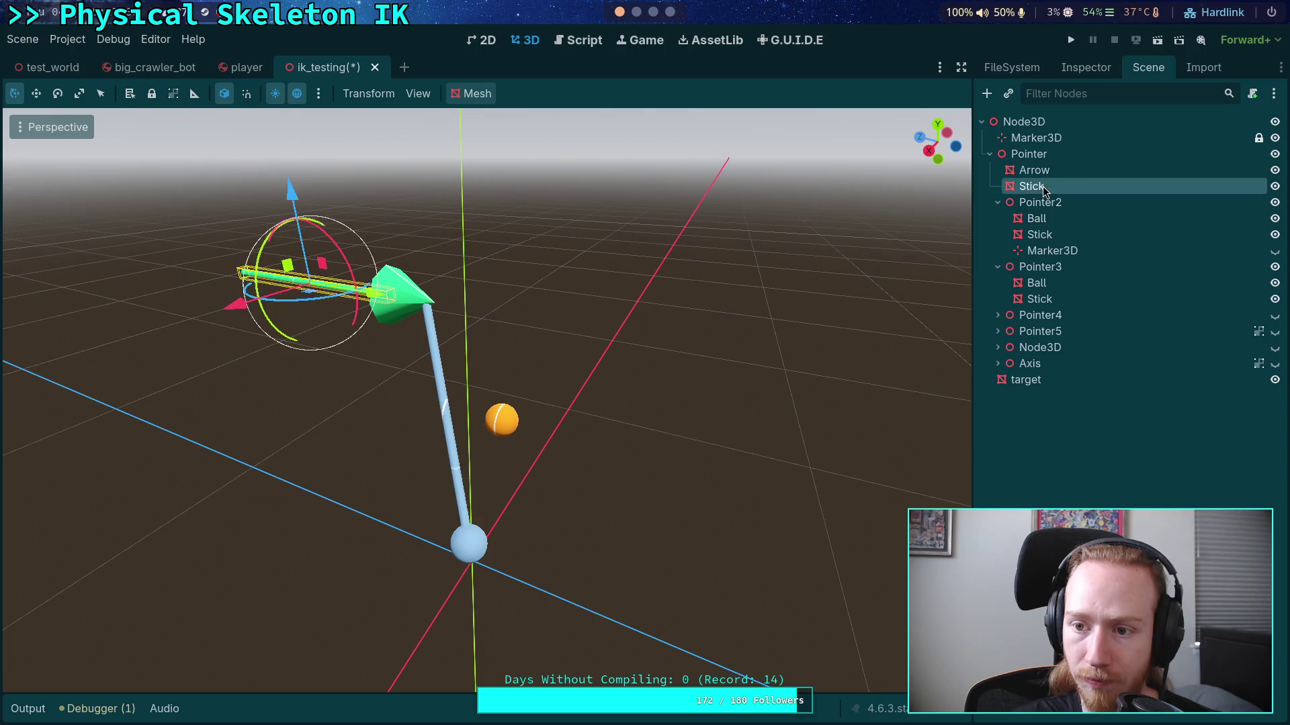
pyautogui.click(1046, 172)
pyautogui.click(1056, 176)
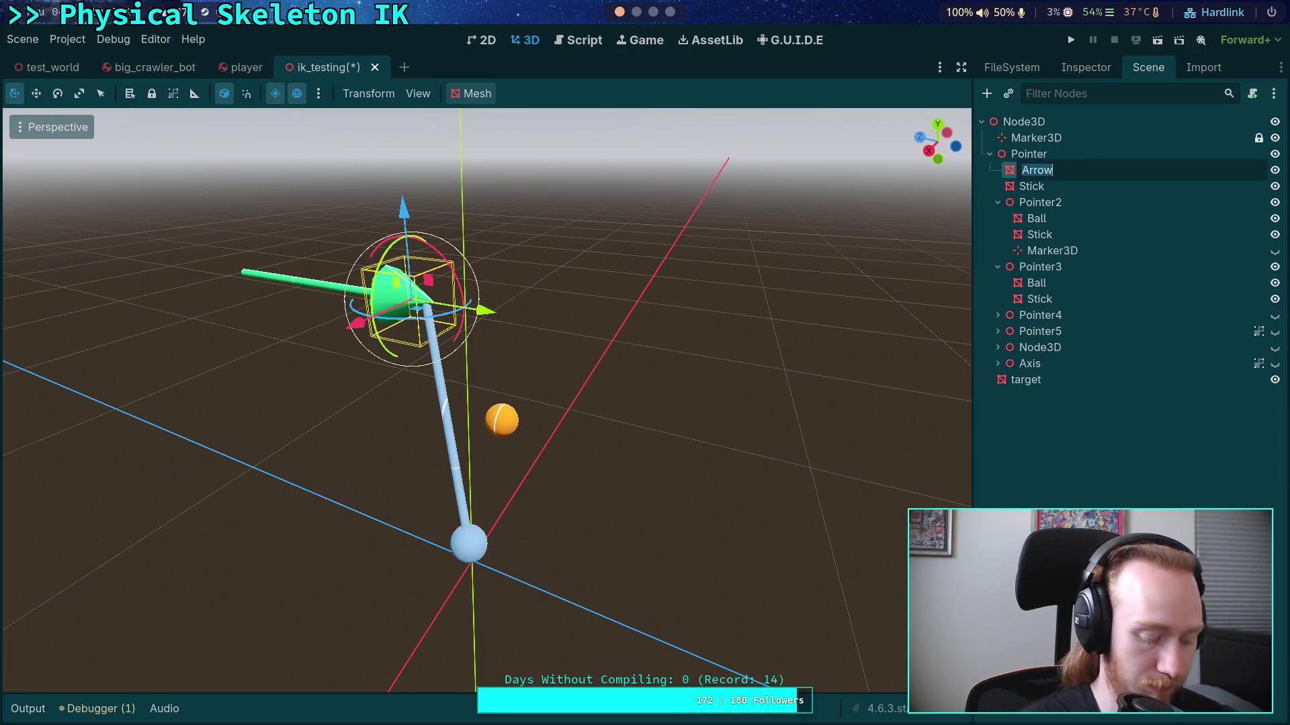
pyautogui.write('Ball')
pyautogui.press('Return')
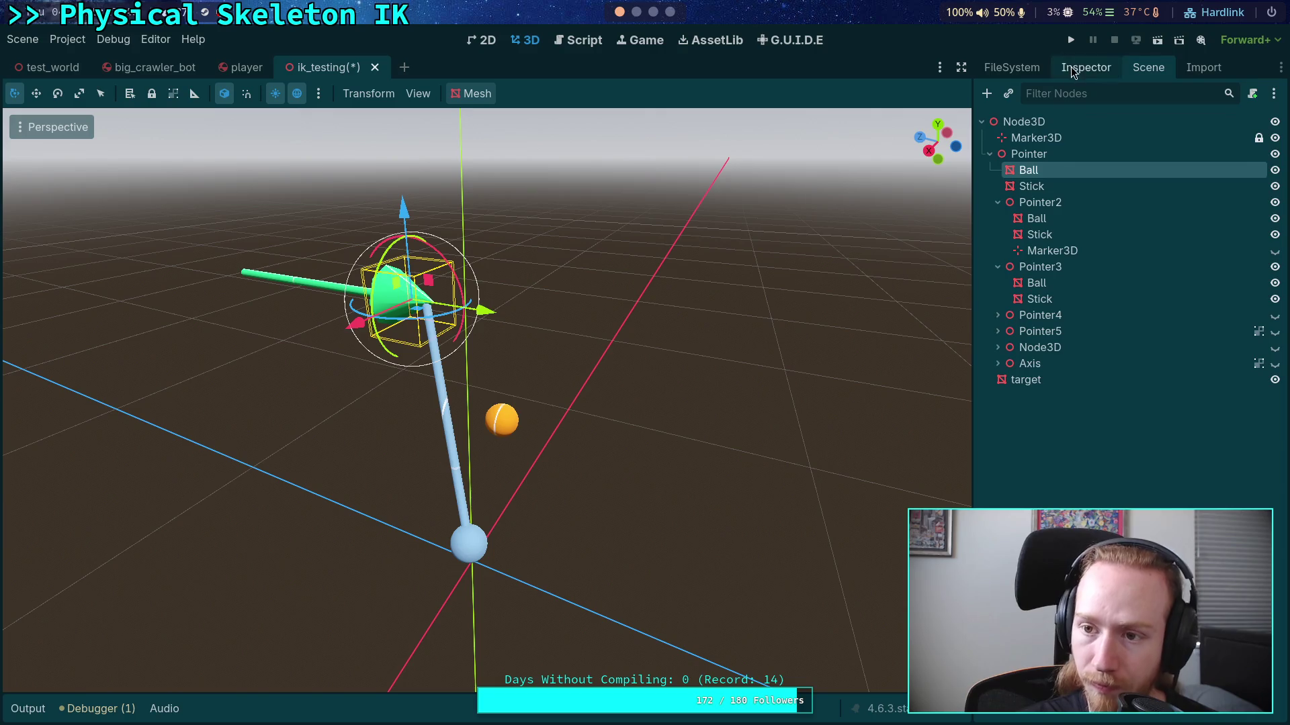
# Step: Replace the Ball's cone mesh with a new SphereMesh
pyautogui.click(1085, 68)
pyautogui.click(1274, 204)
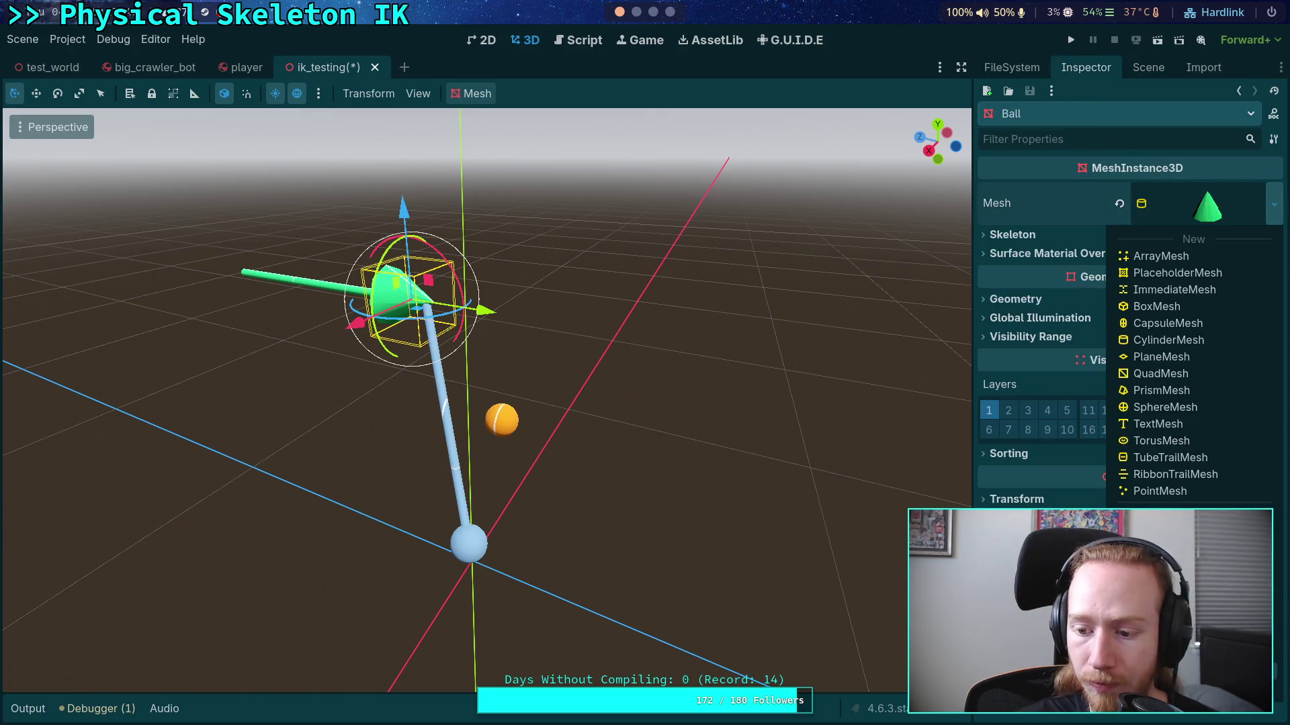
pyautogui.click(1165, 407)
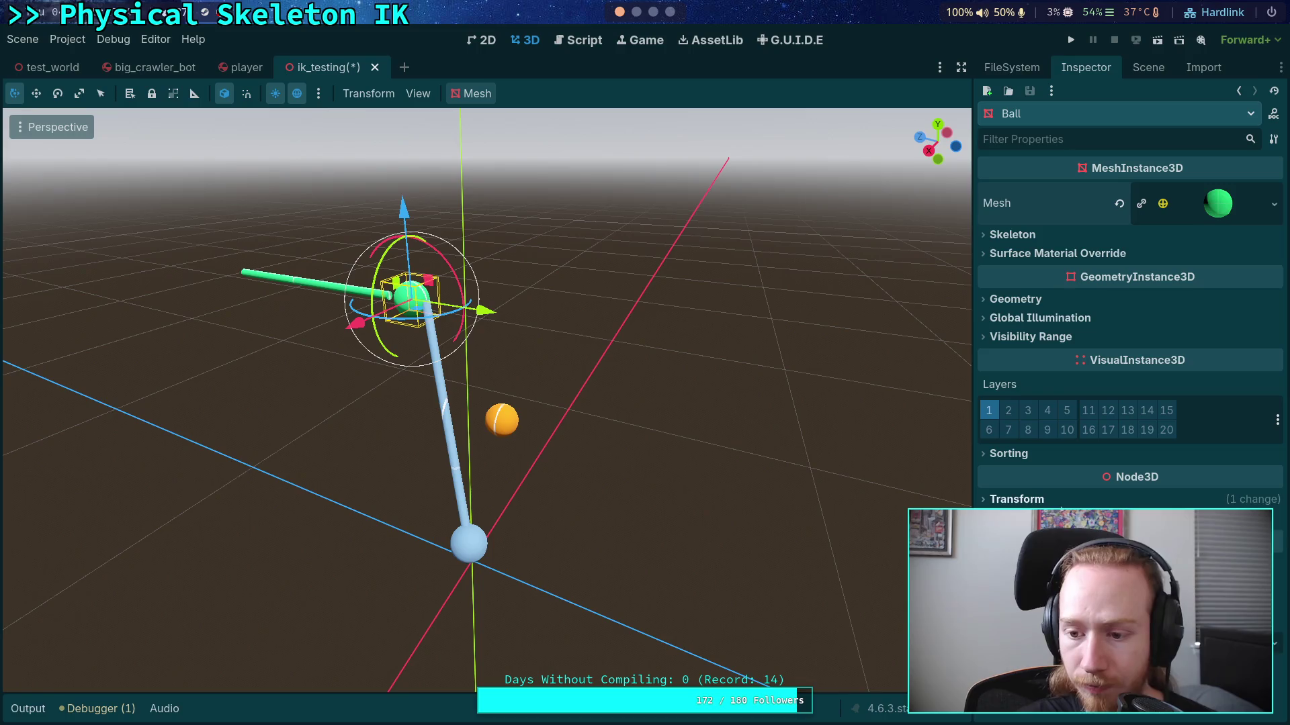
pyautogui.click(1015, 499)
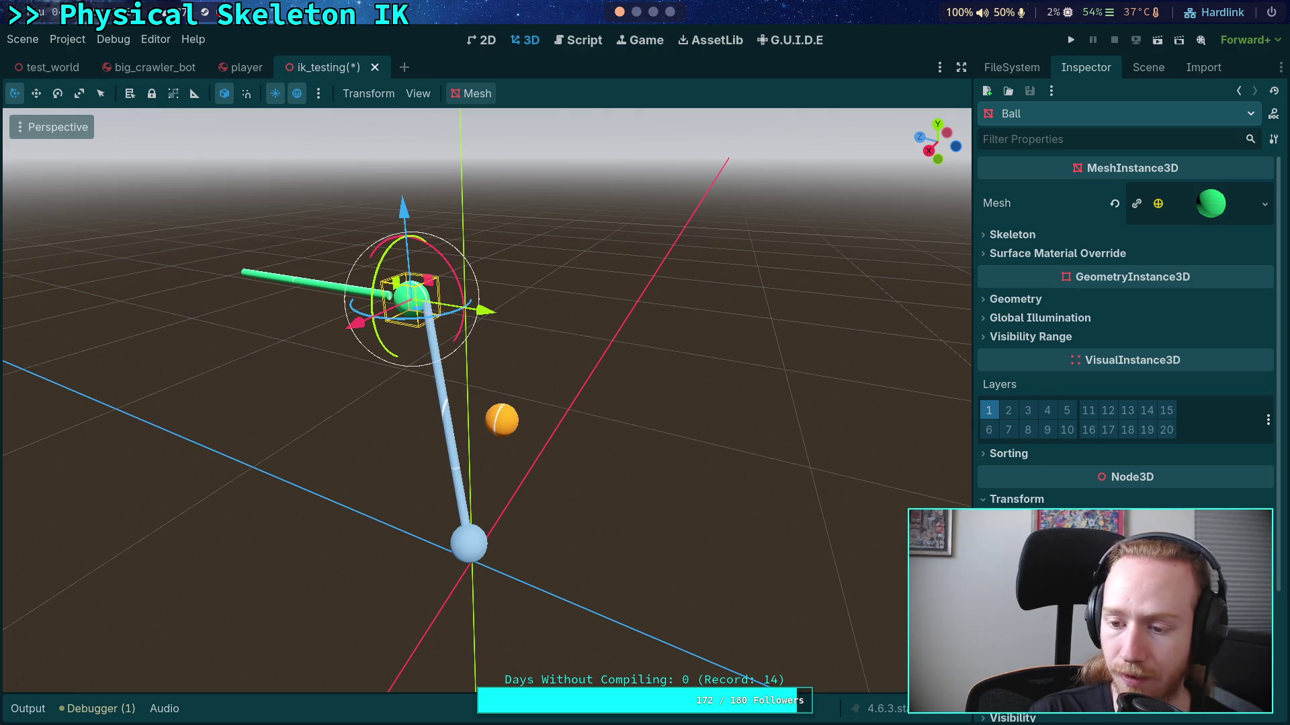
# Step: Move the new ball onto the tip of the stick
pyautogui.moveTo(410, 296); pyautogui.dragTo(388, 296)
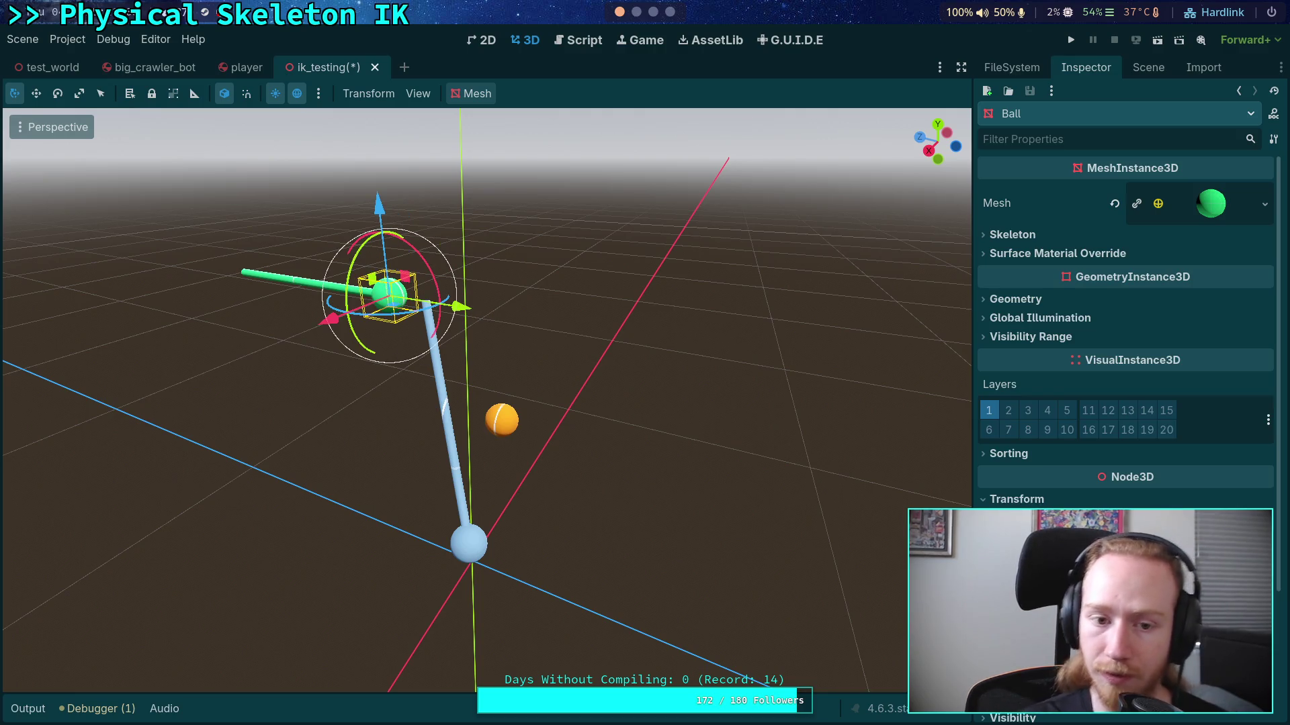
pyautogui.moveTo(786, 400); pyautogui.dragTo(816, 384)
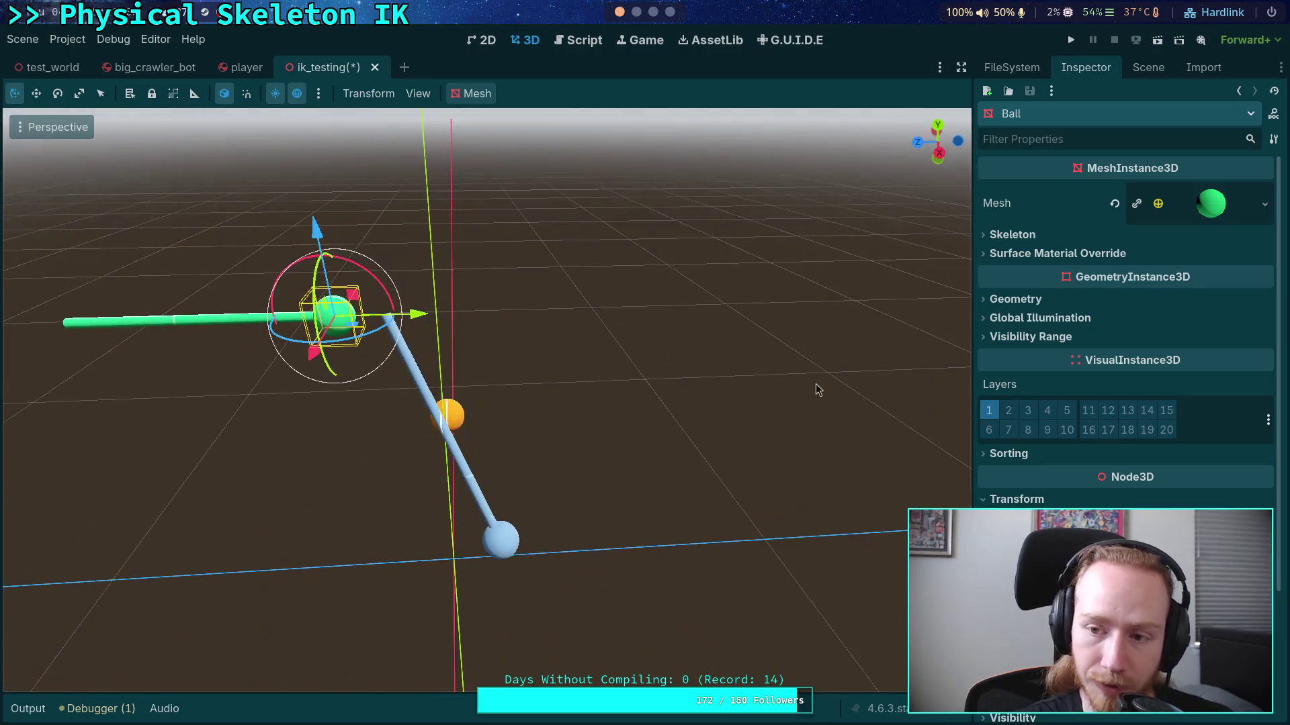
pyautogui.moveTo(768, 346)
pyautogui.mouseDown()
pyautogui.moveTo(852, 279)
pyautogui.moveTo(930, 242)
pyautogui.mouseUp()
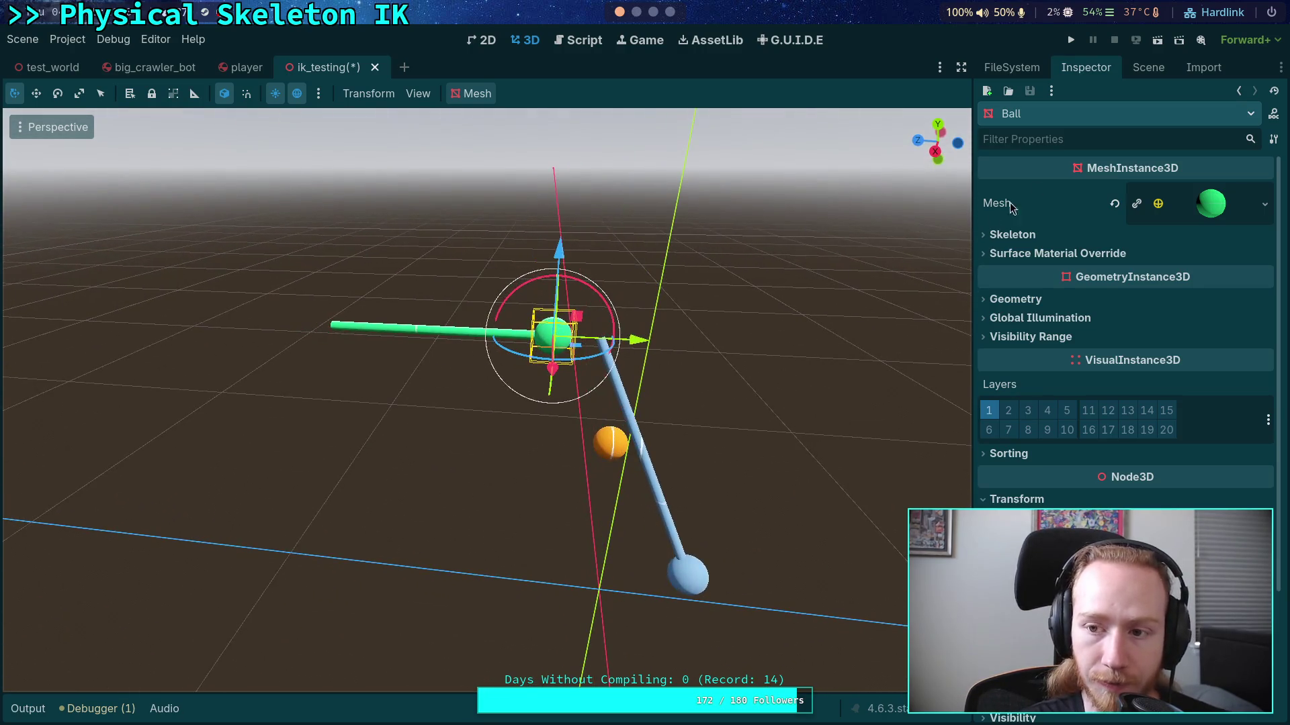
# Step: Set the Stick's mesh height to 0.465 m and copy that height value
pyautogui.click(1138, 68)
pyautogui.click(1055, 186)
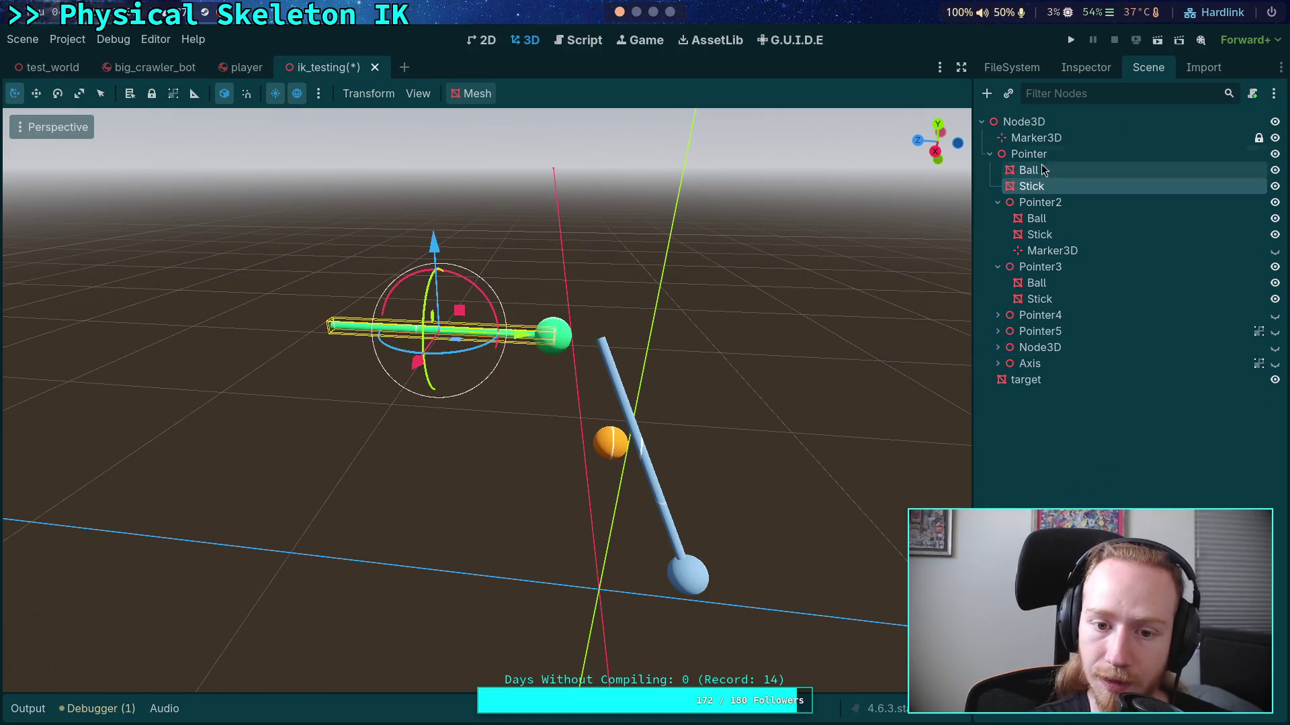
pyautogui.click(1085, 67)
pyautogui.click(1219, 229)
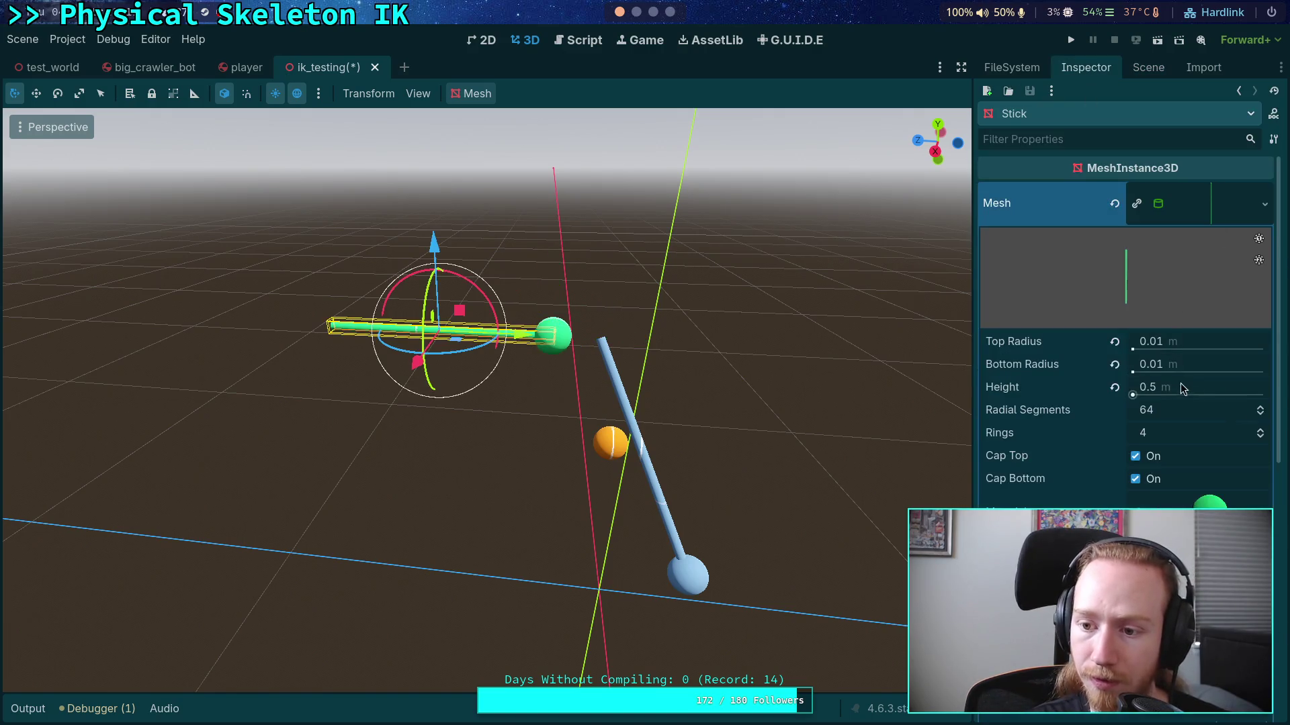
pyautogui.click(1160, 389)
pyautogui.write('0.465')
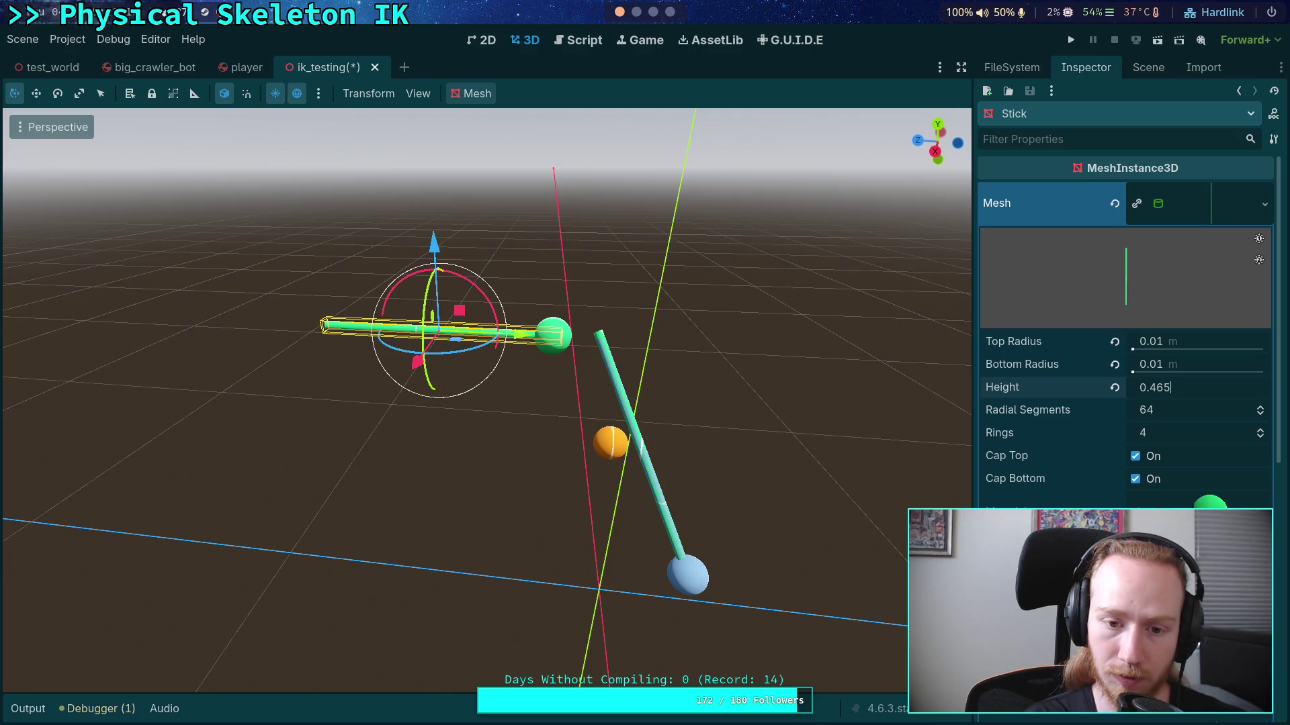
pyautogui.press('Return')
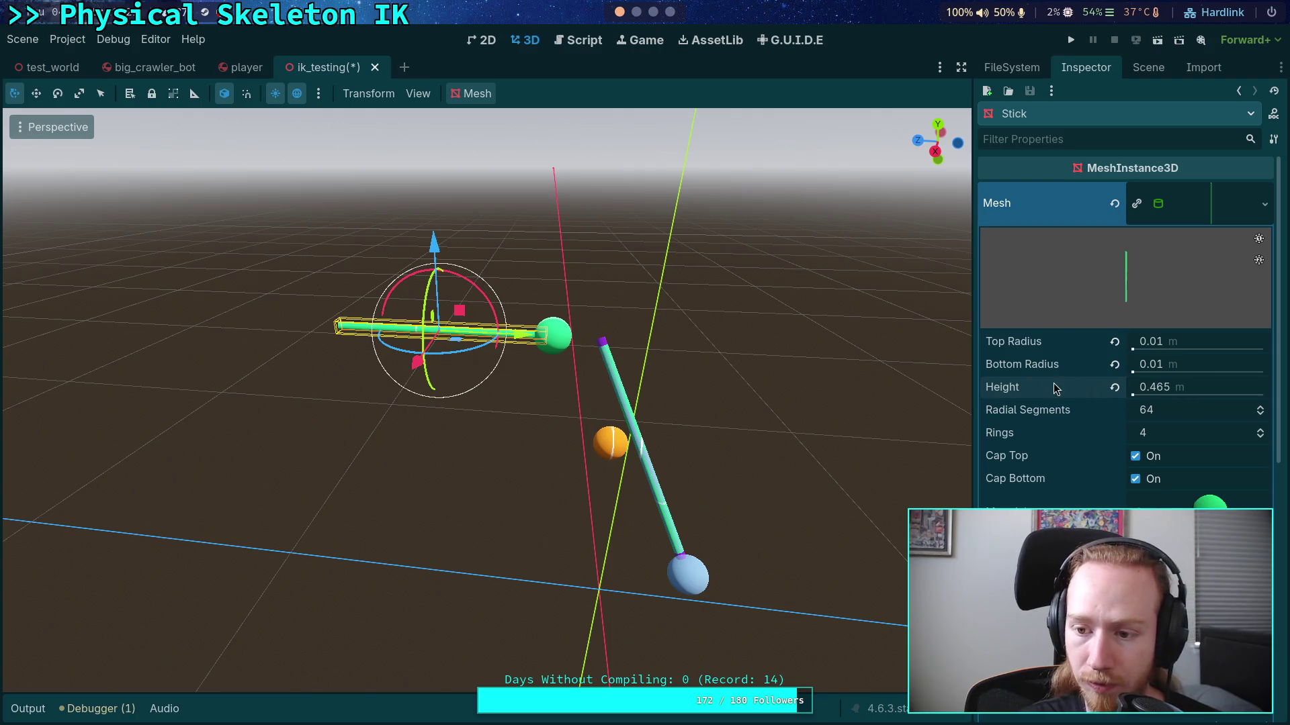
pyautogui.rightClick(1054, 388)
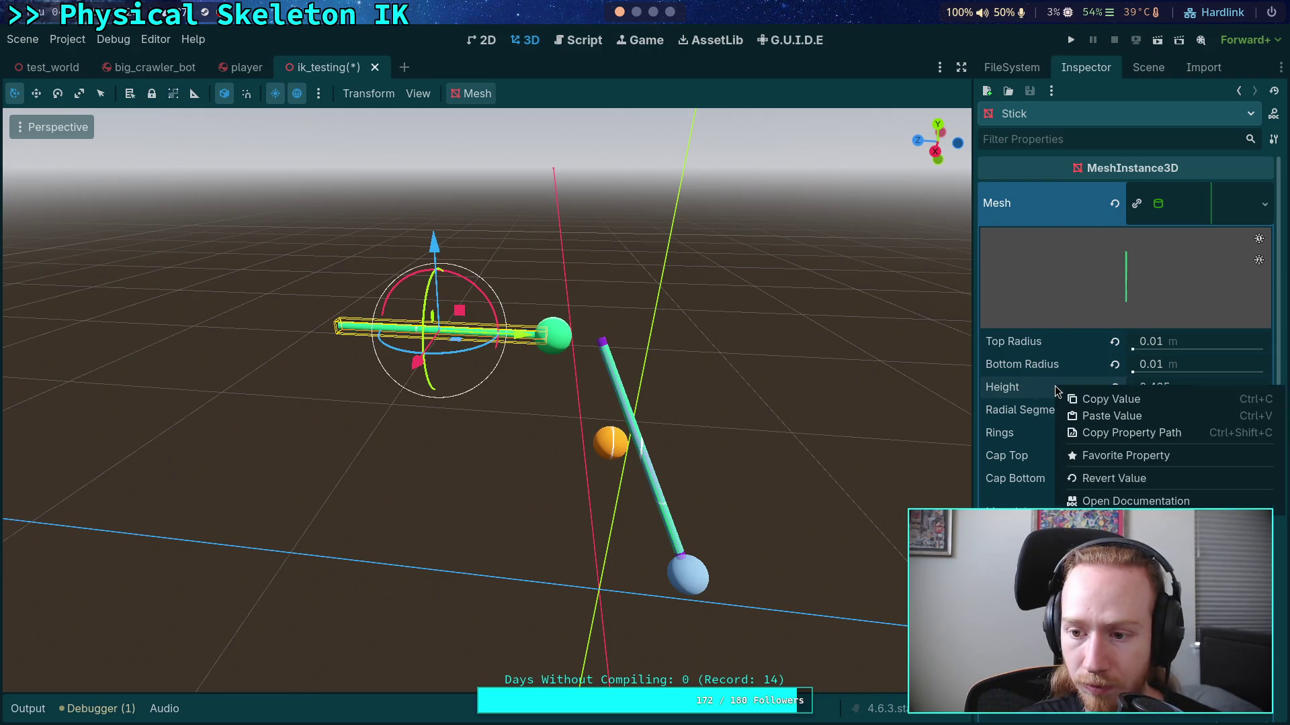
pyautogui.click(1095, 402)
pyautogui.click(1180, 195)
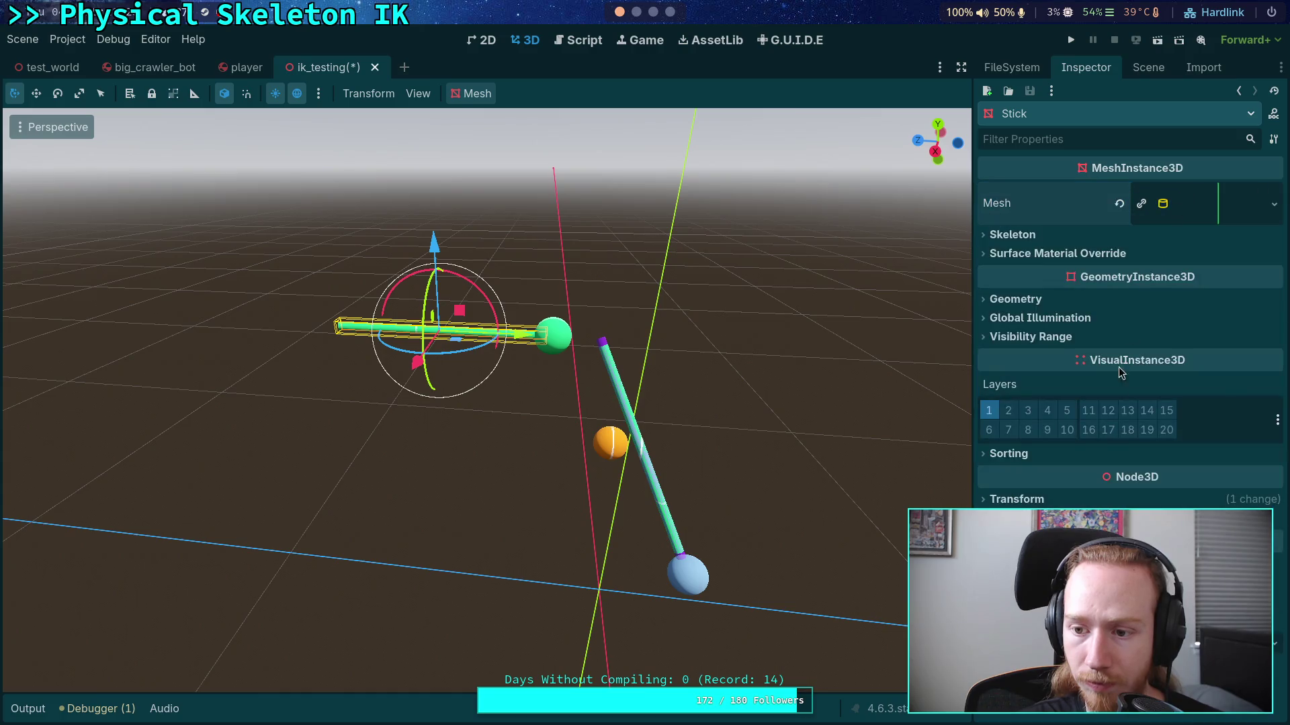
pyautogui.click(1014, 499)
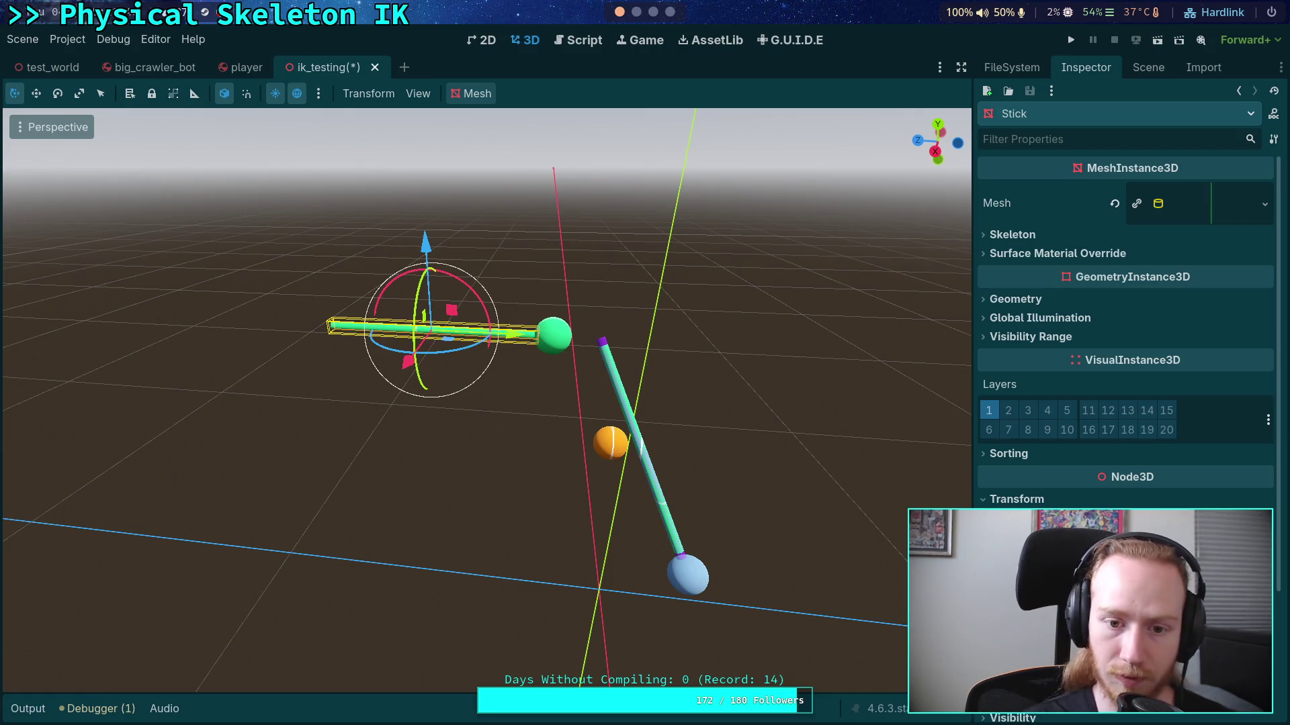
# Step: Inspect the balls and sticks of Pointer and Pointer2 in the Scene dock
pyautogui.click(1150, 69)
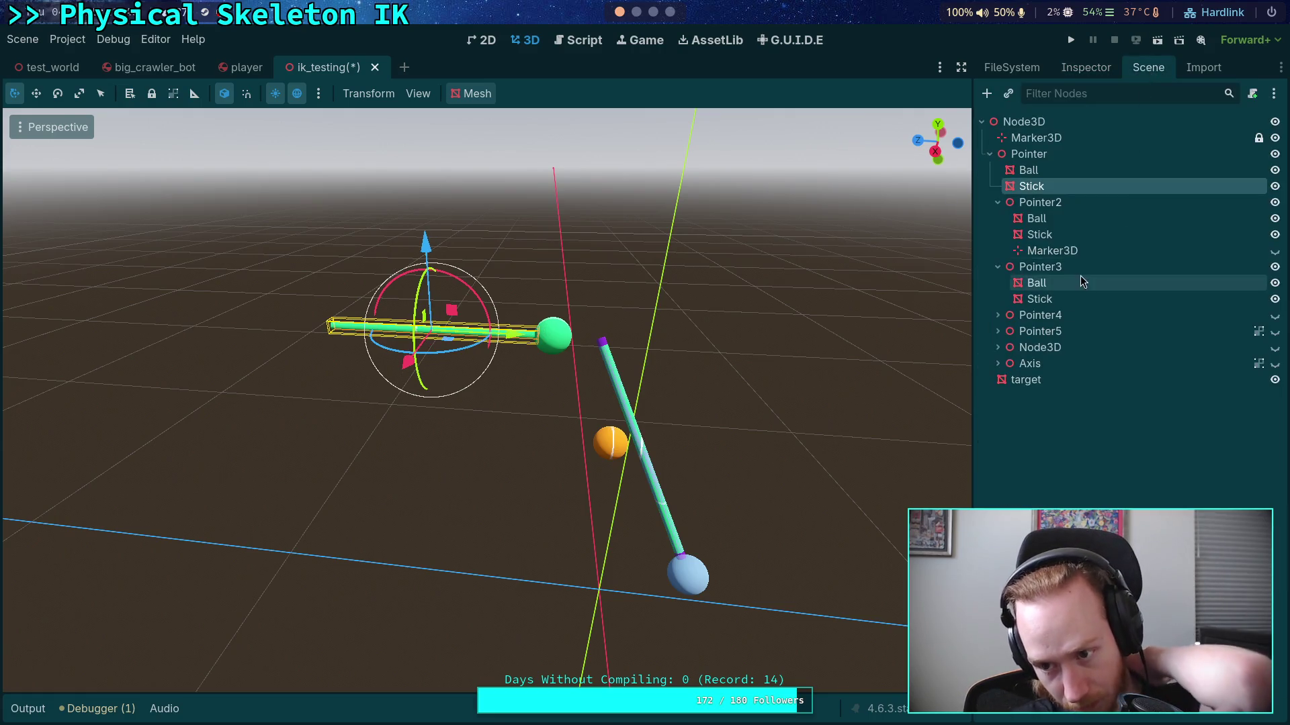
pyautogui.click(1053, 155)
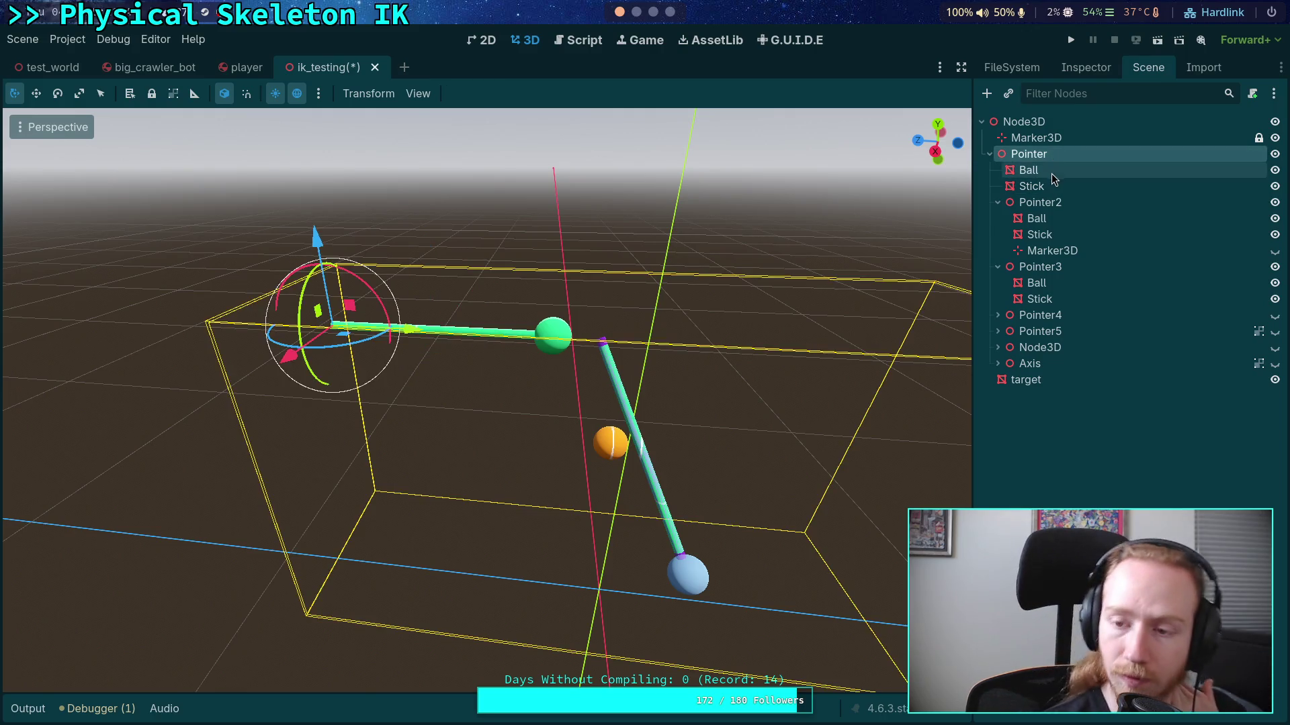
pyautogui.moveTo(685, 235)
pyautogui.mouseDown()
pyautogui.moveTo(764, 256)
pyautogui.moveTo(628, 254)
pyautogui.mouseUp()
pyautogui.click(1029, 170)
pyautogui.click(1041, 185)
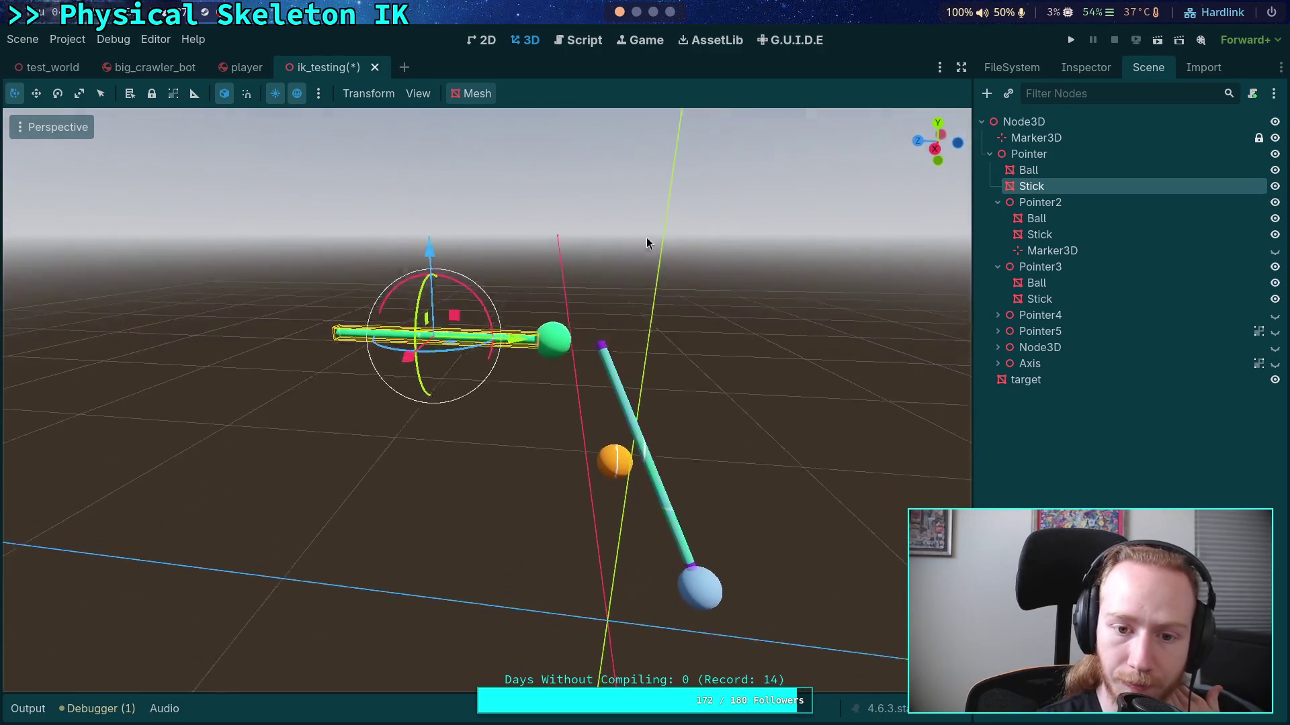
pyautogui.scroll(5, 641, 255)
pyautogui.scroll(-10, 638, 268)
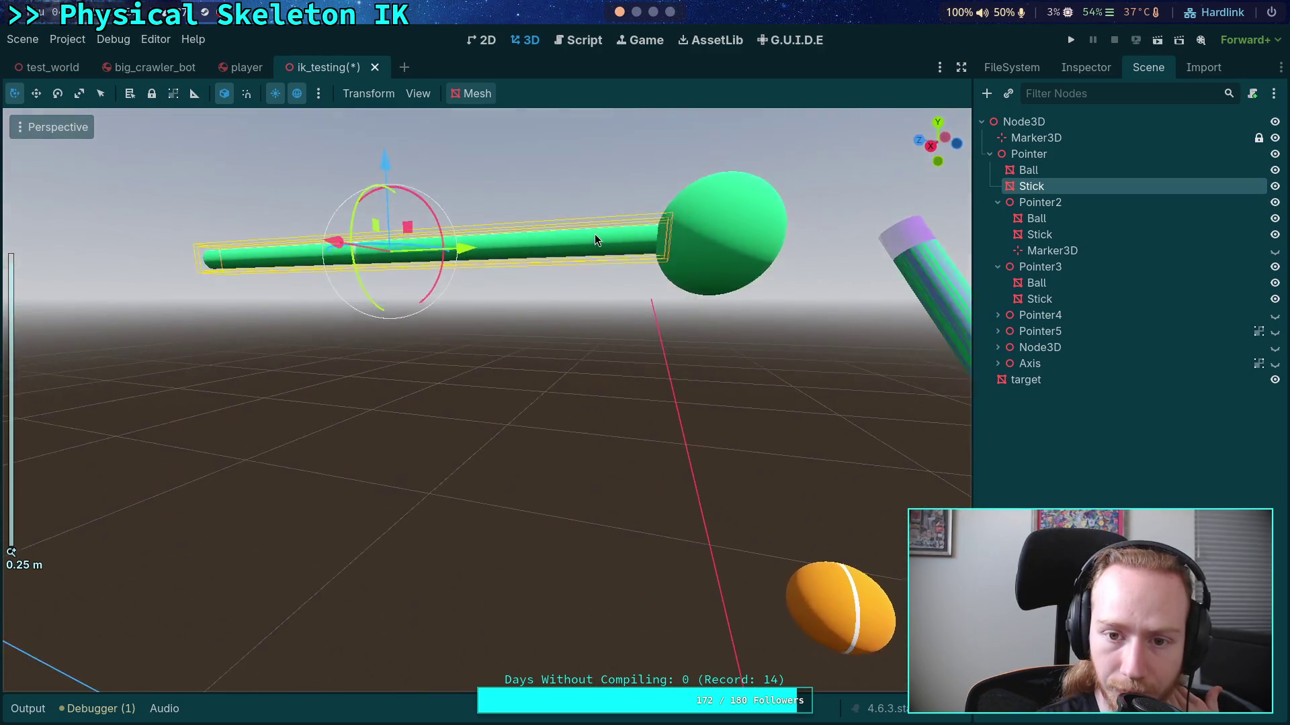
pyautogui.click(1054, 222)
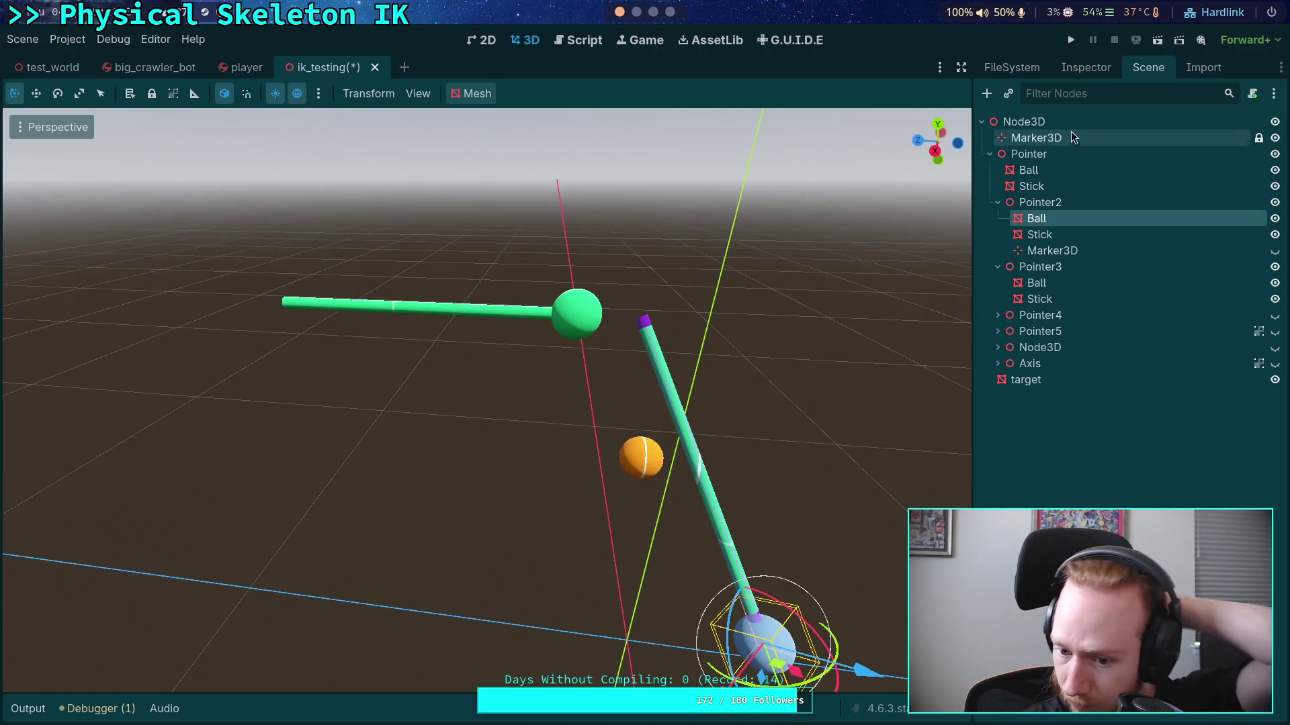
pyautogui.click(1048, 234)
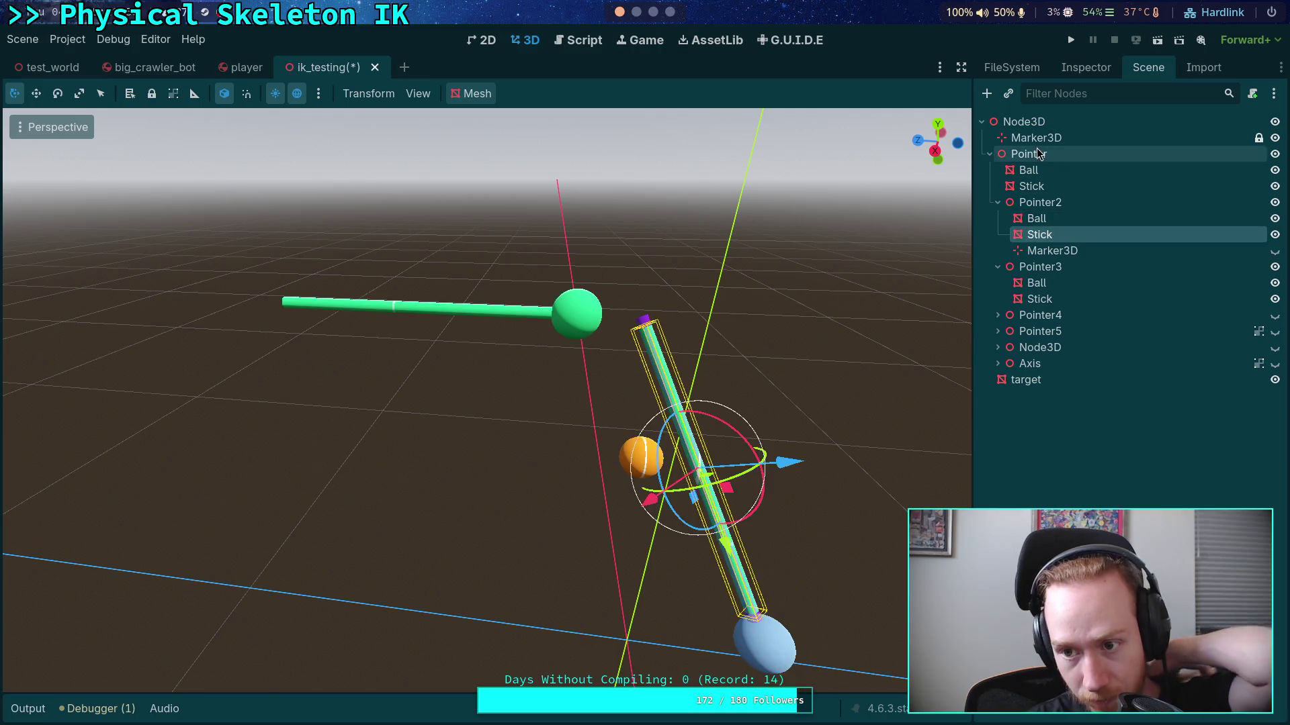
pyautogui.click(1039, 181)
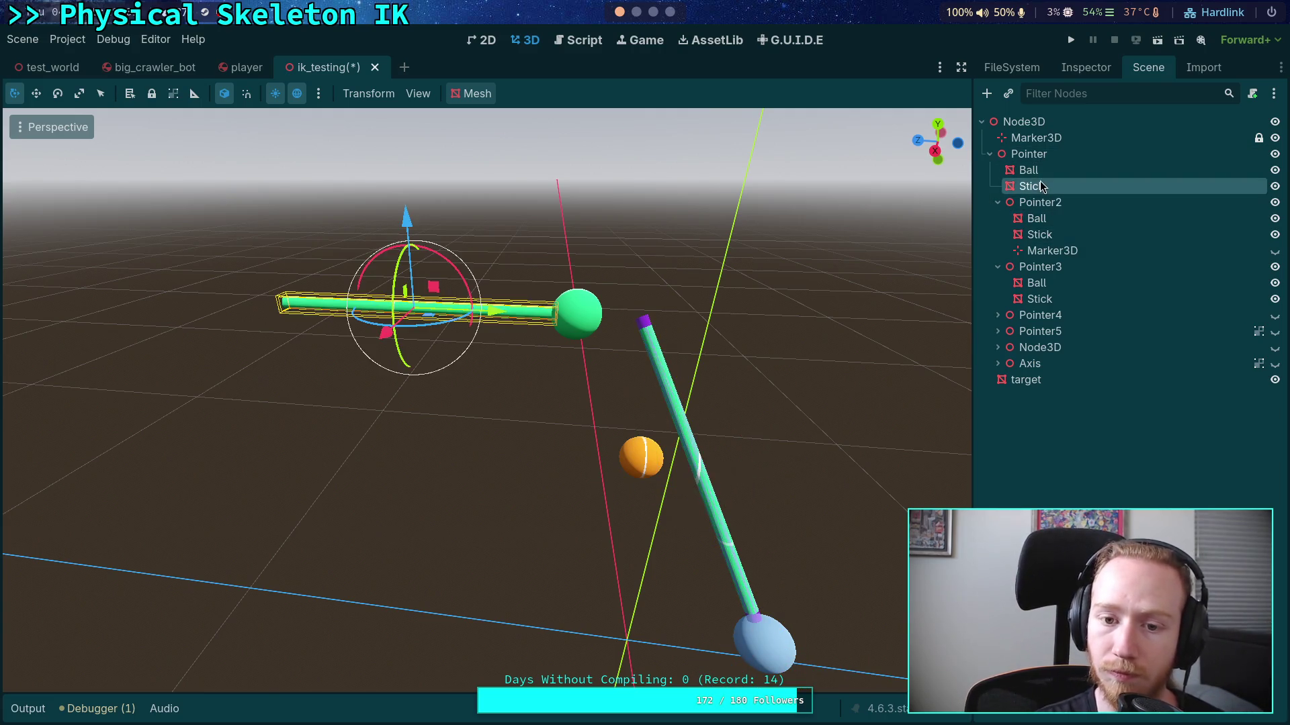
pyautogui.click(1078, 70)
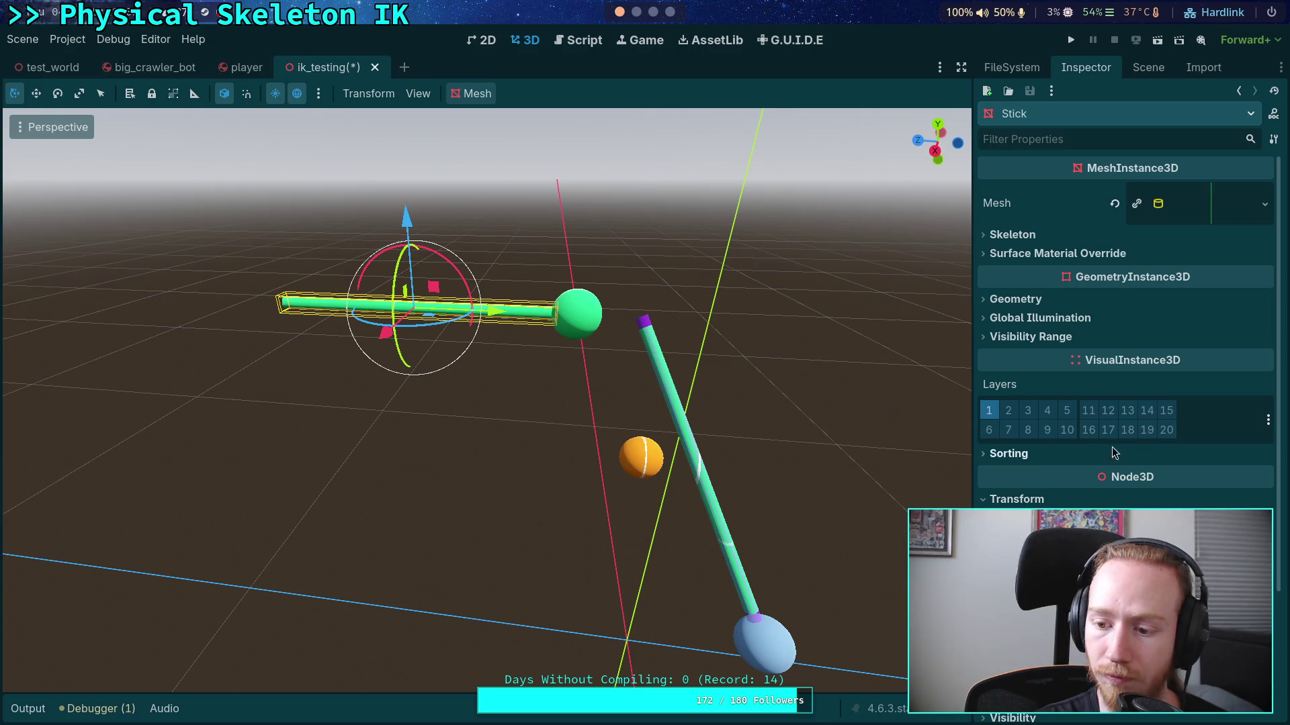
pyautogui.click(1148, 67)
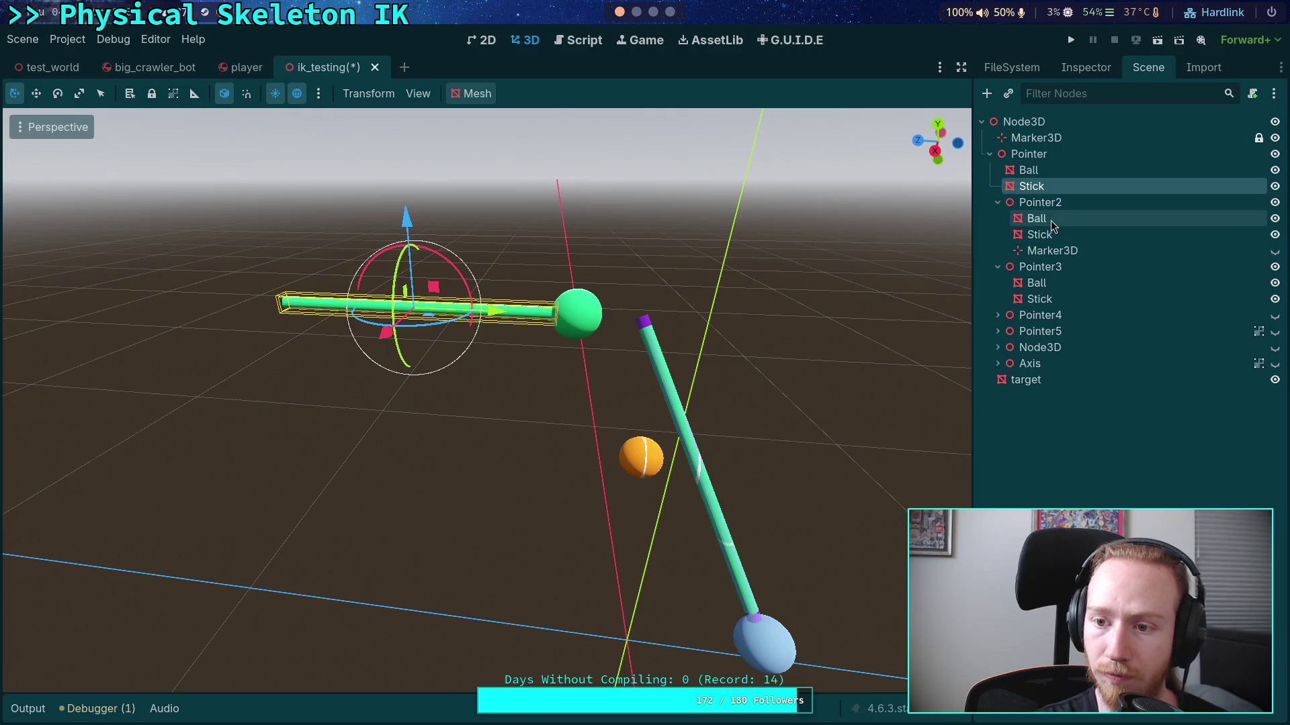
# Step: Check the mesh height and transform of Pointer2's diagonal stick
pyautogui.click(1049, 232)
pyautogui.click(1085, 67)
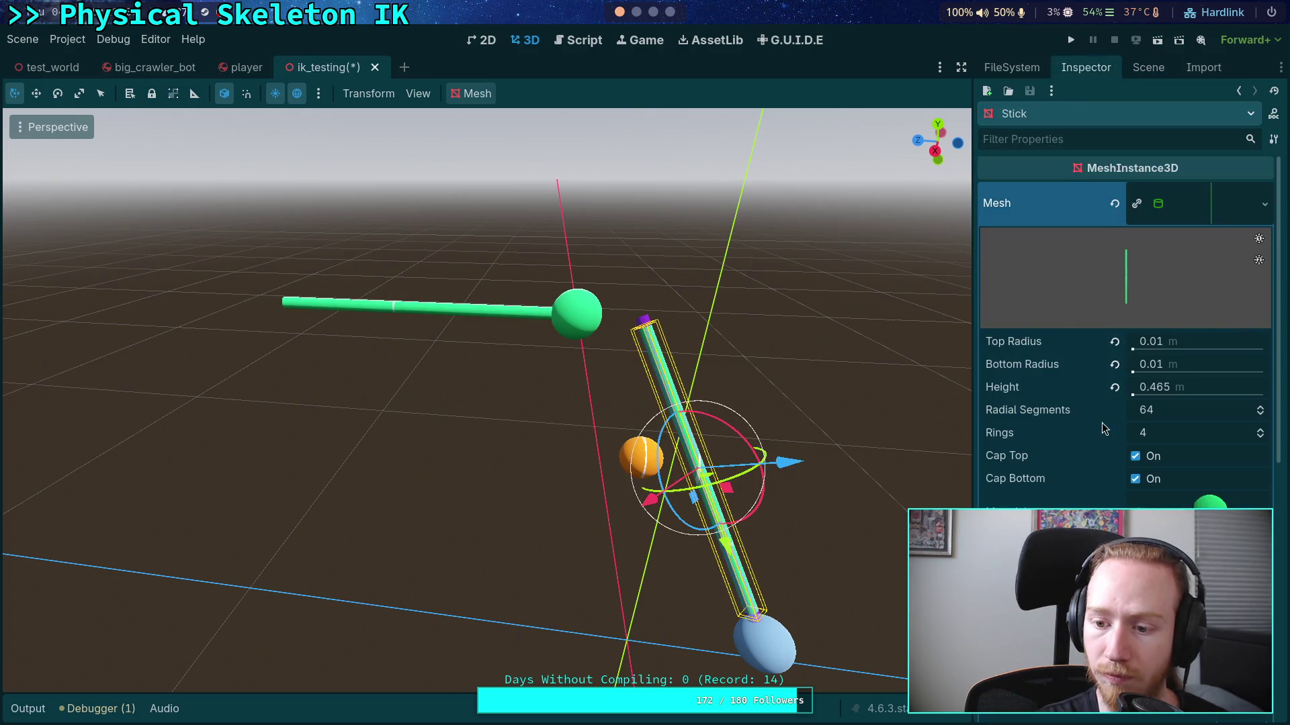
pyautogui.click(1203, 213)
pyautogui.click(1072, 499)
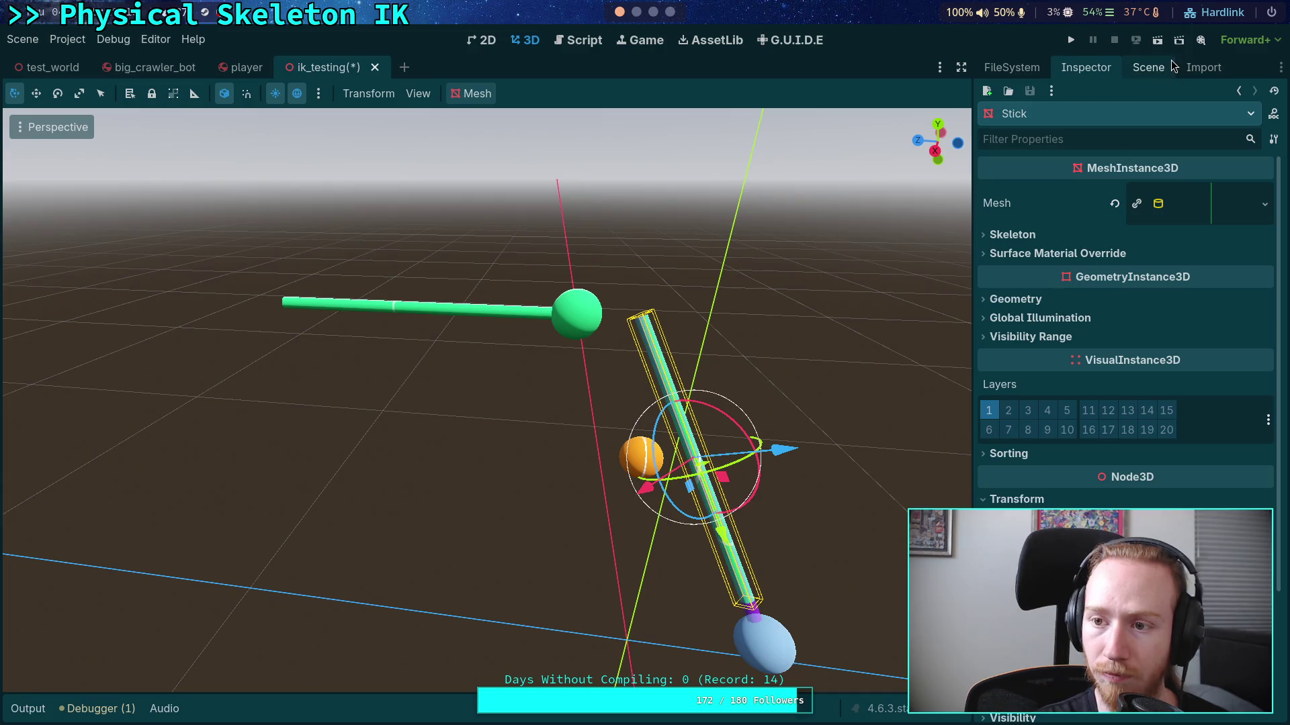
pyautogui.click(1148, 67)
# Step: Set Pointer3's stick mesh height to 0.465 m
pyautogui.click(1039, 299)
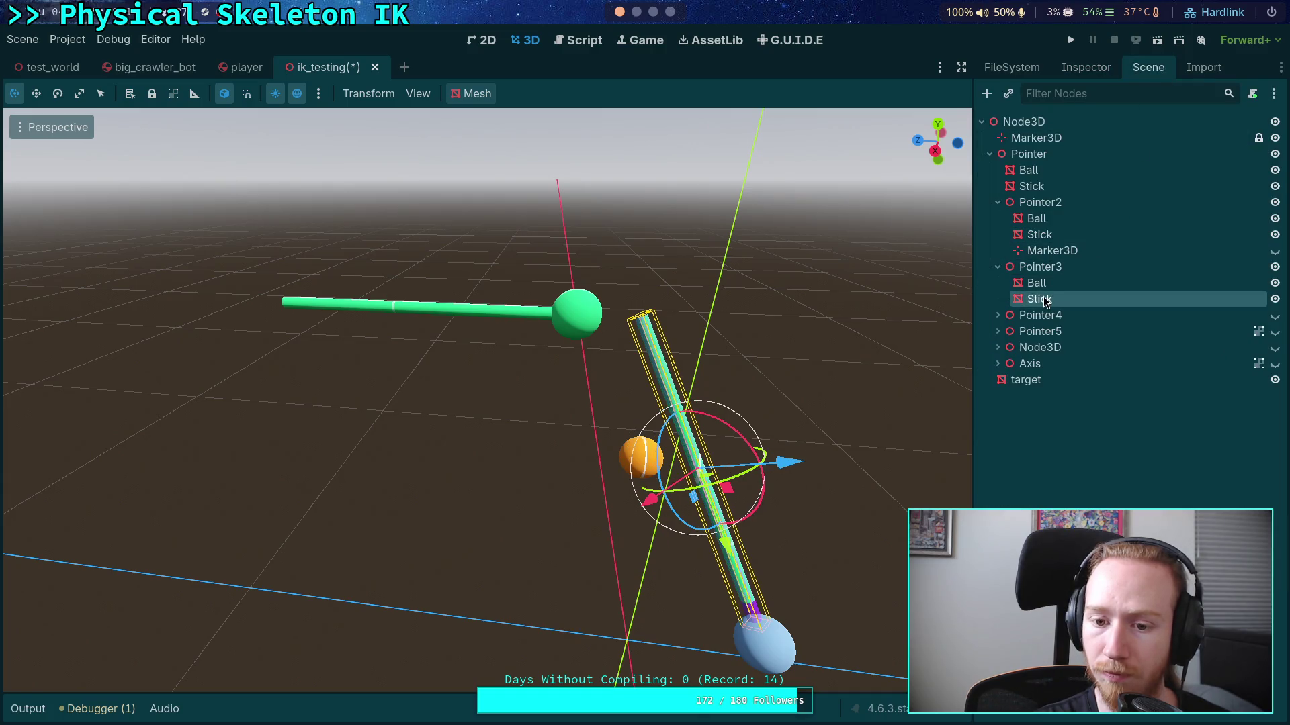
pyautogui.click(1099, 65)
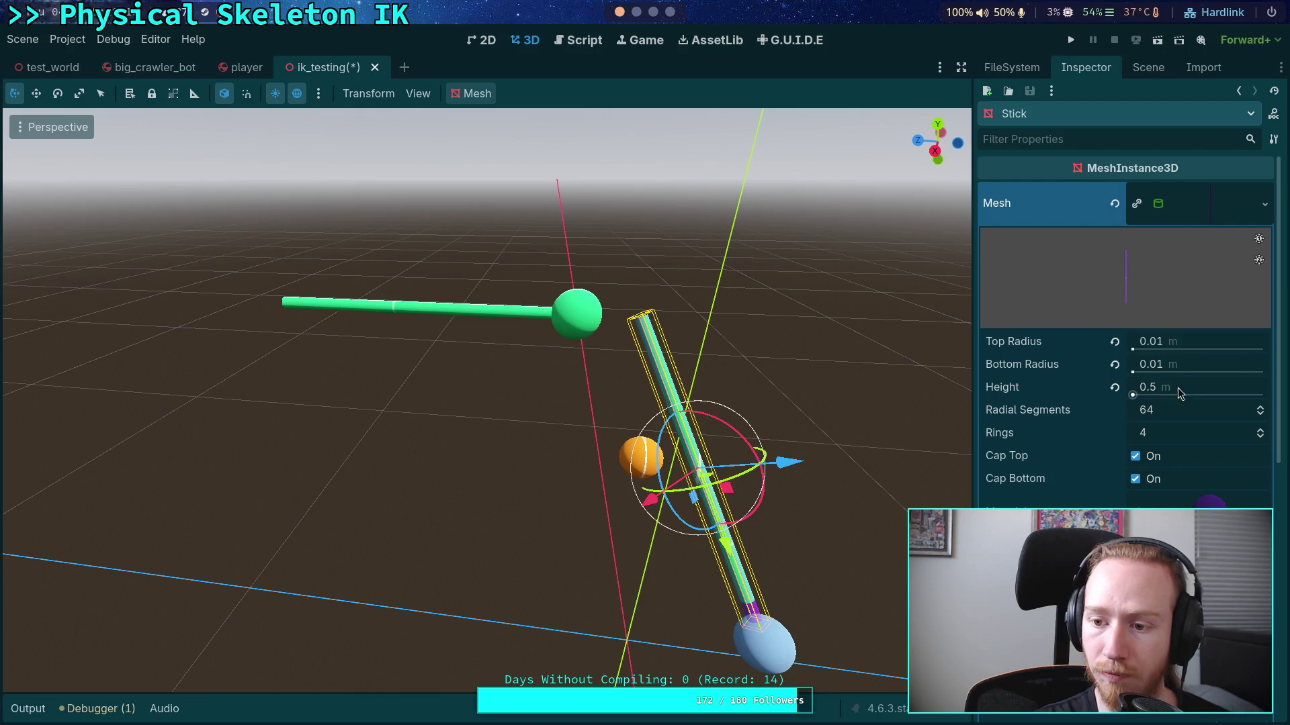
pyautogui.click(1208, 200)
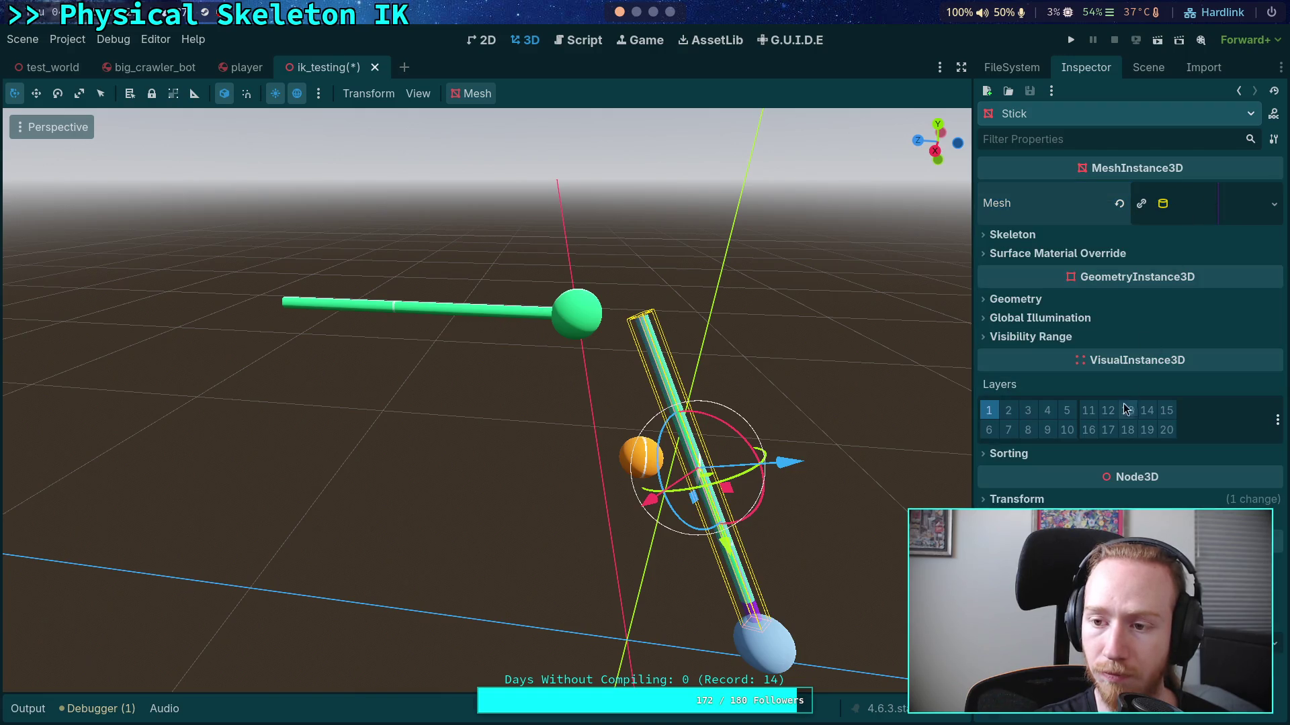
pyautogui.click(1207, 203)
pyautogui.click(1180, 387)
pyautogui.press('BackSpace')
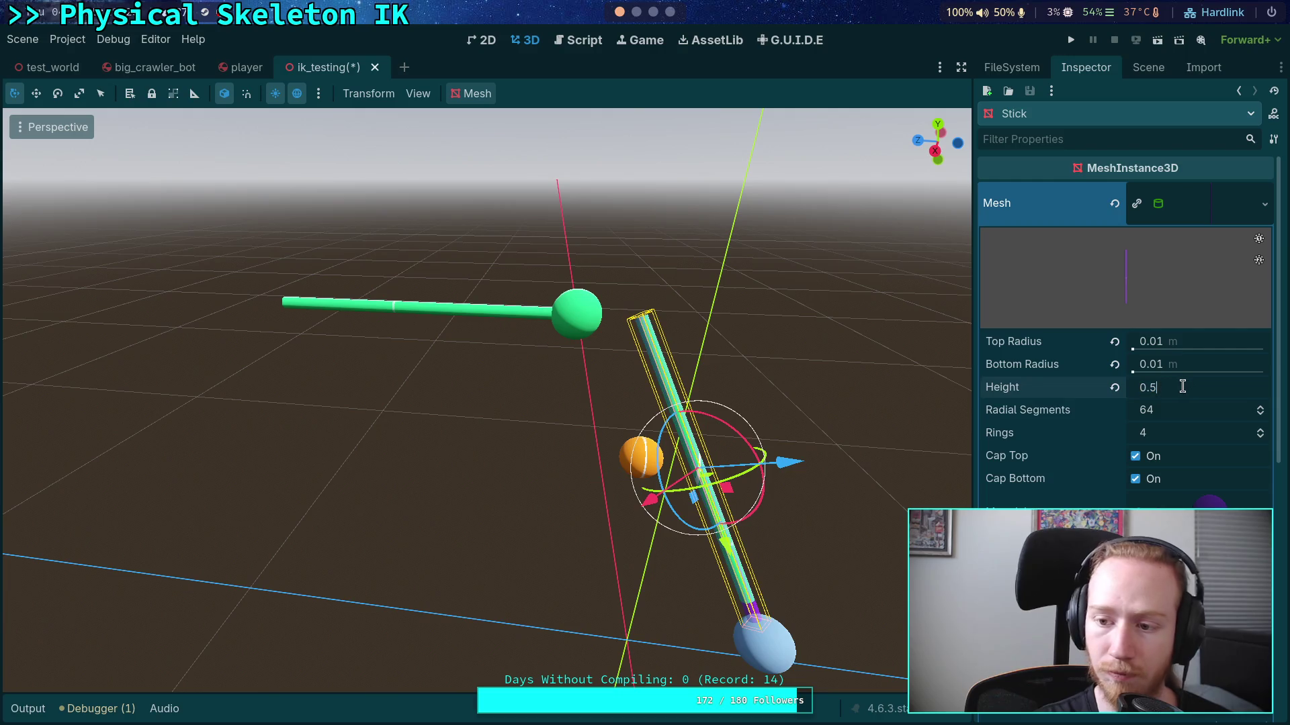
pyautogui.write('465')
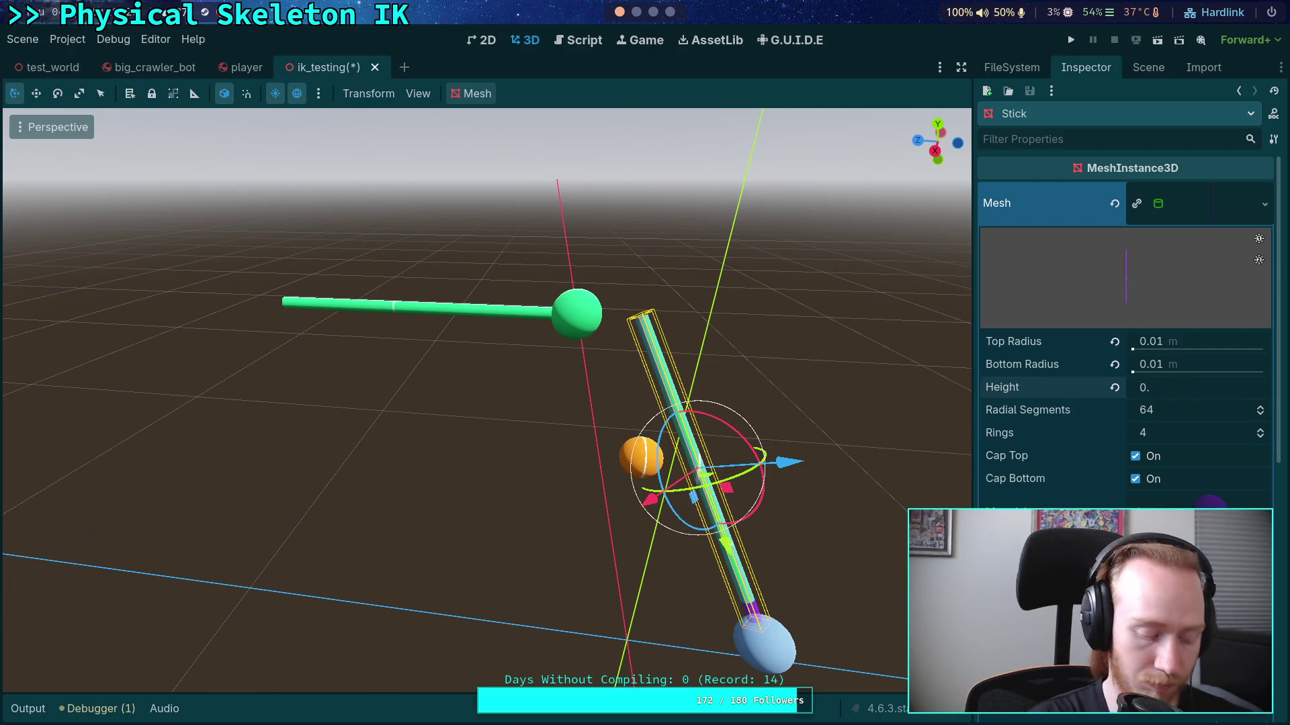
pyautogui.press('Return')
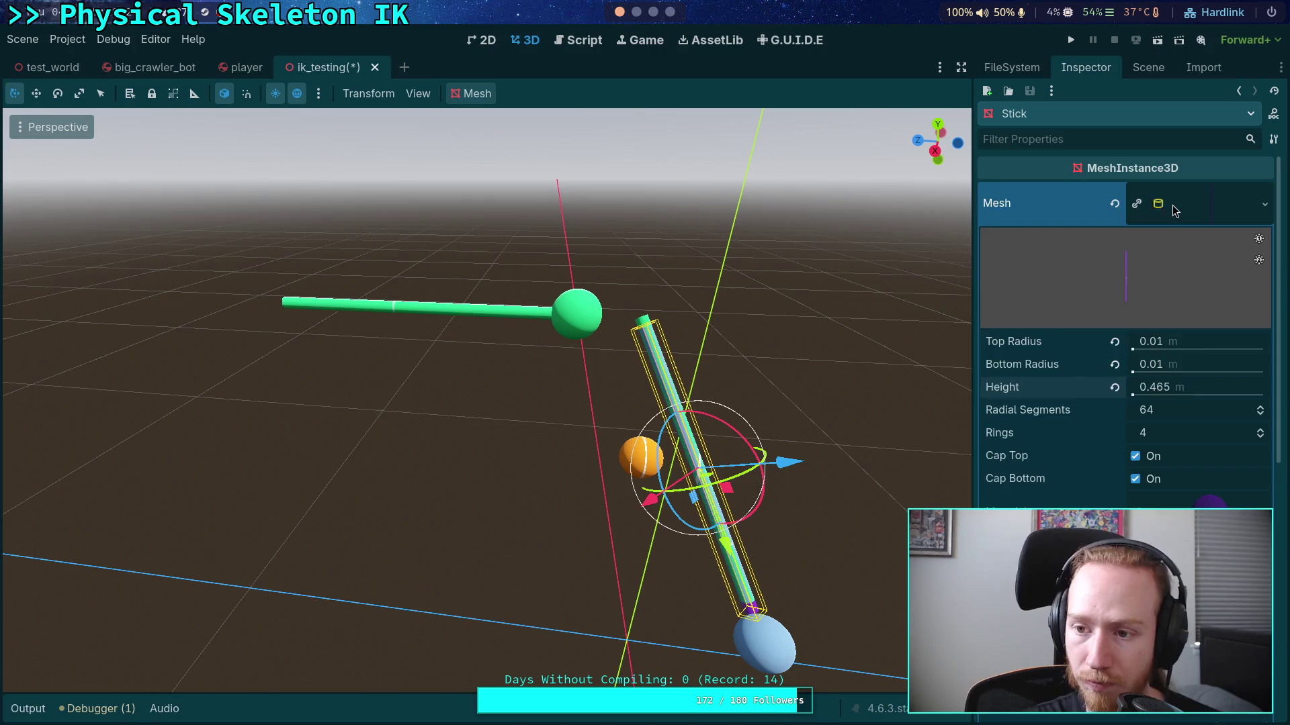
pyautogui.click(1195, 203)
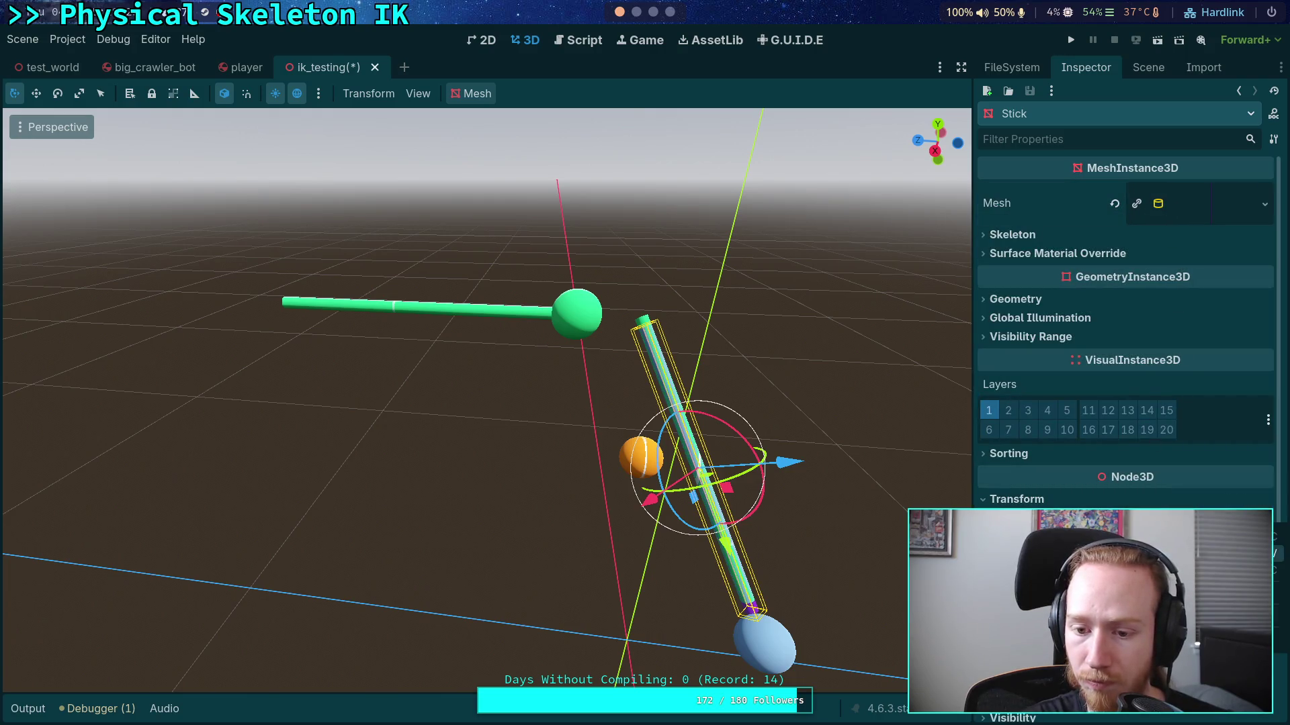
pyautogui.click(1148, 67)
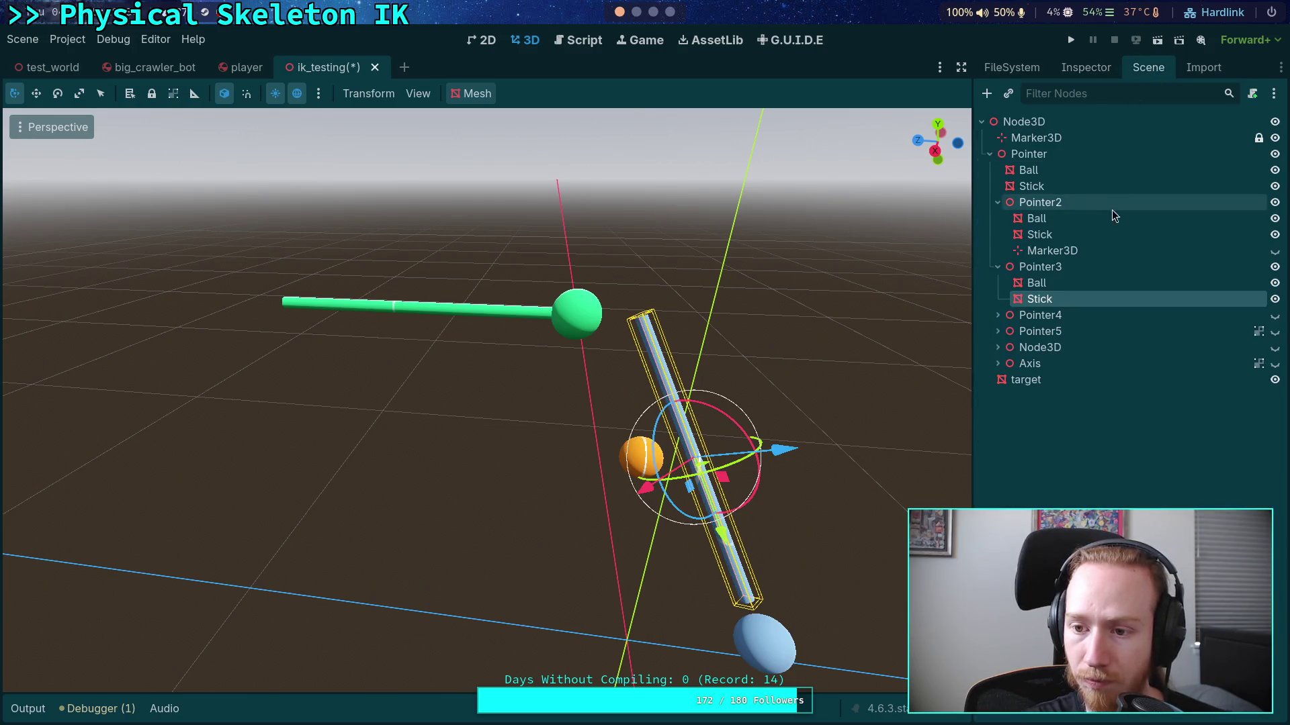
# Step: Compare the properties of Pointer3's ball with Pointer2's ball
pyautogui.click(1043, 285)
pyautogui.click(1085, 67)
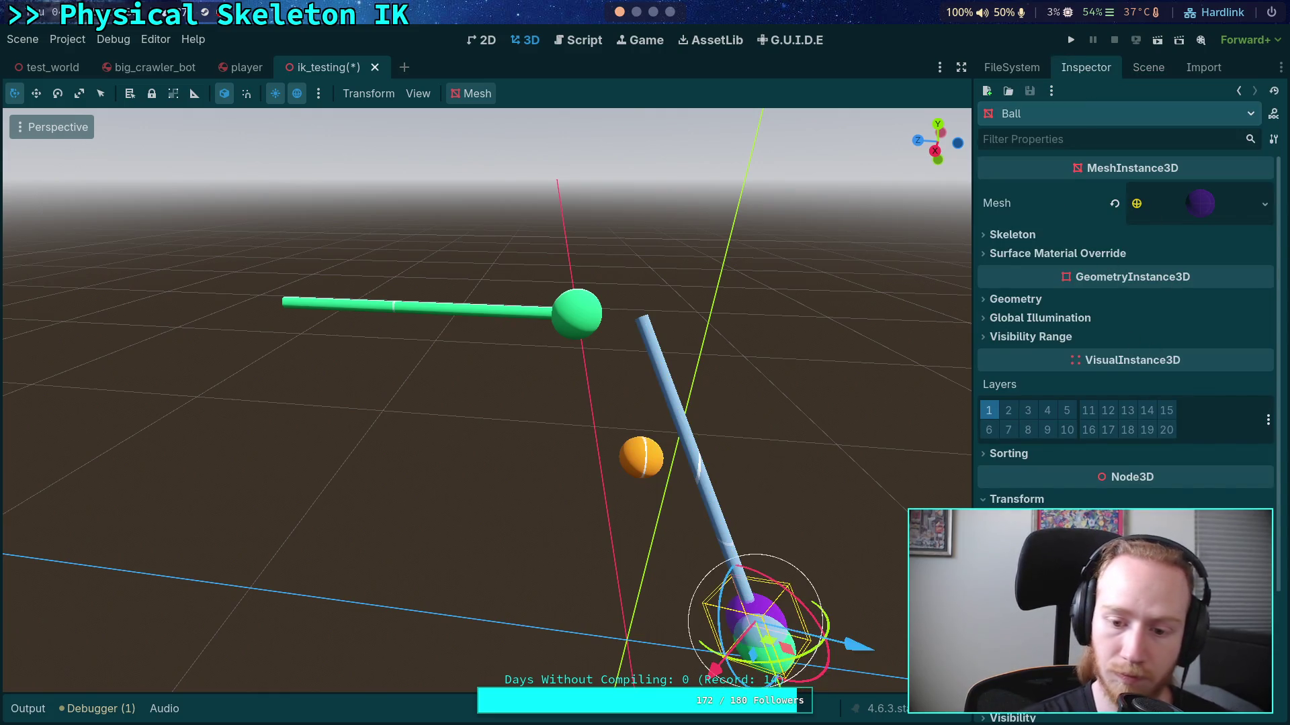
pyautogui.click(1148, 67)
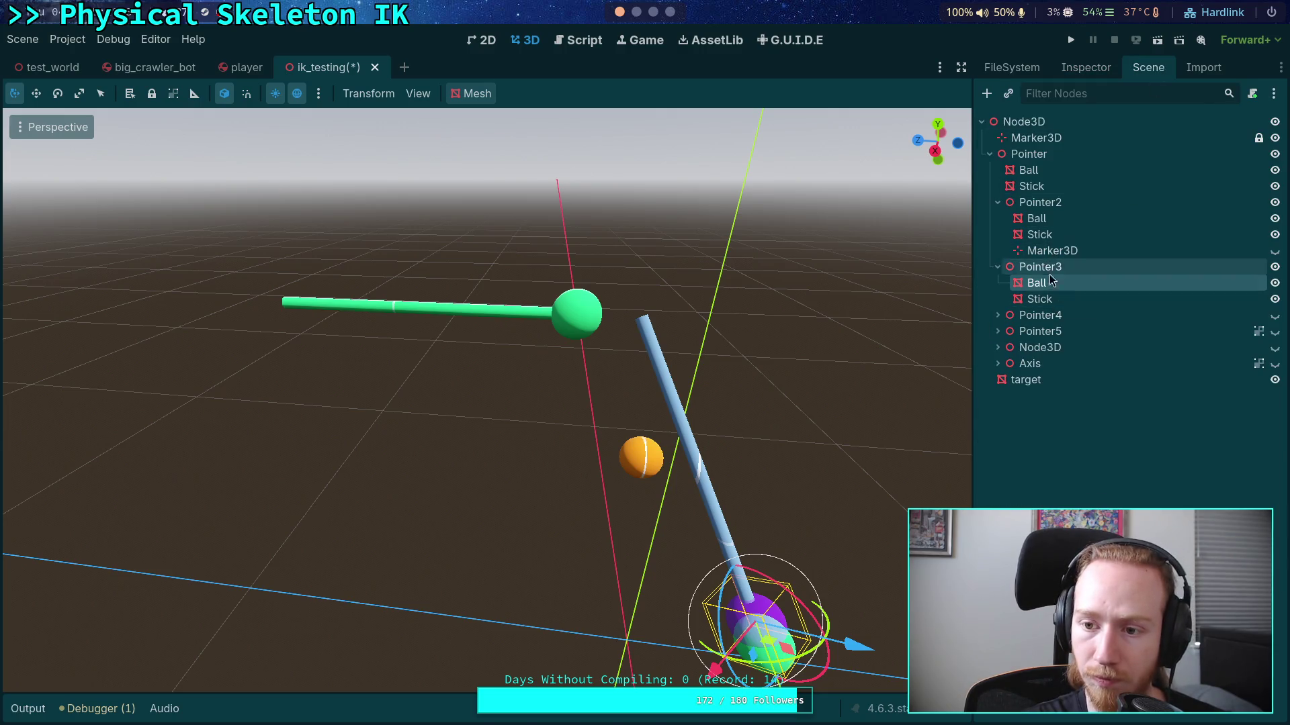
pyautogui.click(1066, 219)
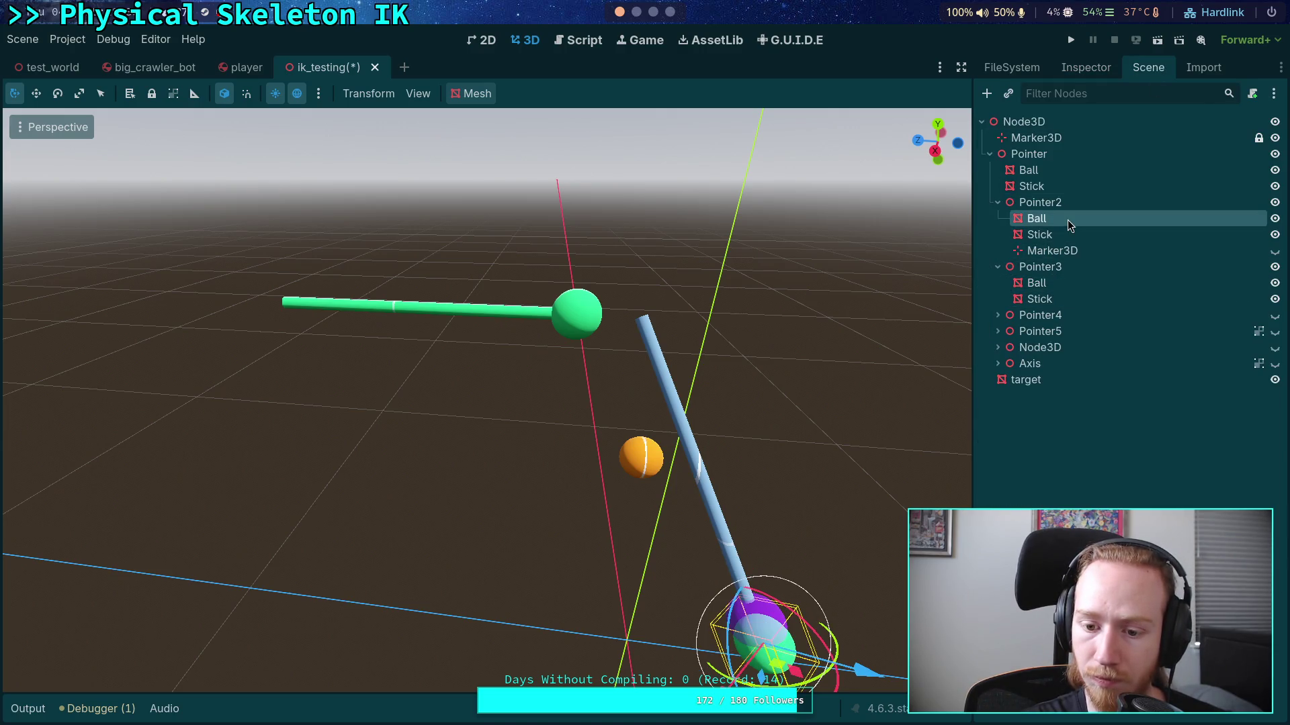
pyautogui.click(1083, 68)
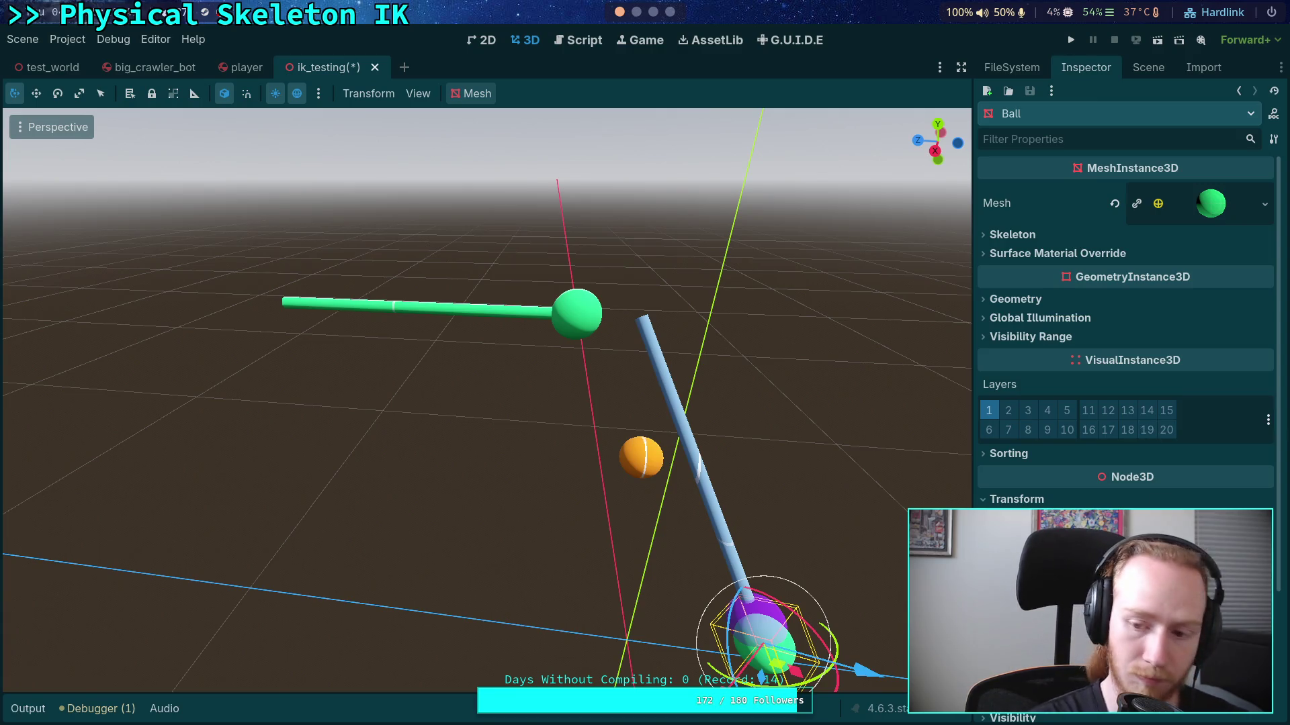
pyautogui.click(1148, 68)
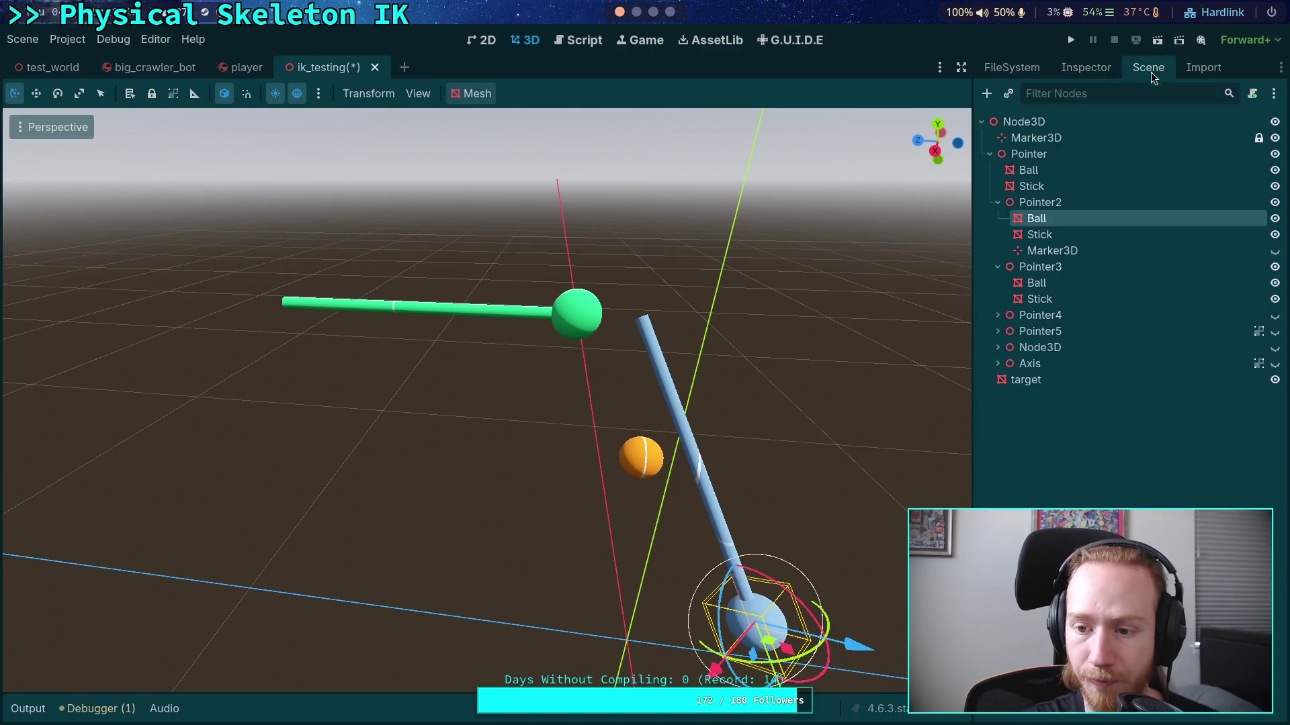
# Step: Set Pointer2's Position y to 0.5
pyautogui.click(1040, 203)
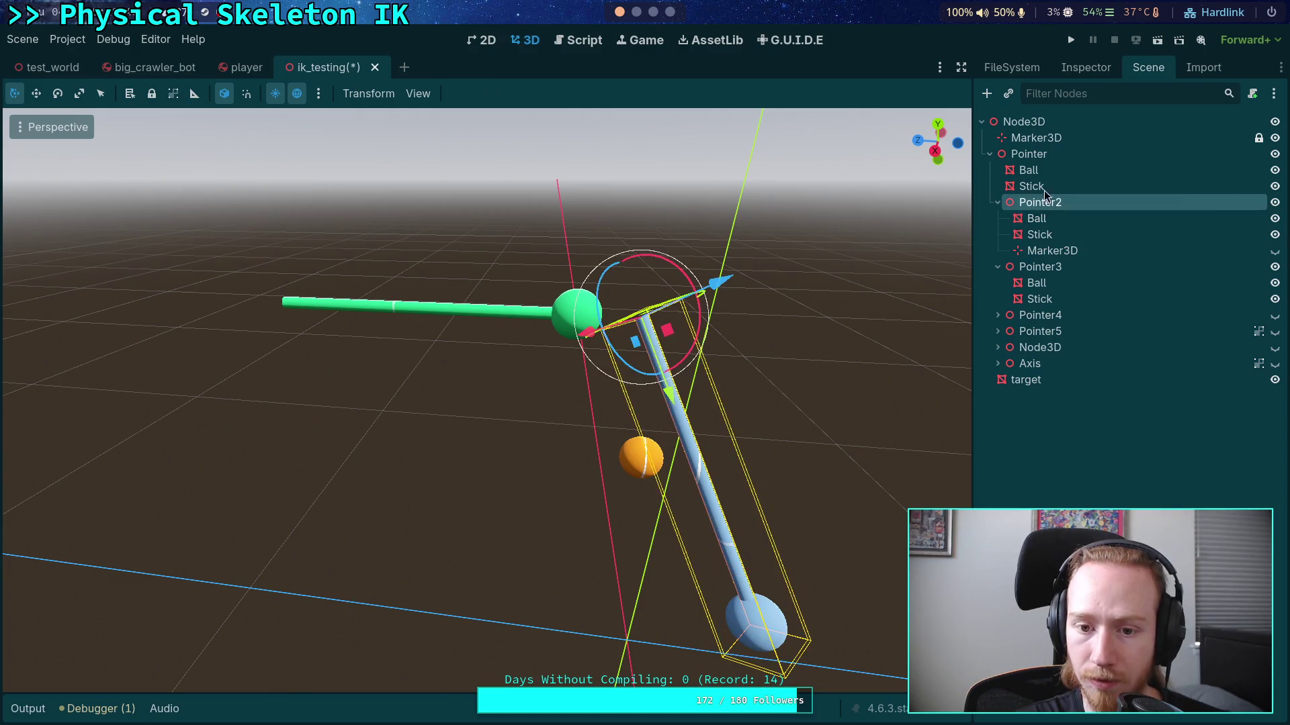
pyautogui.click(1074, 67)
pyautogui.click(1016, 190)
pyautogui.click(1143, 231)
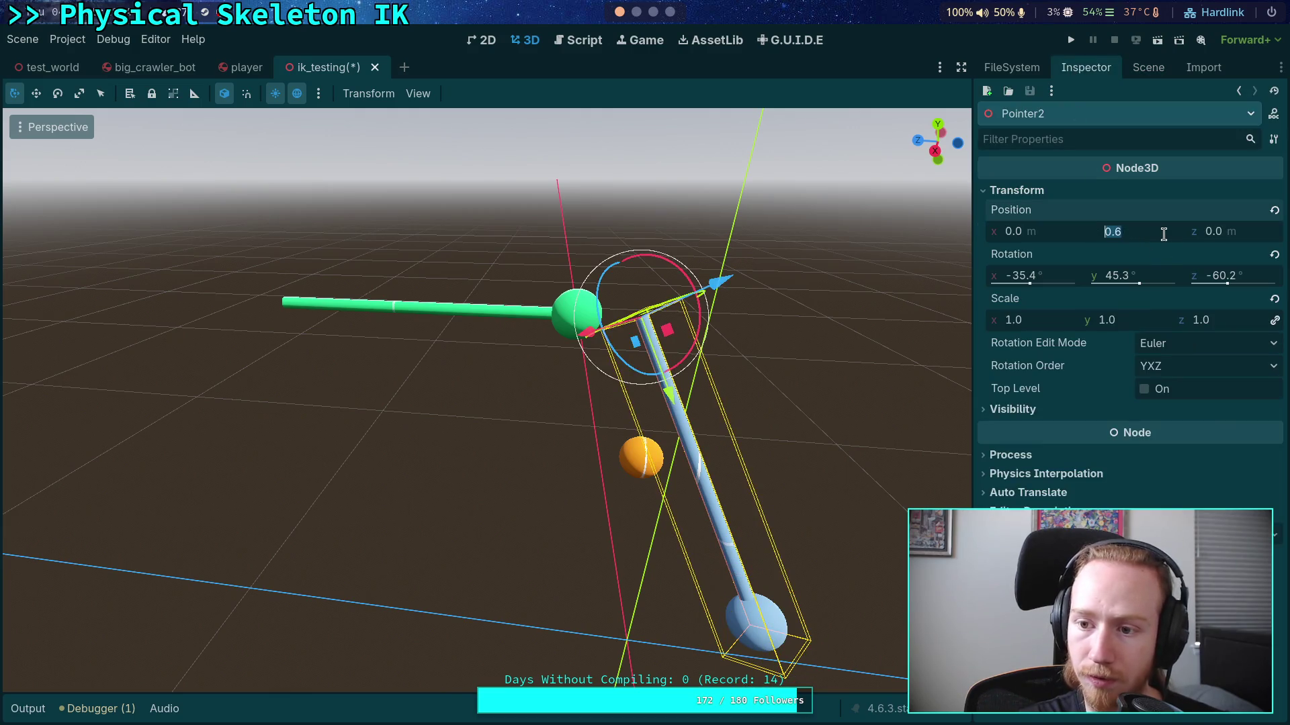
pyautogui.write('0.5')
pyautogui.press('Return')
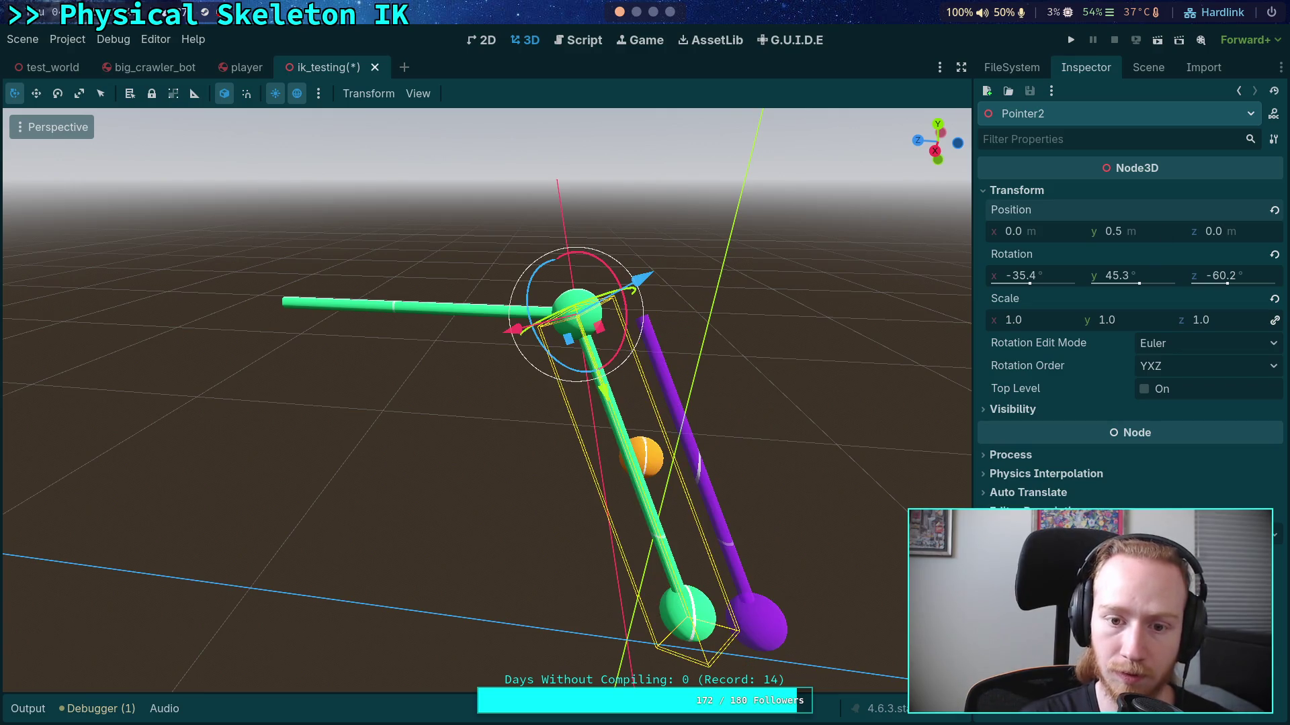
pyautogui.click(1149, 68)
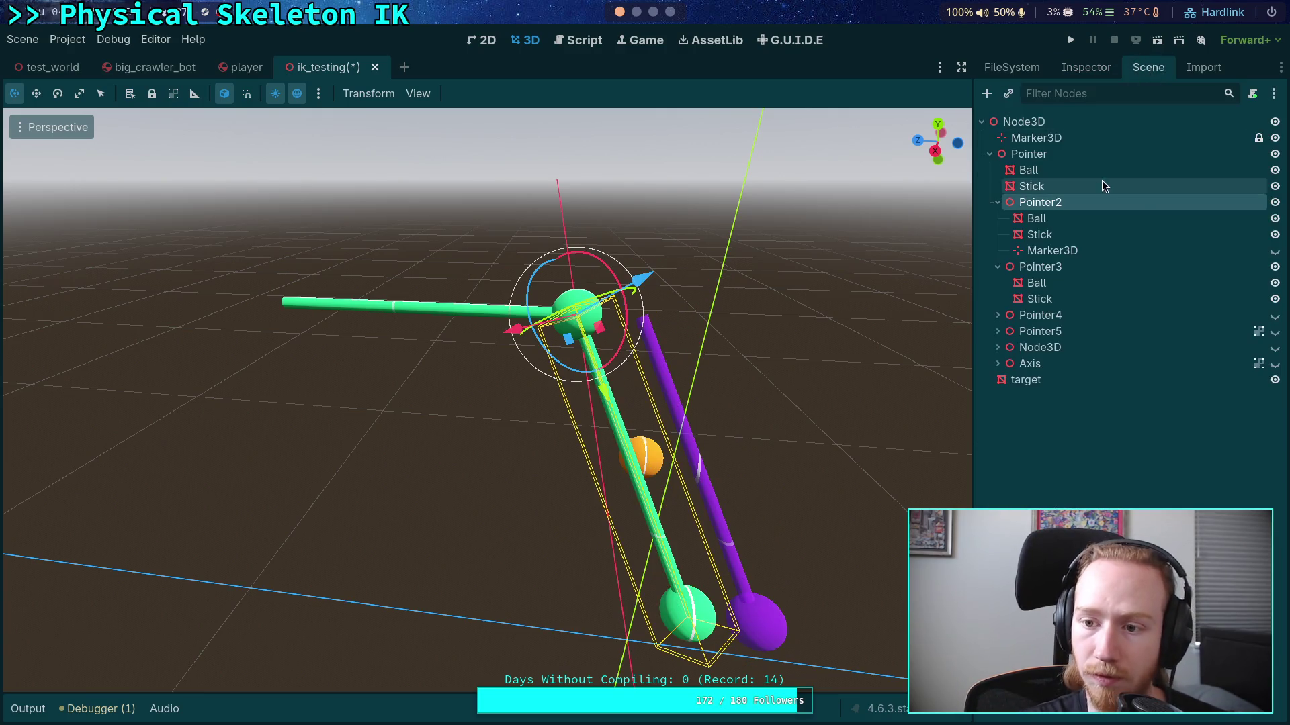
# Step: Set Pointer3's Position y to 0.5 and view the lowered limb
pyautogui.click(1040, 267)
pyautogui.click(1093, 70)
pyautogui.click(1156, 227)
pyautogui.write('0.5')
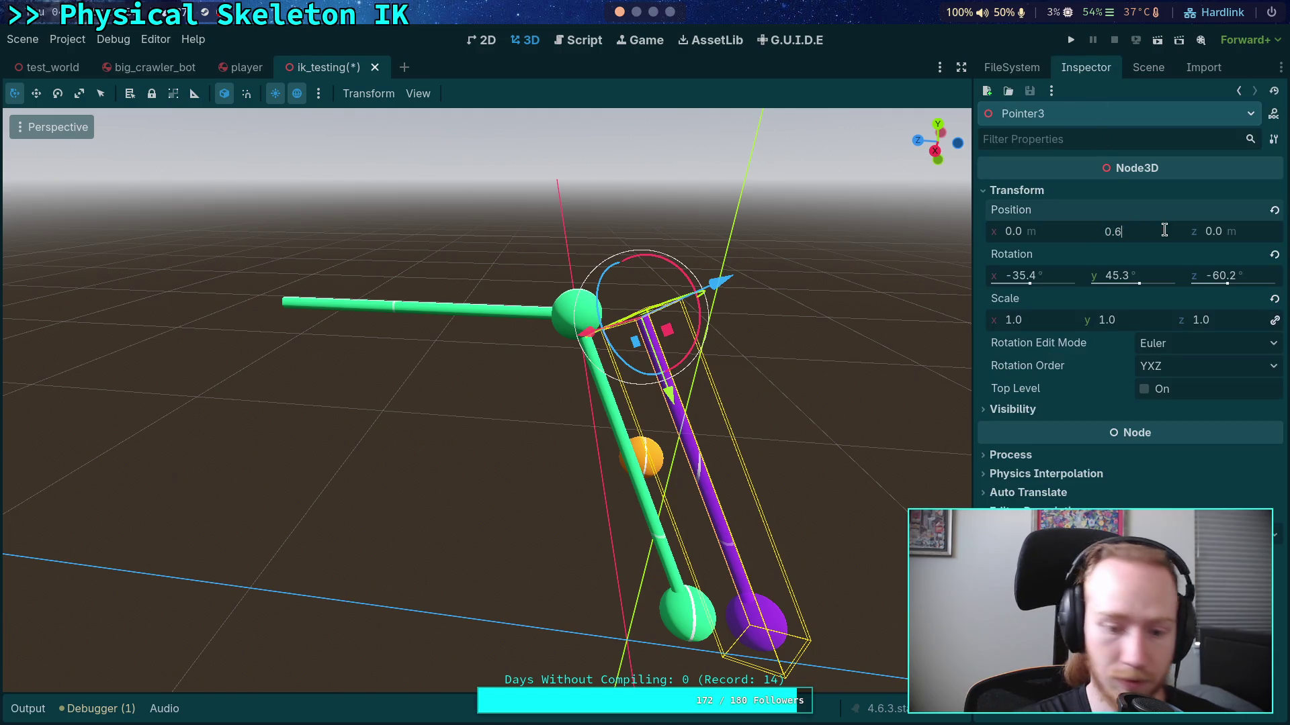
pyautogui.press('Return')
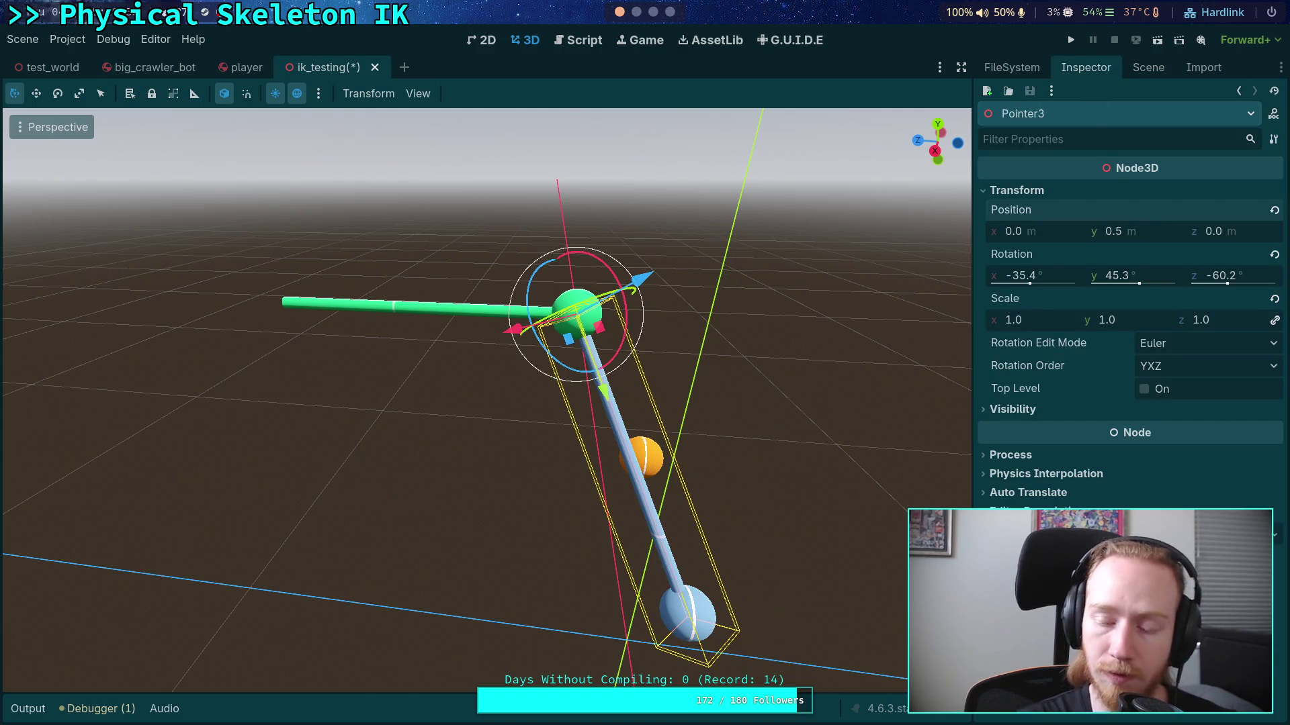
pyautogui.moveTo(659, 344)
pyautogui.mouseDown()
pyautogui.moveTo(725, 329)
pyautogui.moveTo(554, 334)
pyautogui.mouseUp()
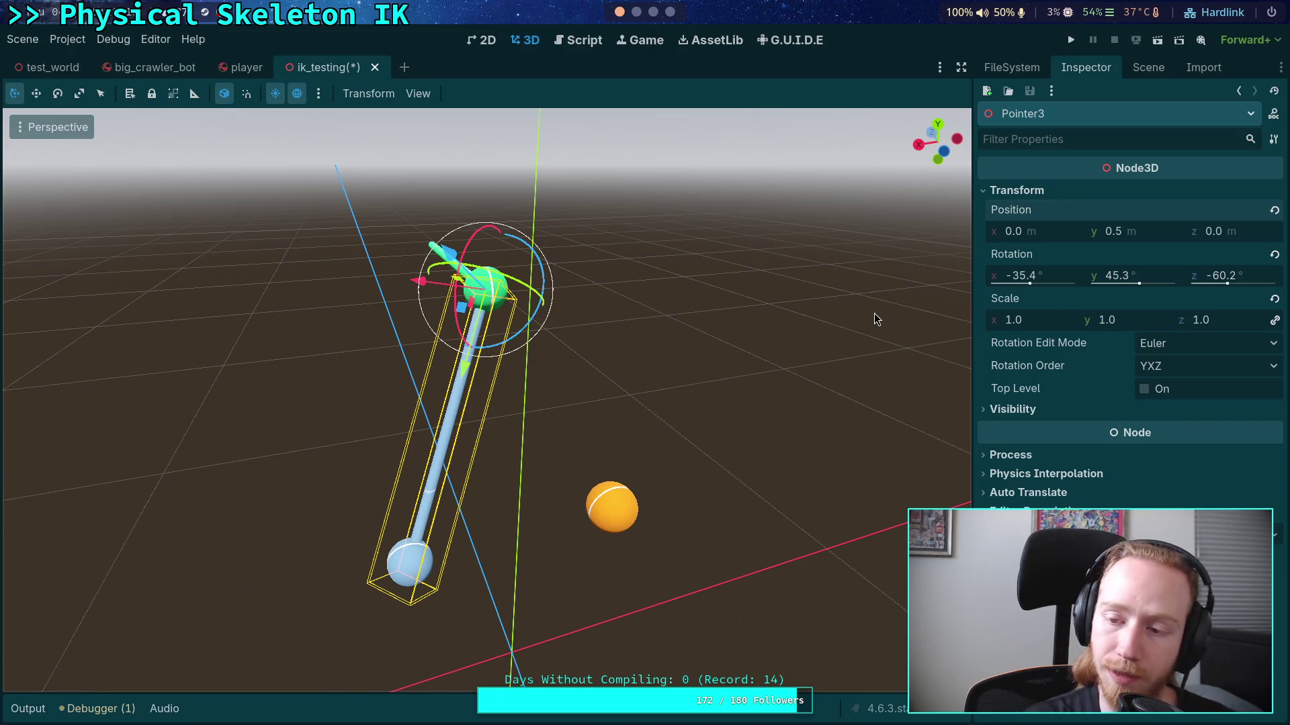
# Step: Select Pointer2 and rotate it about 48° on its X axis
pyautogui.click(1150, 67)
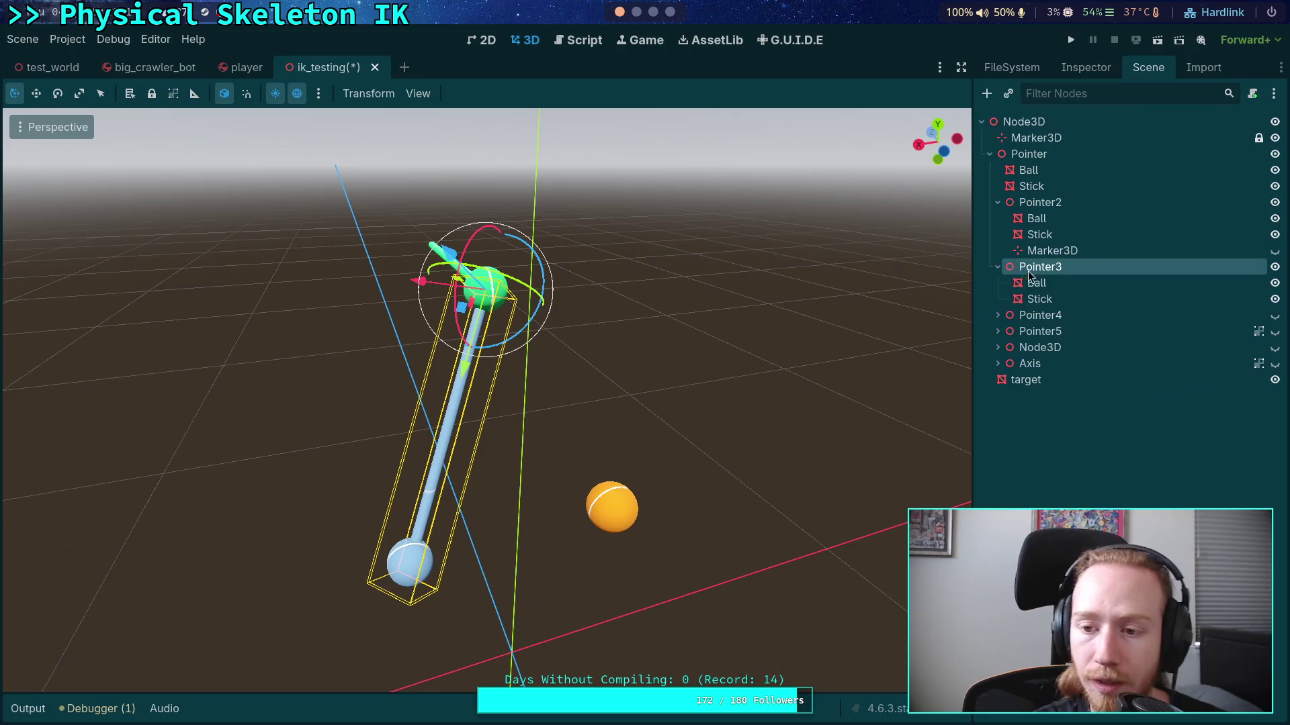
pyautogui.click(1042, 202)
pyautogui.click(1048, 267)
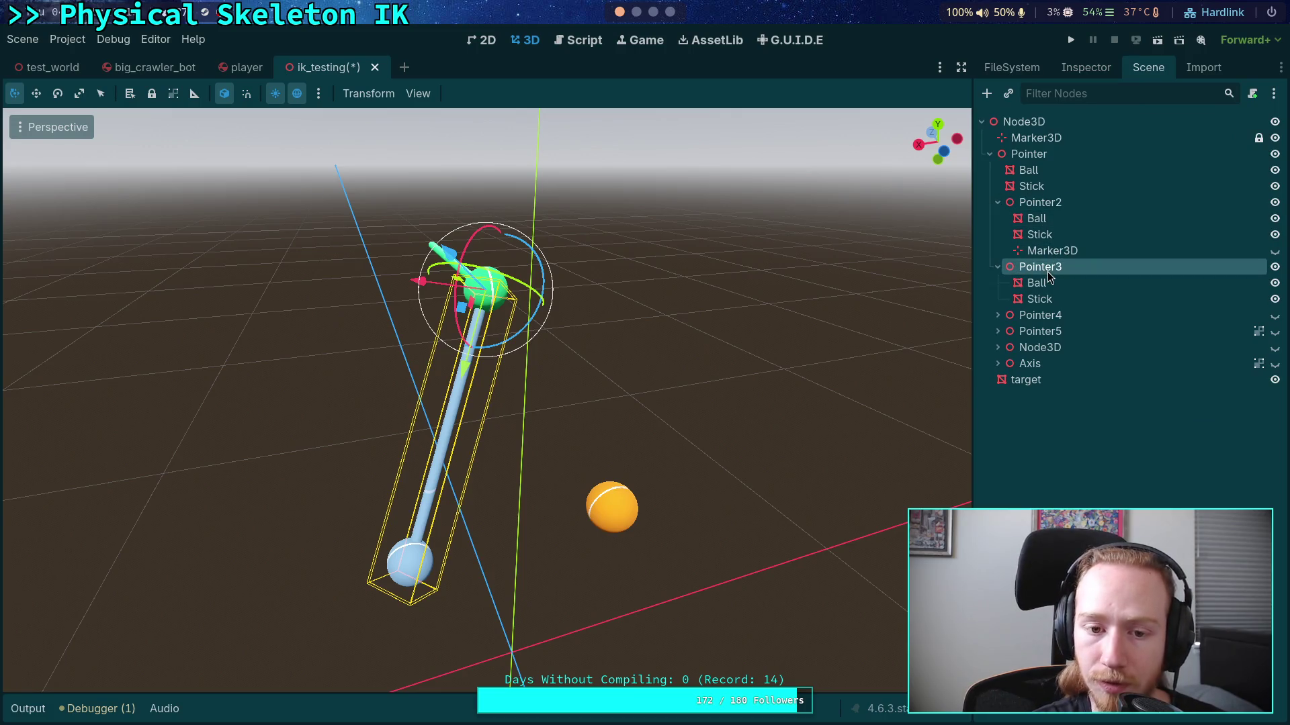
pyautogui.click(1266, 203)
pyautogui.click(1086, 67)
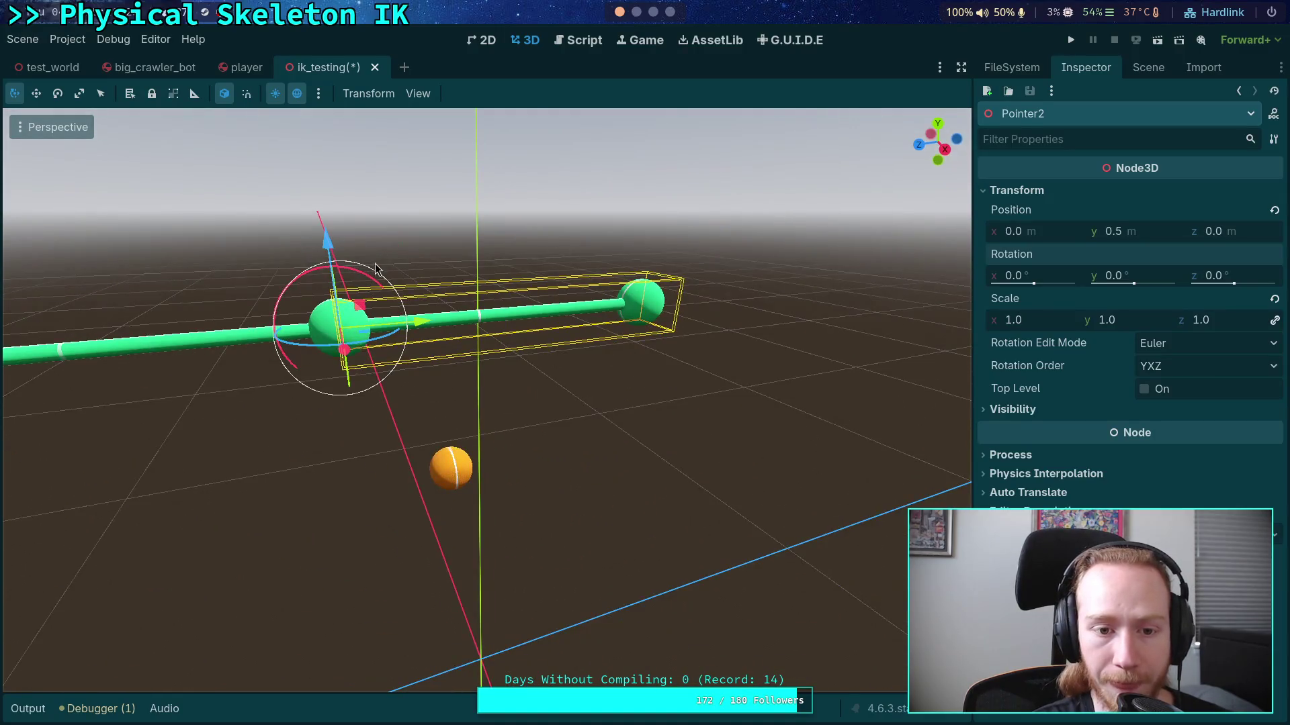
pyautogui.moveTo(377, 270)
pyautogui.mouseDown()
pyautogui.moveTo(444, 319)
pyautogui.moveTo(467, 315)
pyautogui.mouseUp()
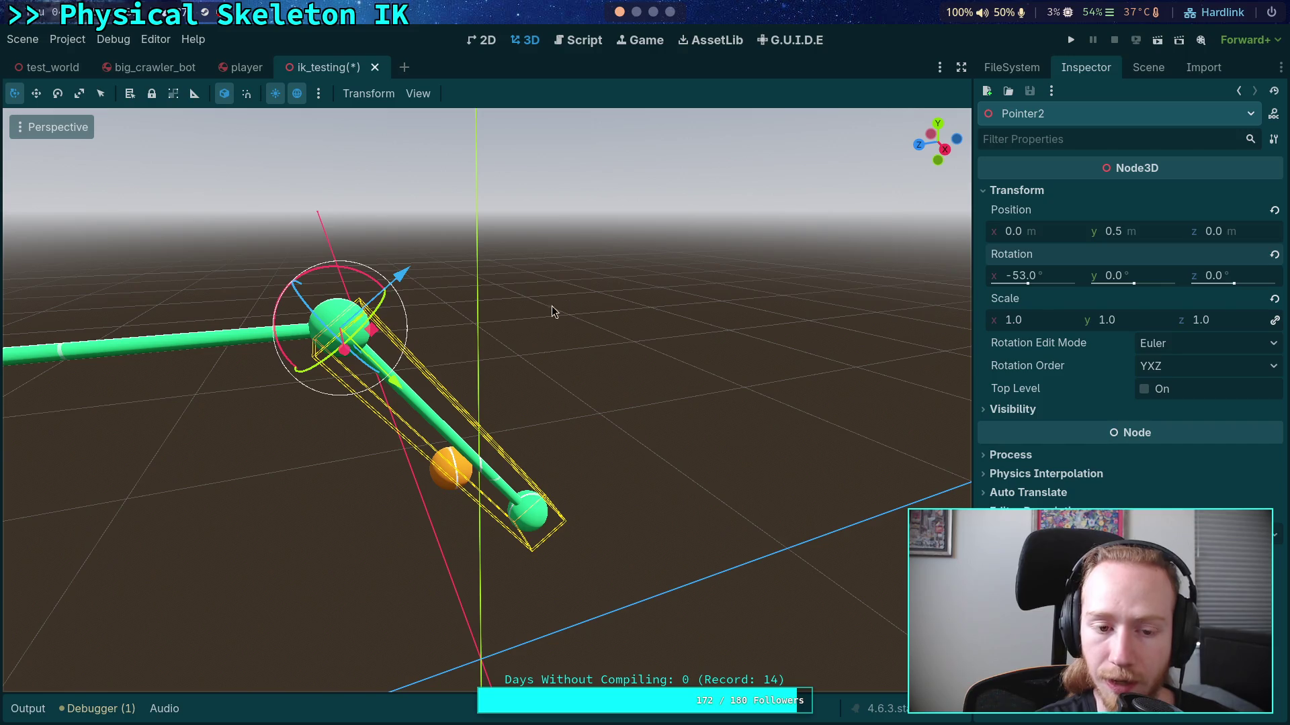
# Step: Swing Pointer2's stick further down about its top pivot toward the orange target
pyautogui.moveTo(347, 334); pyautogui.dragTo(387, 289)
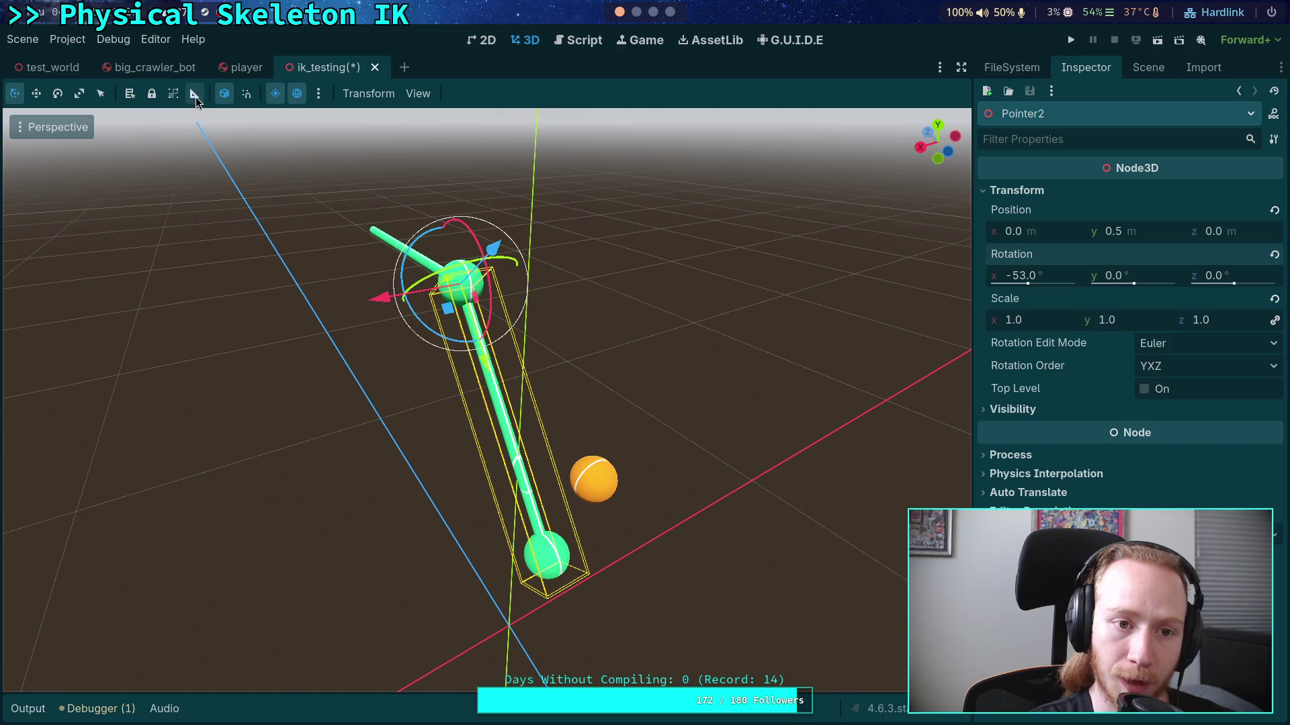
pyautogui.click(228, 100)
pyautogui.moveTo(467, 315)
pyautogui.mouseDown()
pyautogui.moveTo(546, 317)
pyautogui.moveTo(451, 310)
pyautogui.mouseUp()
pyautogui.click(1146, 67)
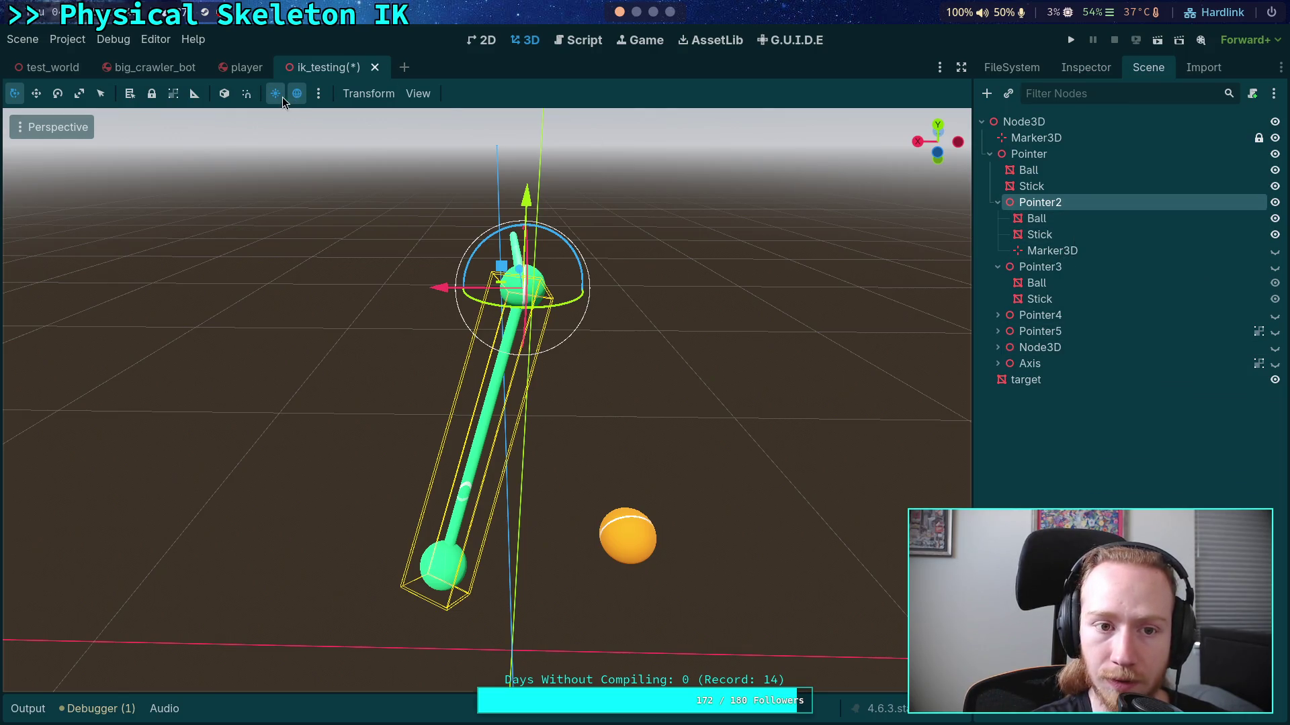
pyautogui.click(224, 94)
pyautogui.moveTo(502, 408)
pyautogui.mouseDown()
pyautogui.moveTo(608, 306)
pyautogui.moveTo(714, 360)
pyautogui.moveTo(536, 398)
pyautogui.moveTo(540, 374)
pyautogui.mouseUp()
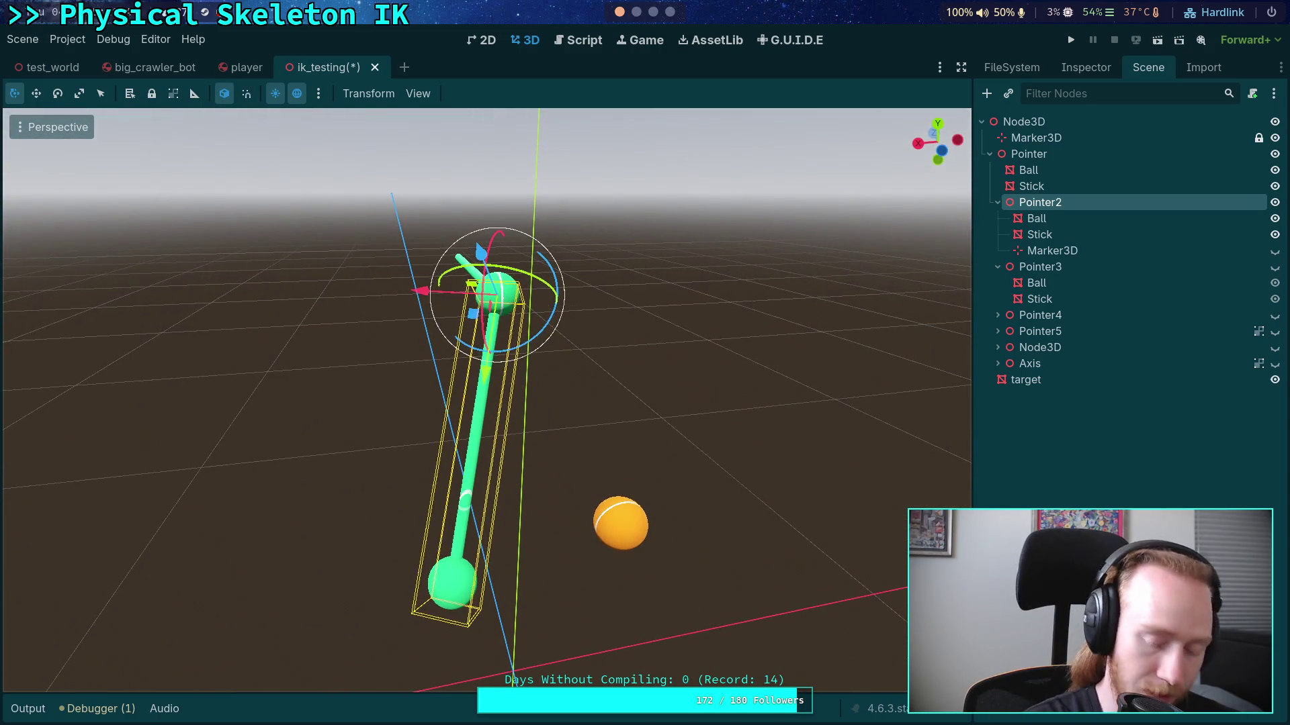
pyautogui.moveTo(554, 282)
pyautogui.mouseDown()
pyautogui.moveTo(577, 366)
pyautogui.moveTo(306, 351)
pyautogui.mouseUp()
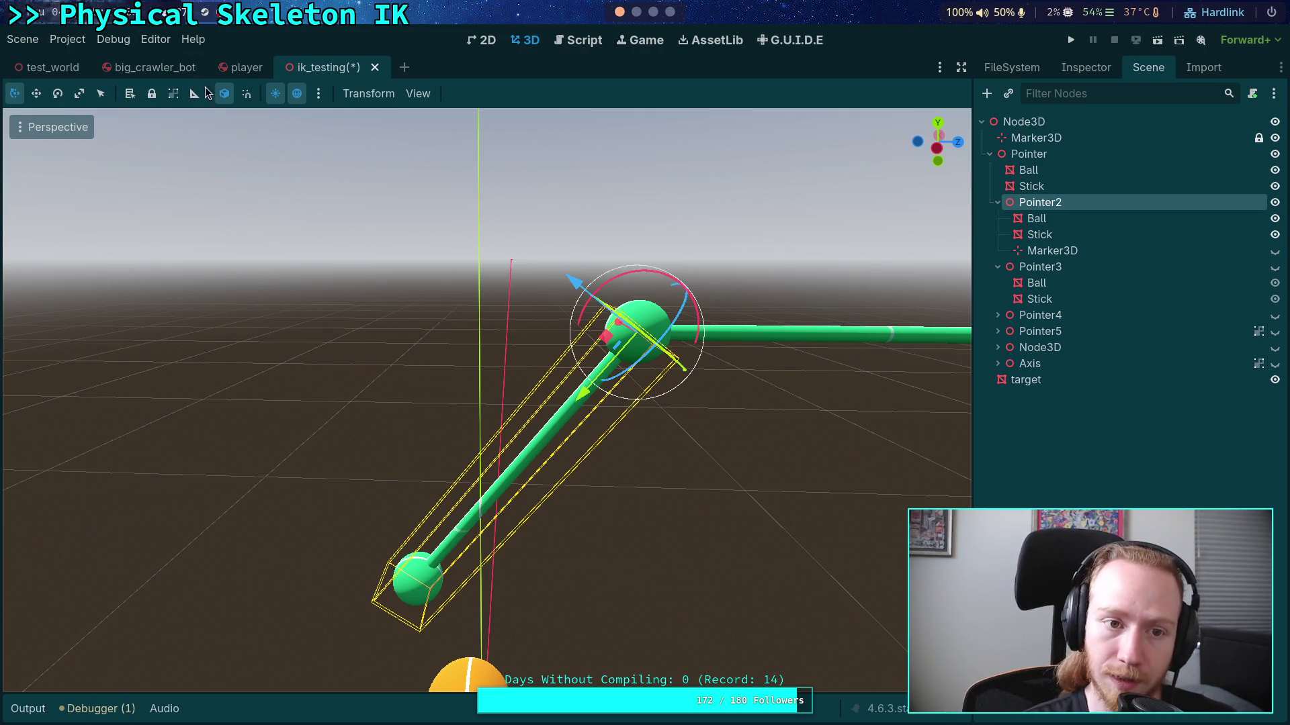
# Step: Make Pointer3 visible in the viewport
pyautogui.click(224, 93)
pyautogui.moveTo(371, 221)
pyautogui.mouseDown()
pyautogui.moveTo(494, 399)
pyautogui.moveTo(625, 451)
pyautogui.moveTo(586, 418)
pyautogui.mouseUp()
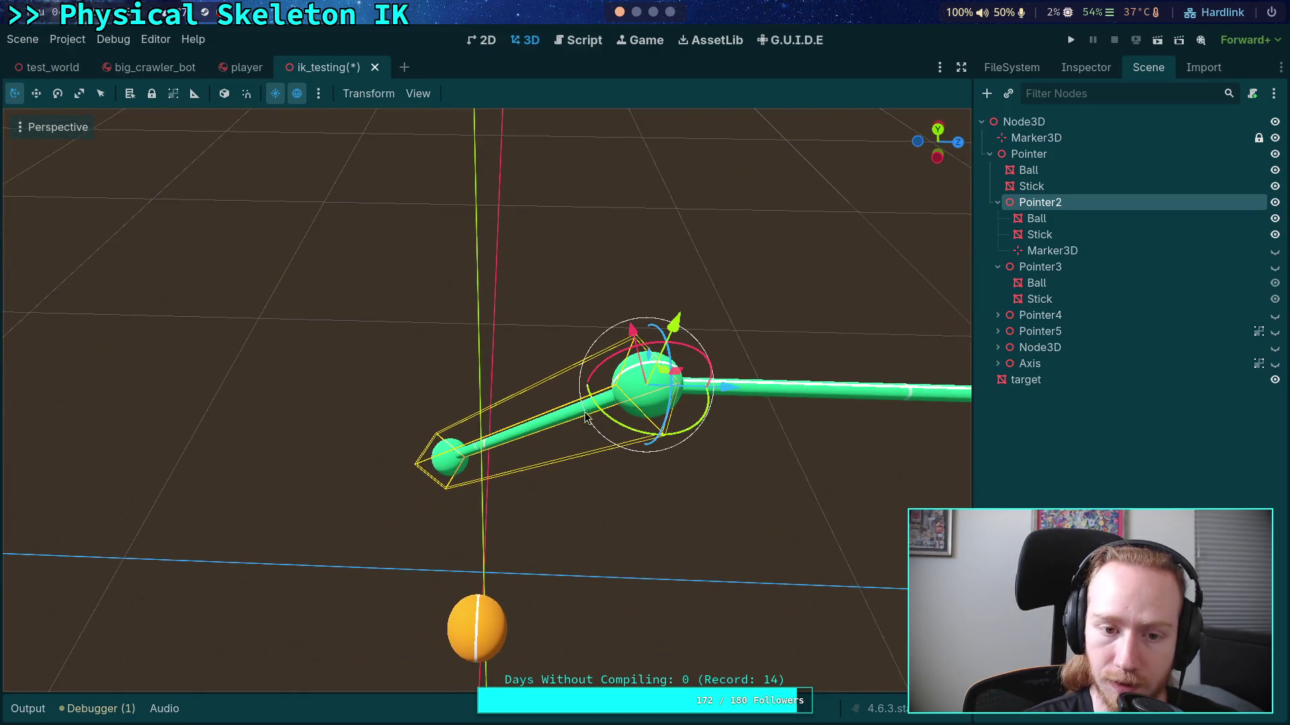
pyautogui.click(224, 93)
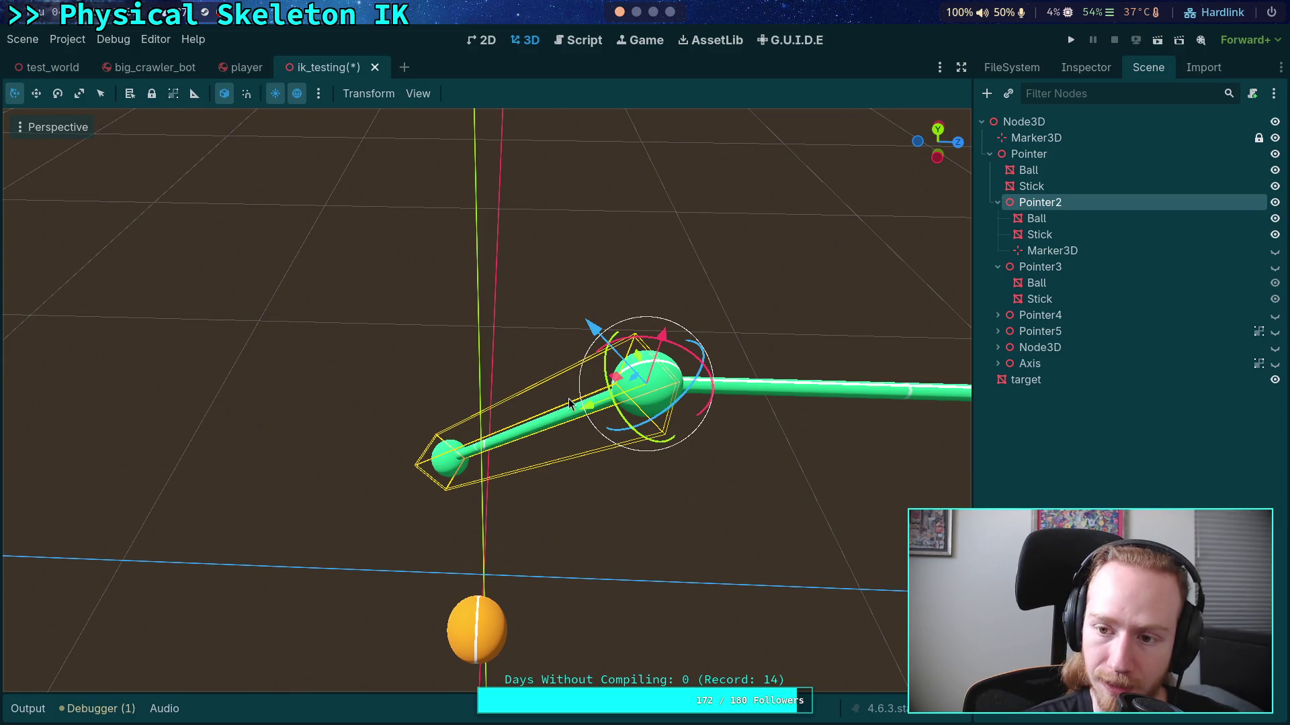
pyautogui.moveTo(569, 403); pyautogui.dragTo(591, 330)
pyautogui.click(1162, 267)
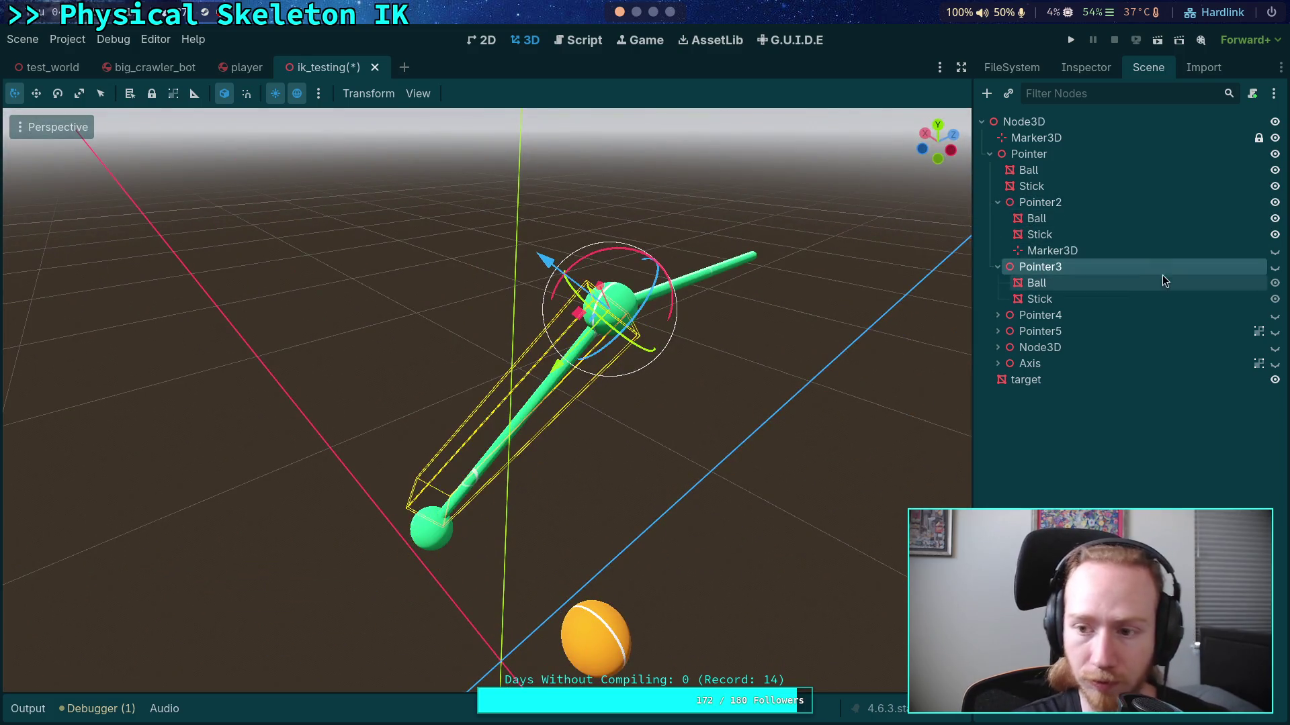
pyautogui.moveTo(872, 307)
pyautogui.mouseDown()
pyautogui.moveTo(679, 332)
pyautogui.moveTo(736, 314)
pyautogui.moveTo(853, 336)
pyautogui.mouseUp()
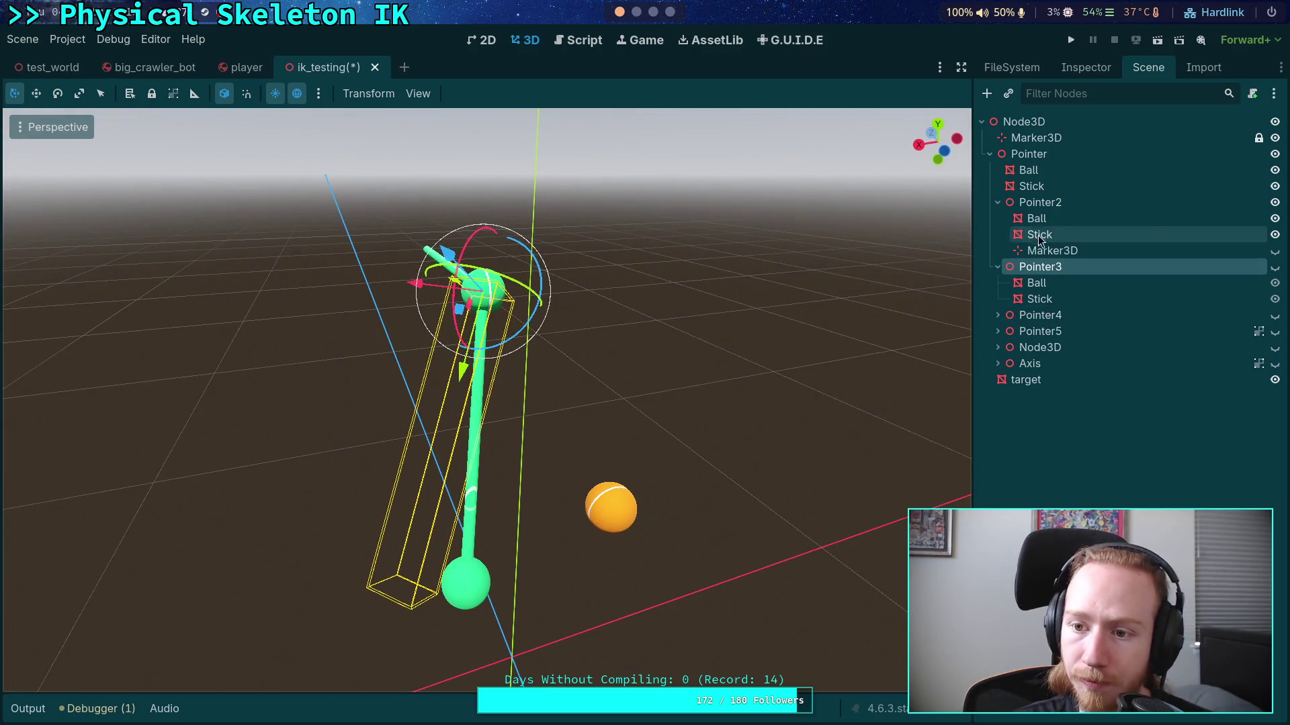
pyautogui.click(1035, 204)
pyautogui.click(1041, 268)
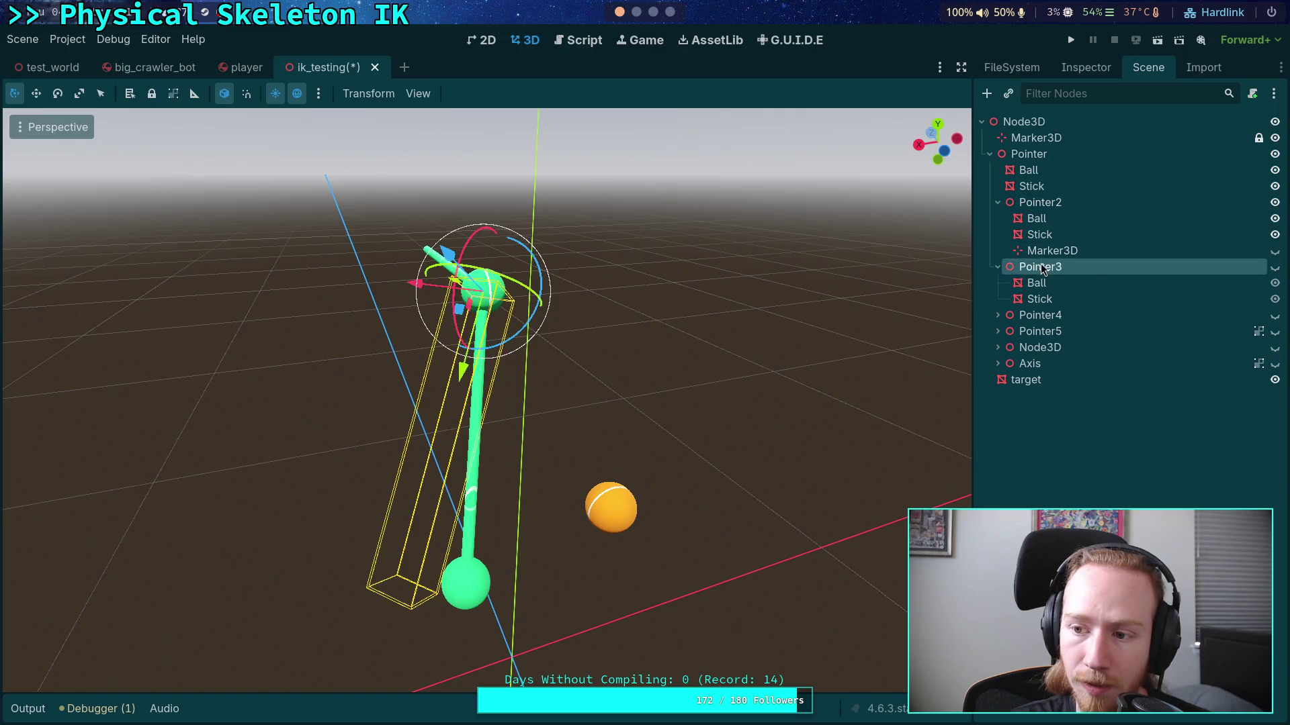
pyautogui.click(1276, 269)
pyautogui.moveTo(840, 336)
pyautogui.mouseDown()
pyautogui.moveTo(606, 346)
pyautogui.moveTo(672, 336)
pyautogui.mouseUp()
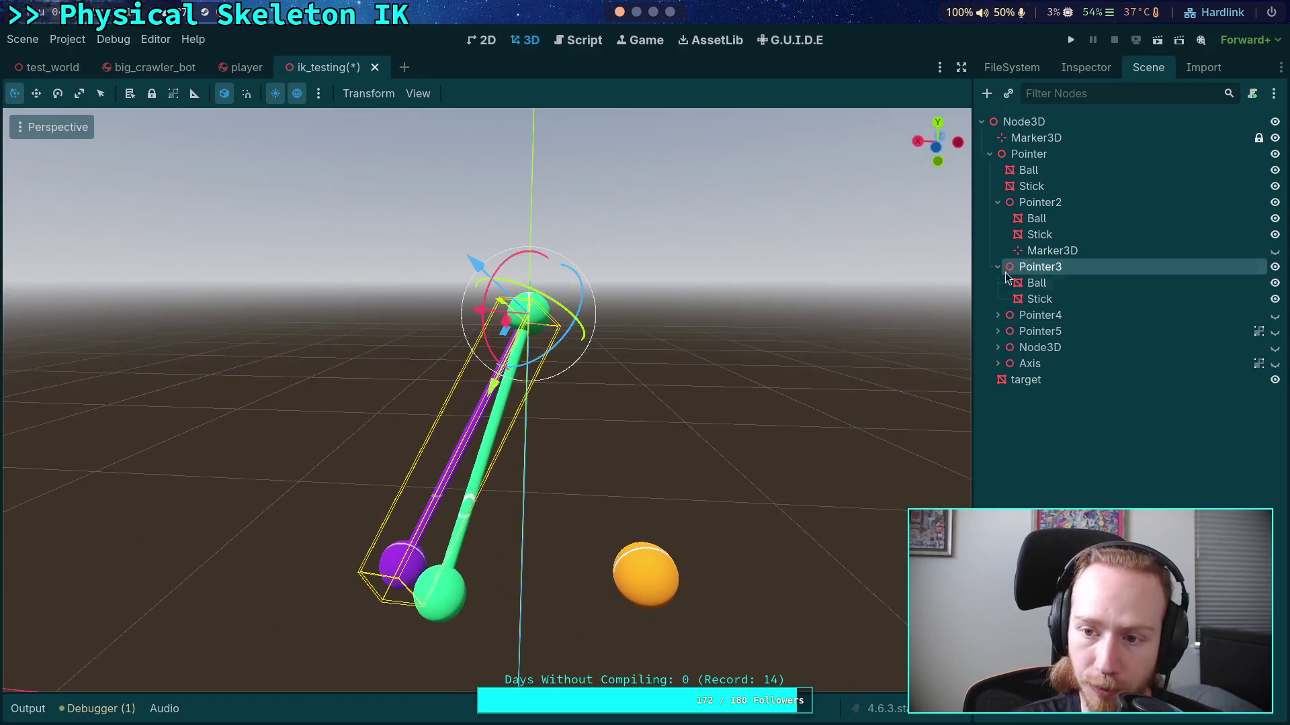
# Step: Reset Pointer3's rotation to zero and rotate it about its X axis
pyautogui.click(1038, 203)
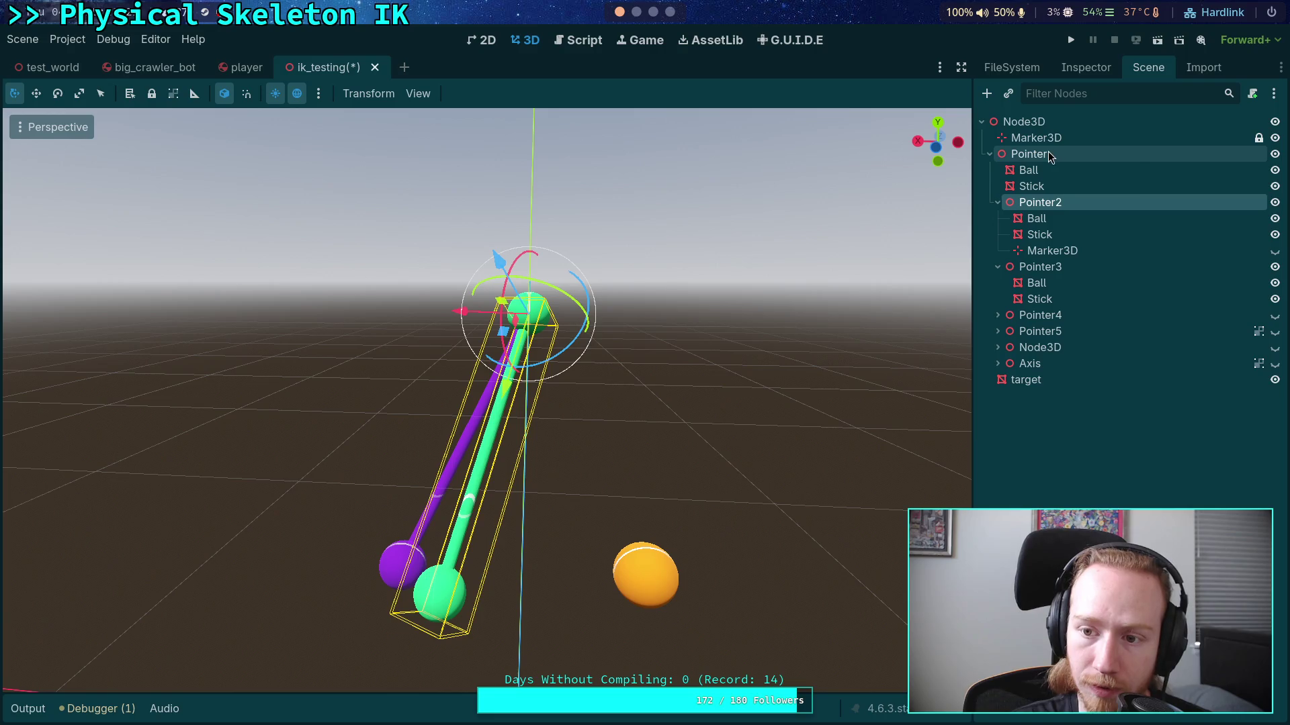
pyautogui.click(1050, 155)
pyautogui.click(1038, 202)
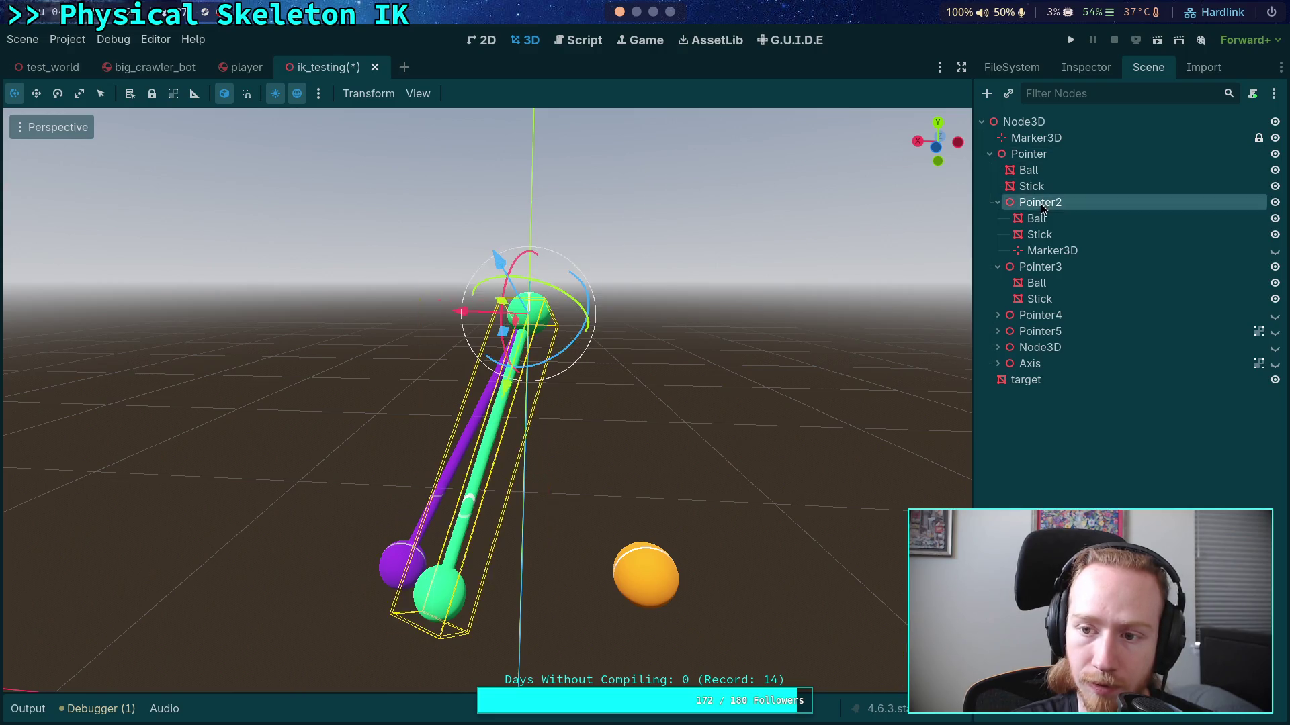
pyautogui.click(1018, 269)
pyautogui.click(1072, 68)
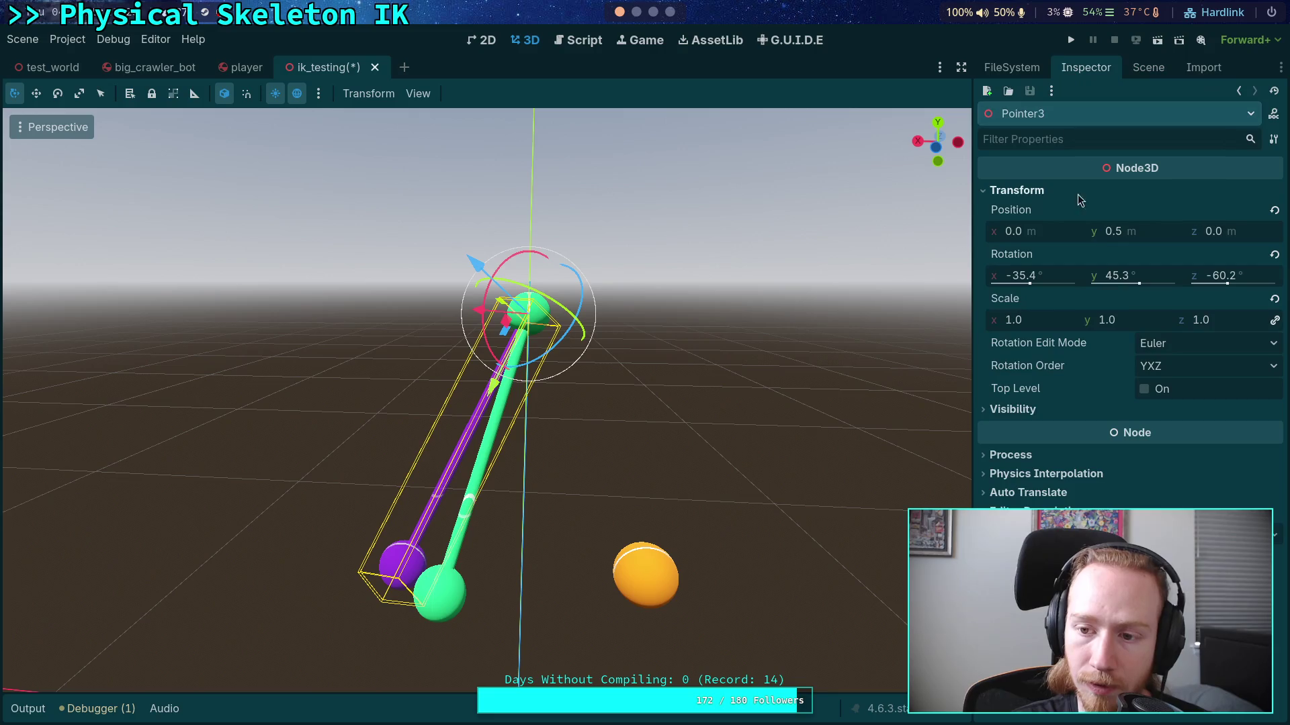
pyautogui.click(1274, 256)
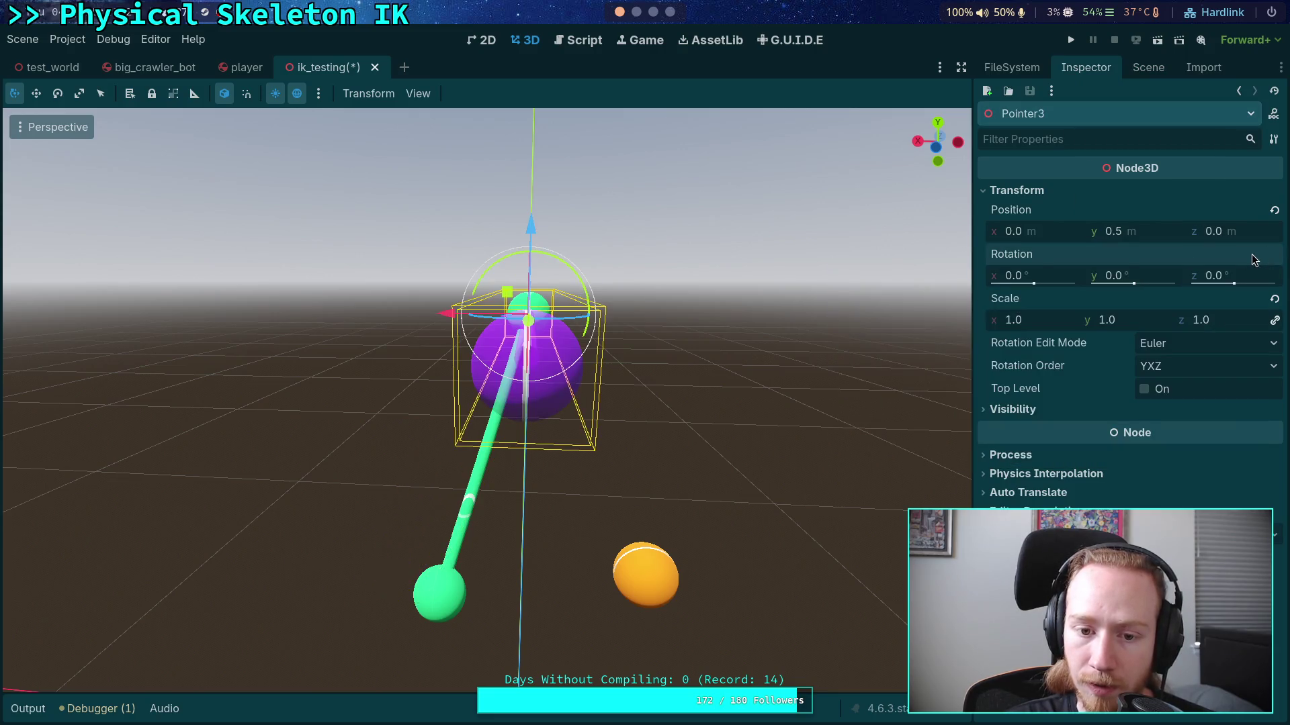
pyautogui.moveTo(809, 248); pyautogui.dragTo(820, 279)
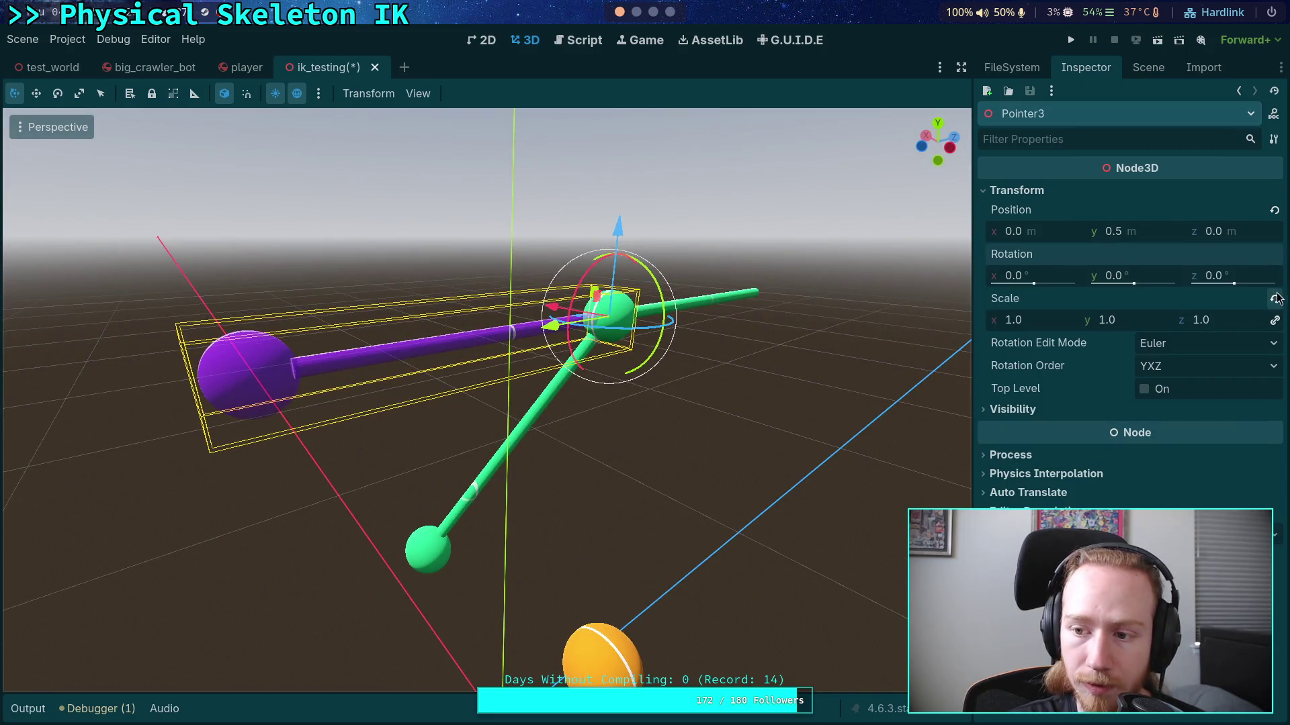
pyautogui.moveTo(938, 142); pyautogui.dragTo(926, 148)
pyautogui.moveTo(594, 295); pyautogui.dragTo(475, 307)
pyautogui.moveTo(506, 347)
pyautogui.mouseDown()
pyautogui.moveTo(665, 314)
pyautogui.moveTo(676, 345)
pyautogui.moveTo(767, 345)
pyautogui.mouseUp()
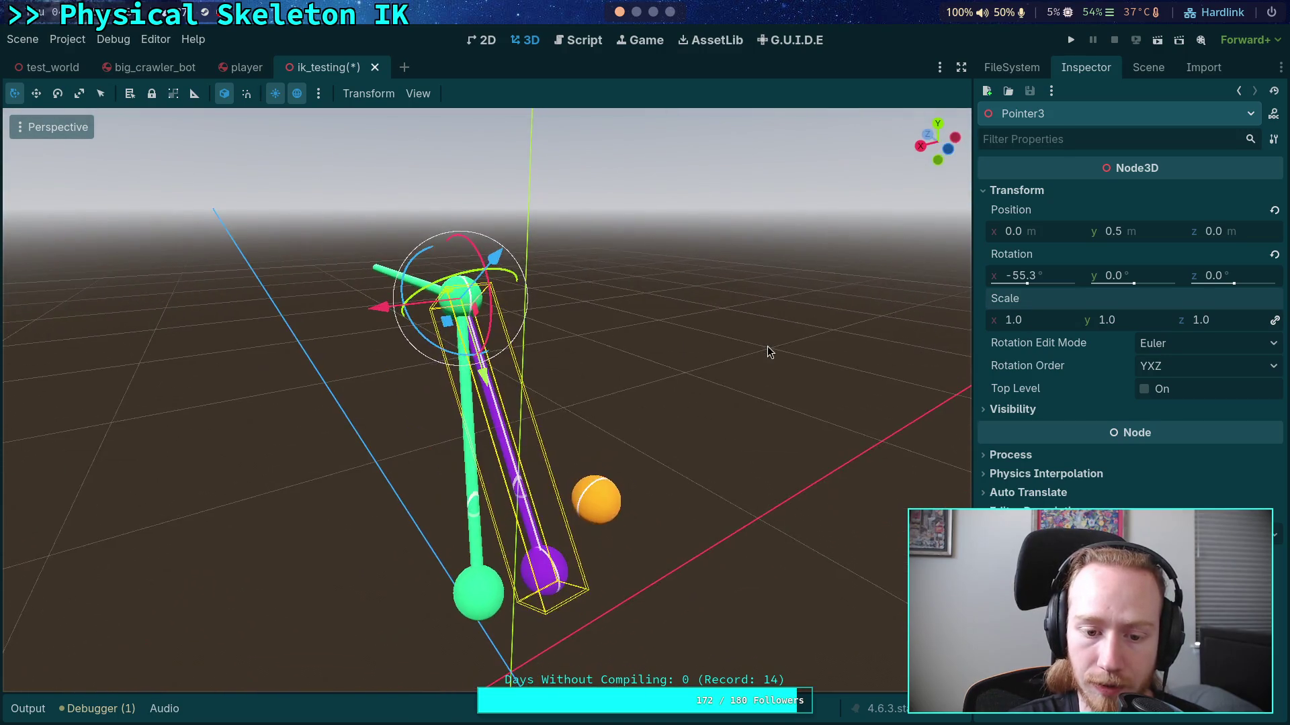
# Step: Copy Pointer2's rotation value (-46.8, 28.4, -36.6) from the Inspector
pyautogui.click(1150, 68)
pyautogui.click(1041, 318)
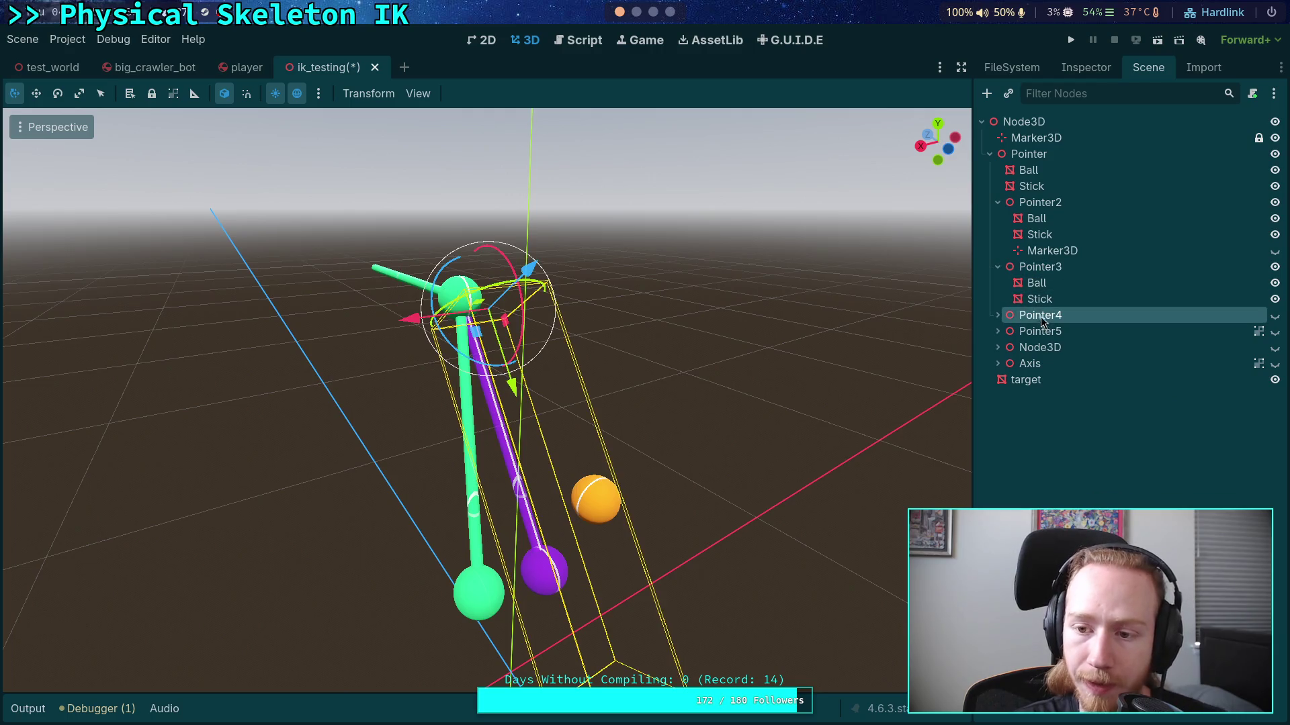
pyautogui.click(1044, 205)
pyautogui.click(1040, 268)
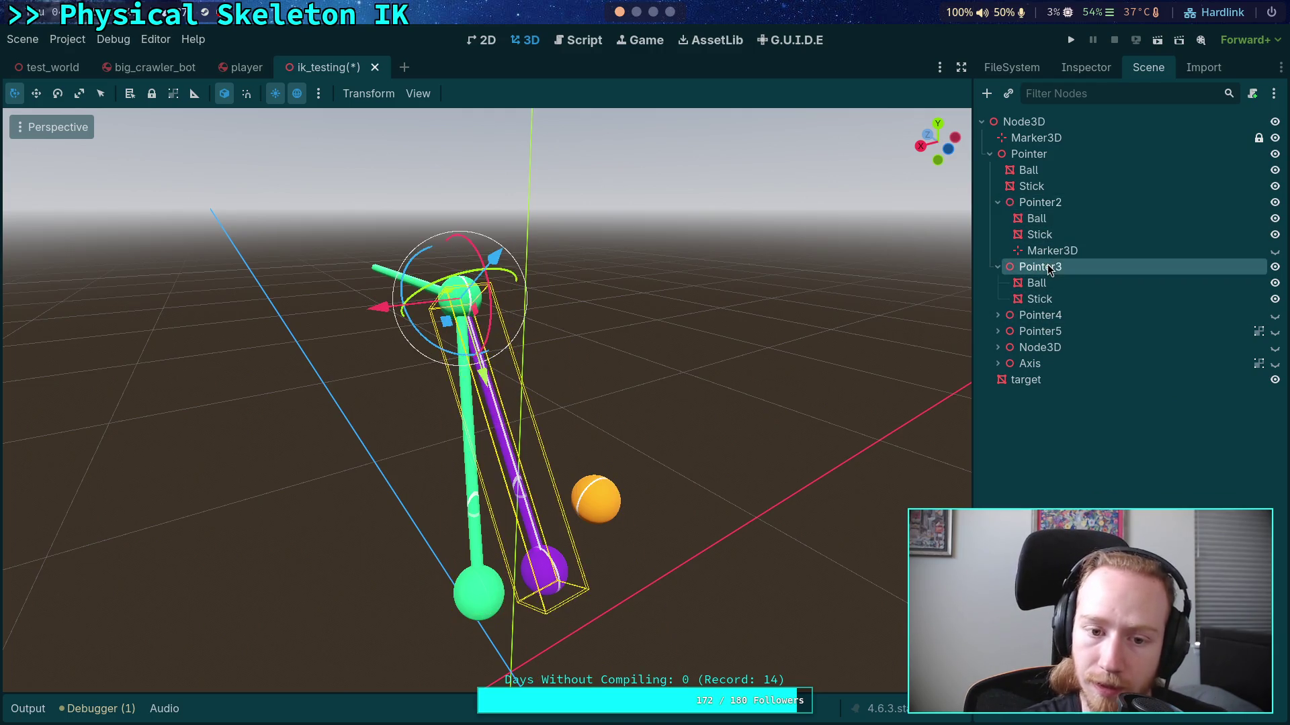
pyautogui.click(1086, 68)
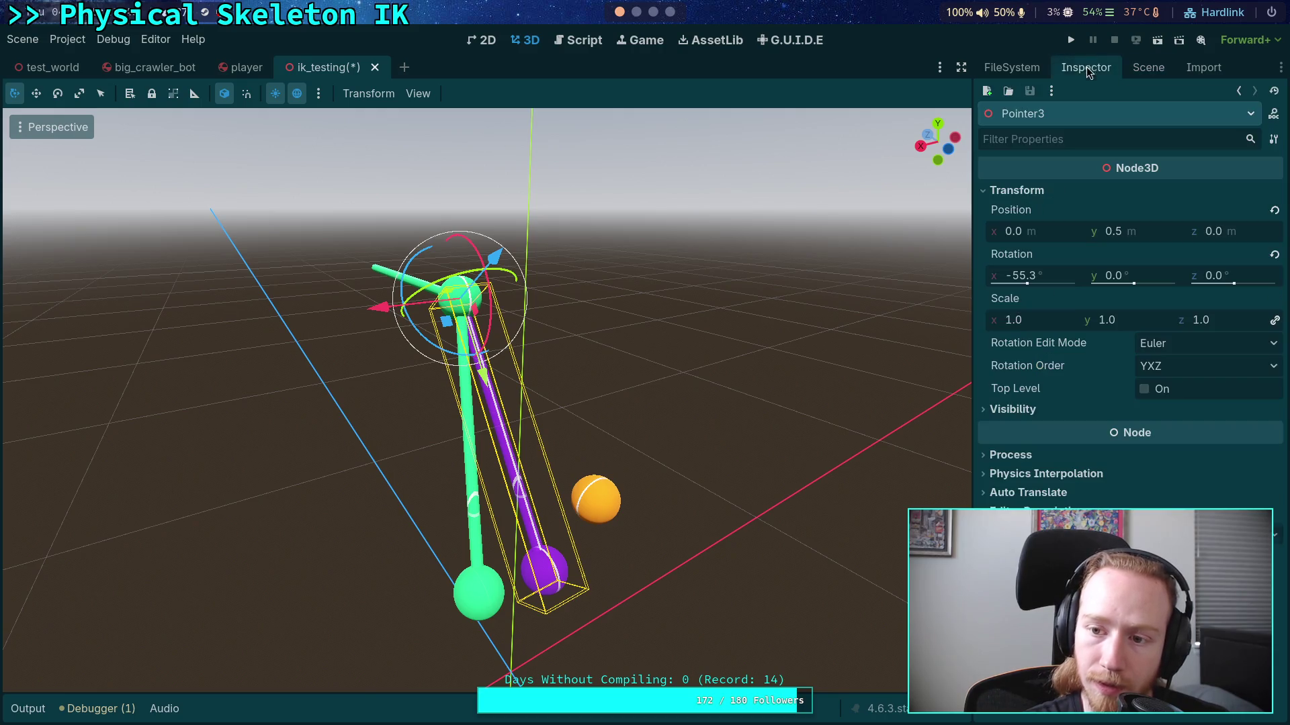
pyautogui.click(1149, 68)
pyautogui.click(1040, 202)
pyautogui.click(1086, 67)
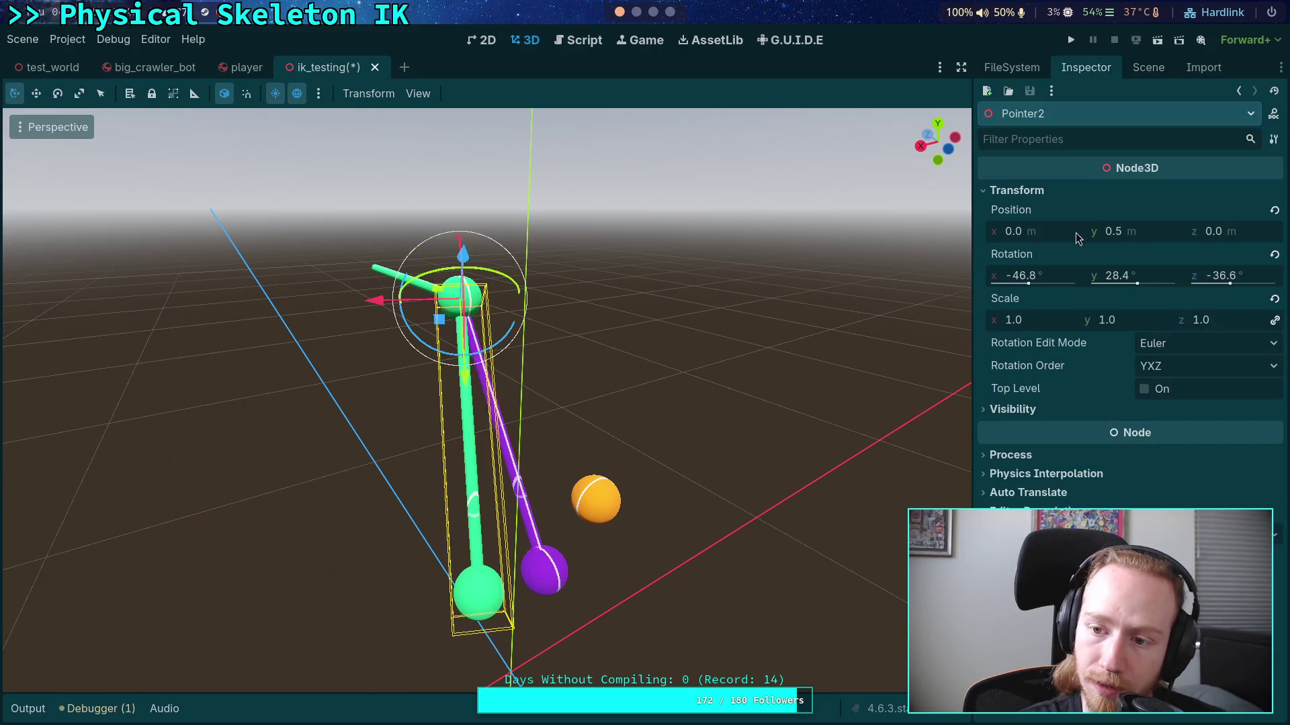
pyautogui.rightClick(1045, 254)
pyautogui.click(1095, 272)
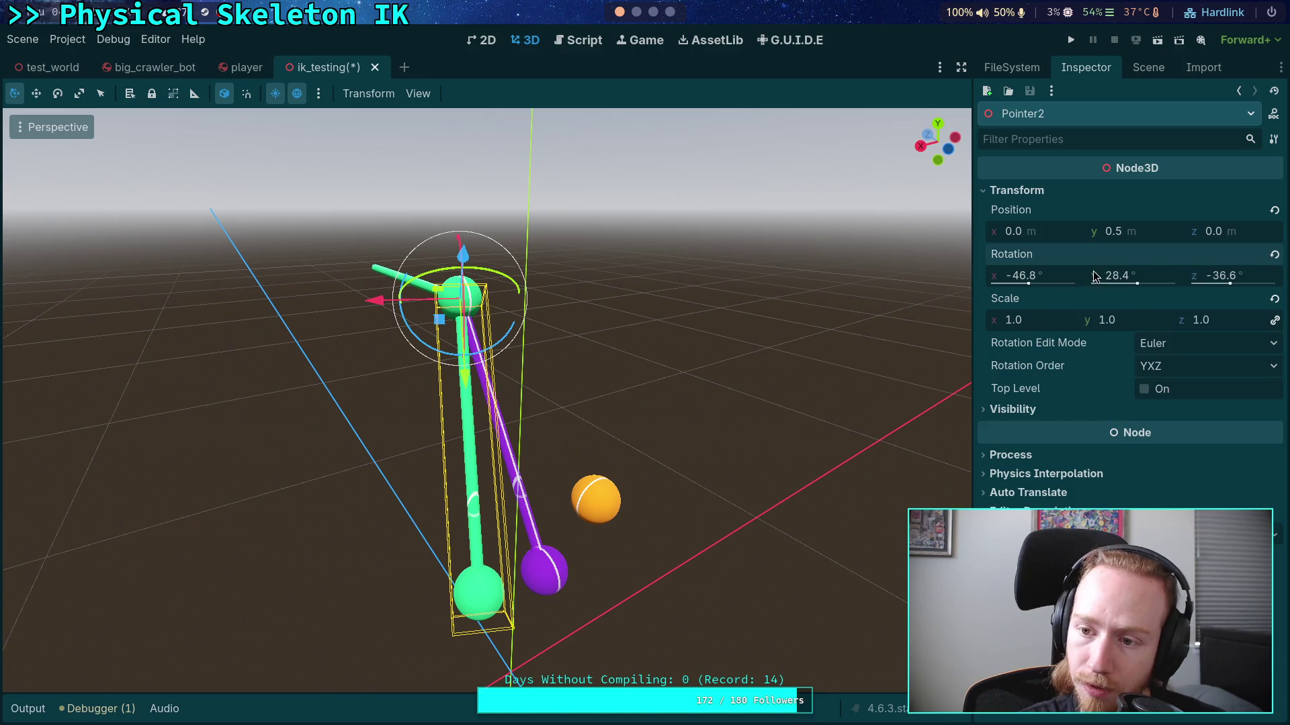
# Step: Paste Pointer2's rotation onto Pointer3 so both sticks overlap
pyautogui.click(1148, 67)
pyautogui.click(1041, 262)
pyautogui.click(1086, 67)
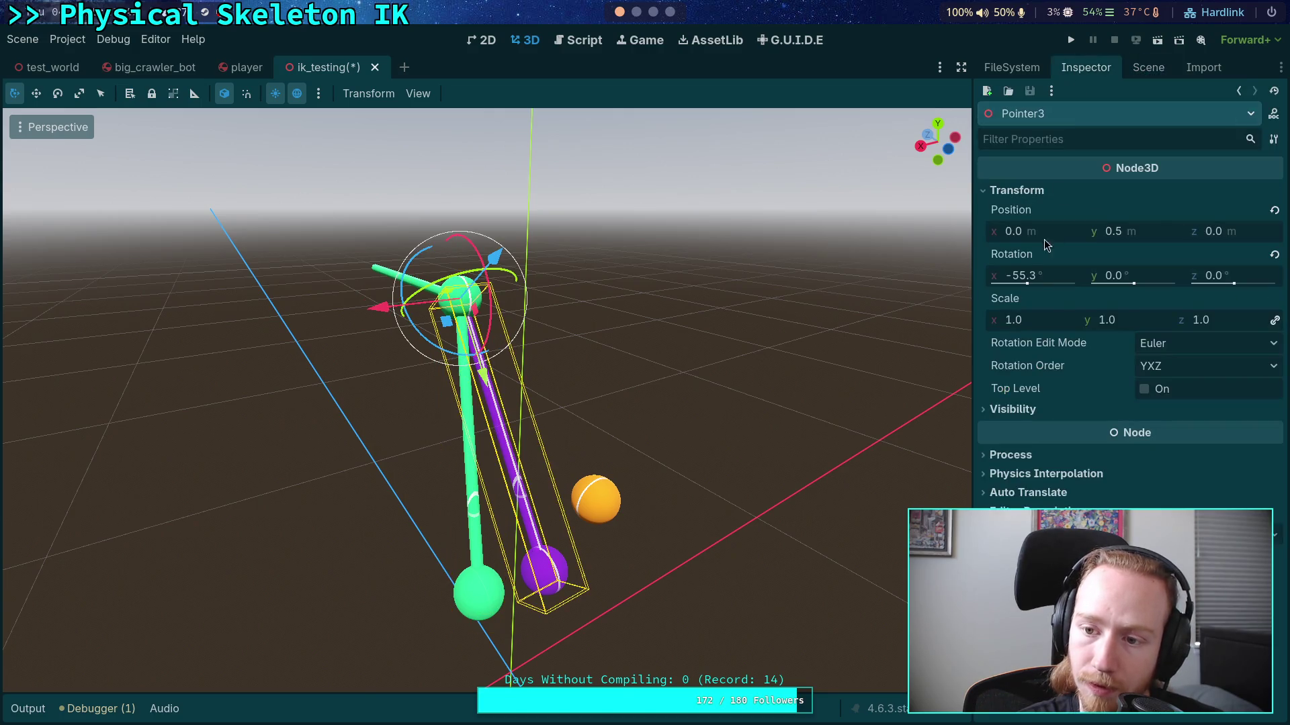
pyautogui.rightClick(1045, 254)
pyautogui.click(1053, 283)
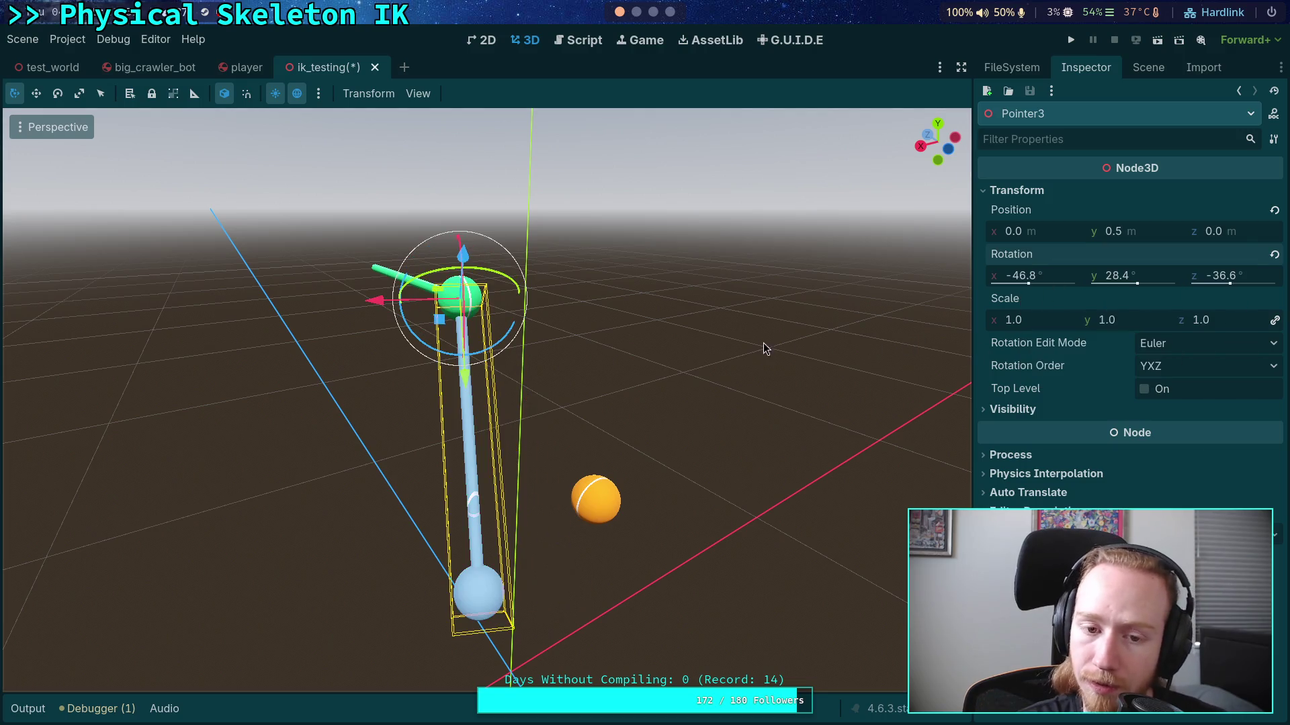
pyautogui.click(1149, 67)
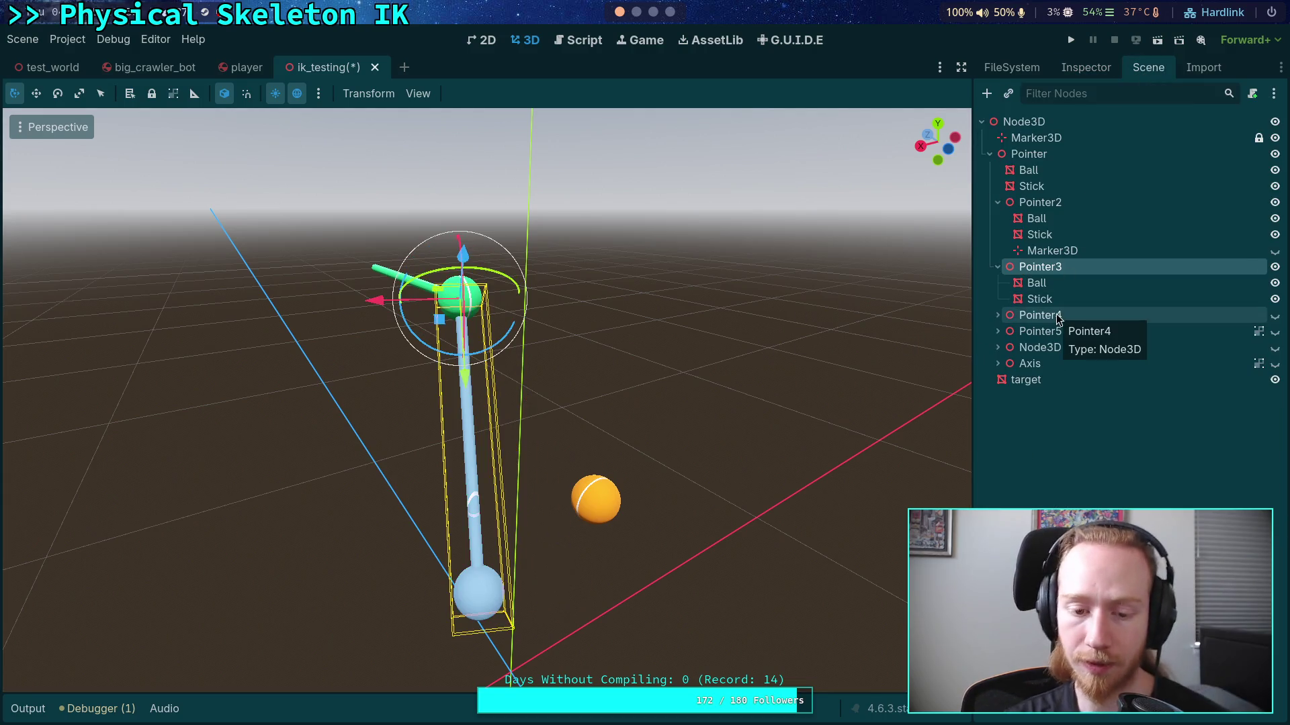
# Step: Move Axis2 out from under Axis to become its sibling
pyautogui.click(1027, 364)
pyautogui.click(998, 366)
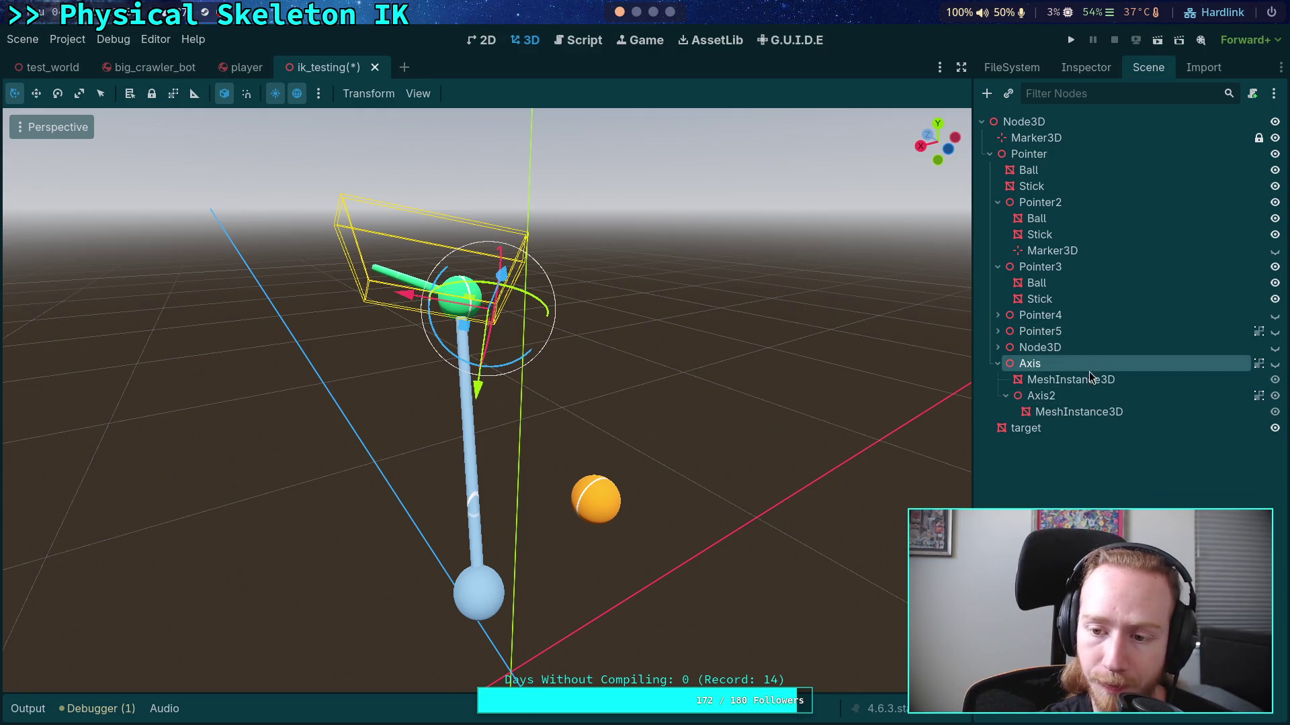
pyautogui.click(1033, 396)
pyautogui.moveTo(1033, 396)
pyautogui.mouseDown()
pyautogui.moveTo(1015, 423)
pyautogui.moveTo(1015, 383)
pyautogui.moveTo(1019, 430)
pyautogui.moveTo(1021, 410)
pyautogui.moveTo(1052, 402)
pyautogui.moveTo(1037, 368)
pyautogui.mouseUp()
pyautogui.click(1038, 364)
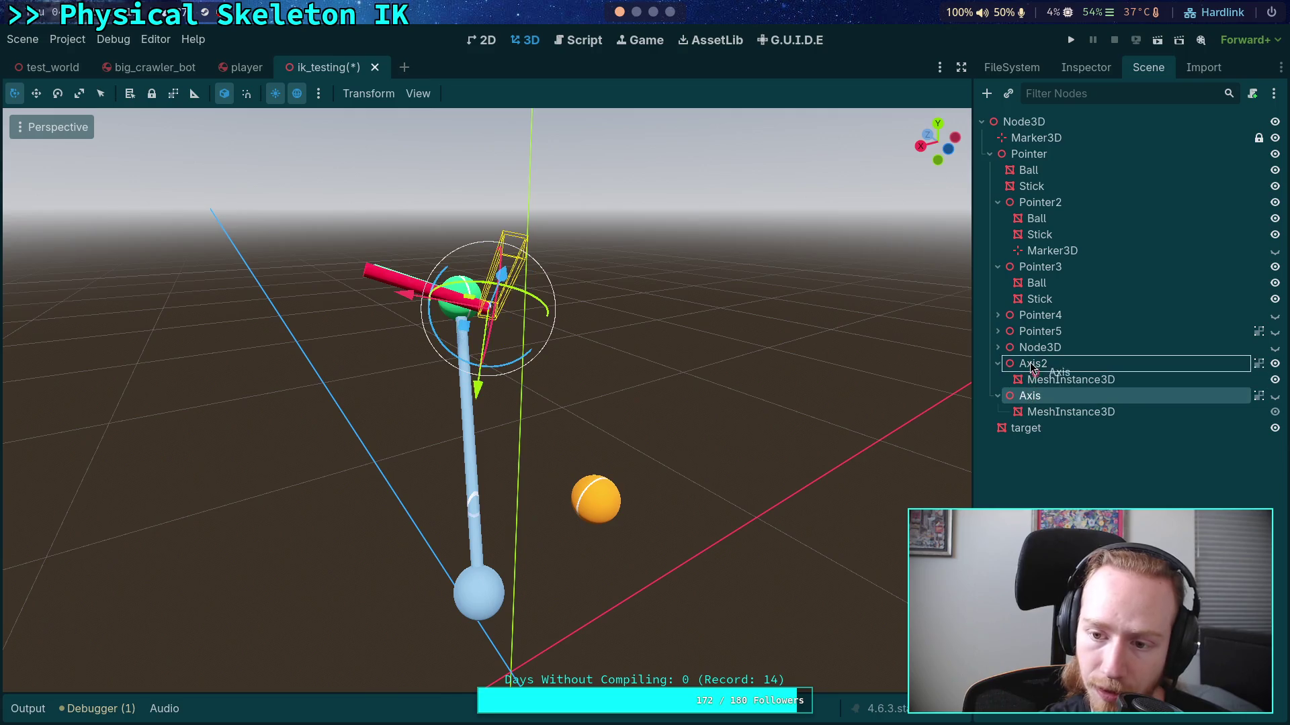
pyautogui.click(1032, 396)
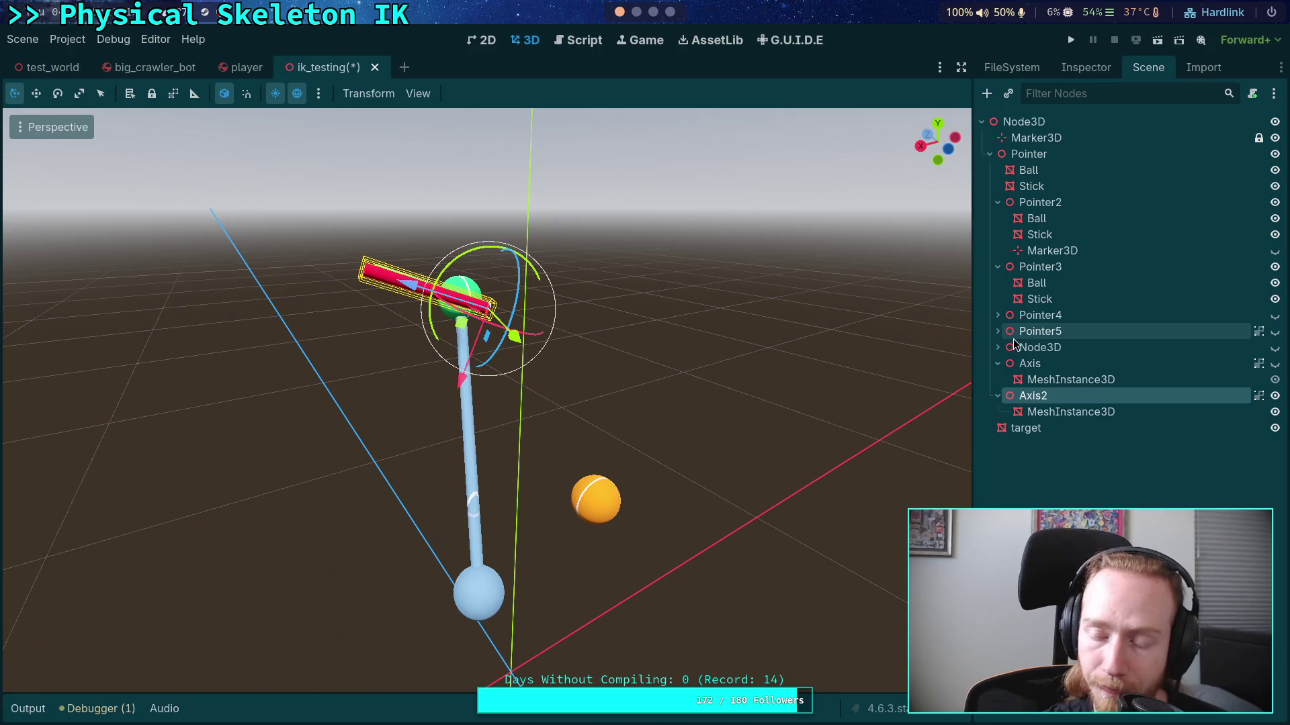
# Step: Collapse Pointer2 and Pointer3 in the tree and select Pointer4
pyautogui.click(1021, 205)
pyautogui.click(998, 203)
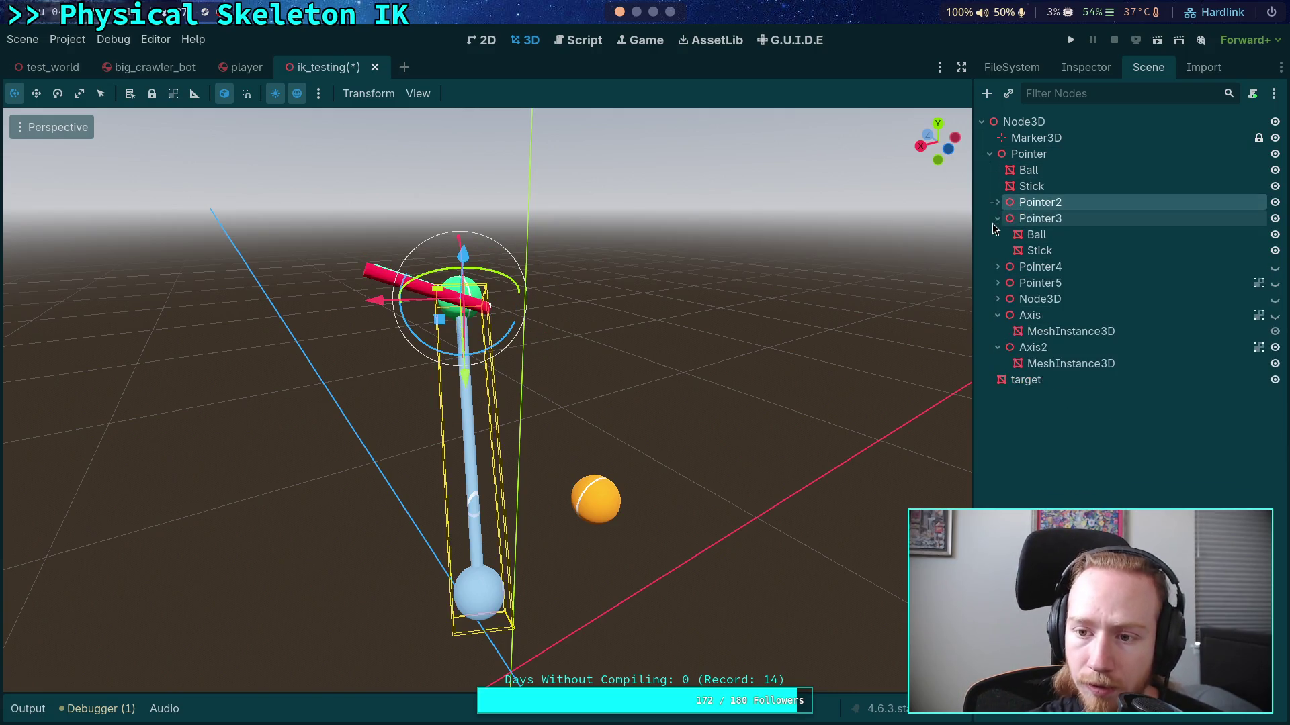
pyautogui.click(997, 218)
pyautogui.click(1040, 235)
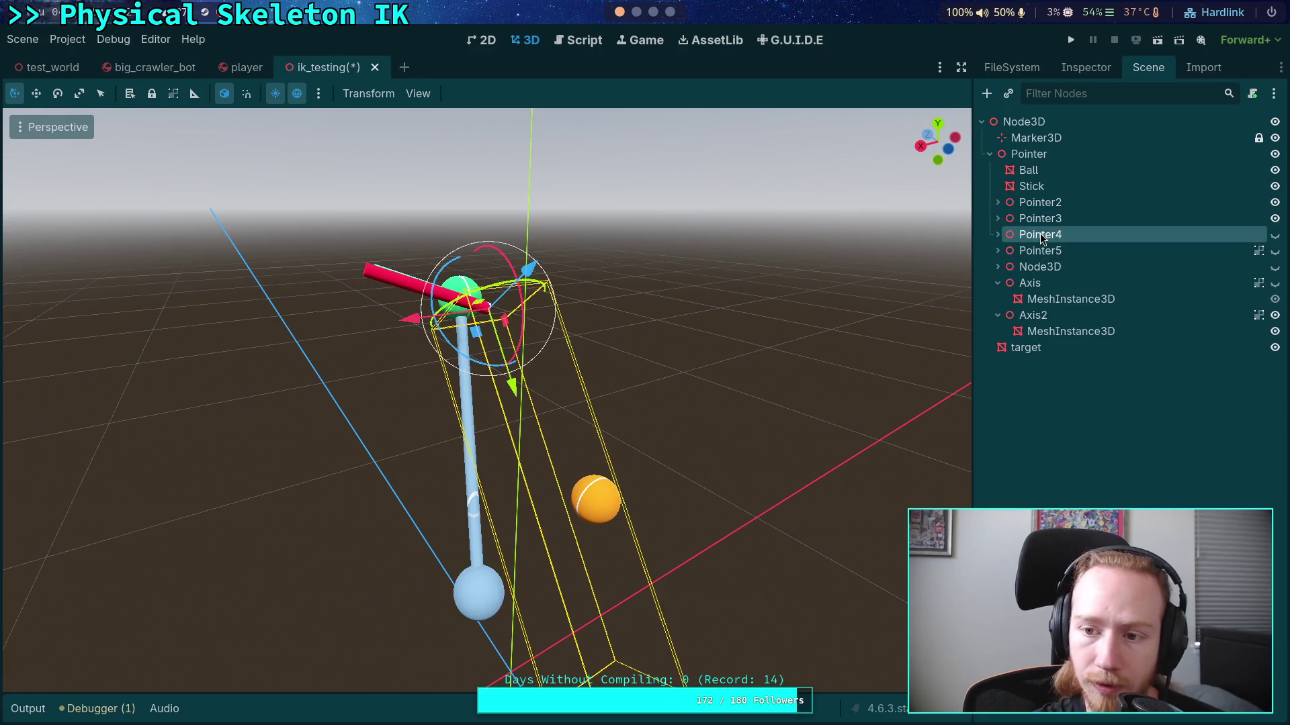
# Step: Delete Pointer4, Pointer5 and the Node3D holding Pointer6 from under Pointer
pyautogui.press('Delete')
pyautogui.click(720, 384)
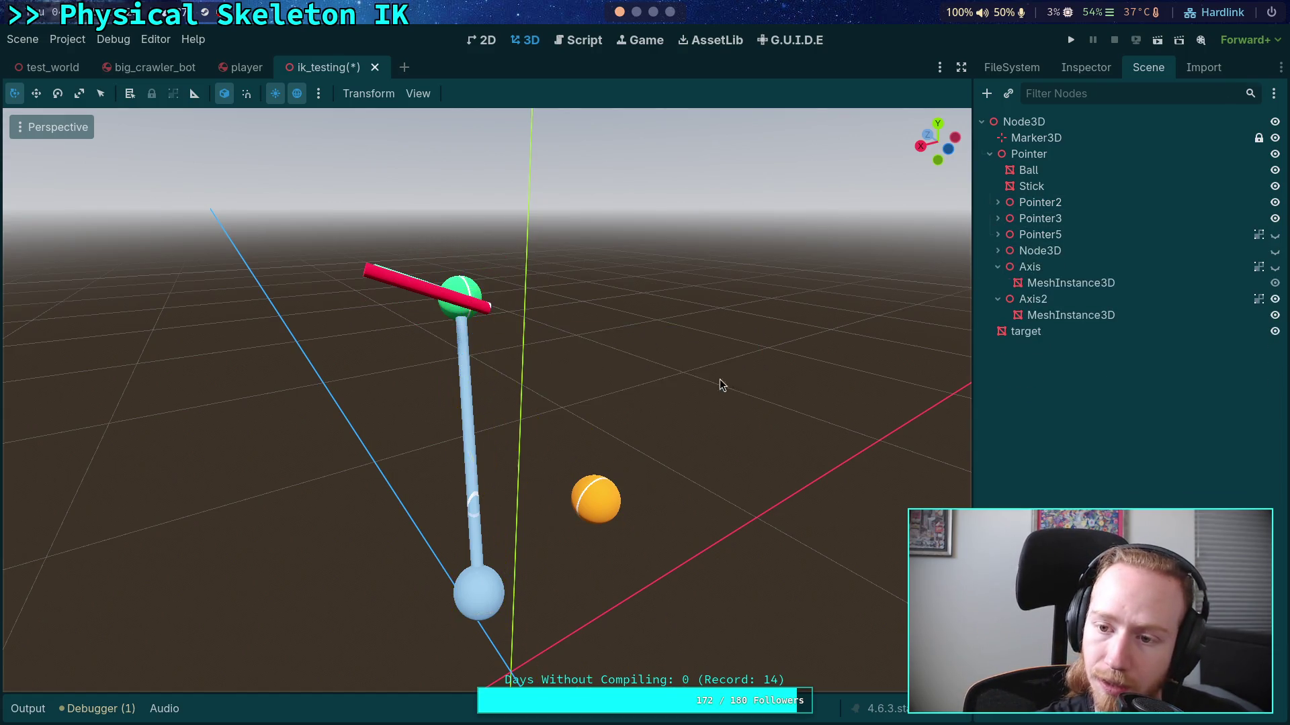
pyautogui.click(1038, 235)
pyautogui.press('Delete')
pyautogui.click(692, 386)
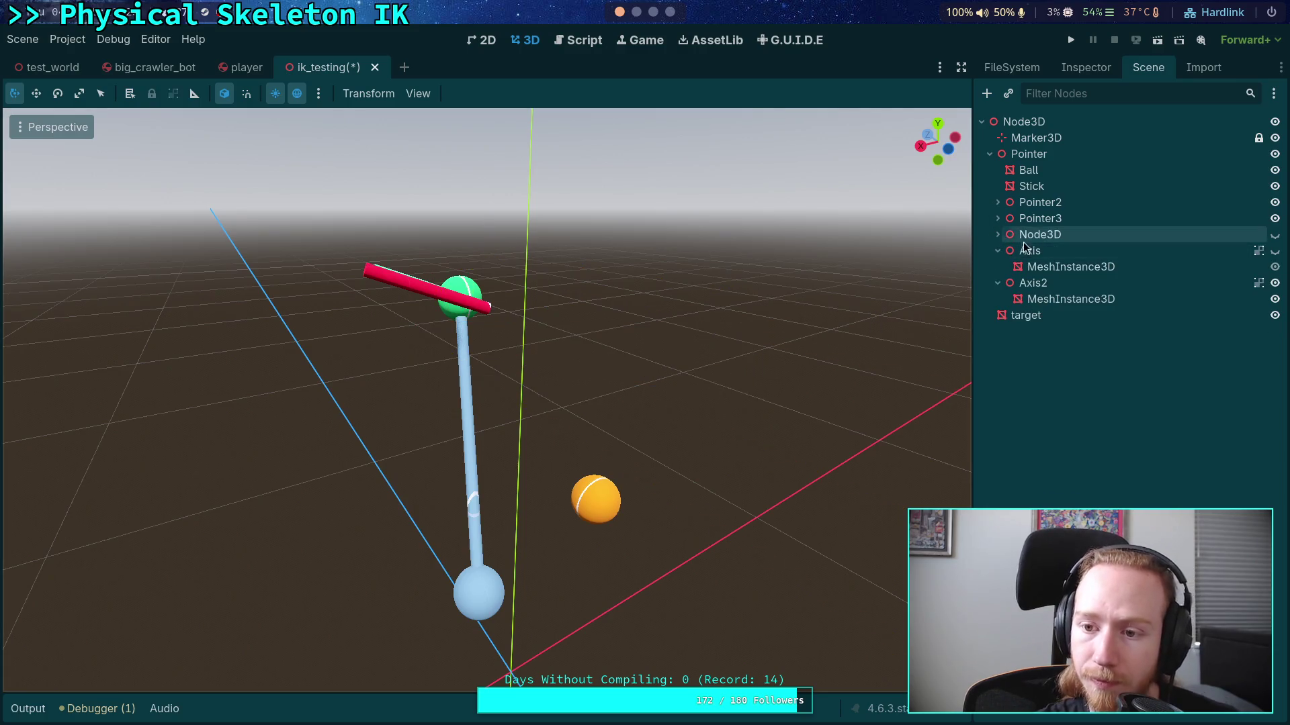
pyautogui.click(1038, 236)
pyautogui.press('Right')
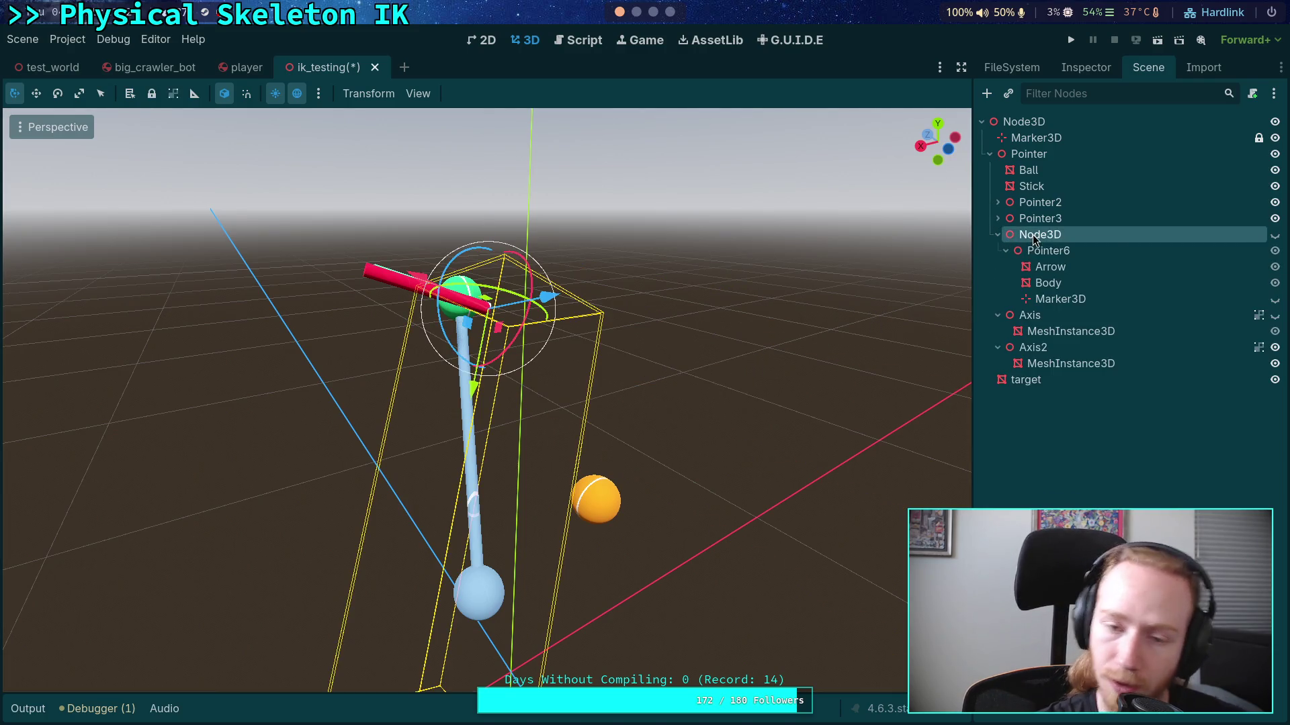
pyautogui.press('Delete')
pyautogui.press('Return')
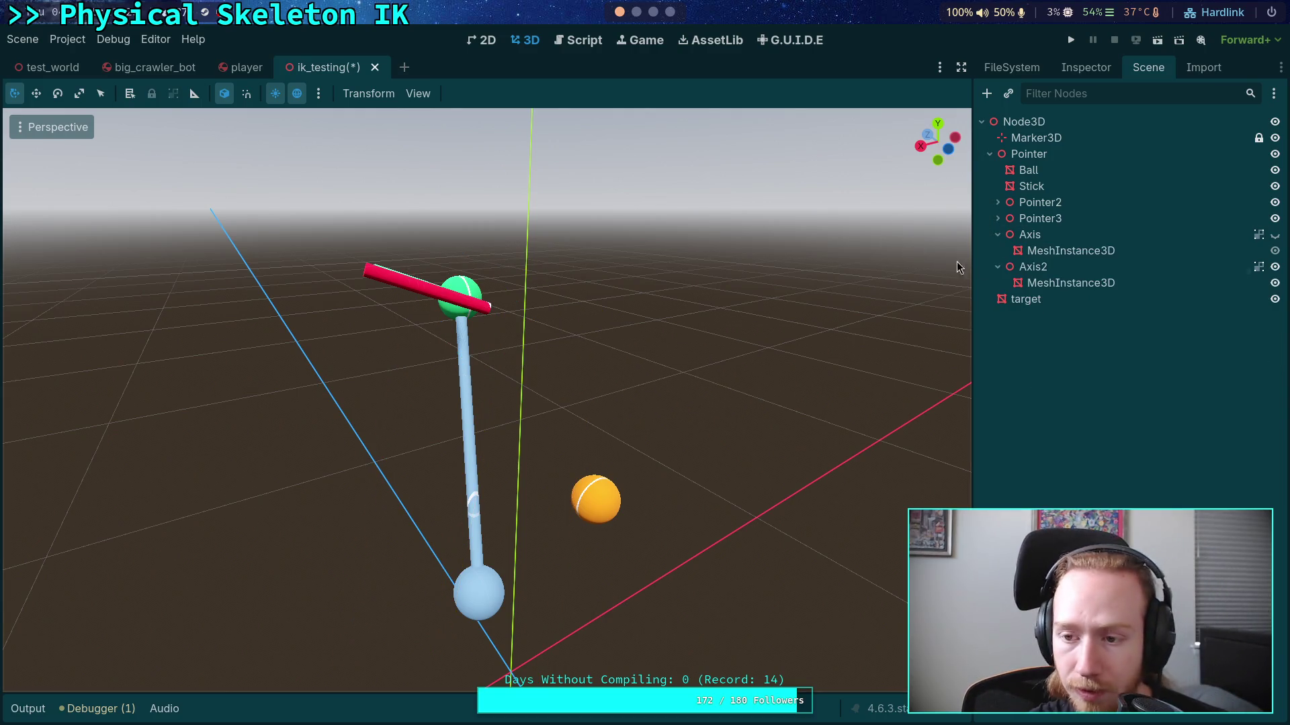
# Step: Make Axis visible, hide Axis2, and bring up Axis's properties in the Inspector
pyautogui.click(1034, 235)
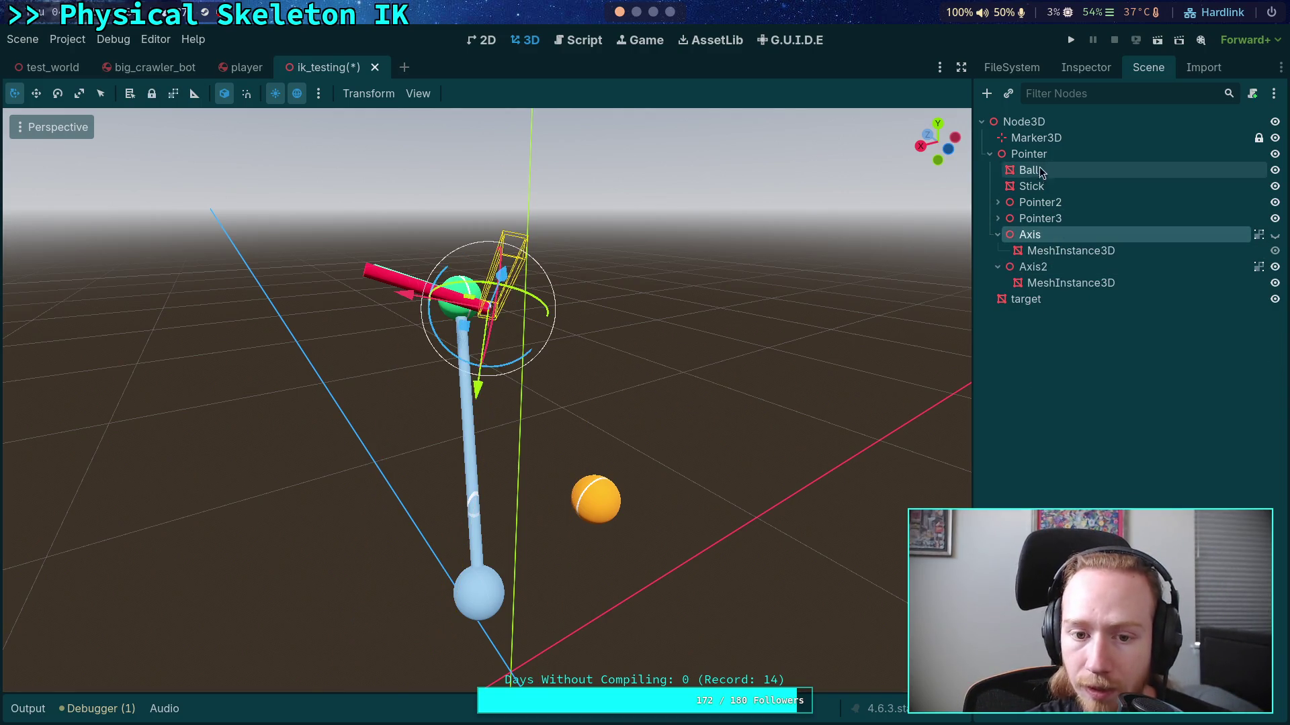
pyautogui.click(1274, 239)
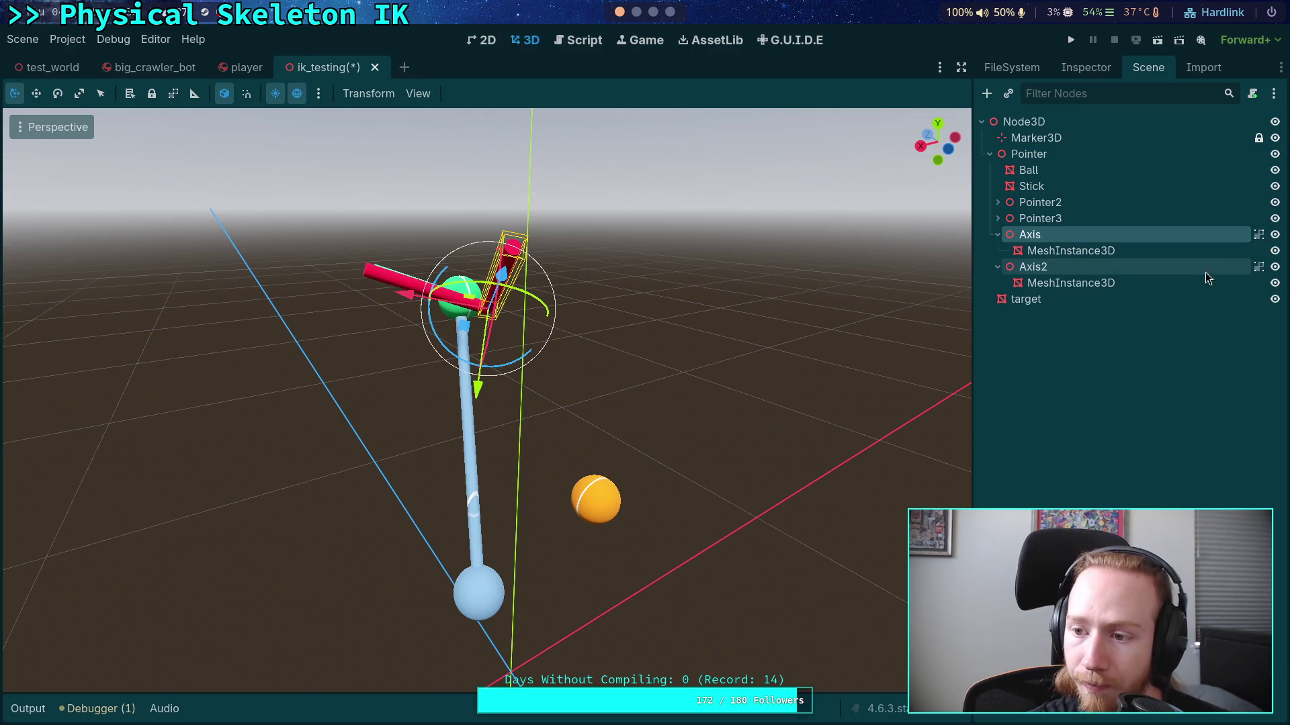
pyautogui.click(1183, 269)
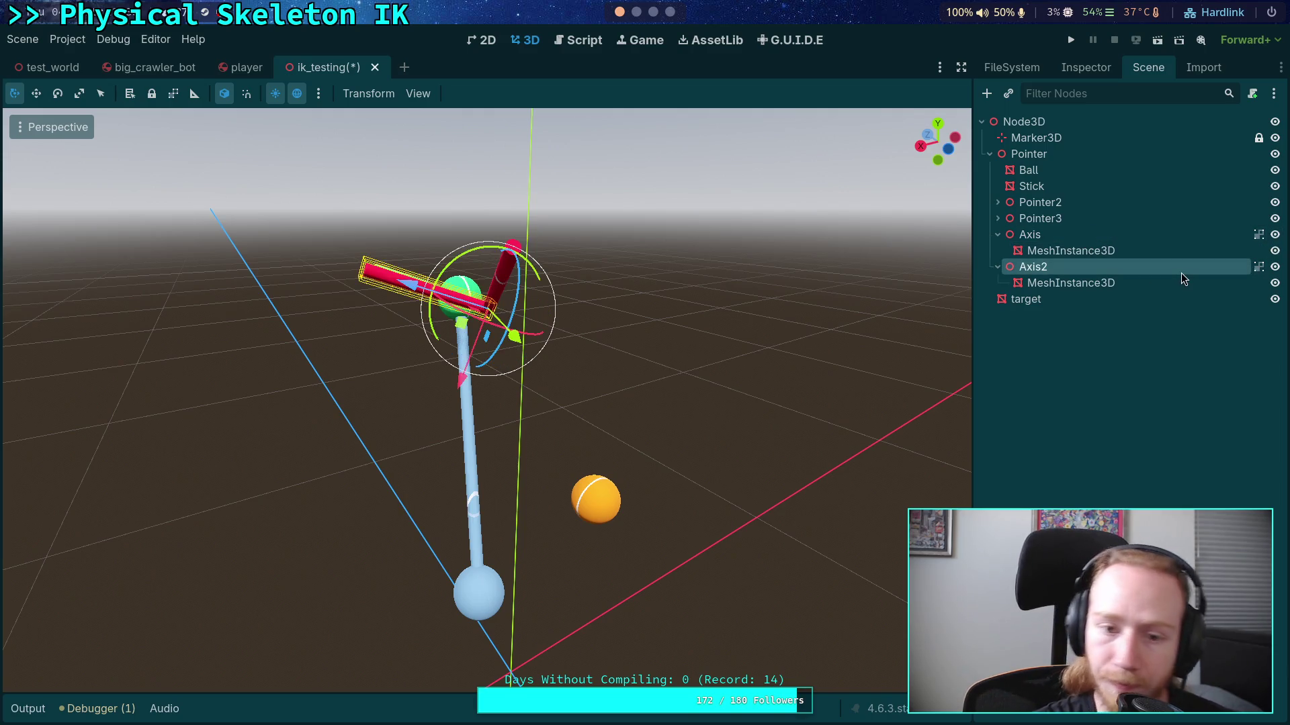
pyautogui.click(1274, 266)
pyautogui.click(1126, 234)
pyautogui.click(1085, 68)
# Step: Reset Axis's rotation to zero and set its Y position to 0.5
pyautogui.click(1137, 190)
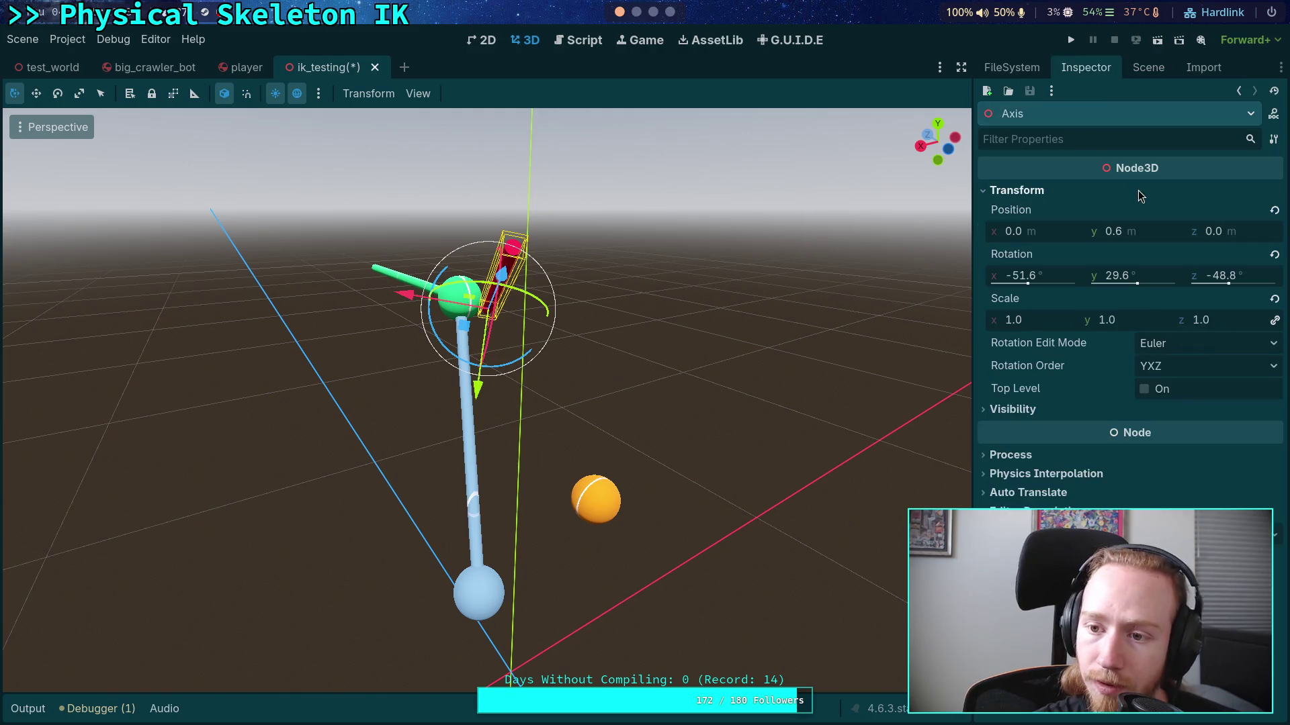
pyautogui.click(1274, 254)
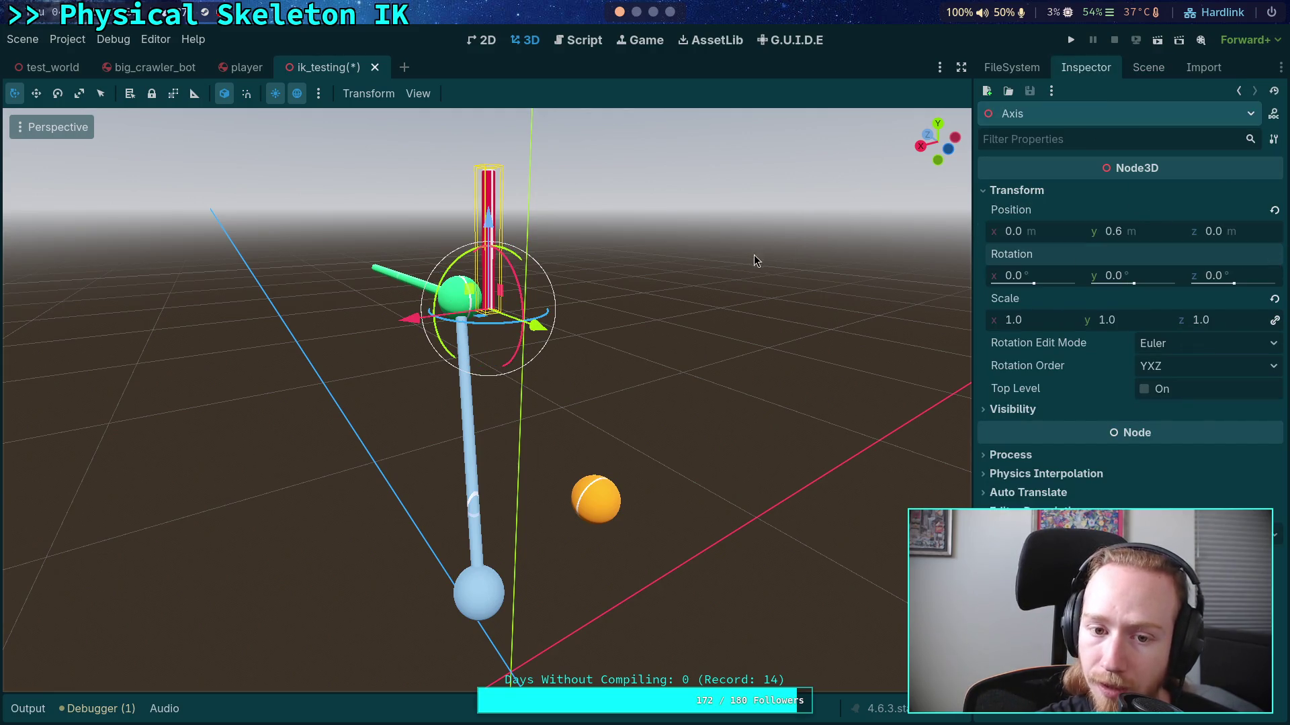
pyautogui.moveTo(753, 256); pyautogui.dragTo(922, 294)
pyautogui.click(1152, 235)
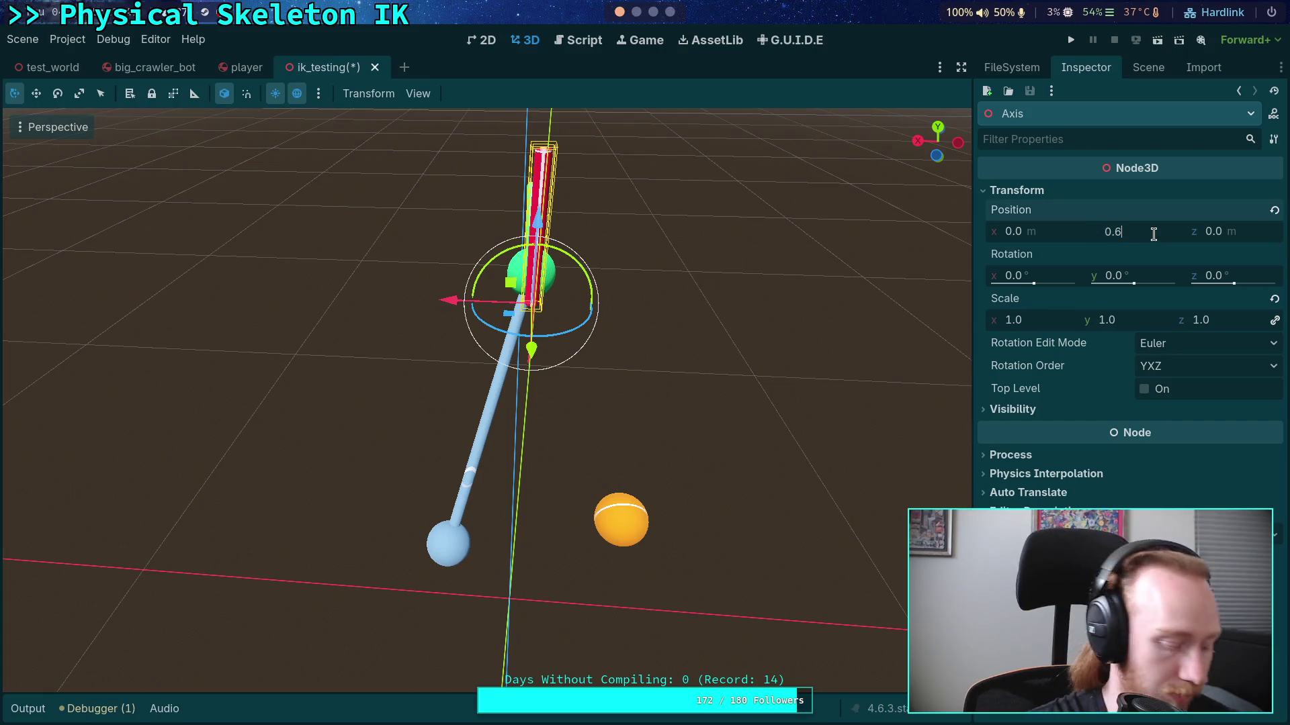
pyautogui.write('0.5')
pyautogui.press('Return')
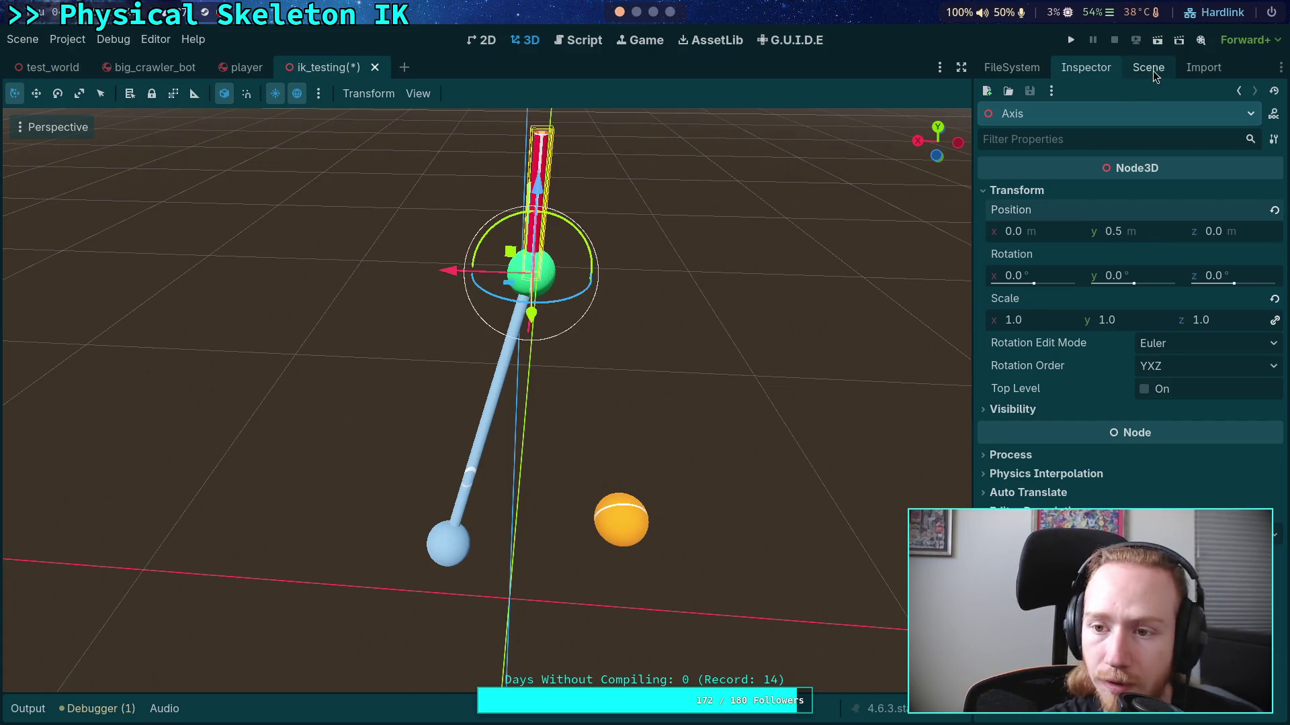
pyautogui.click(1153, 70)
pyautogui.click(1078, 68)
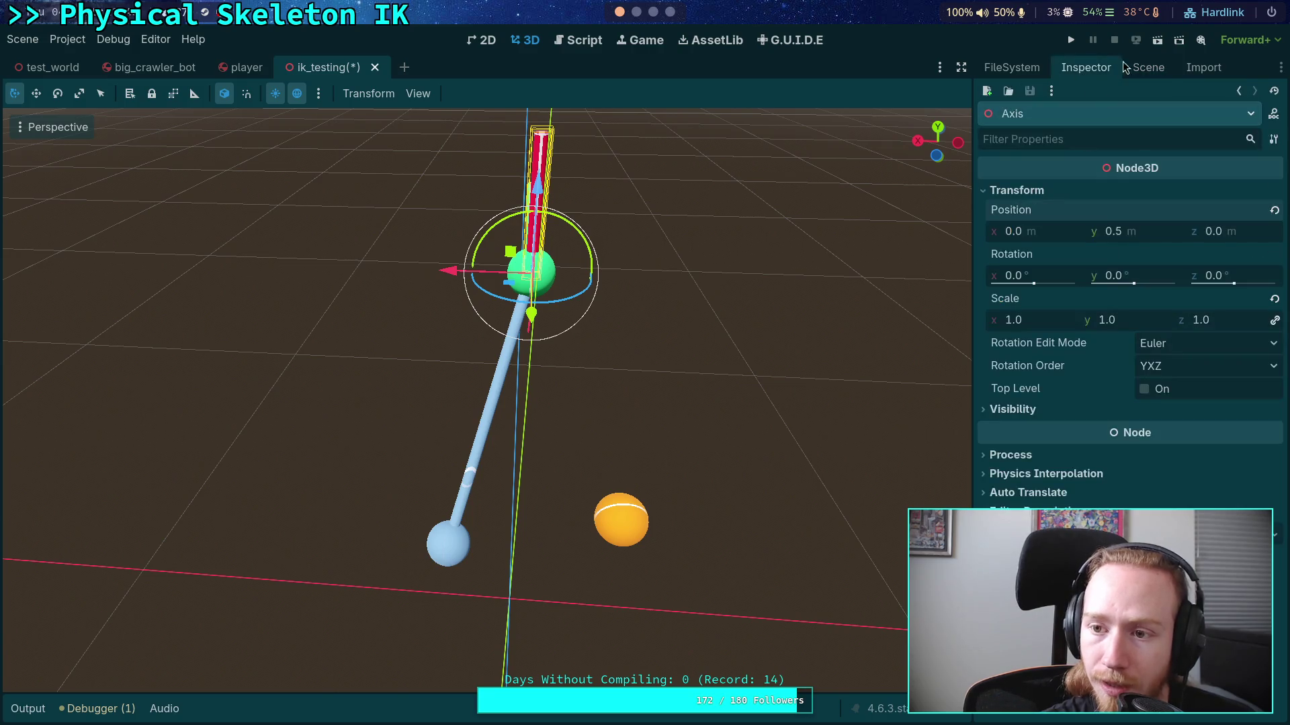
# Step: Set the top and bottom radius of Axis's MeshInstance3D cylinder to 0.004 m
pyautogui.click(1145, 68)
pyautogui.click(1065, 250)
pyautogui.click(1086, 67)
pyautogui.click(1216, 204)
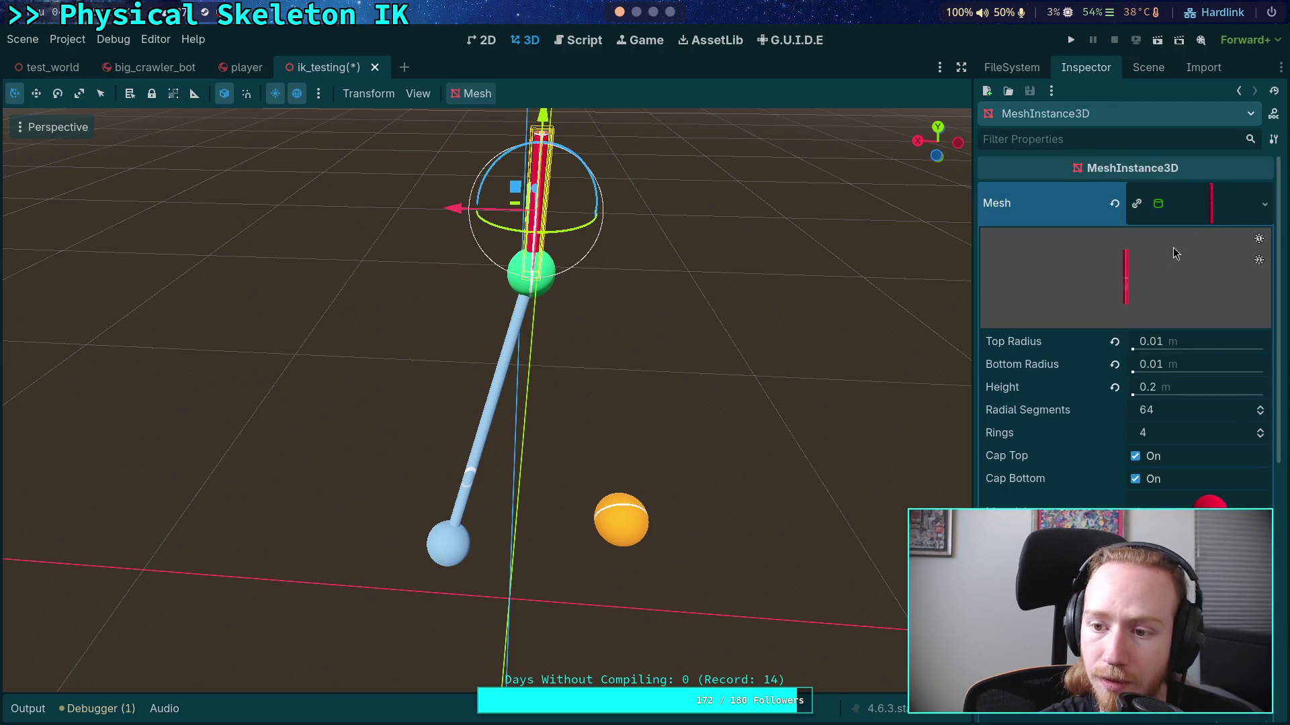
pyautogui.click(1228, 341)
pyautogui.write('0.006')
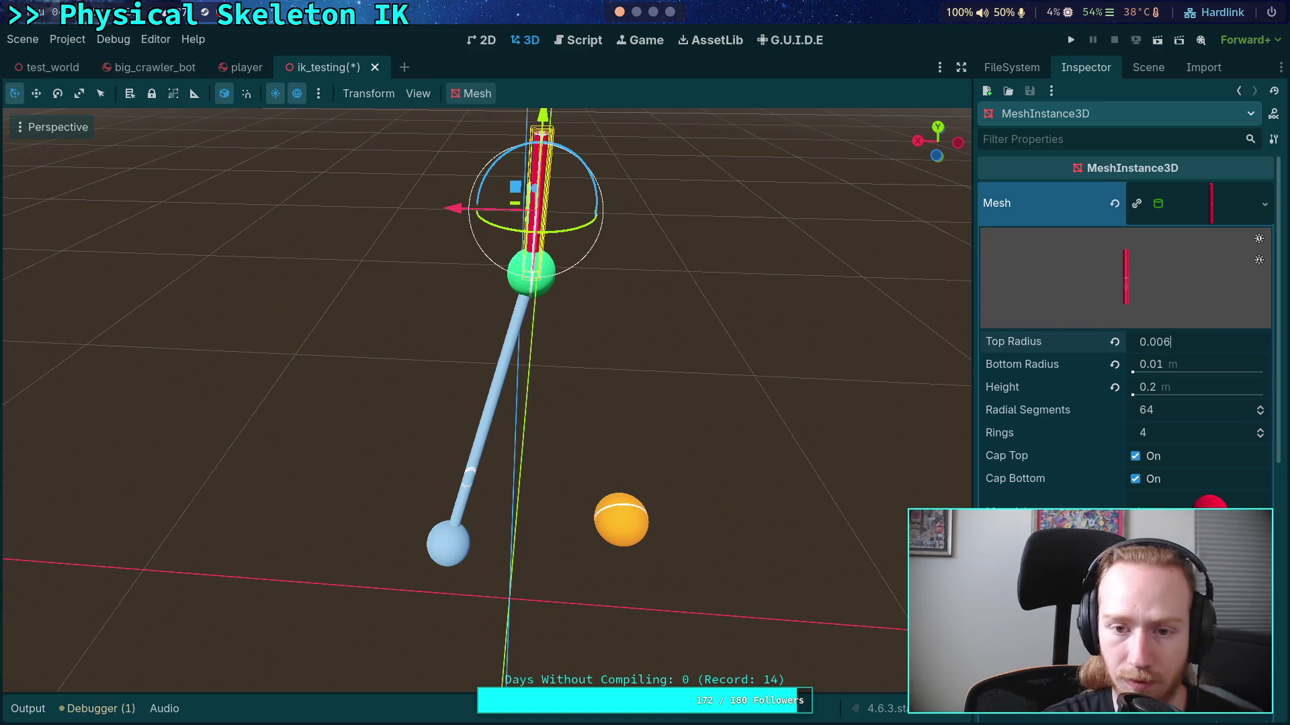
pyautogui.press('Return')
pyautogui.click(1205, 364)
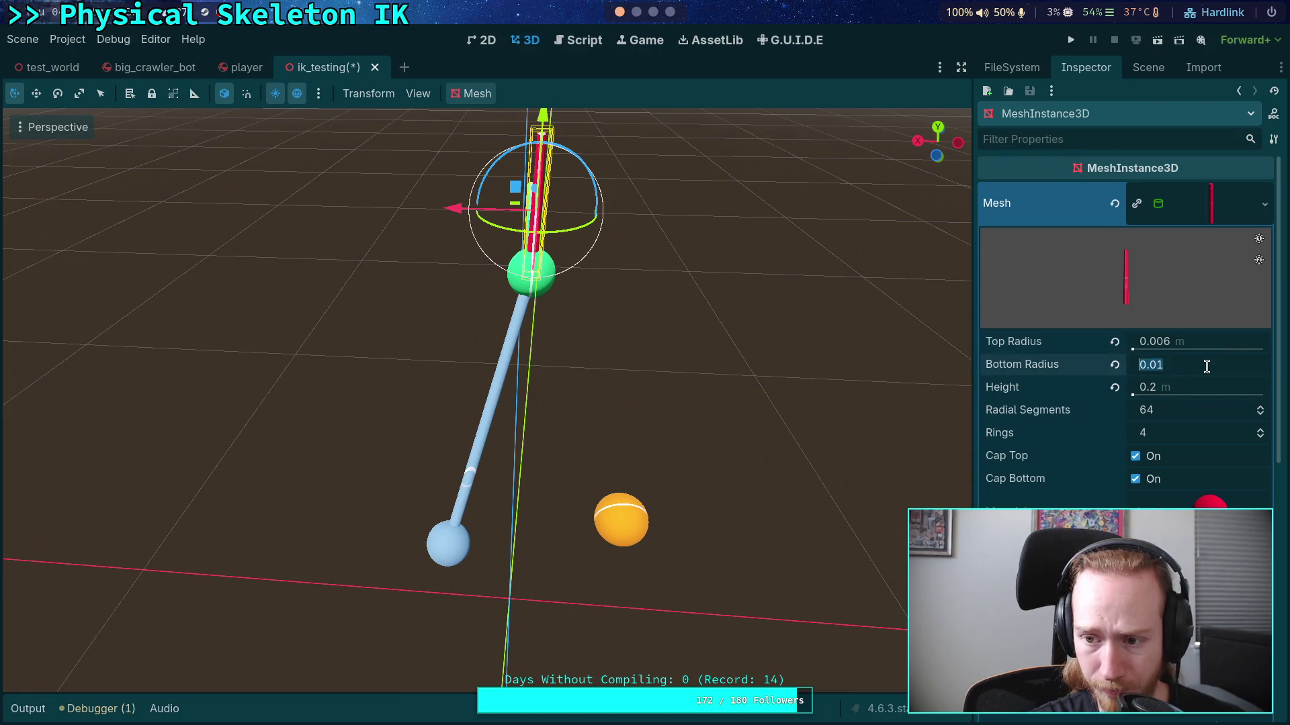
pyautogui.write('0.006')
pyautogui.press('Return')
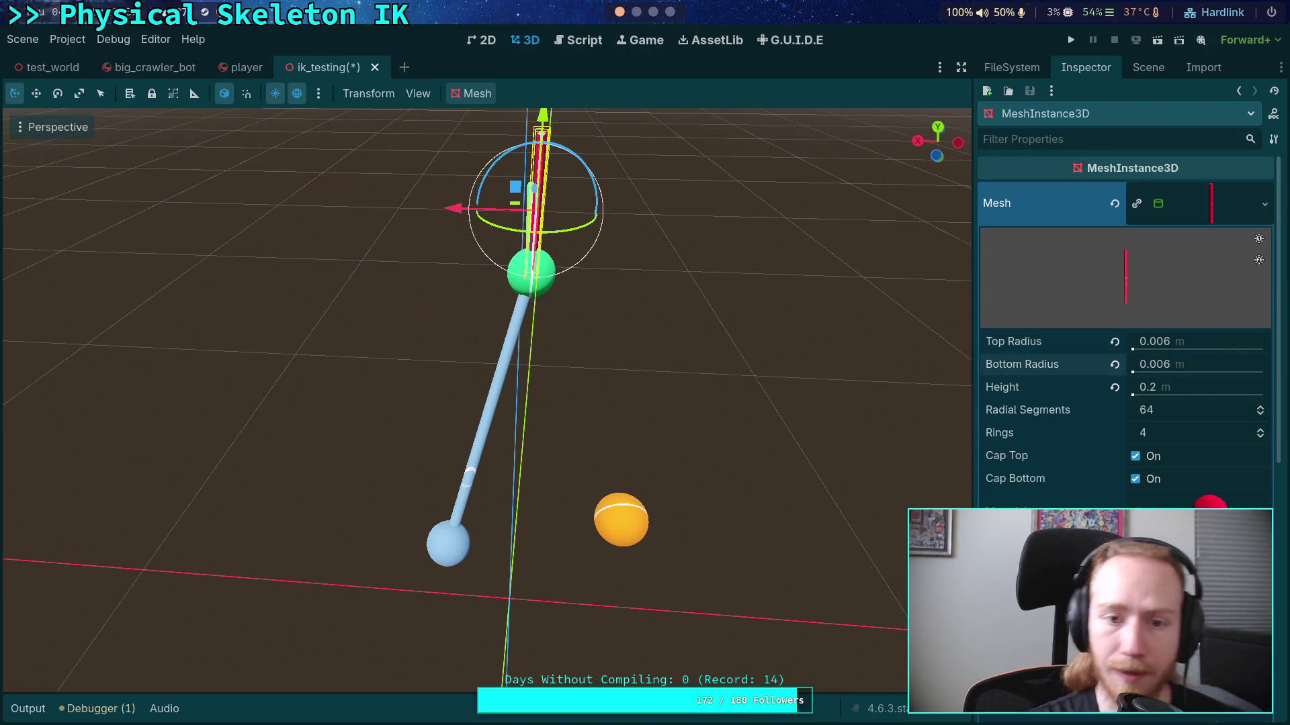
pyautogui.click(1214, 345)
pyautogui.write('0.005')
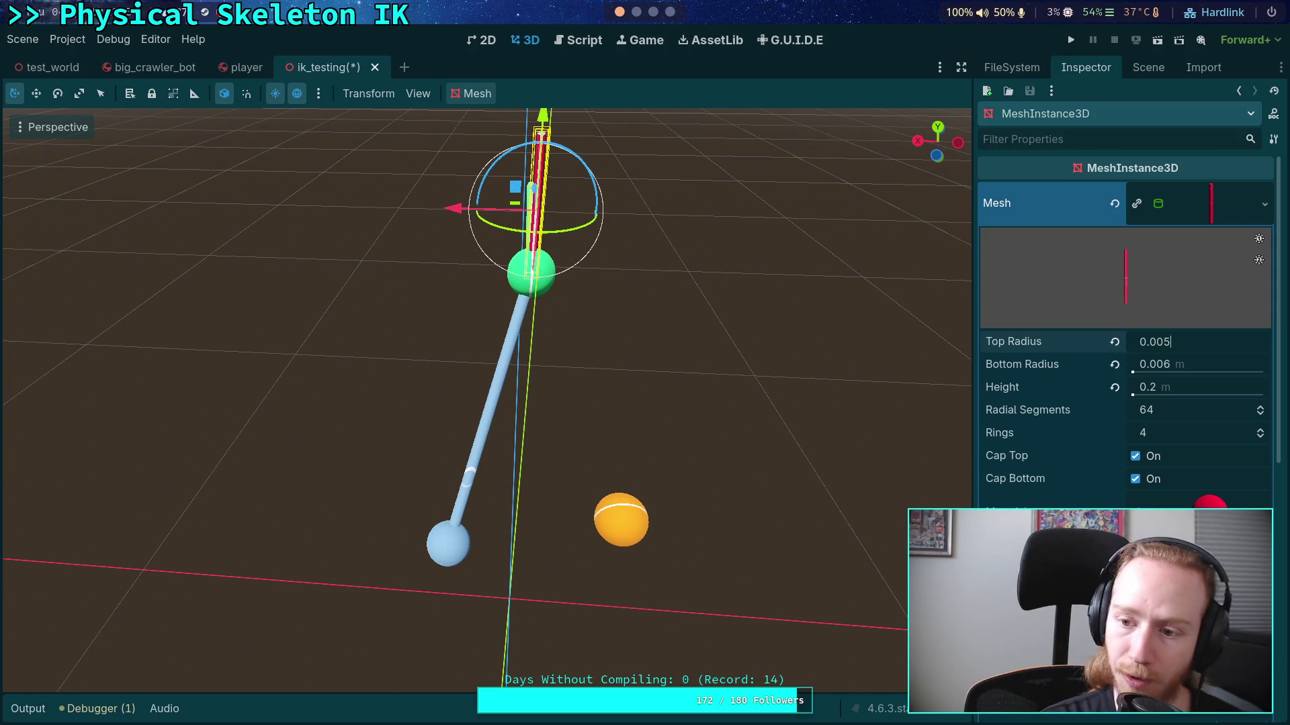
pyautogui.press('BackSpace')
pyautogui.write('4')
pyautogui.press('Return')
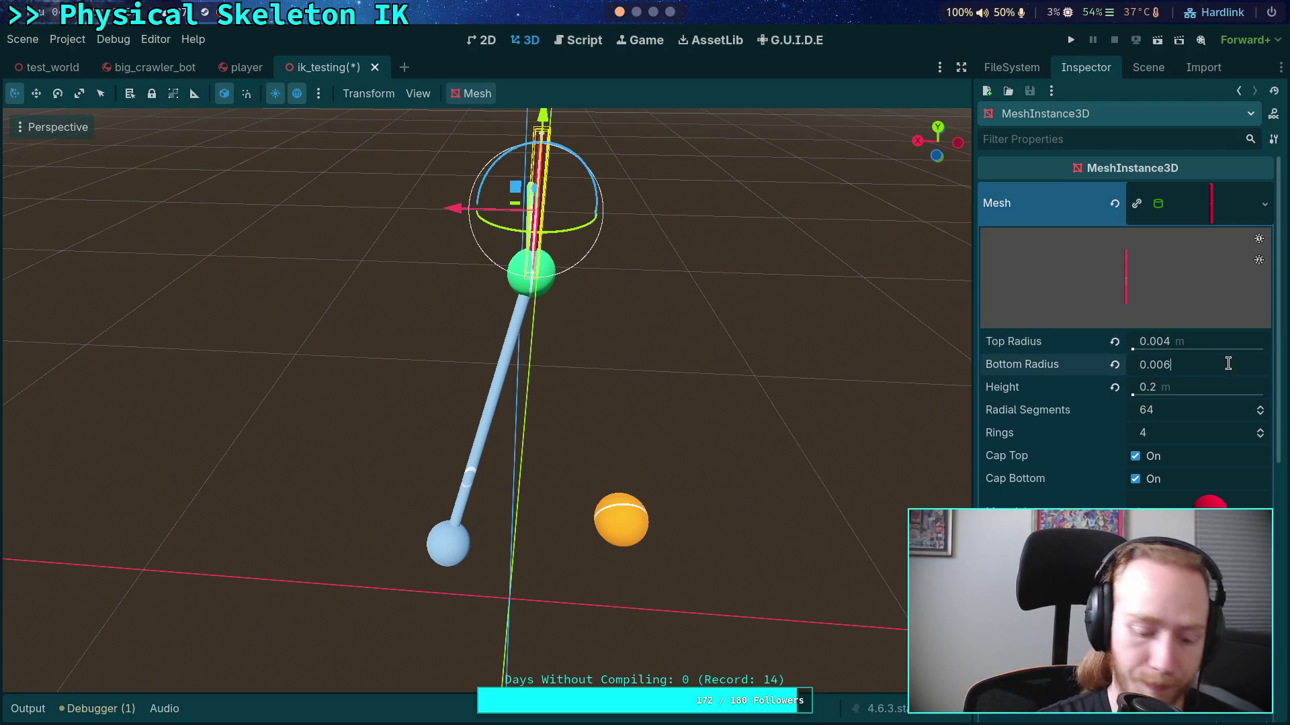
pyautogui.write('4')
pyautogui.press('Return')
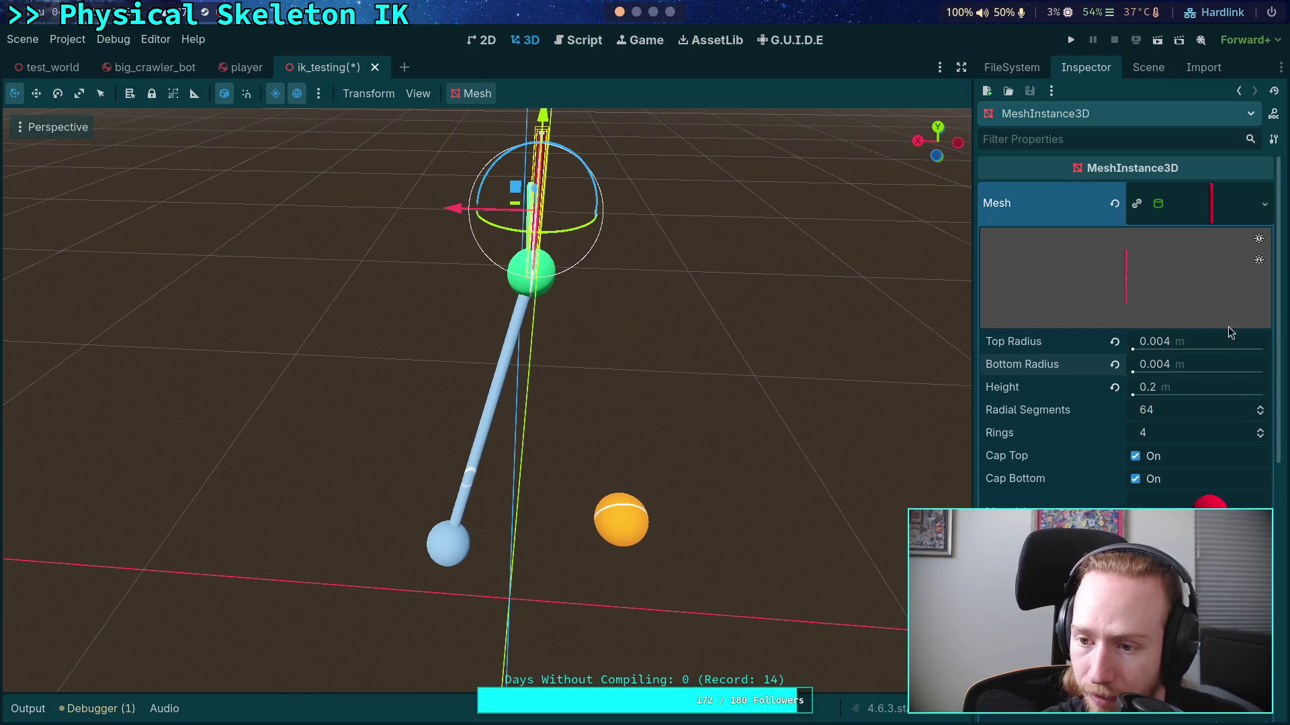
# Step: Give the cylinder 6 radial segments and 0 rings
pyautogui.click(1219, 415)
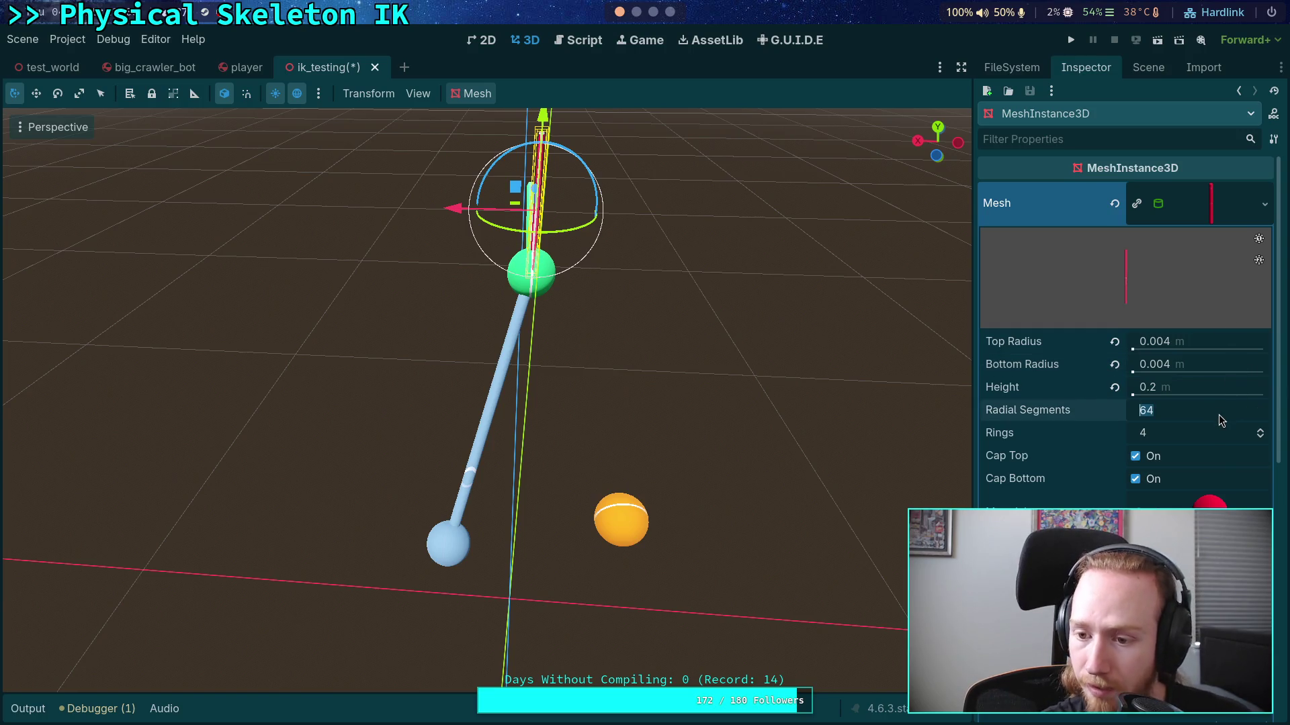
pyautogui.write('8')
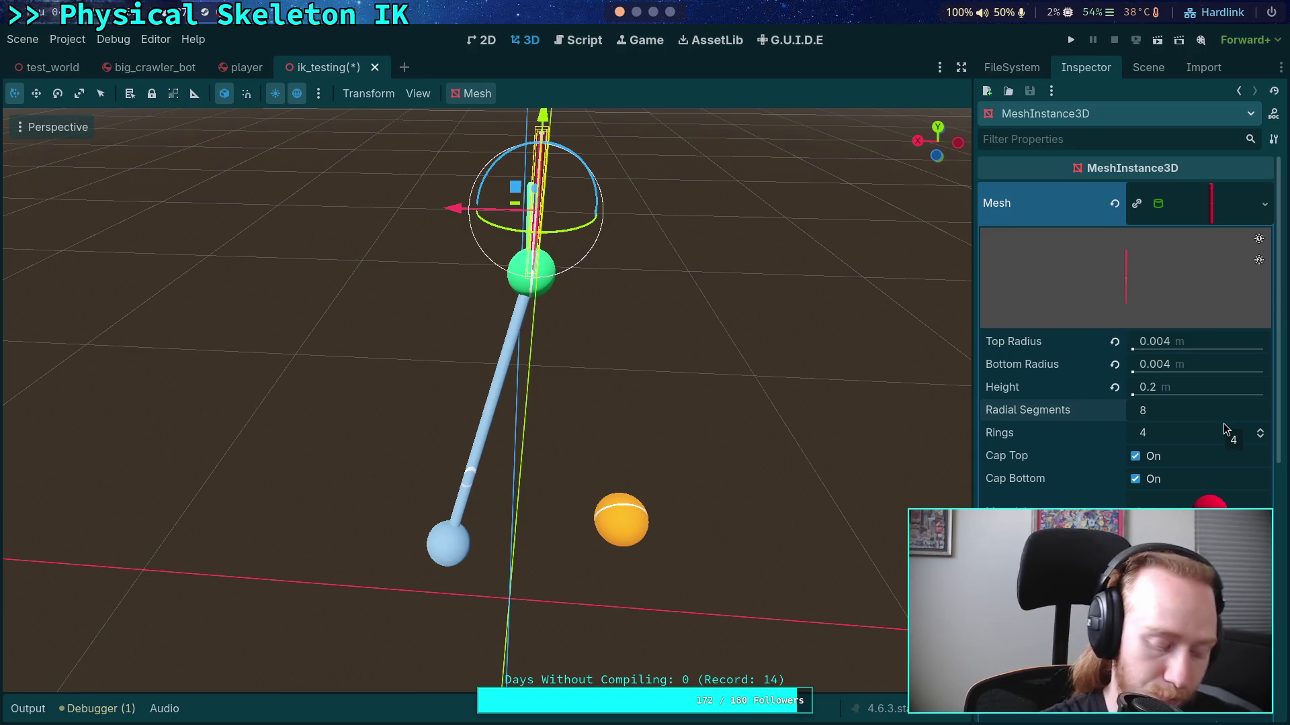
pyautogui.write('6')
pyautogui.press('Return')
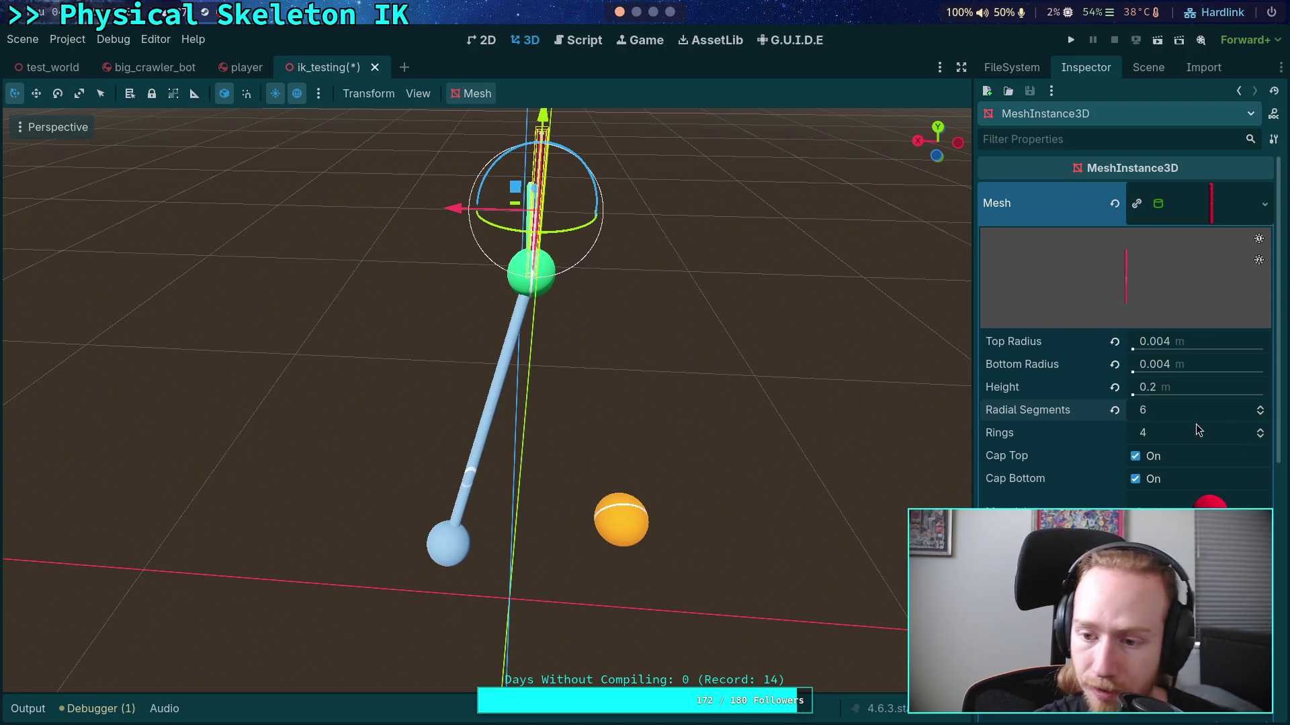
pyautogui.click(1197, 435)
pyautogui.write('0')
pyautogui.press('Return')
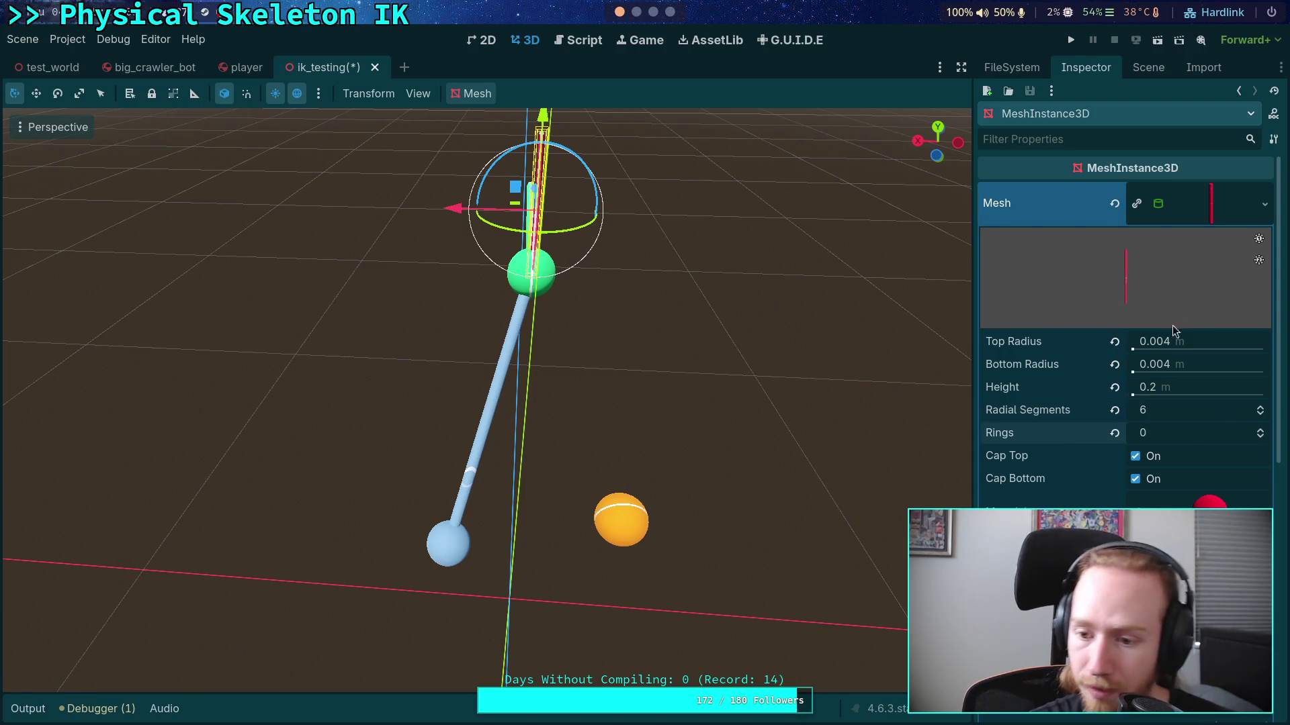
pyautogui.click(1212, 212)
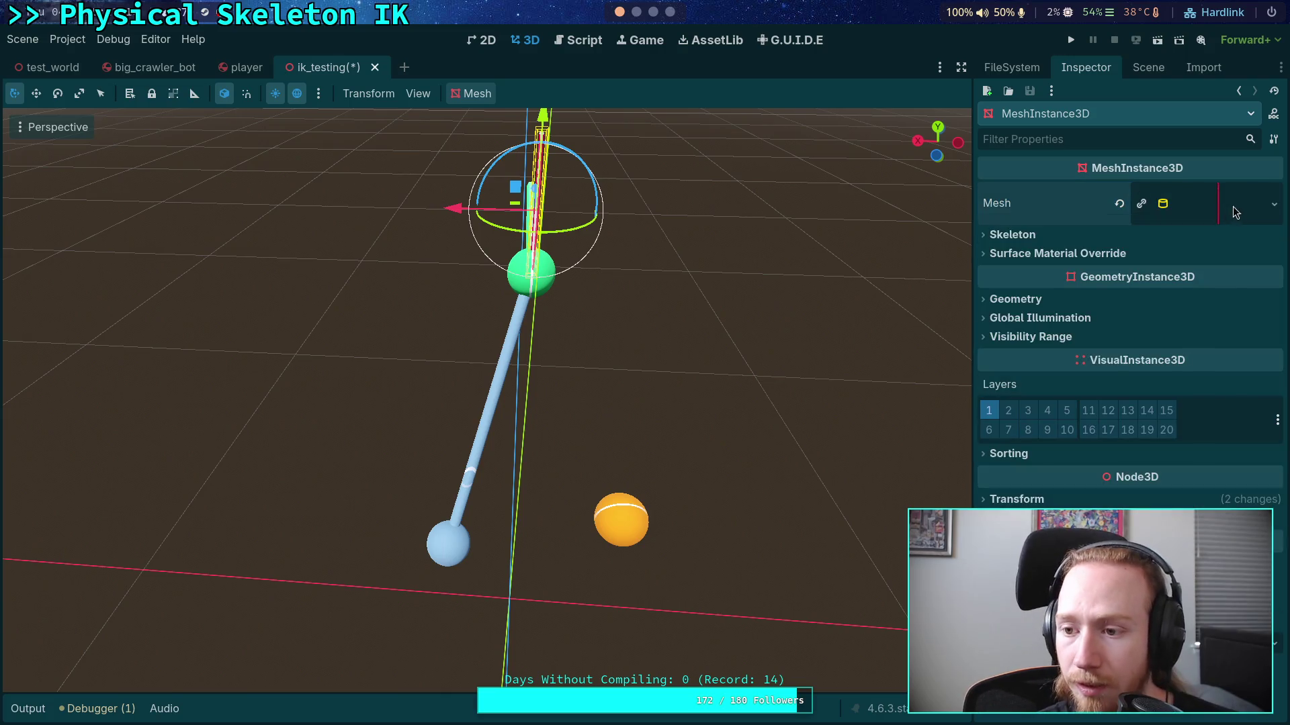
# Step: Inspect the cylinder mesh settings of Axis2's MeshInstance3D
pyautogui.click(1148, 67)
pyautogui.click(1034, 266)
pyautogui.click(1048, 299)
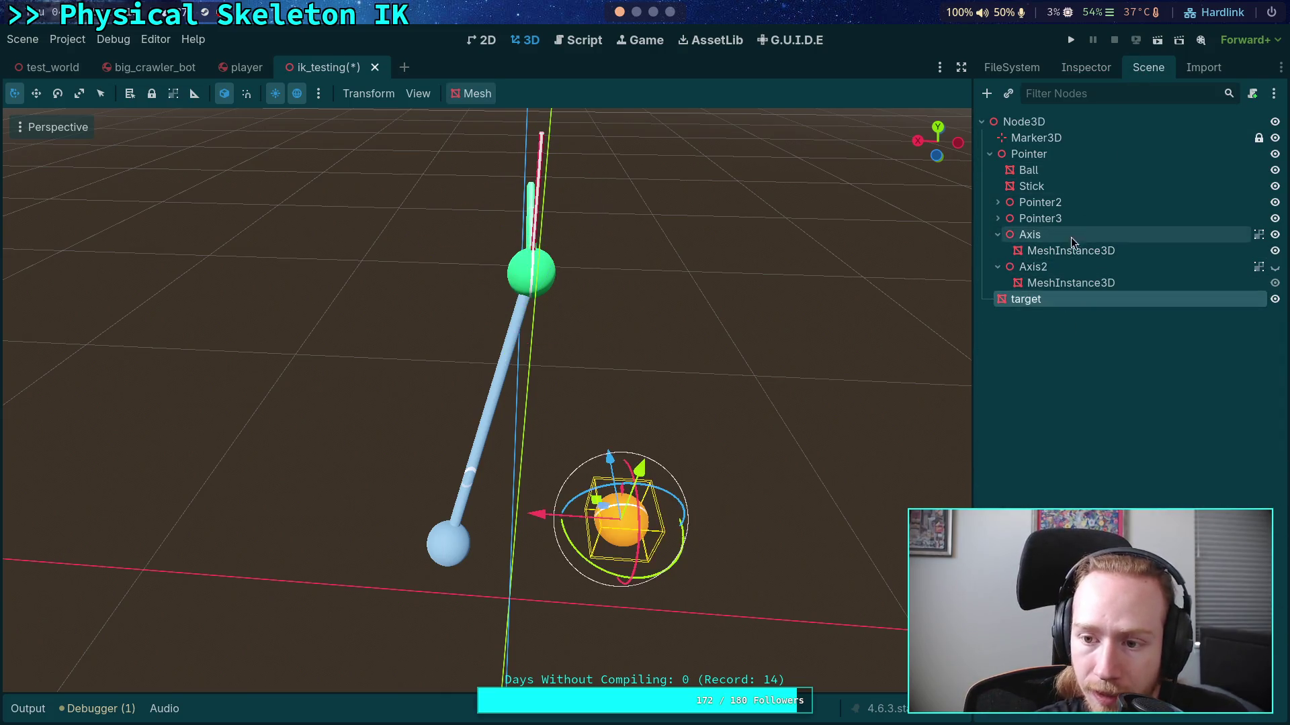
pyautogui.click(1070, 282)
pyautogui.click(1086, 67)
pyautogui.click(1224, 206)
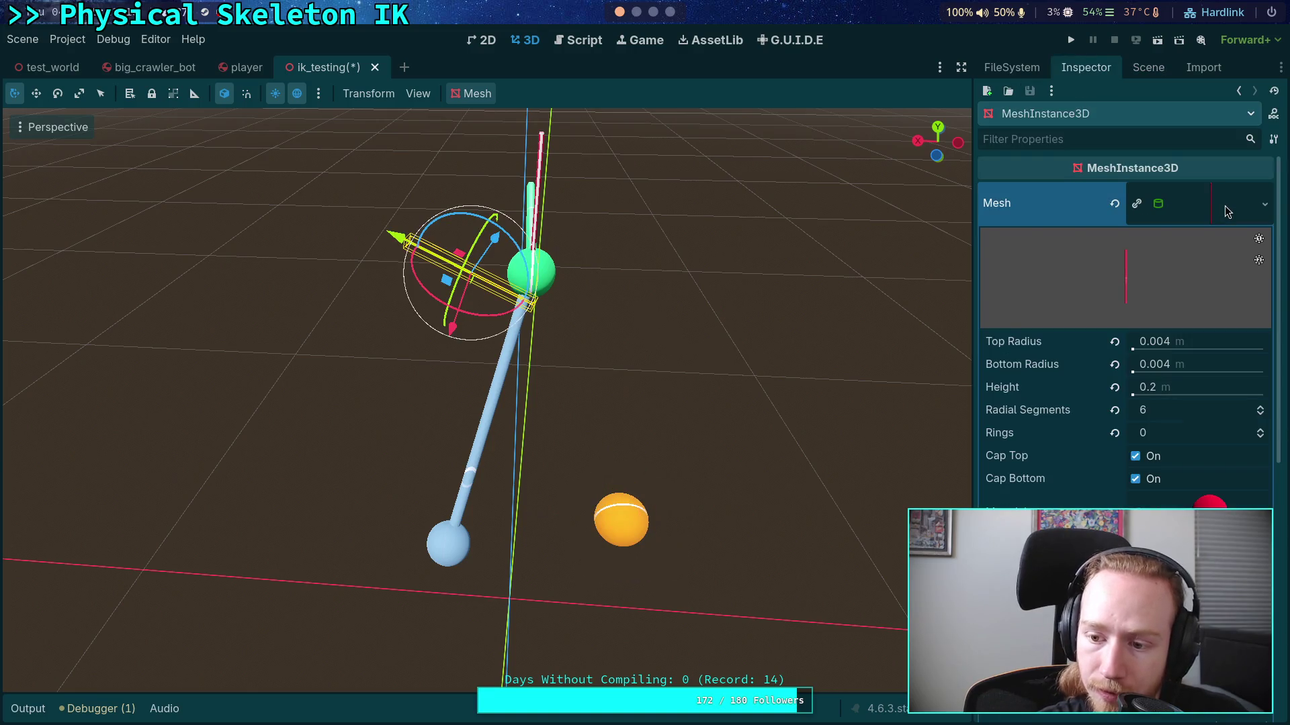
pyautogui.click(1224, 205)
pyautogui.click(1139, 73)
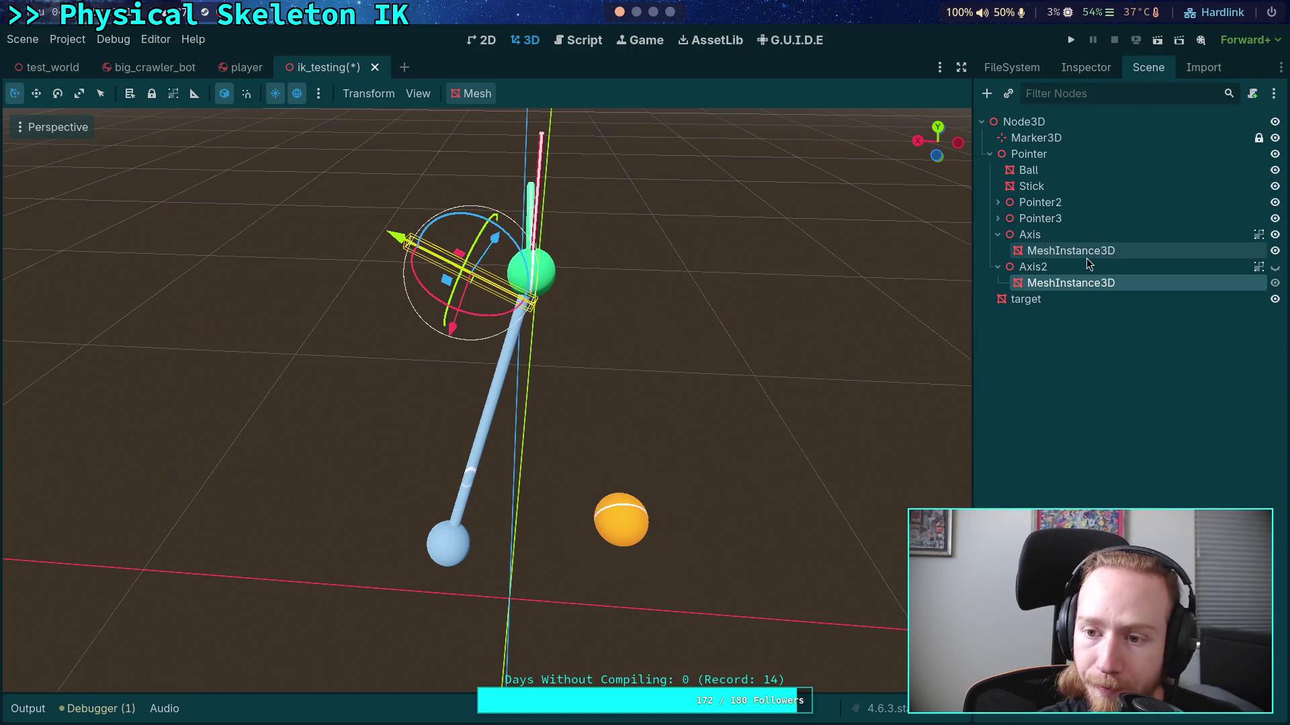
# Step: Select Axis's MeshInstance3D and expand its transform properties
pyautogui.click(1087, 237)
pyautogui.moveTo(695, 242)
pyautogui.mouseDown()
pyautogui.moveTo(698, 228)
pyautogui.moveTo(887, 242)
pyautogui.mouseUp()
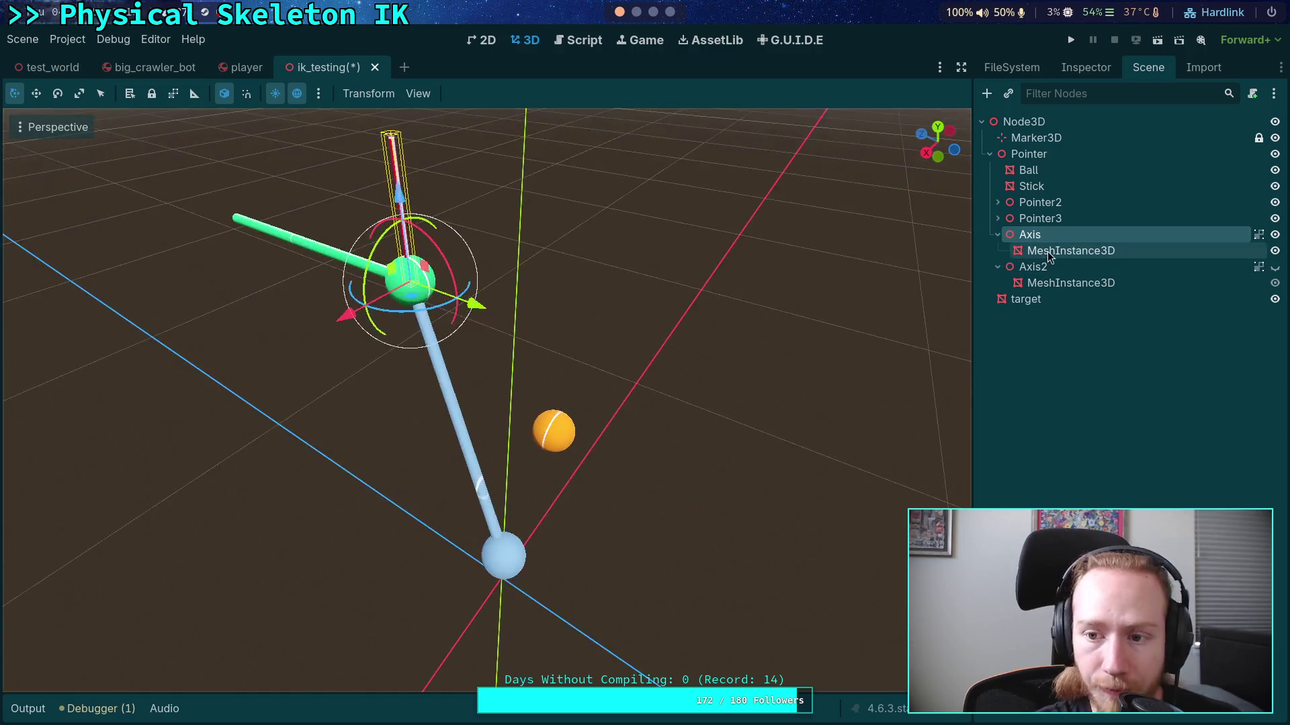
pyautogui.click(1050, 252)
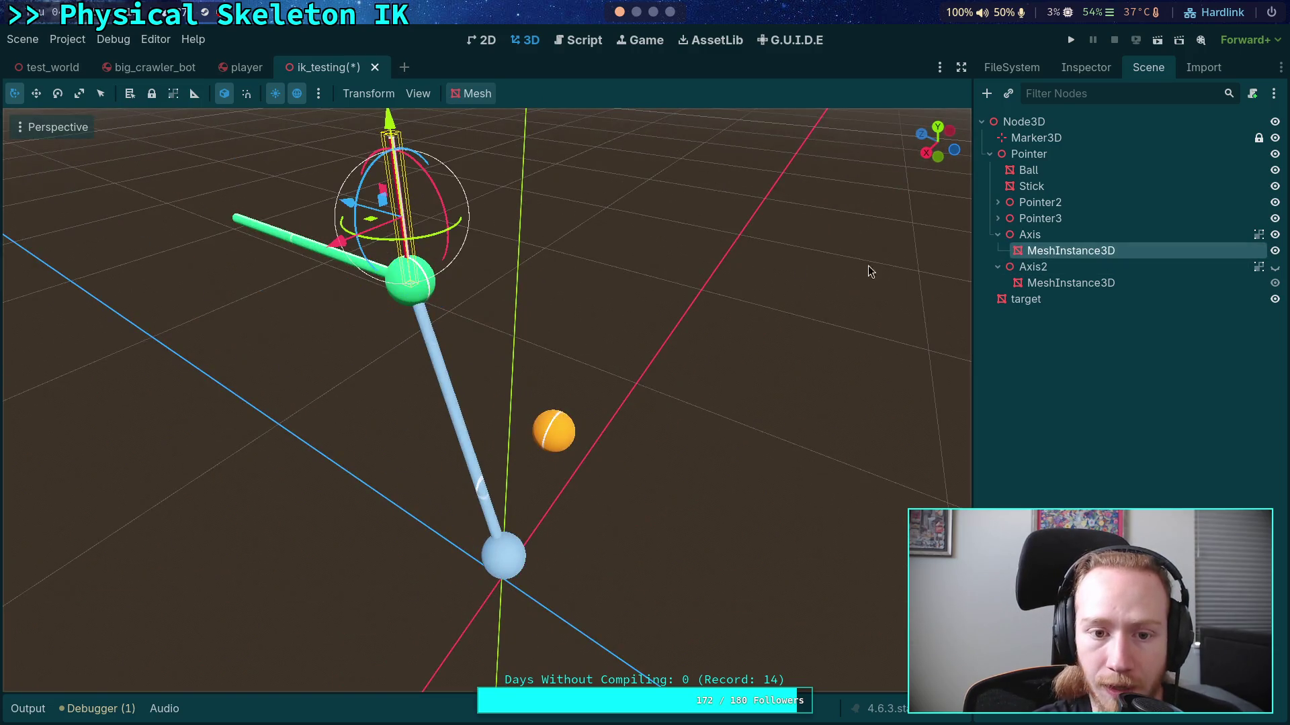
pyautogui.click(1047, 240)
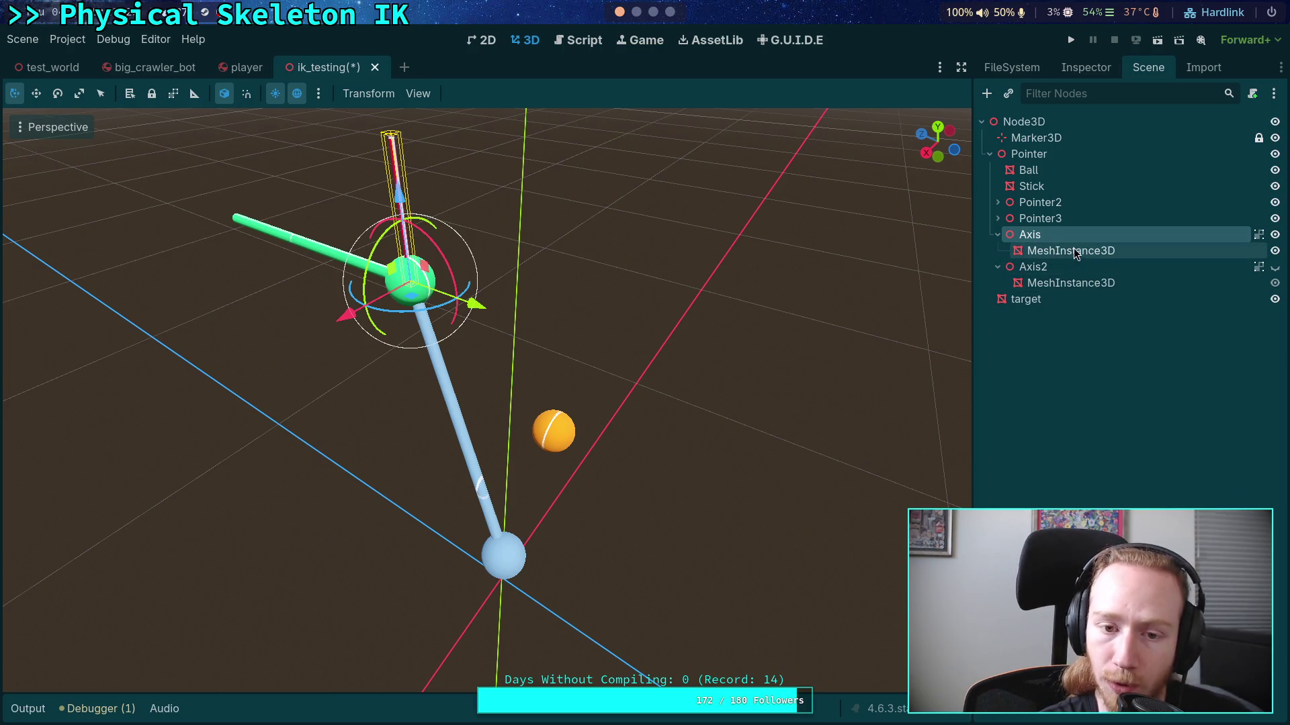
pyautogui.click(1079, 251)
pyautogui.click(1087, 67)
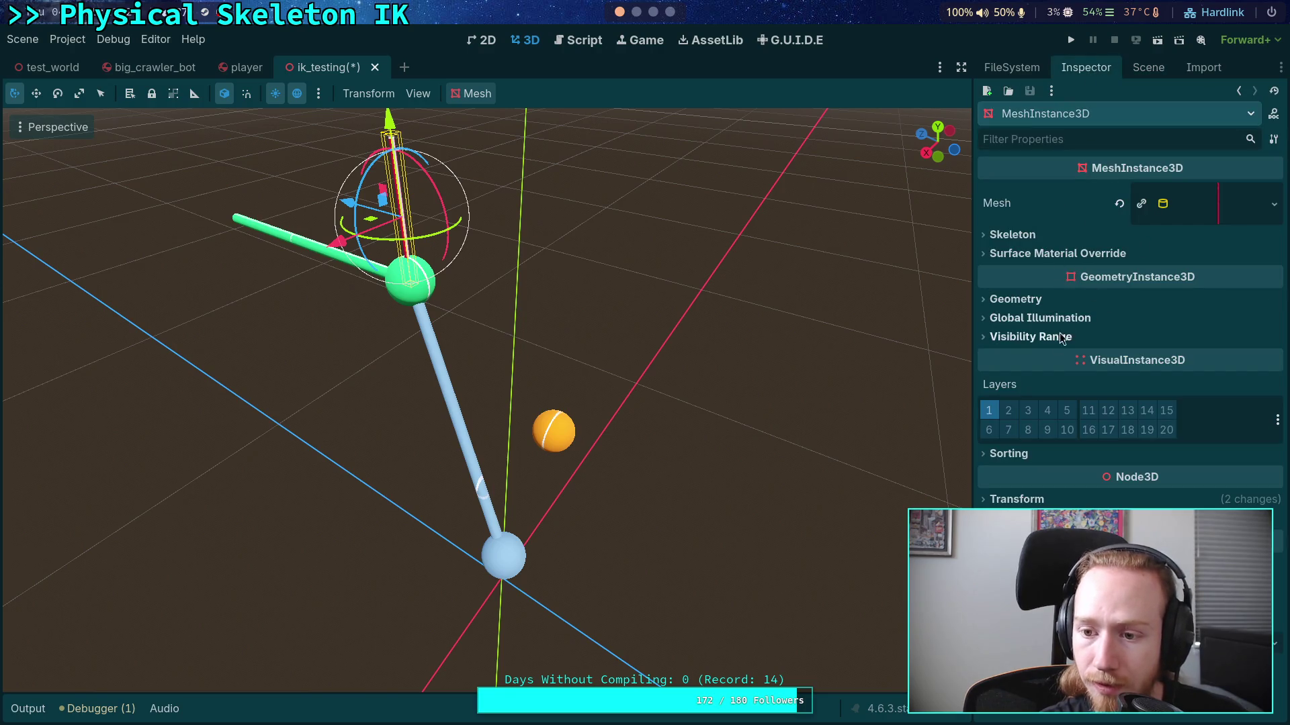
pyautogui.click(1048, 499)
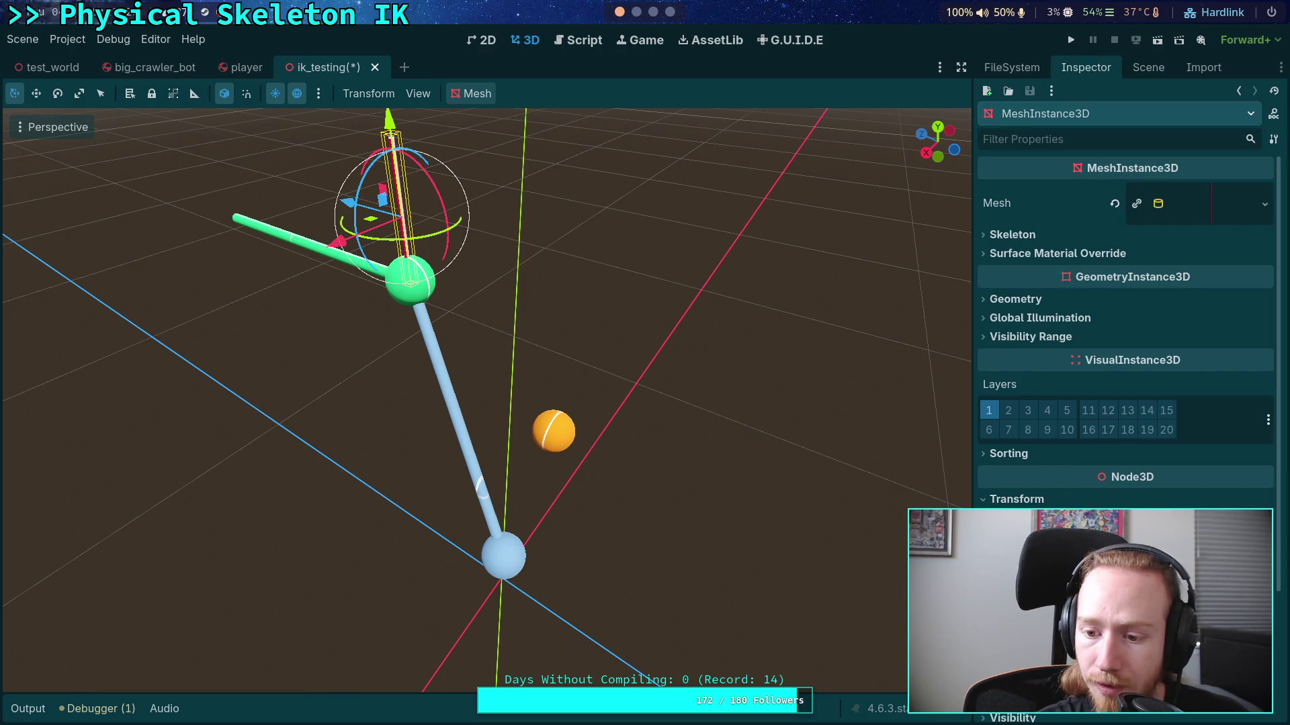
# Step: Rotate the stick mesh onto its side and move it onto the green joint
pyautogui.moveTo(1183, 549); pyautogui.dragTo(1272, 571)
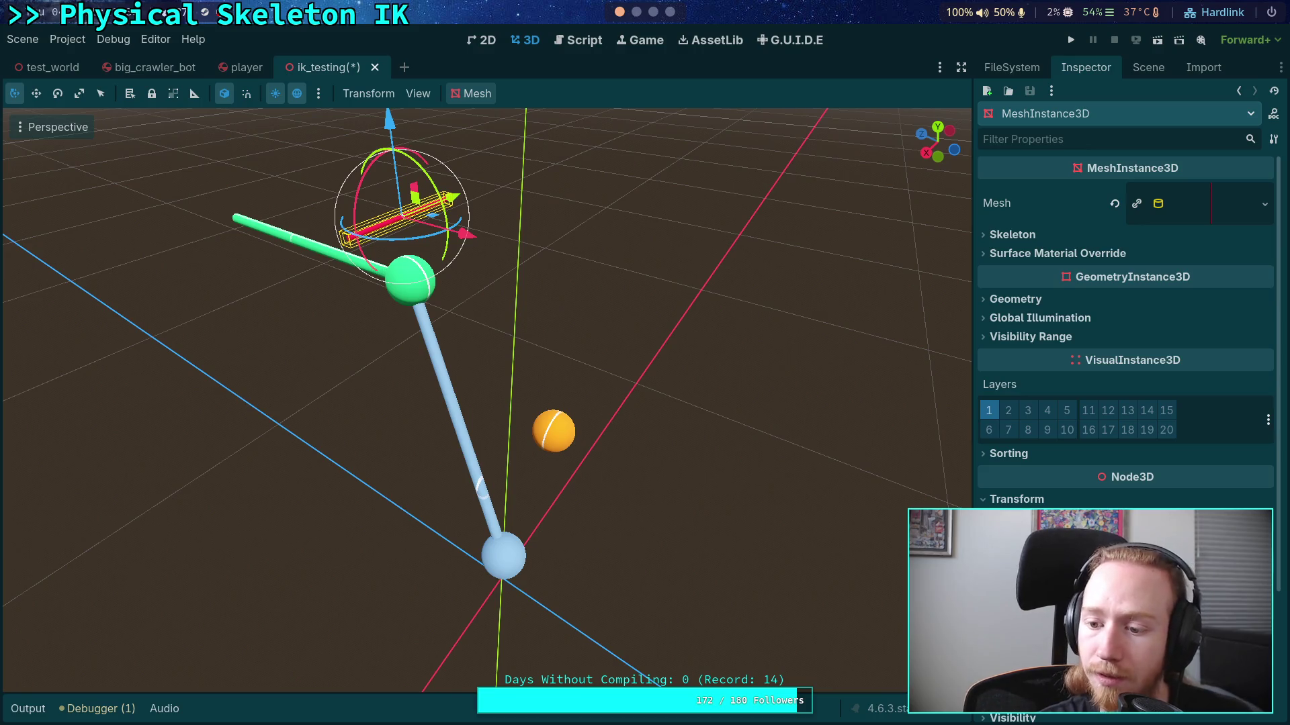
pyautogui.click(1274, 530)
pyautogui.moveTo(812, 493)
pyautogui.mouseDown()
pyautogui.moveTo(634, 457)
pyautogui.moveTo(582, 422)
pyautogui.moveTo(724, 488)
pyautogui.moveTo(583, 481)
pyautogui.mouseUp()
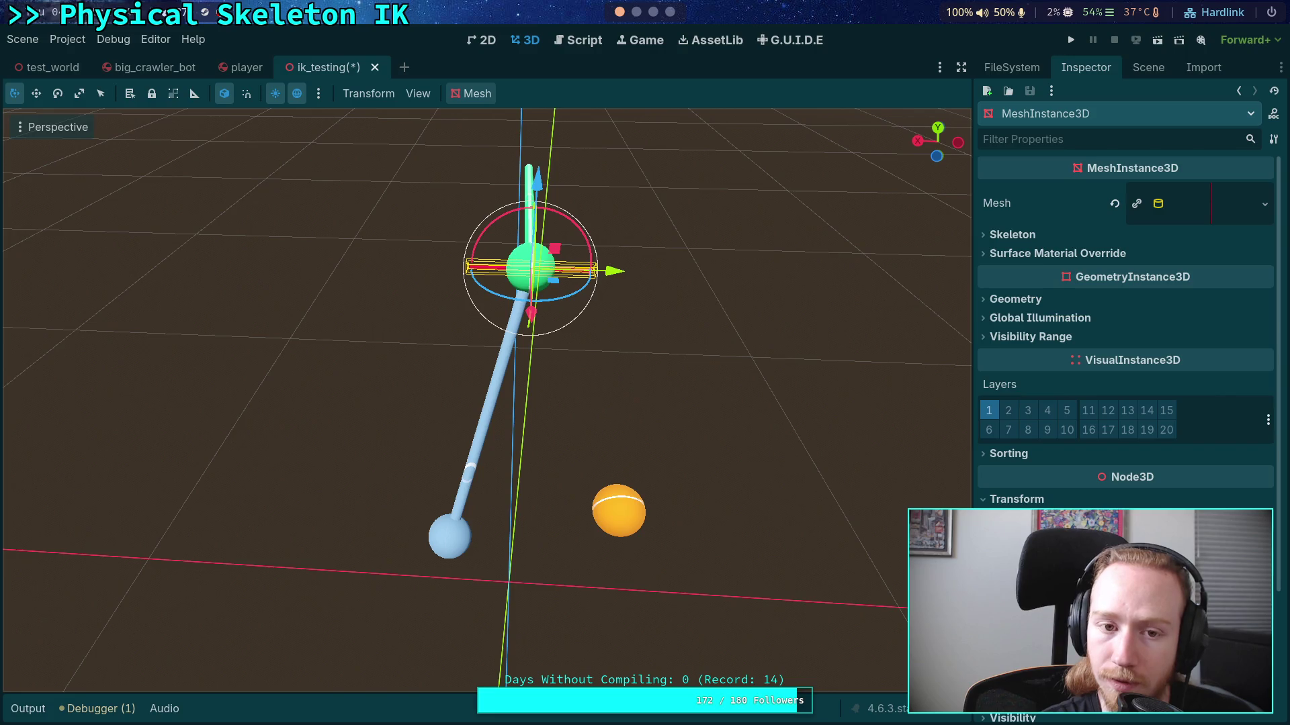
pyautogui.click(229, 100)
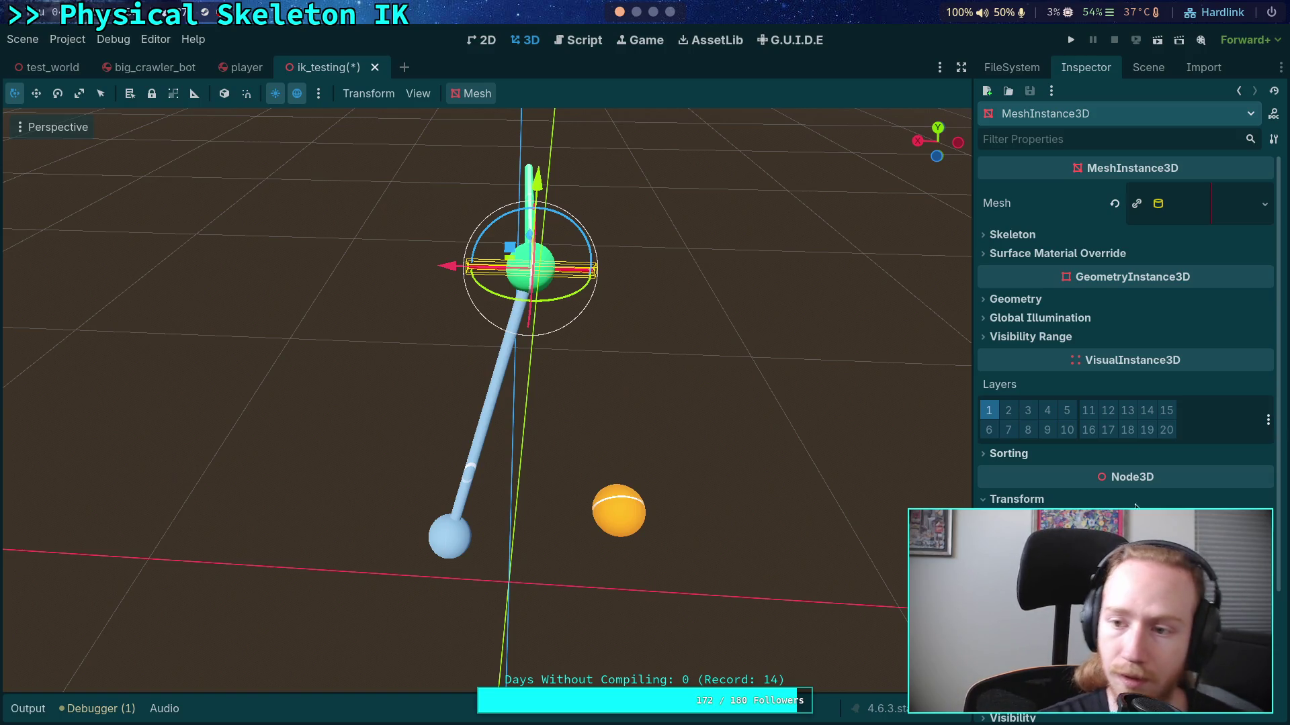
pyautogui.click(1212, 204)
pyautogui.click(1219, 206)
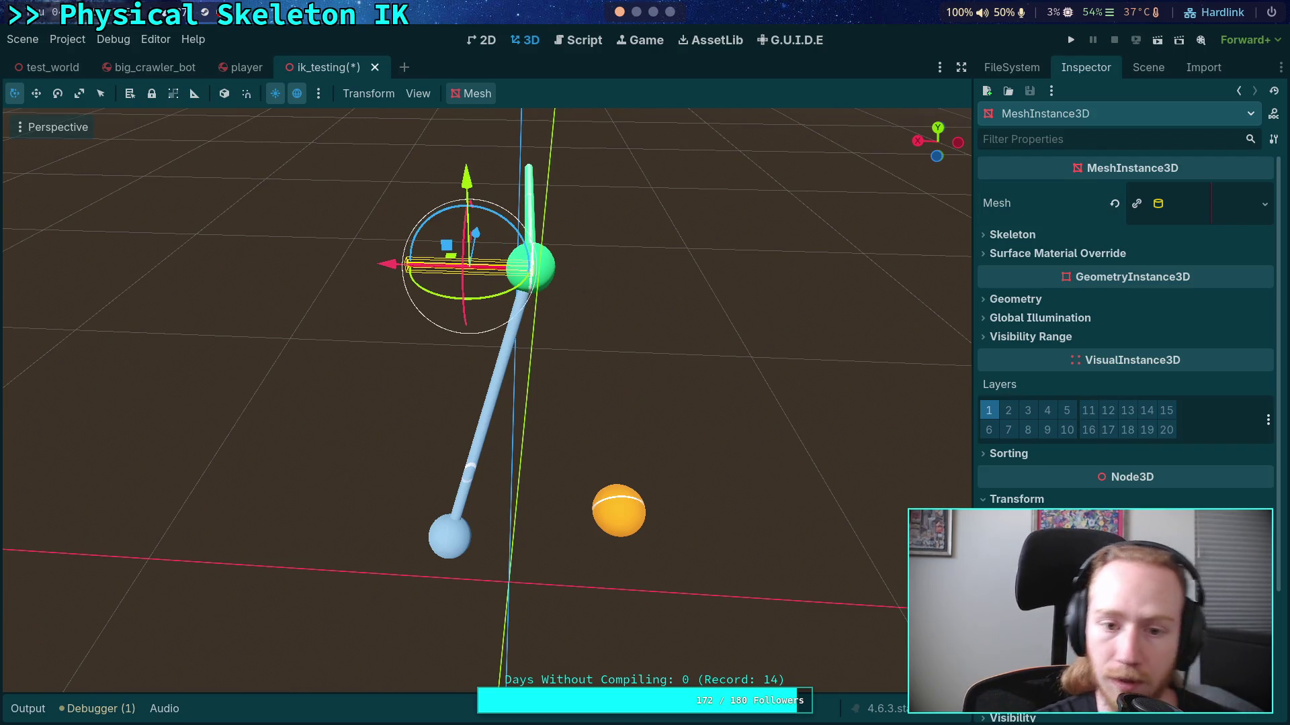
# Step: Rotate the Axis node in local space so its stick juts sideways from the green joint
pyautogui.click(1145, 68)
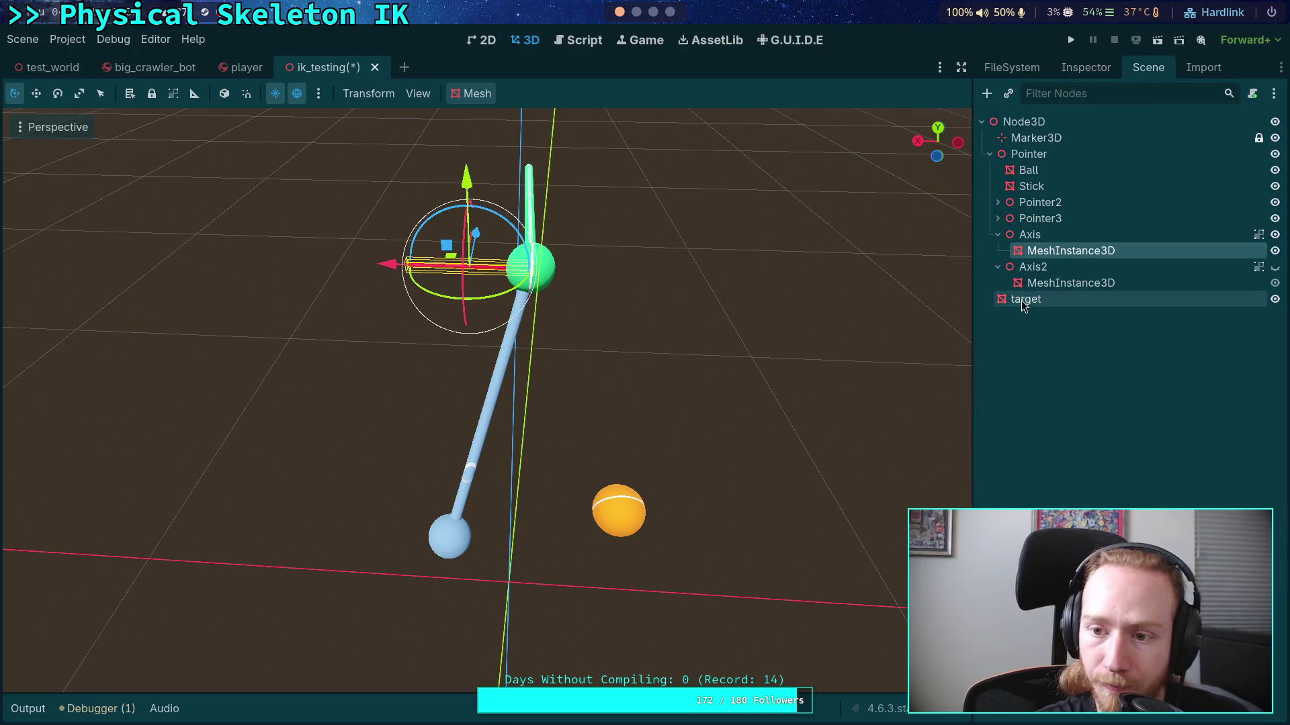
pyautogui.click(1029, 235)
pyautogui.moveTo(549, 406)
pyautogui.mouseDown()
pyautogui.moveTo(709, 312)
pyautogui.moveTo(579, 346)
pyautogui.moveTo(837, 340)
pyautogui.moveTo(708, 331)
pyautogui.mouseUp()
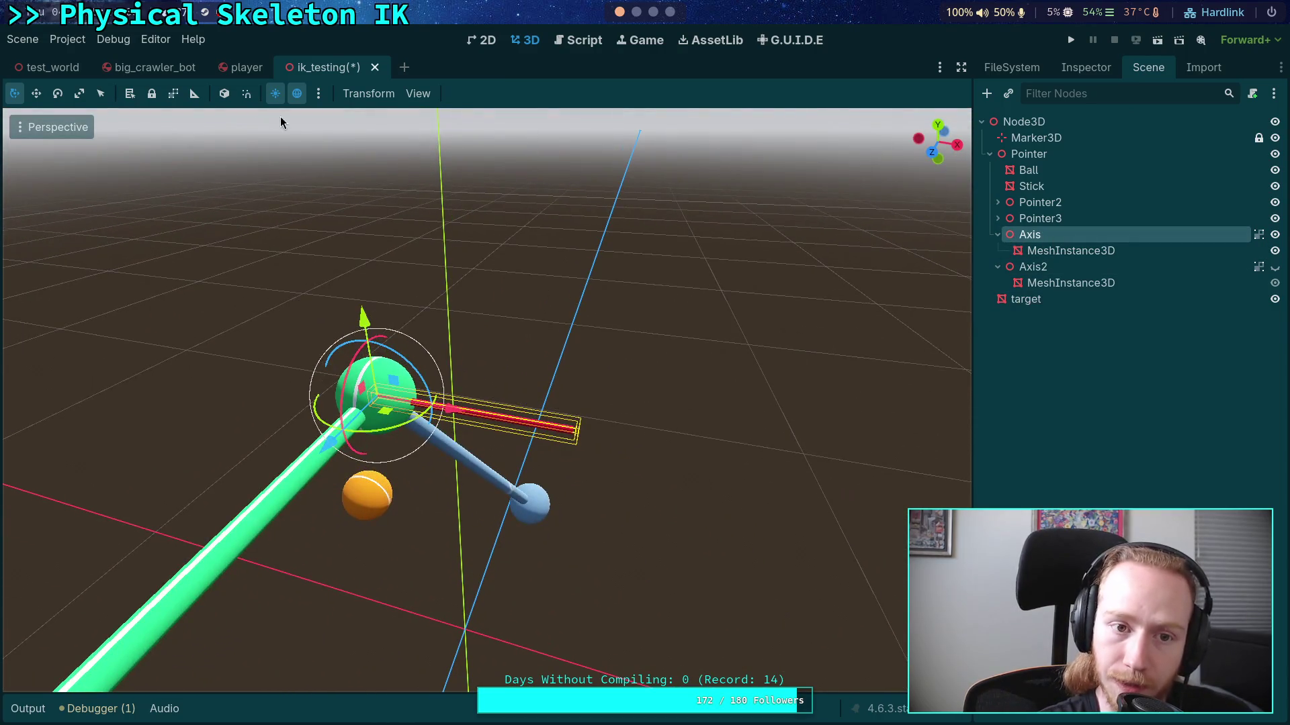
pyautogui.click(228, 95)
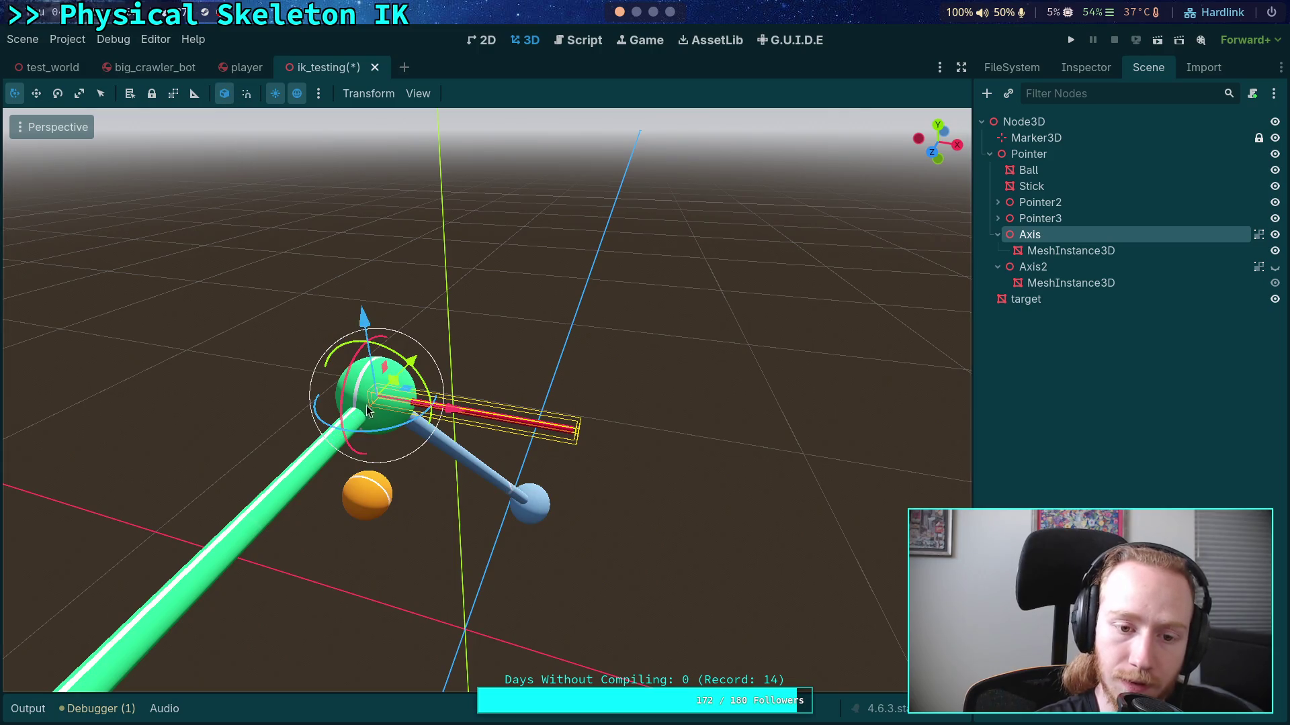
pyautogui.moveTo(440, 403)
pyautogui.mouseDown()
pyautogui.moveTo(412, 346)
pyautogui.moveTo(671, 323)
pyautogui.moveTo(660, 439)
pyautogui.moveTo(704, 455)
pyautogui.moveTo(685, 437)
pyautogui.moveTo(695, 377)
pyautogui.moveTo(696, 403)
pyautogui.moveTo(622, 410)
pyautogui.mouseUp()
pyautogui.scroll(5, 696, 432)
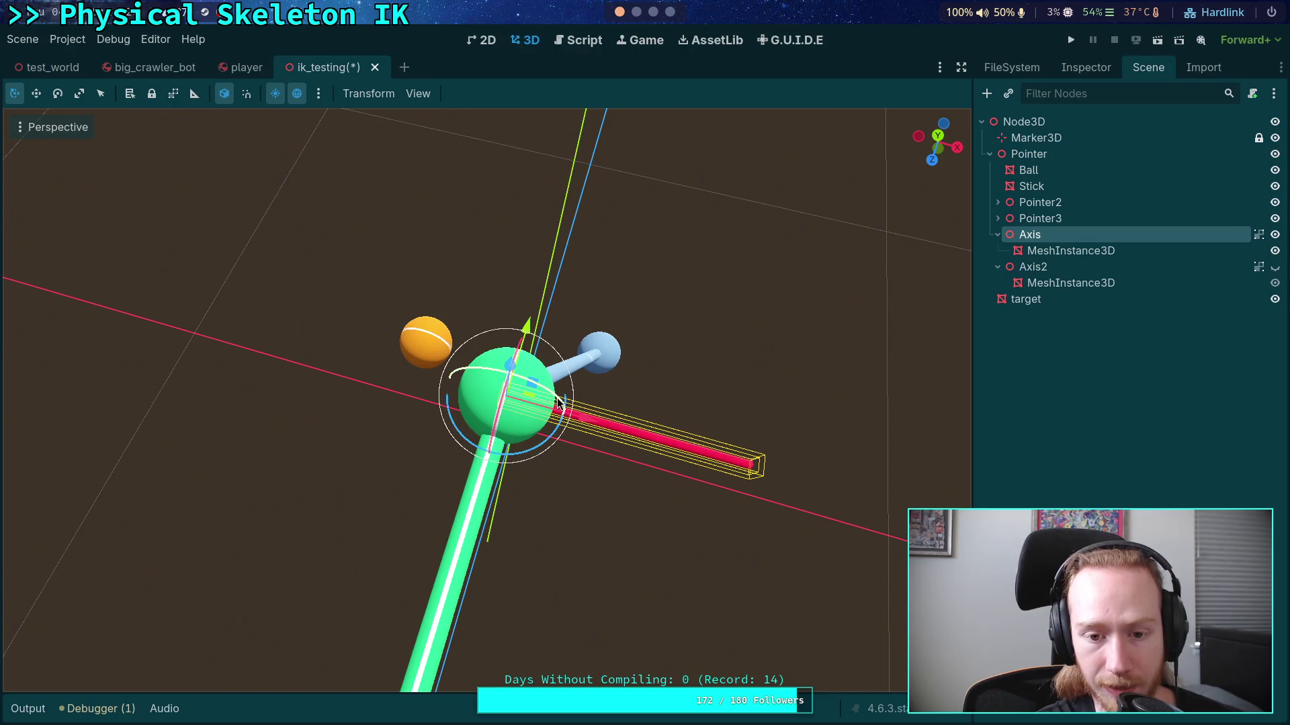
pyautogui.moveTo(556, 435)
pyautogui.mouseDown()
pyautogui.moveTo(537, 315)
pyautogui.moveTo(523, 290)
pyautogui.moveTo(506, 293)
pyautogui.mouseUp()
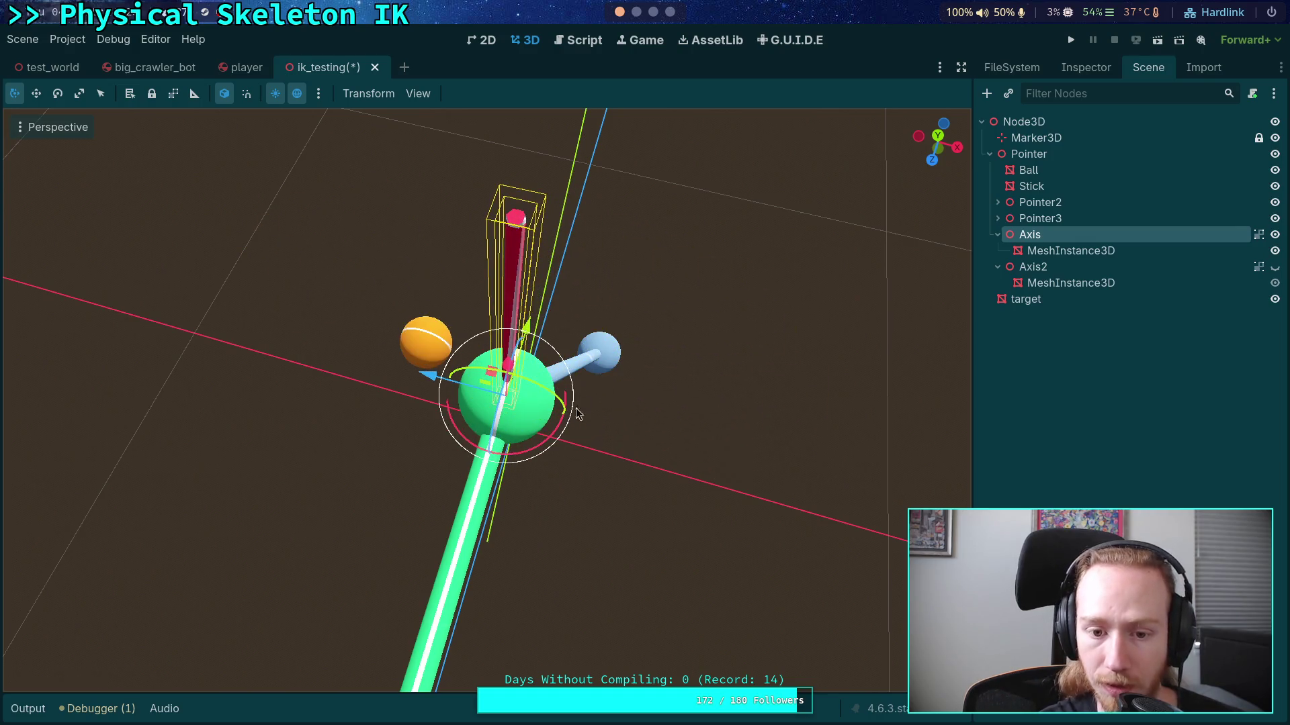
pyautogui.moveTo(545, 444); pyautogui.dragTo(548, 438)
pyautogui.moveTo(487, 403)
pyautogui.mouseDown()
pyautogui.moveTo(457, 383)
pyautogui.moveTo(447, 343)
pyautogui.moveTo(440, 376)
pyautogui.mouseUp()
pyautogui.moveTo(513, 178)
pyautogui.mouseDown()
pyautogui.moveTo(373, 263)
pyautogui.moveTo(377, 252)
pyautogui.moveTo(403, 282)
pyautogui.moveTo(417, 336)
pyautogui.moveTo(416, 269)
pyautogui.moveTo(432, 296)
pyautogui.moveTo(392, 303)
pyautogui.moveTo(884, 202)
pyautogui.mouseUp()
# Step: Parent Pointer3 to Axis and rotate Axis to swing Pointer3's stick toward the orange target
pyautogui.click(1049, 222)
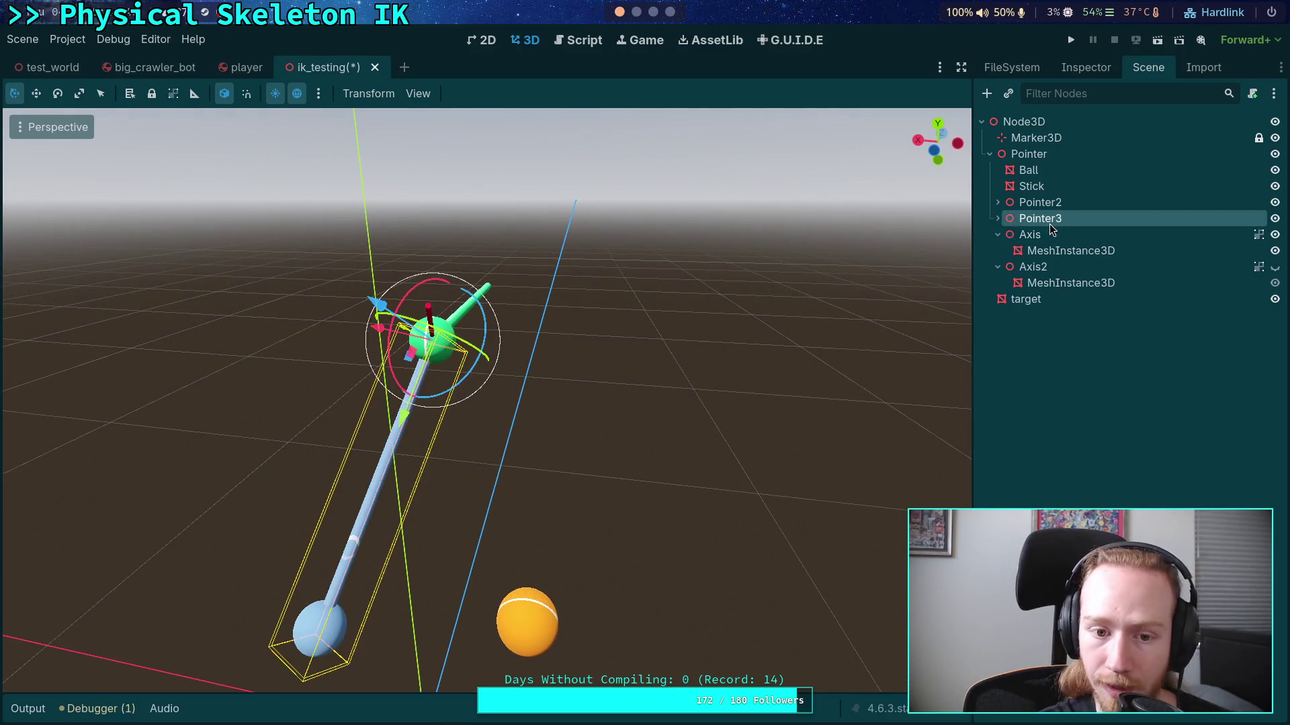
pyautogui.click(1275, 220)
pyautogui.click(1275, 220)
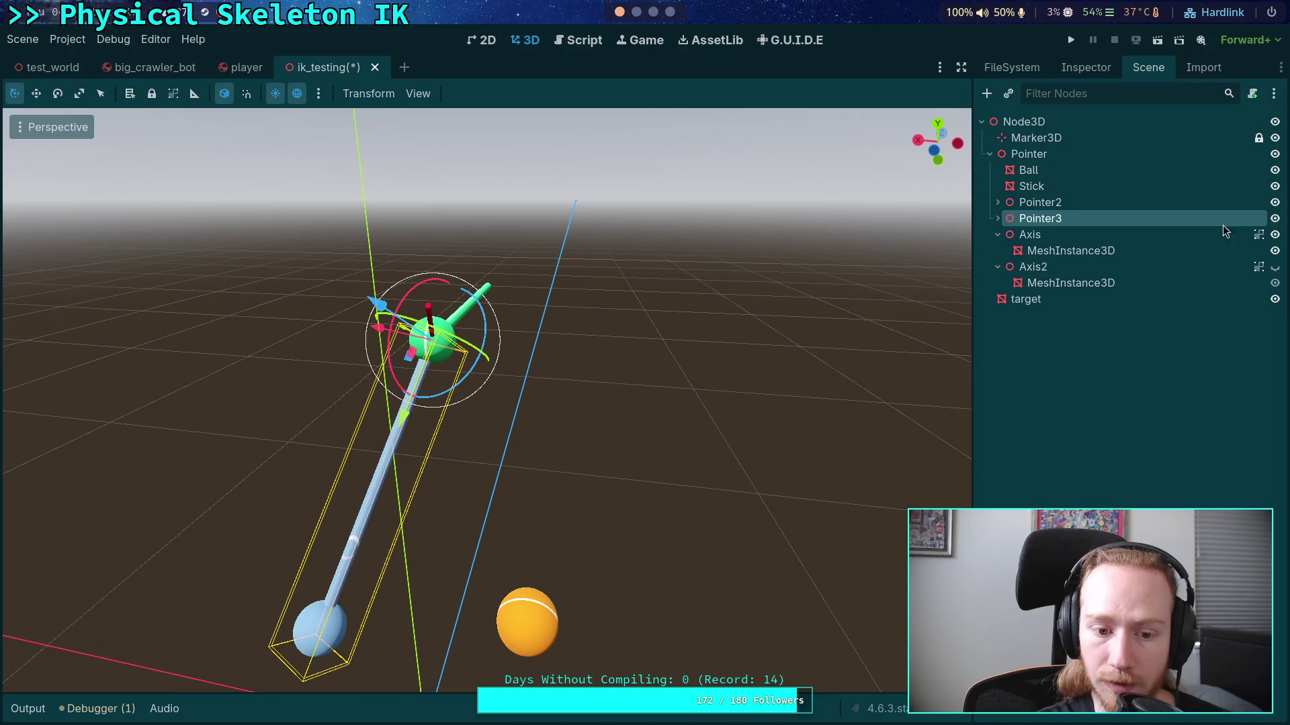
pyautogui.moveTo(1041, 220); pyautogui.dragTo(1031, 243)
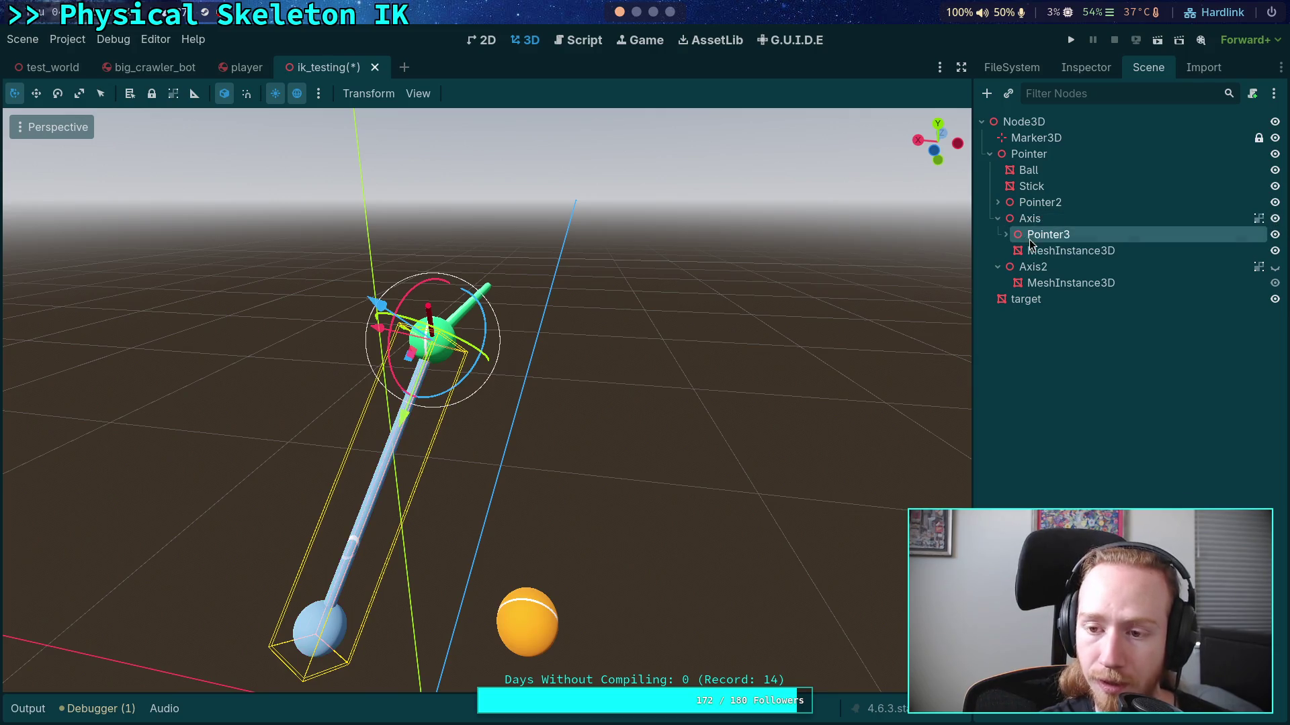
pyautogui.click(1054, 218)
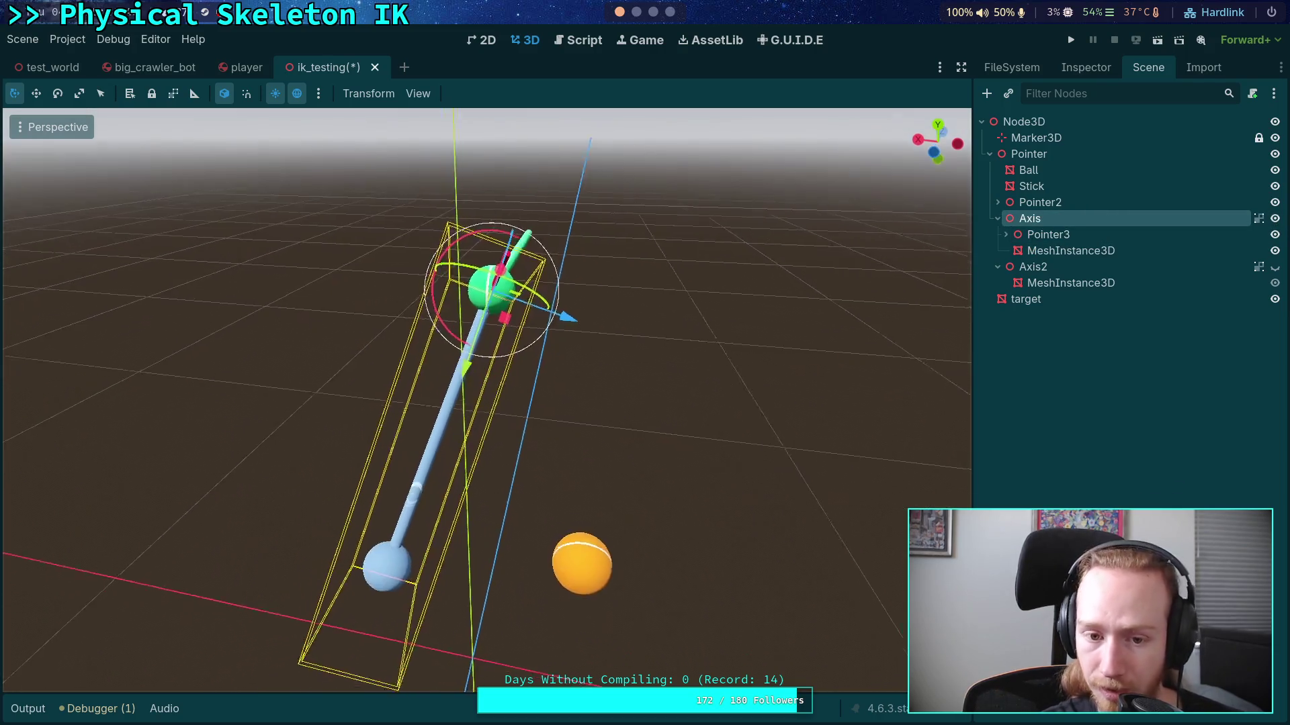
pyautogui.moveTo(625, 316)
pyautogui.mouseDown()
pyautogui.moveTo(677, 313)
pyautogui.moveTo(537, 349)
pyautogui.moveTo(443, 332)
pyautogui.mouseUp()
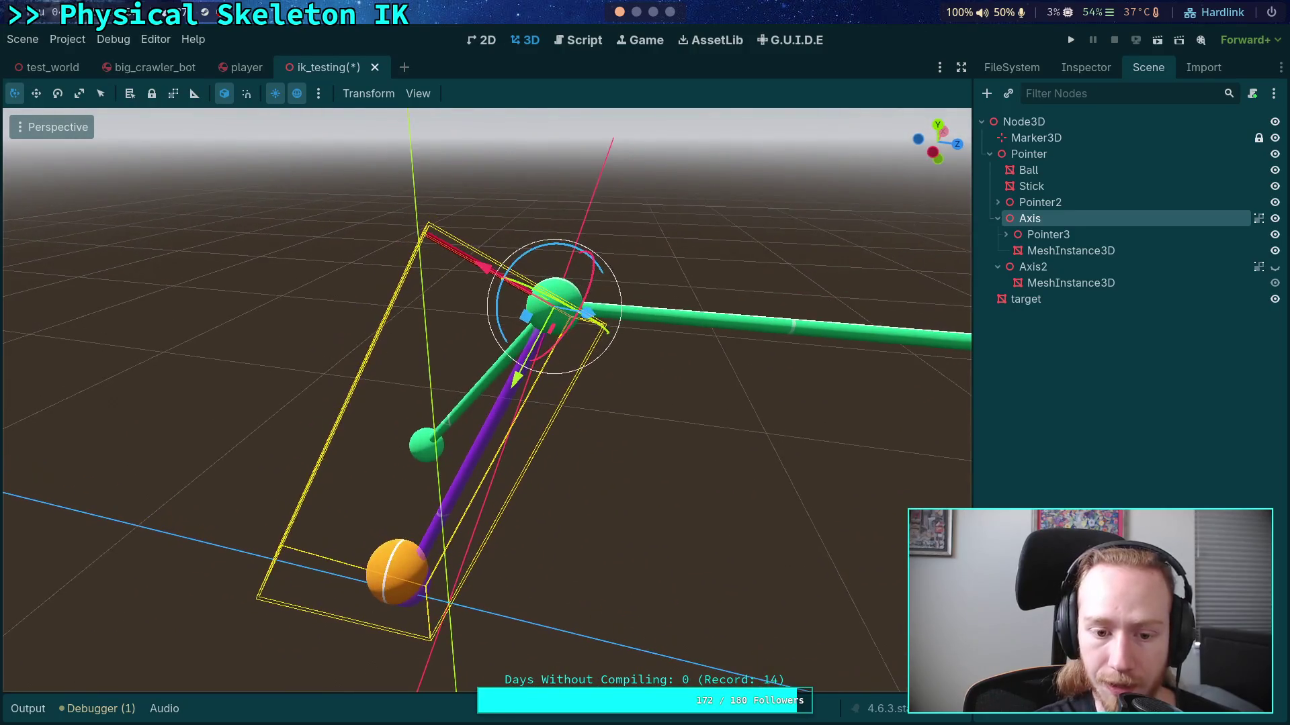
# Step: Move Pointer3 back out of Axis so it sits beside it under Pointer
pyautogui.moveTo(667, 352); pyautogui.dragTo(678, 373)
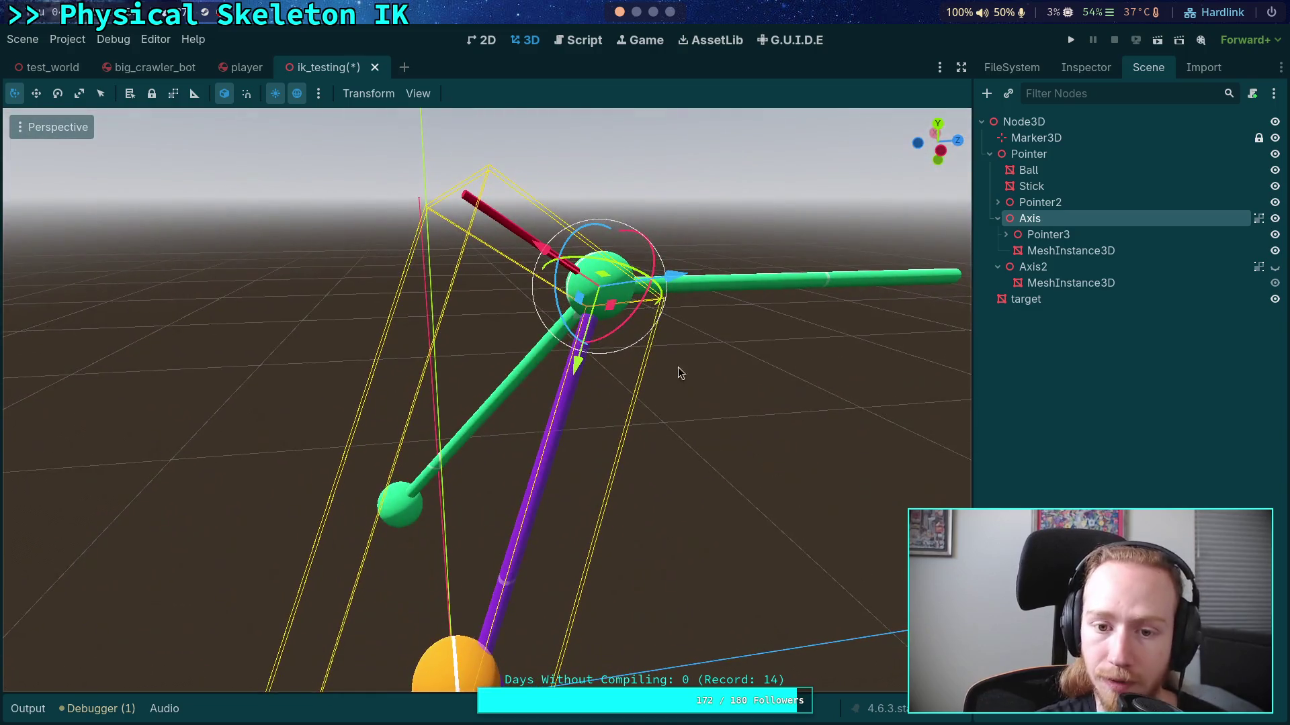
pyautogui.click(1049, 235)
pyautogui.moveTo(1045, 239); pyautogui.dragTo(1039, 213)
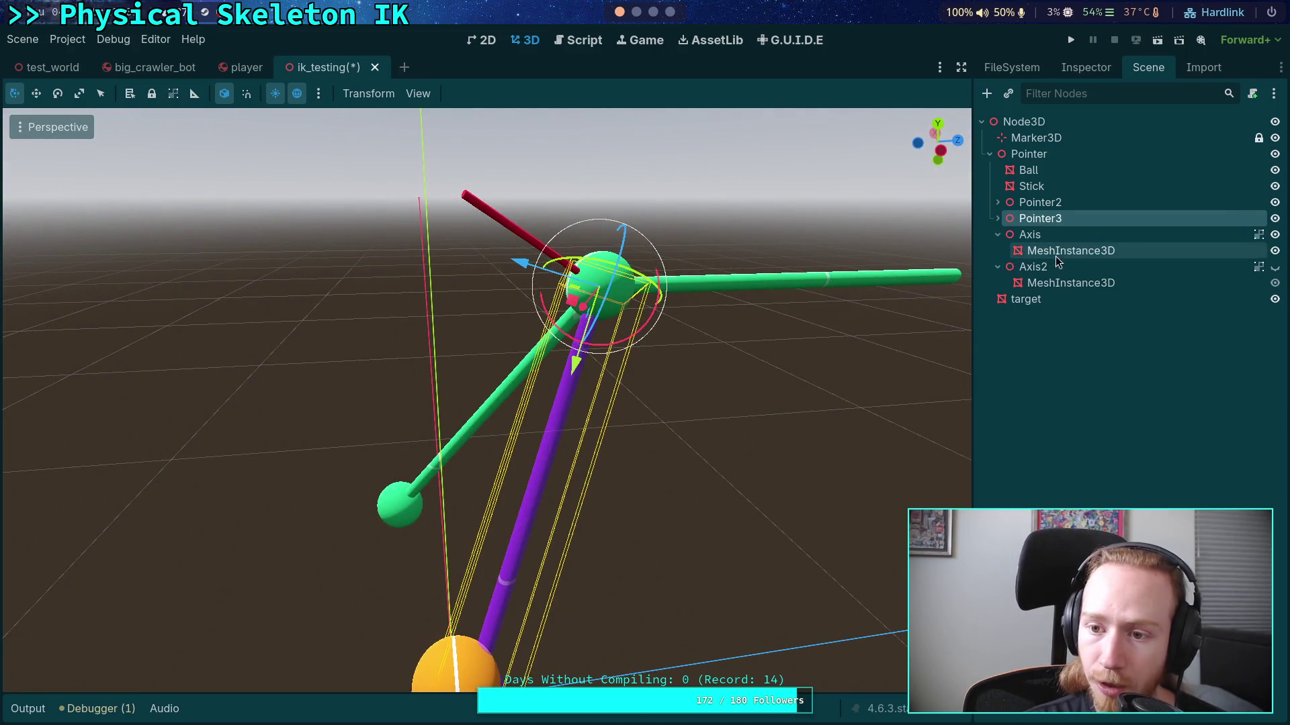
pyautogui.moveTo(605, 403)
pyautogui.mouseDown()
pyautogui.moveTo(470, 403)
pyautogui.moveTo(471, 376)
pyautogui.moveTo(470, 416)
pyautogui.mouseUp()
pyautogui.moveTo(770, 366)
pyautogui.mouseDown()
pyautogui.moveTo(672, 396)
pyautogui.moveTo(625, 356)
pyautogui.mouseUp()
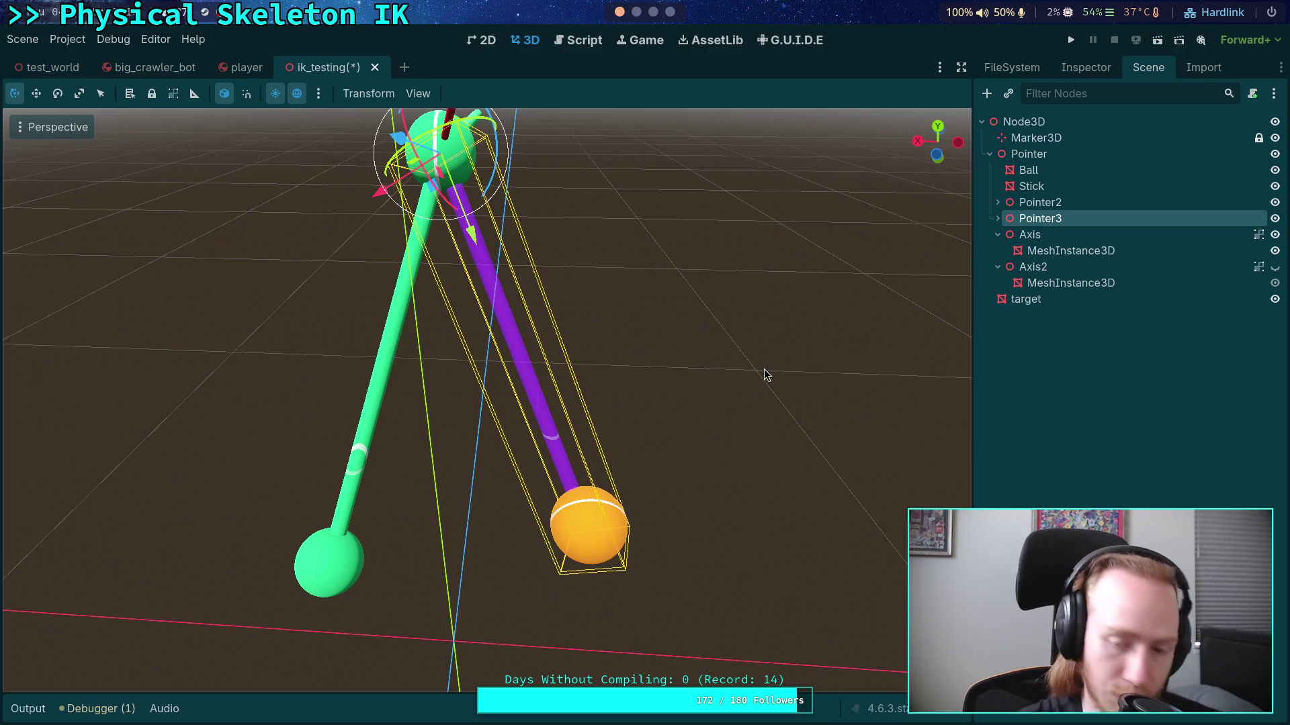
# Step: Frame Pointer3 and view the rig from the left orthogonal view
pyautogui.press('f')
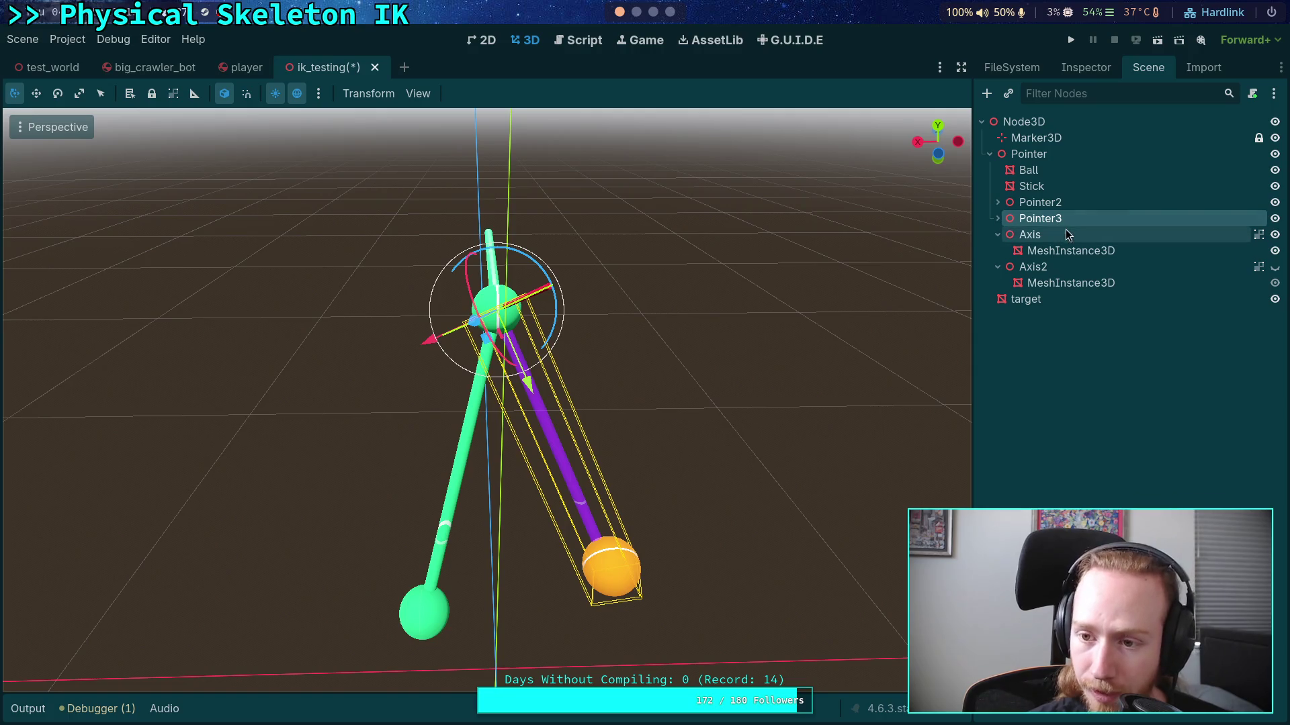
pyautogui.click(1090, 202)
pyautogui.click(1082, 220)
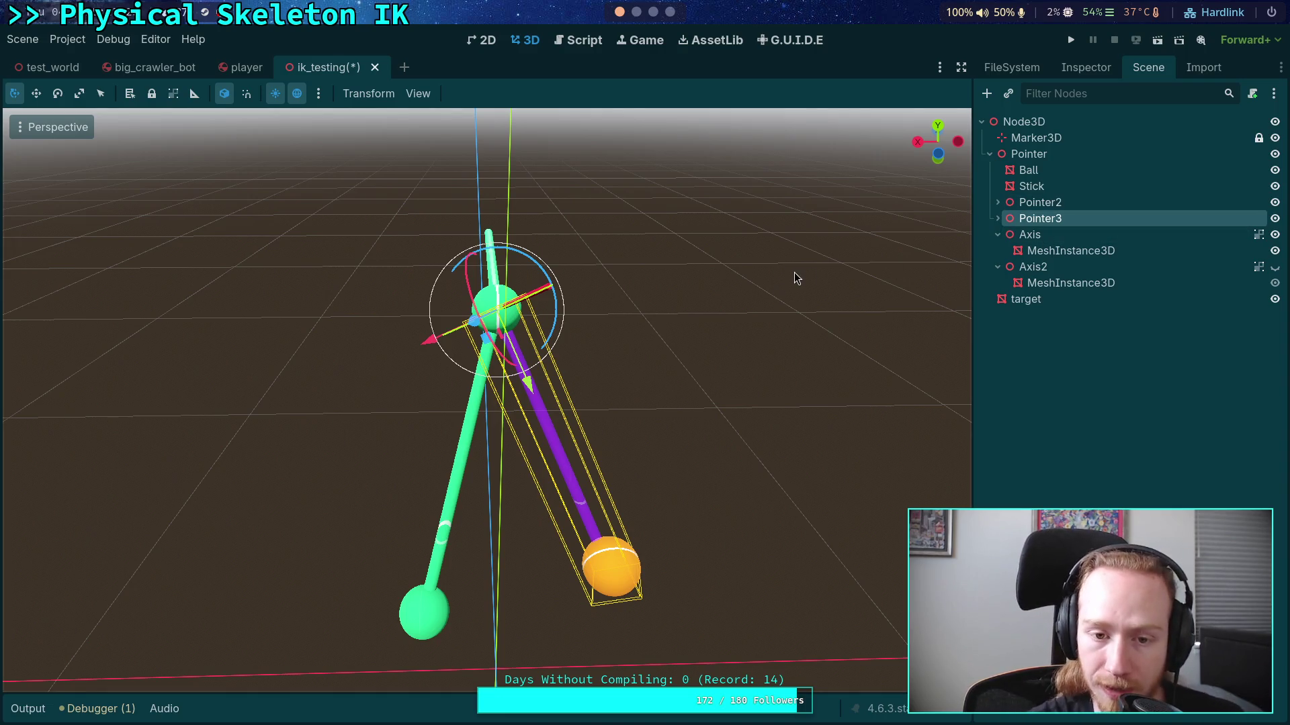
pyautogui.click(226, 99)
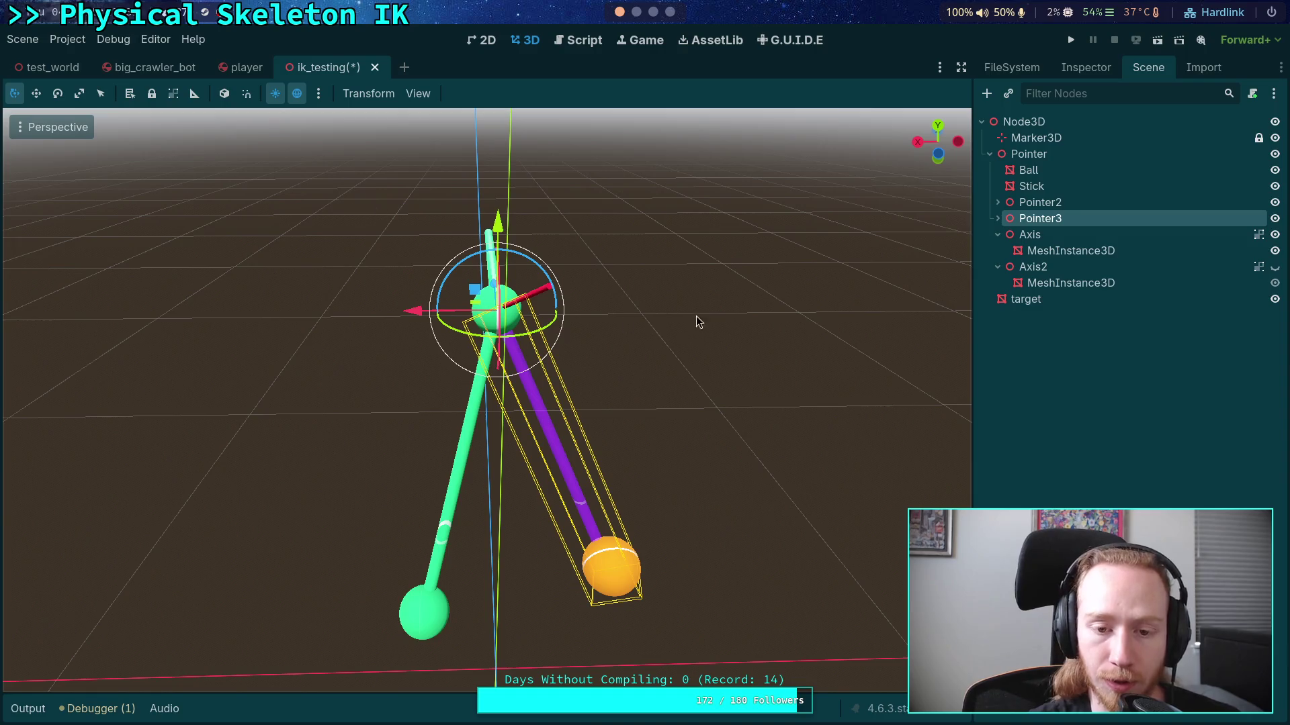
pyautogui.moveTo(605, 283); pyautogui.dragTo(623, 279)
pyautogui.moveTo(500, 280); pyautogui.dragTo(520, 278)
pyautogui.moveTo(940, 152); pyautogui.dragTo(941, 153)
pyautogui.click(941, 153)
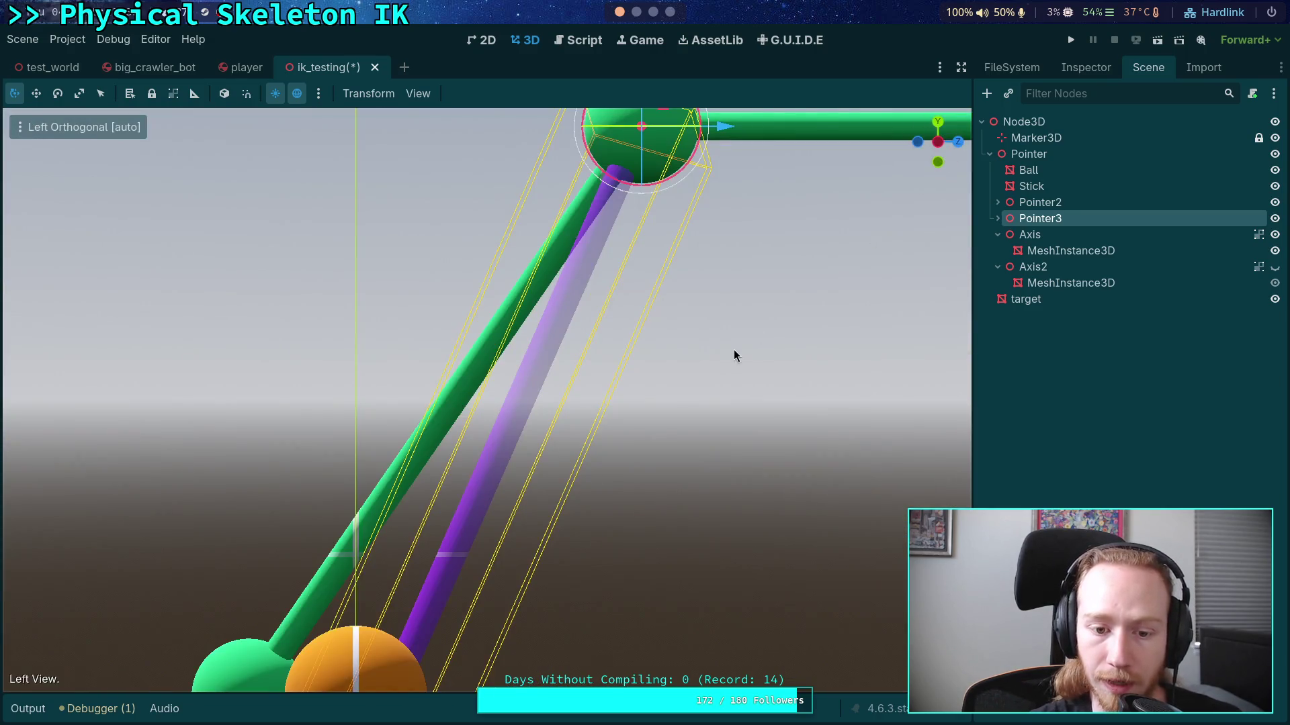
pyautogui.scroll(-5, 717, 365)
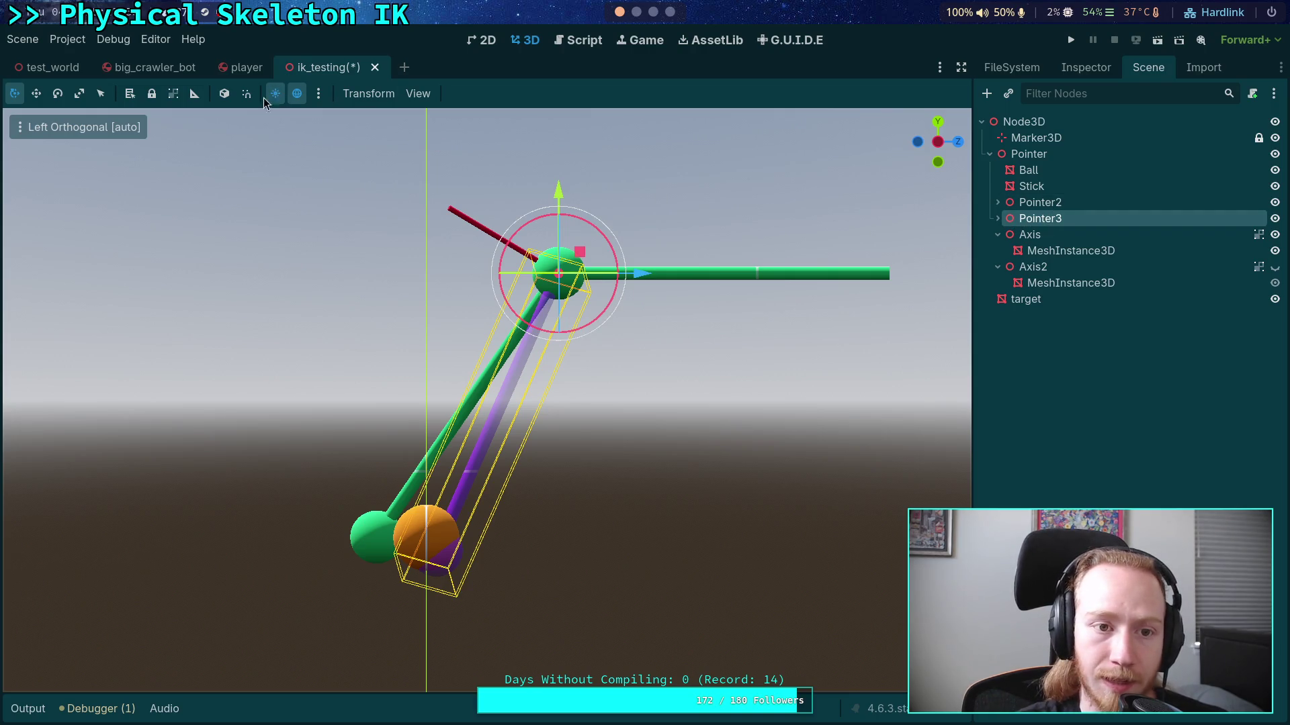
# Step: Rotate Pointer3 in local space until its purple stick hangs straight down
pyautogui.click(224, 96)
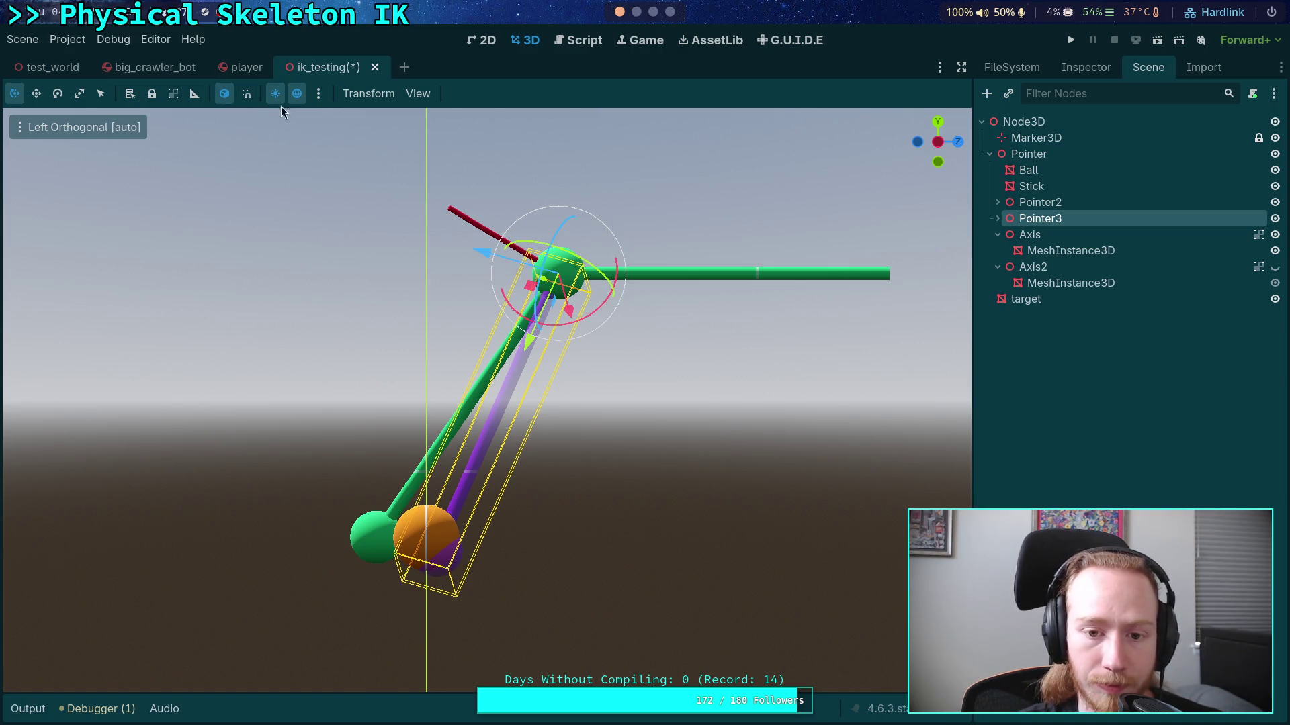
pyautogui.moveTo(567, 228); pyautogui.dragTo(561, 242)
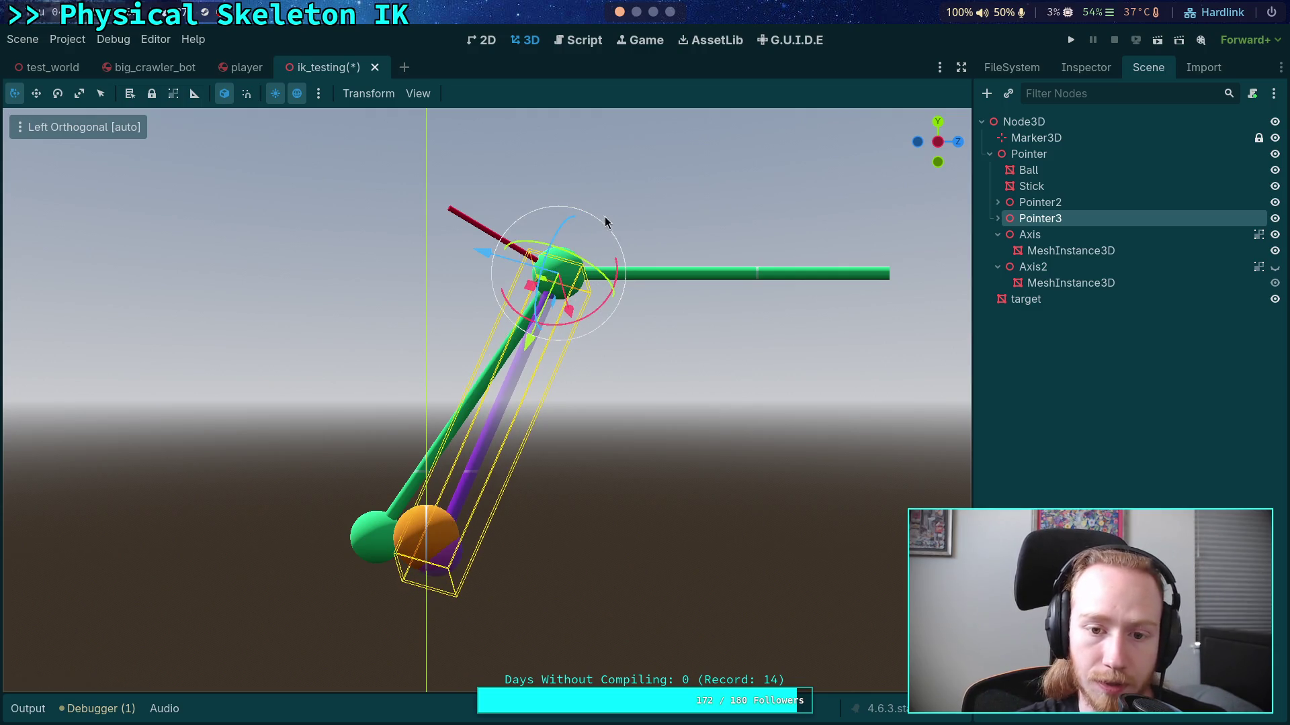
pyautogui.moveTo(580, 259)
pyautogui.mouseDown()
pyautogui.moveTo(576, 235)
pyautogui.moveTo(560, 277)
pyautogui.moveTo(707, 378)
pyautogui.moveTo(641, 369)
pyautogui.mouseUp()
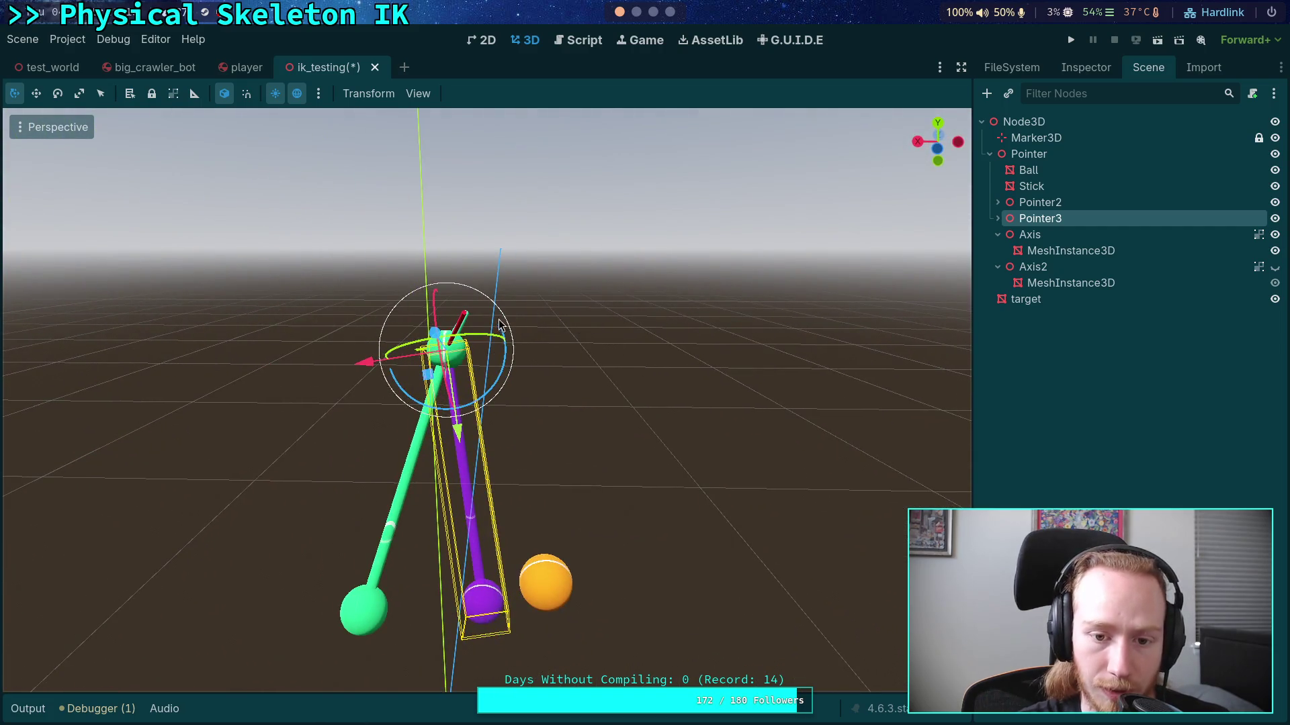
pyautogui.moveTo(517, 369); pyautogui.dragTo(532, 373)
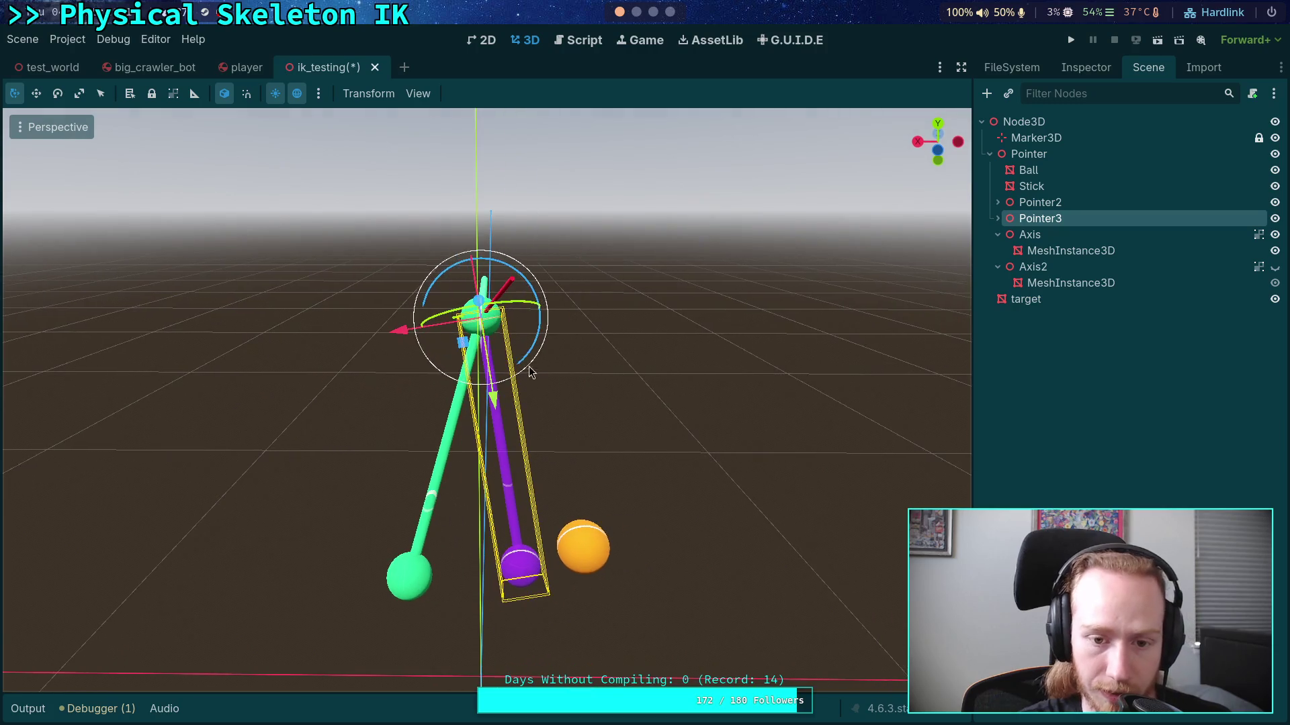
pyautogui.moveTo(443, 289); pyautogui.dragTo(837, 141)
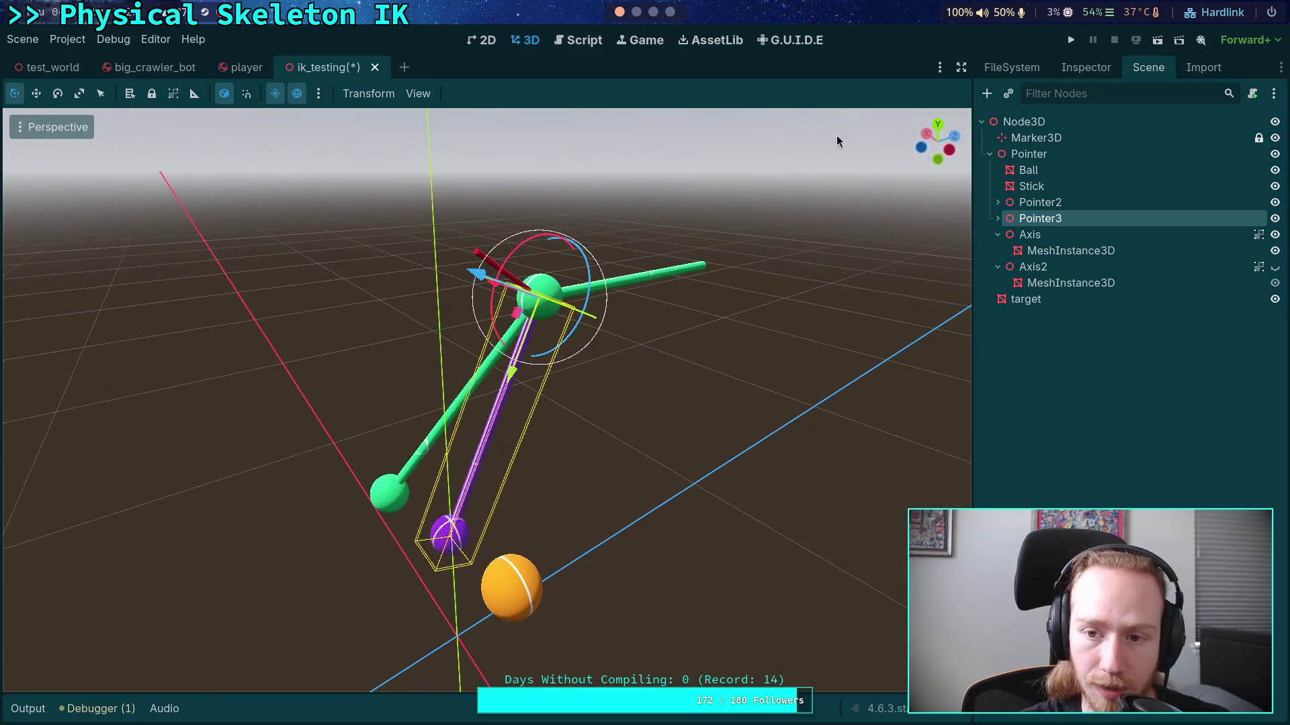
pyautogui.click(926, 134)
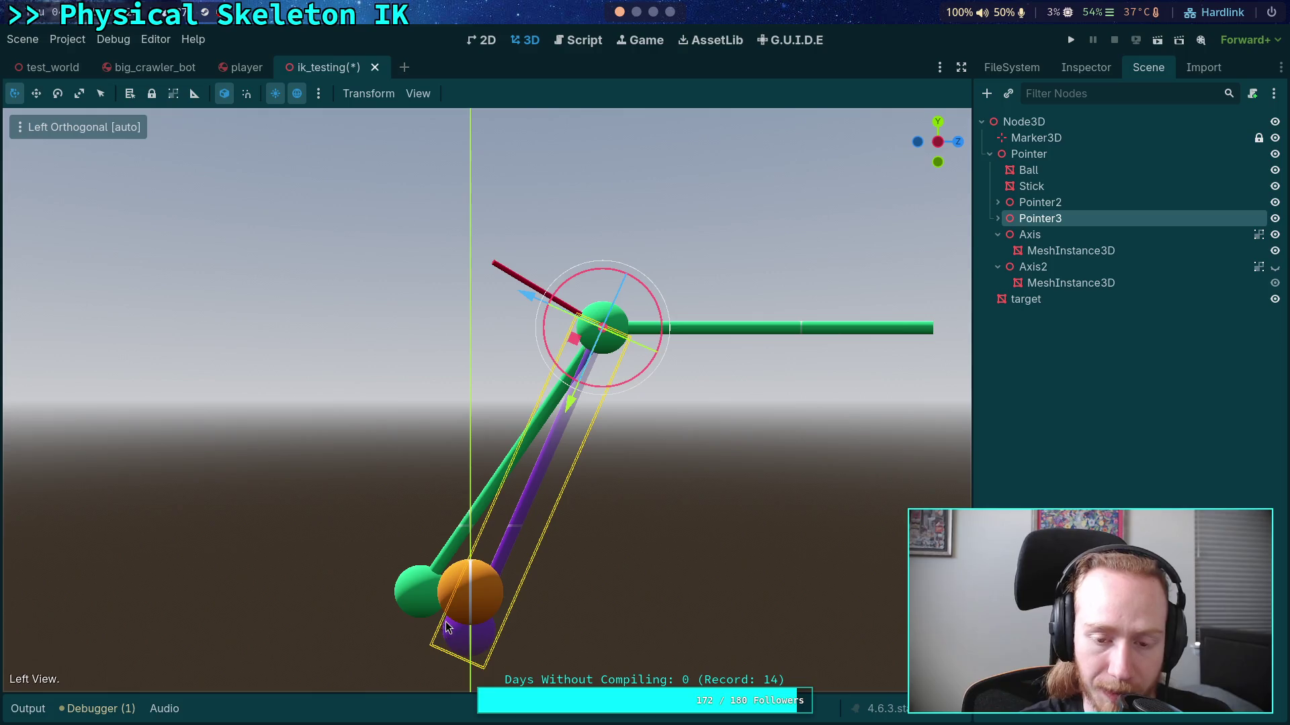
pyautogui.moveTo(615, 593)
pyautogui.mouseDown()
pyautogui.moveTo(699, 579)
pyautogui.moveTo(508, 482)
pyautogui.mouseUp()
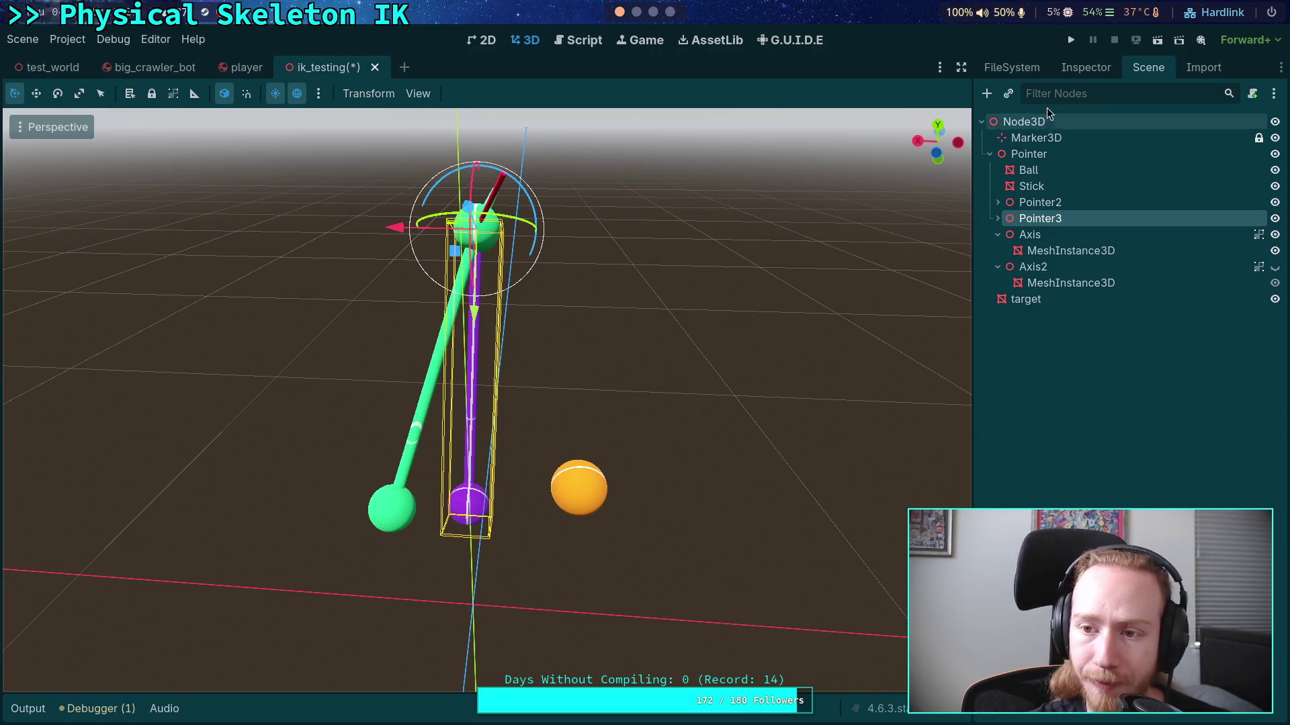
# Step: Zero Pointer3's Y and Z rotation, leaving -66.2°, 0°, 0°, and view the rig from above
pyautogui.click(1084, 70)
pyautogui.moveTo(742, 401); pyautogui.dragTo(692, 386)
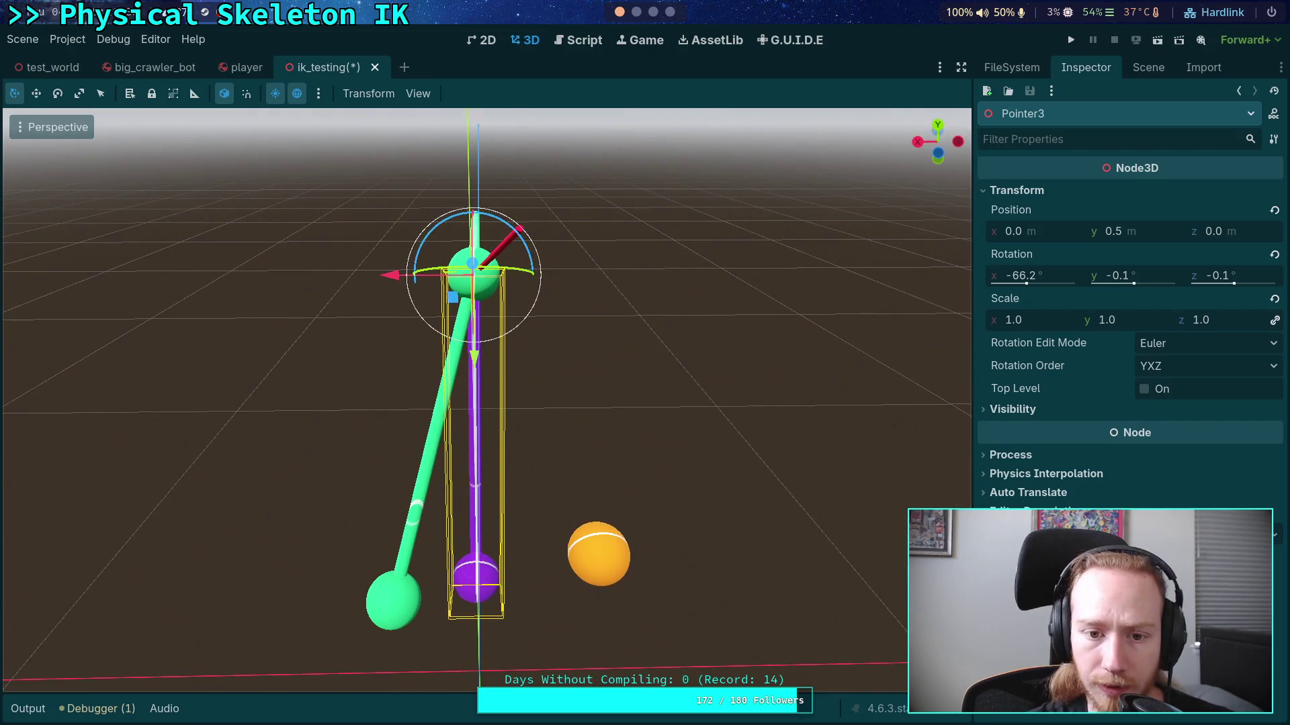
pyautogui.click(1159, 274)
pyautogui.write('0')
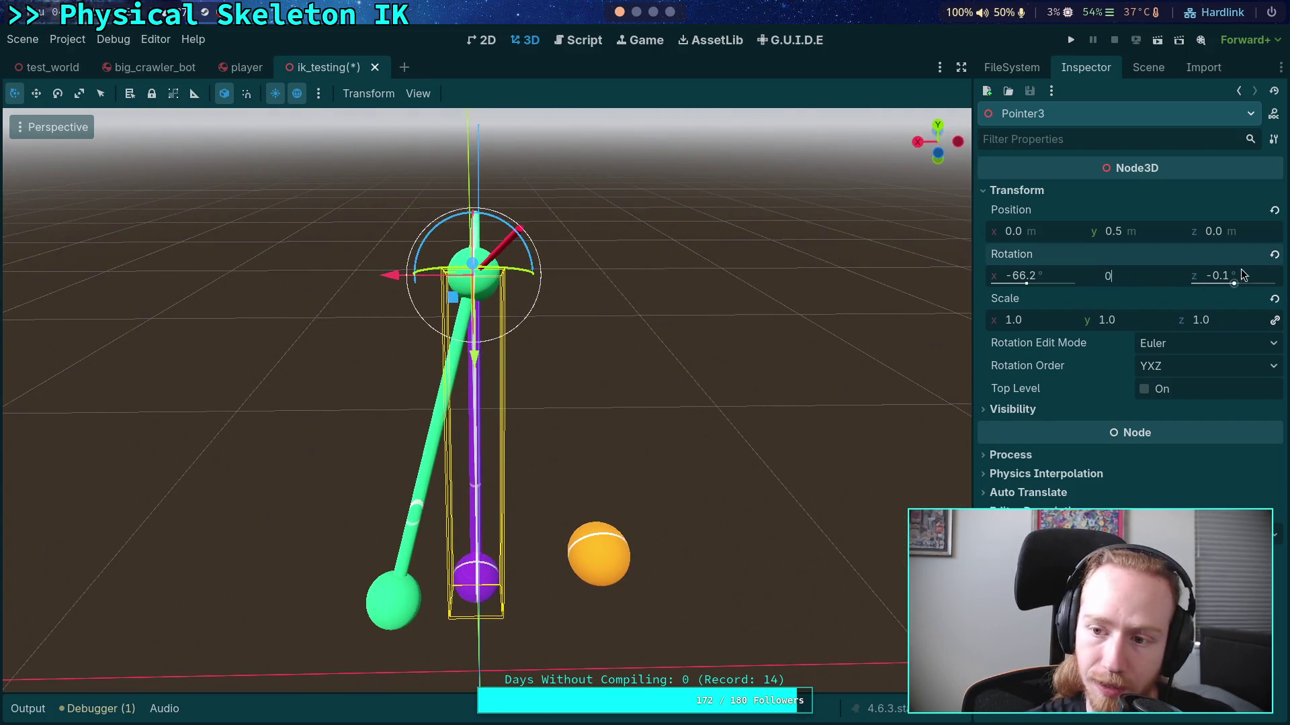
pyautogui.click(1240, 274)
pyautogui.write('0')
pyautogui.press('Return')
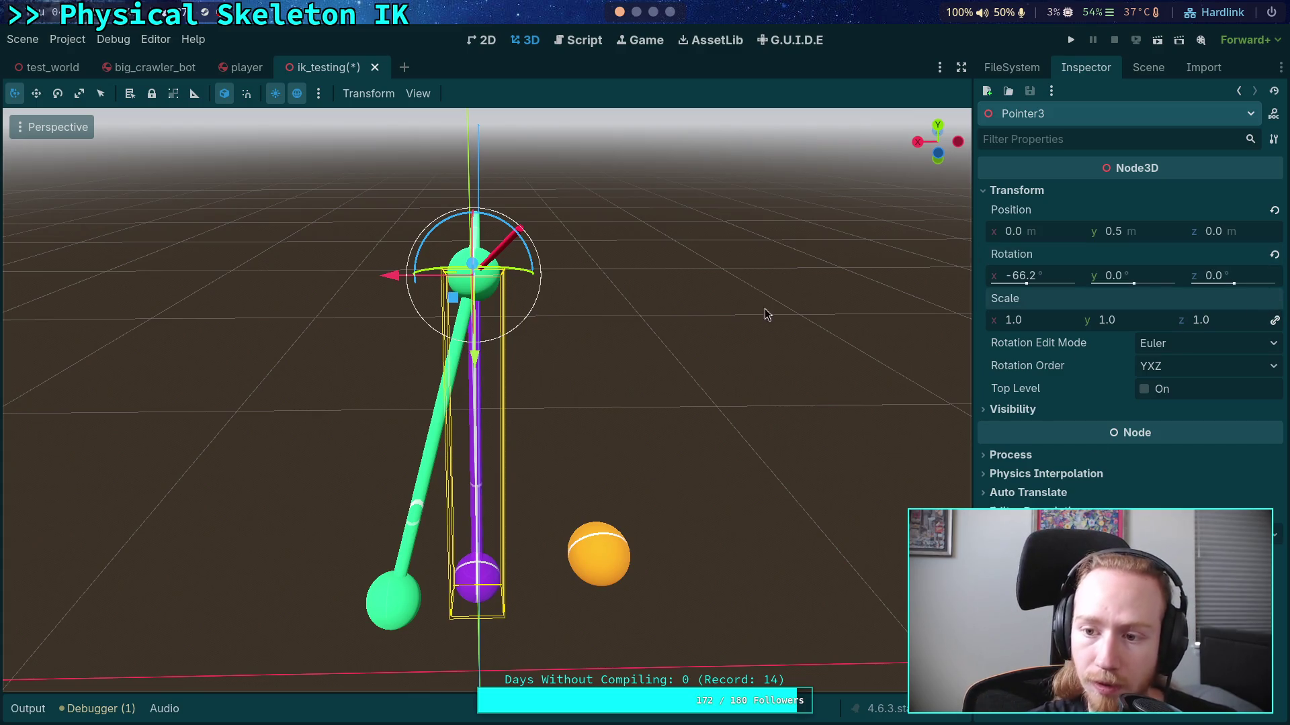
pyautogui.moveTo(765, 313)
pyautogui.mouseDown()
pyautogui.moveTo(659, 323)
pyautogui.moveTo(551, 296)
pyautogui.moveTo(614, 356)
pyautogui.moveTo(527, 352)
pyautogui.mouseUp()
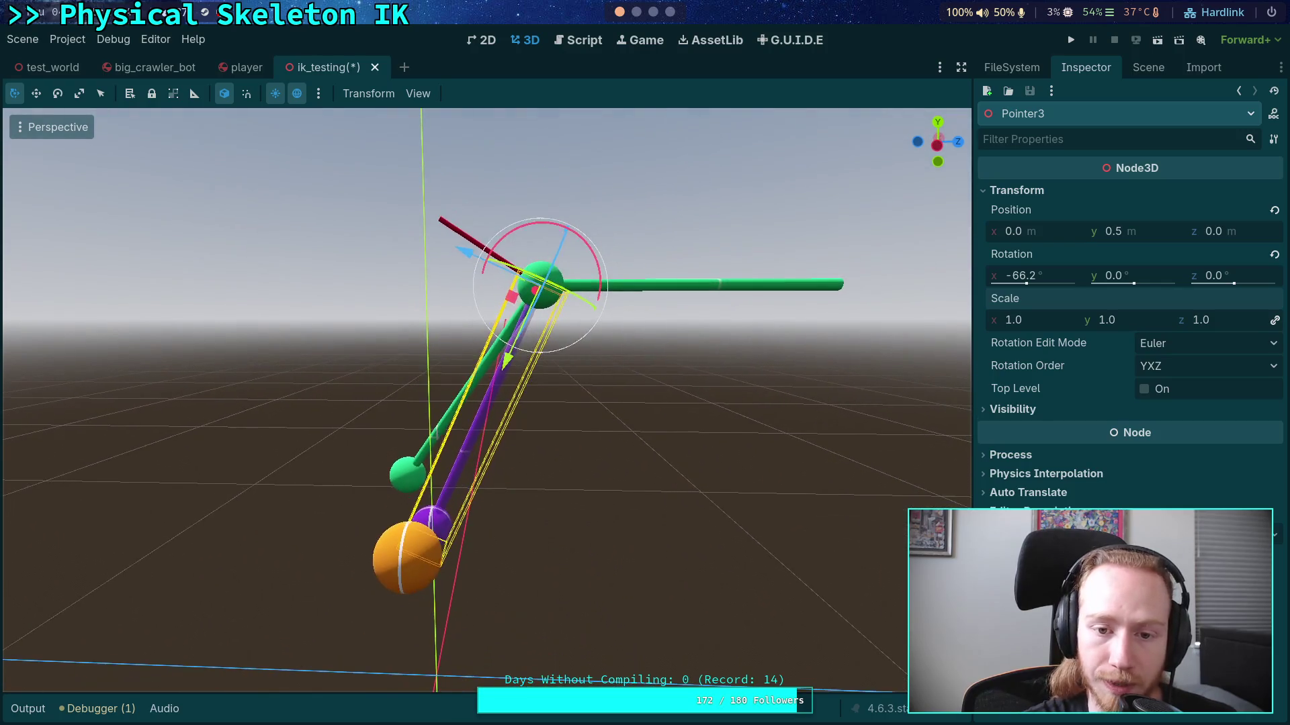
pyautogui.moveTo(516, 248)
pyautogui.mouseDown()
pyautogui.moveTo(463, 306)
pyautogui.moveTo(540, 305)
pyautogui.moveTo(893, 194)
pyautogui.mouseUp()
# Step: Duplicate Pointer2 and name the copy GRest
pyautogui.click(1148, 67)
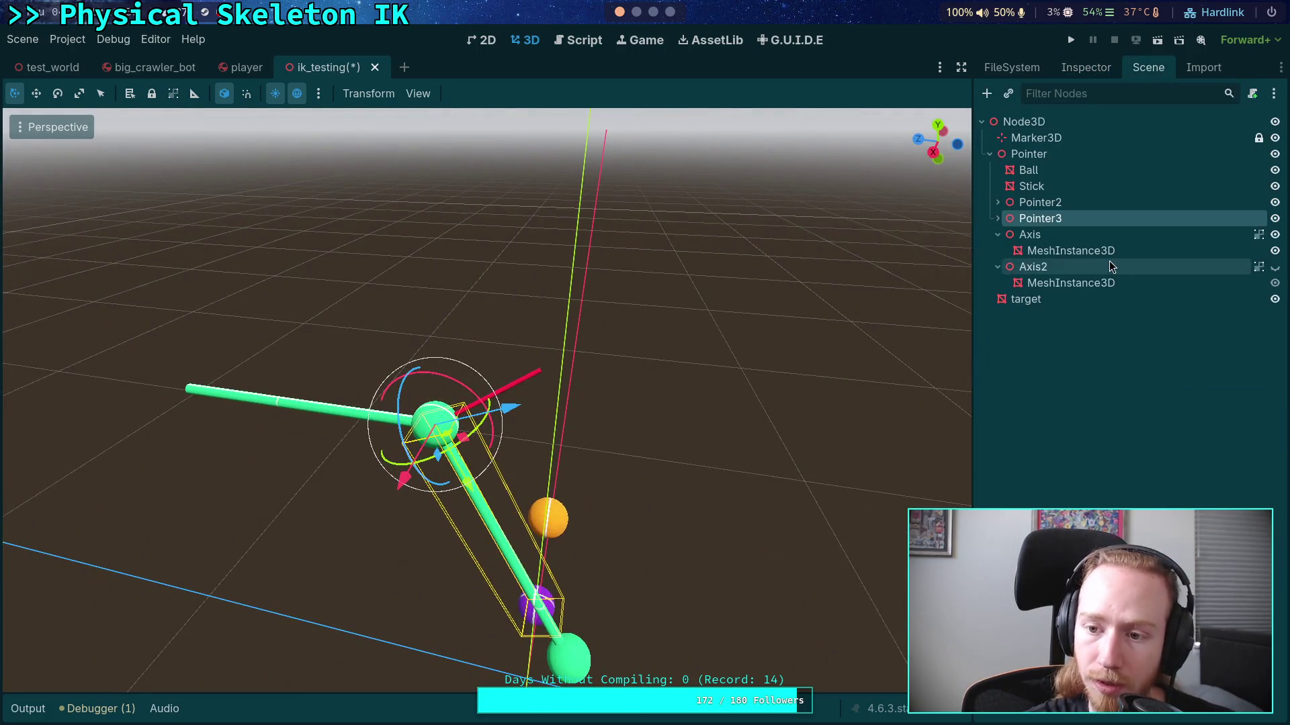
pyautogui.click(1066, 234)
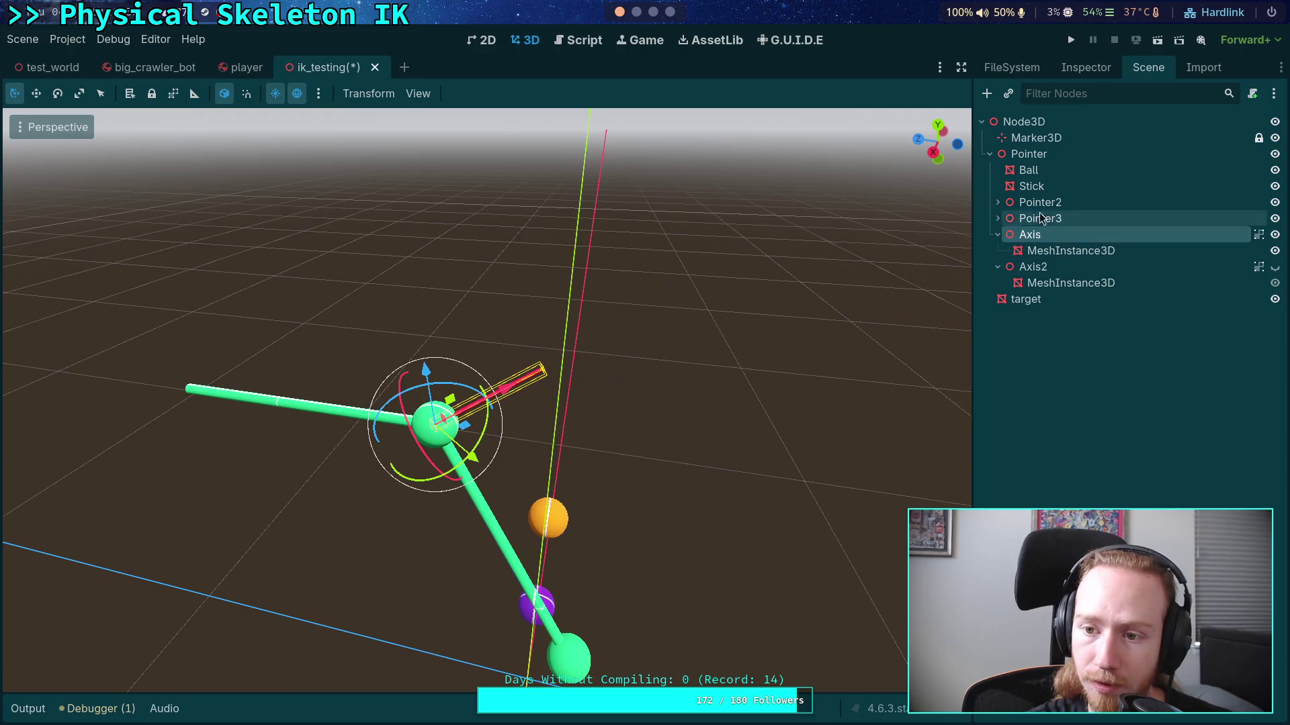
pyautogui.click(1041, 217)
pyautogui.click(1060, 204)
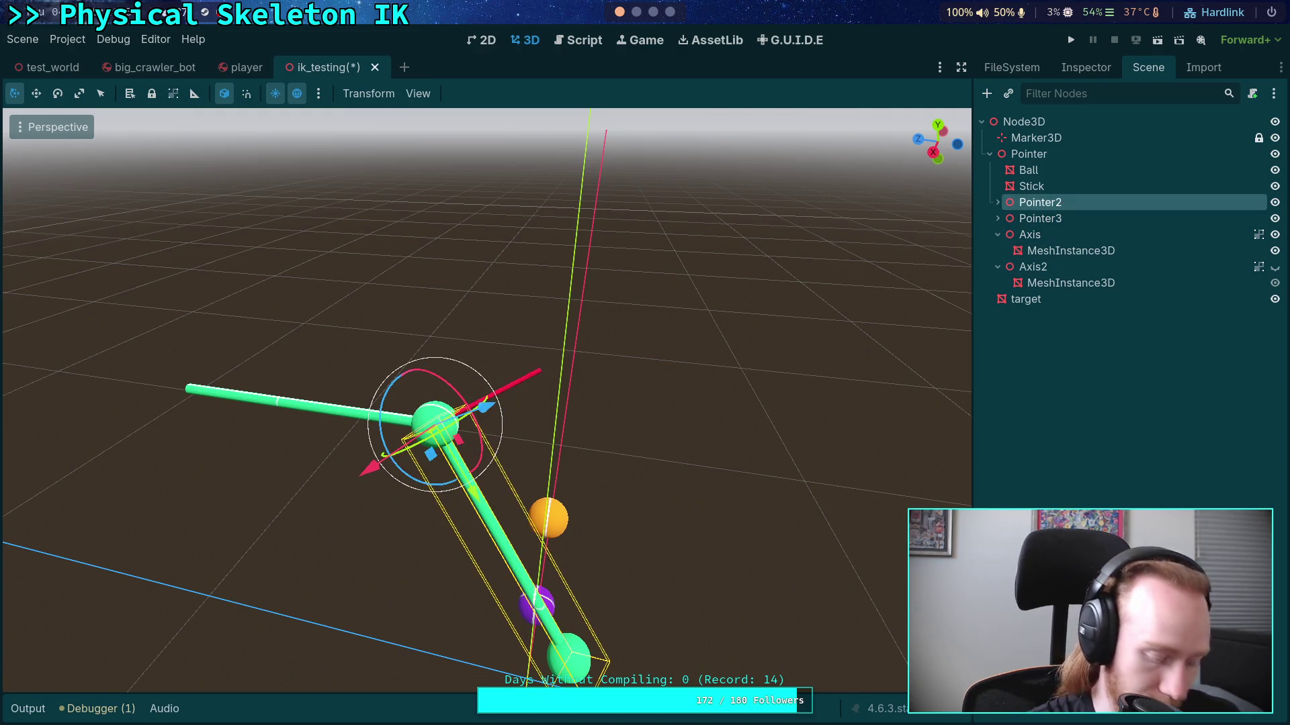
pyautogui.hotkey('ctrl', 'd')
pyautogui.press('F2')
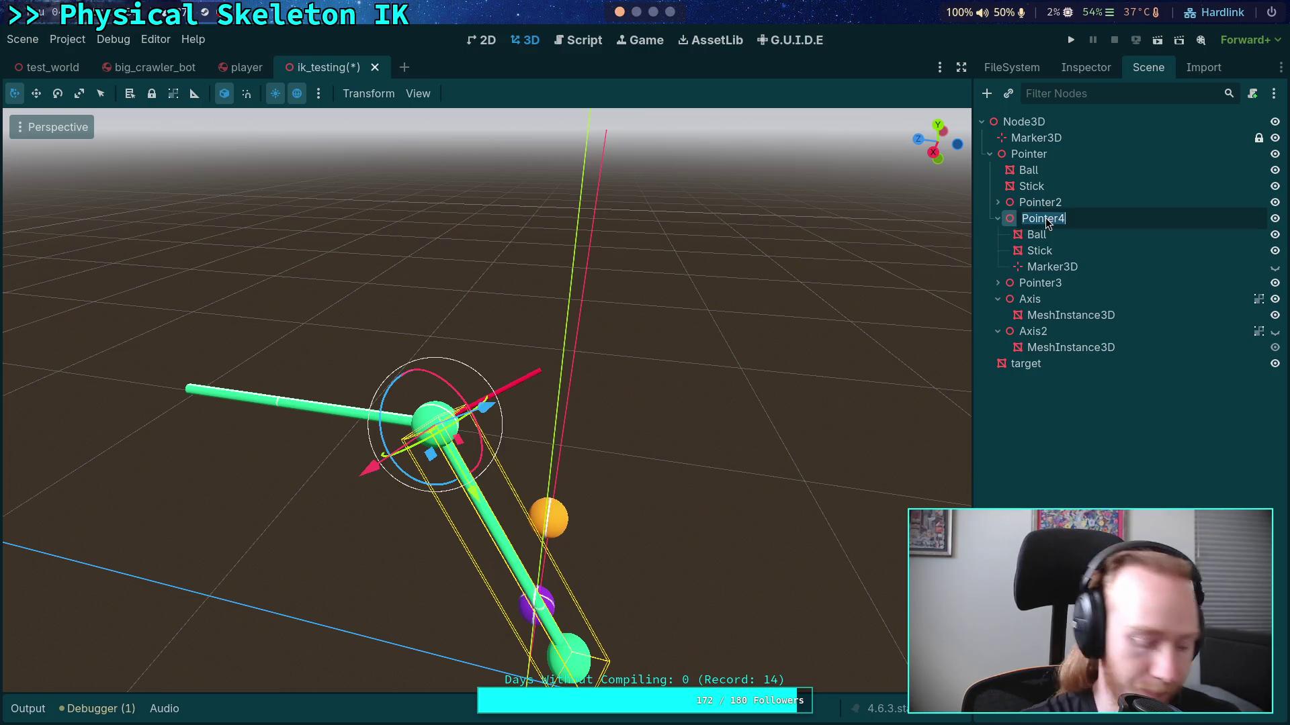
pyautogui.write('Rest')
pyautogui.press('BackSpace')
pyautogui.press('BackSpace')
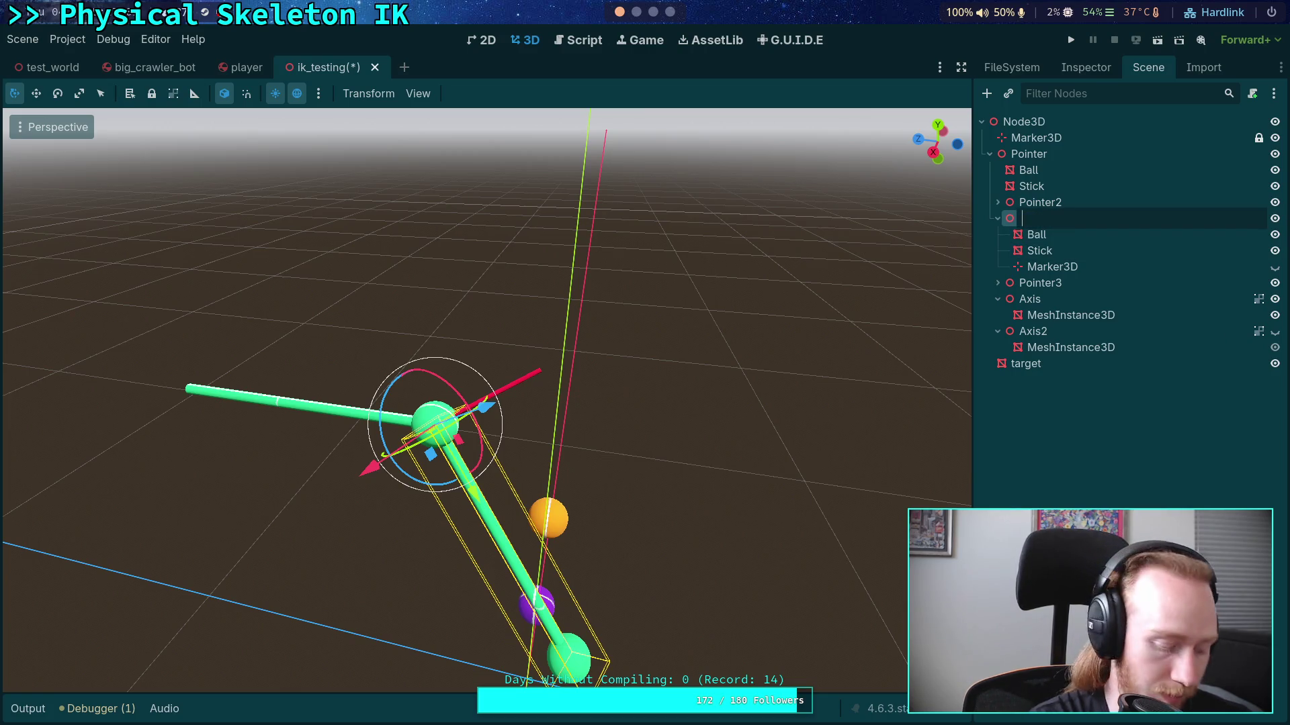
pyautogui.write('GRest')
pyautogui.press('Return')
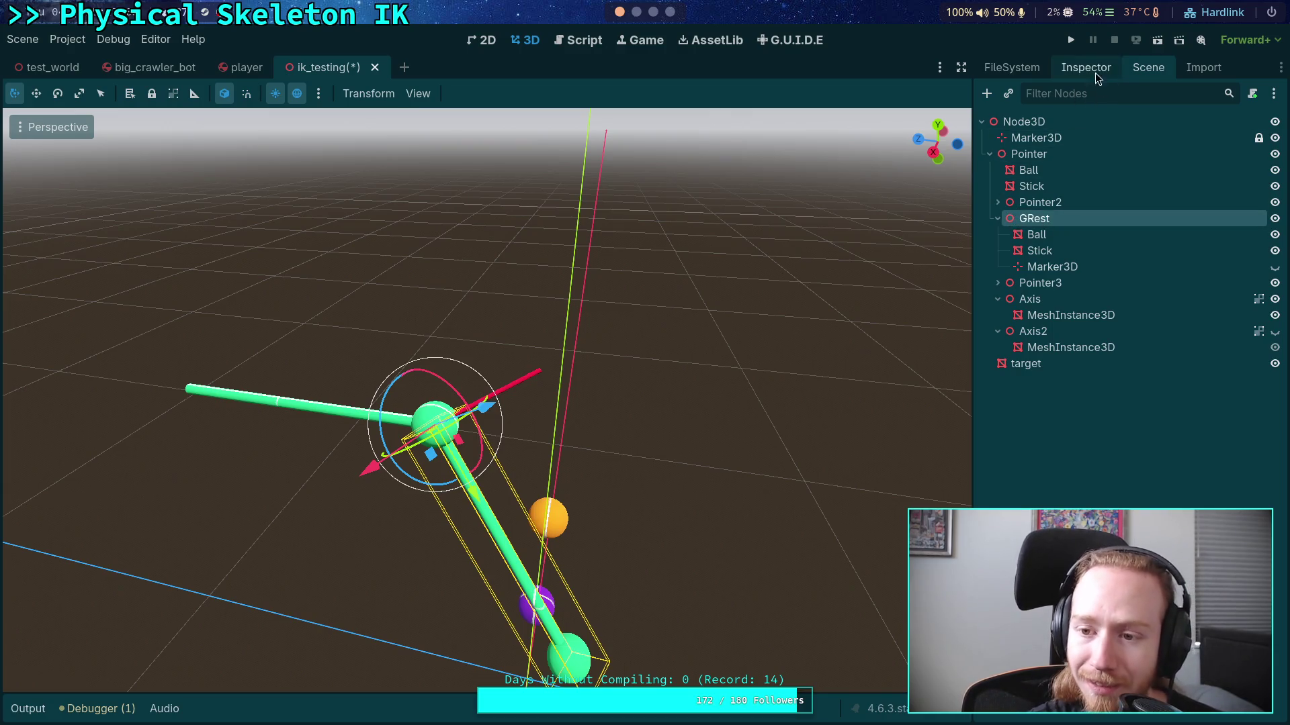
# Step: Delete GRest's Marker3D child and reset its Transform rotation to zero
pyautogui.click(1080, 268)
pyautogui.press('Delete')
pyautogui.press('Return')
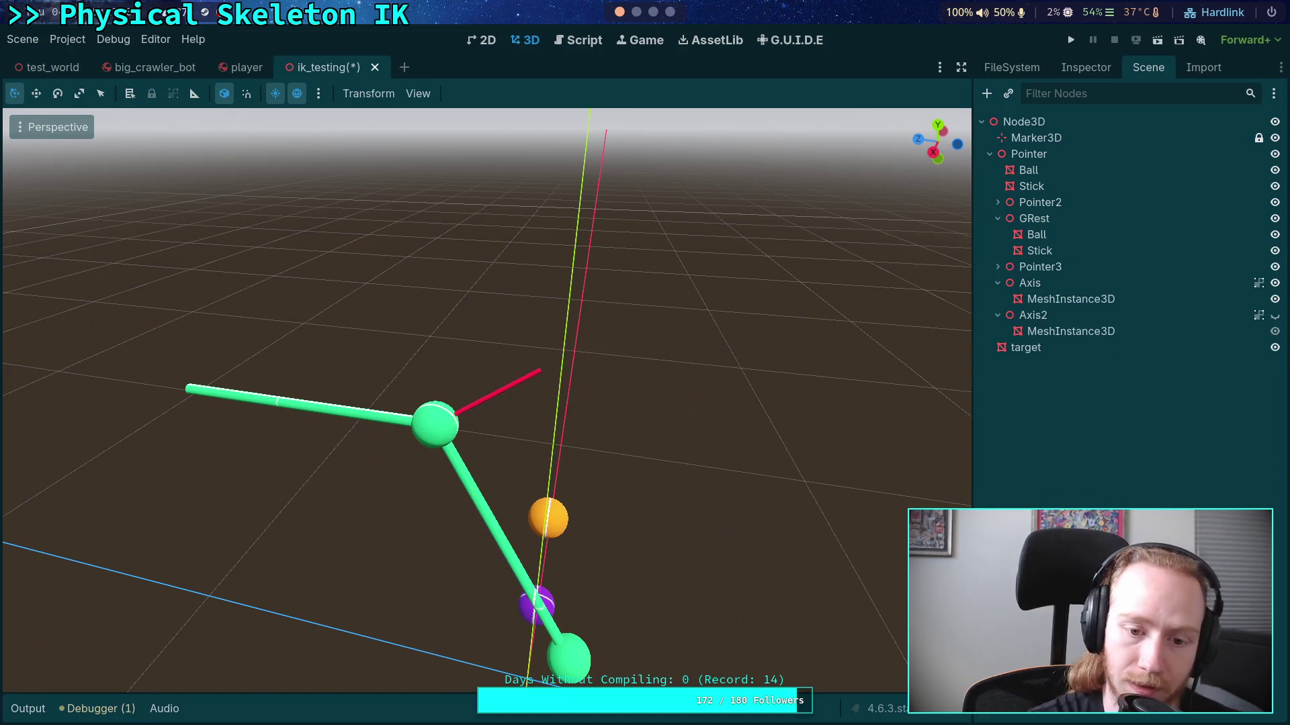
pyautogui.click(1099, 218)
pyautogui.click(1087, 67)
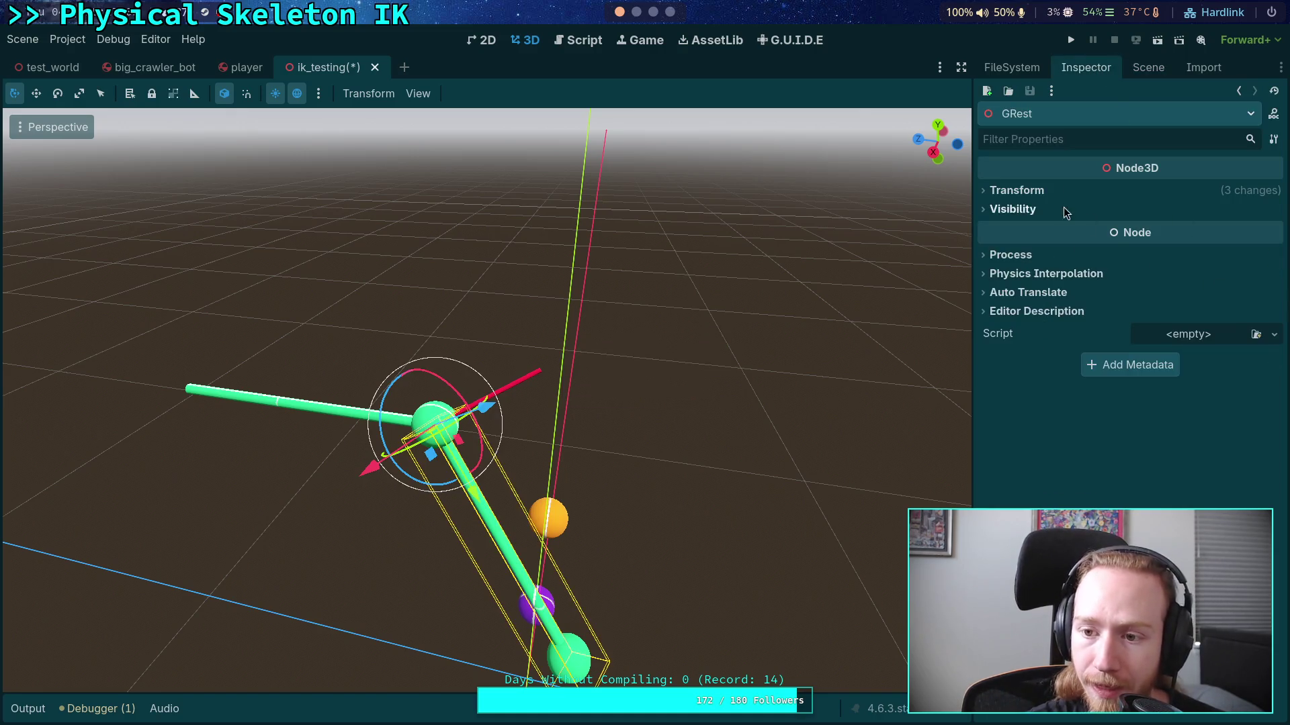
pyautogui.click(1048, 192)
pyautogui.click(1275, 257)
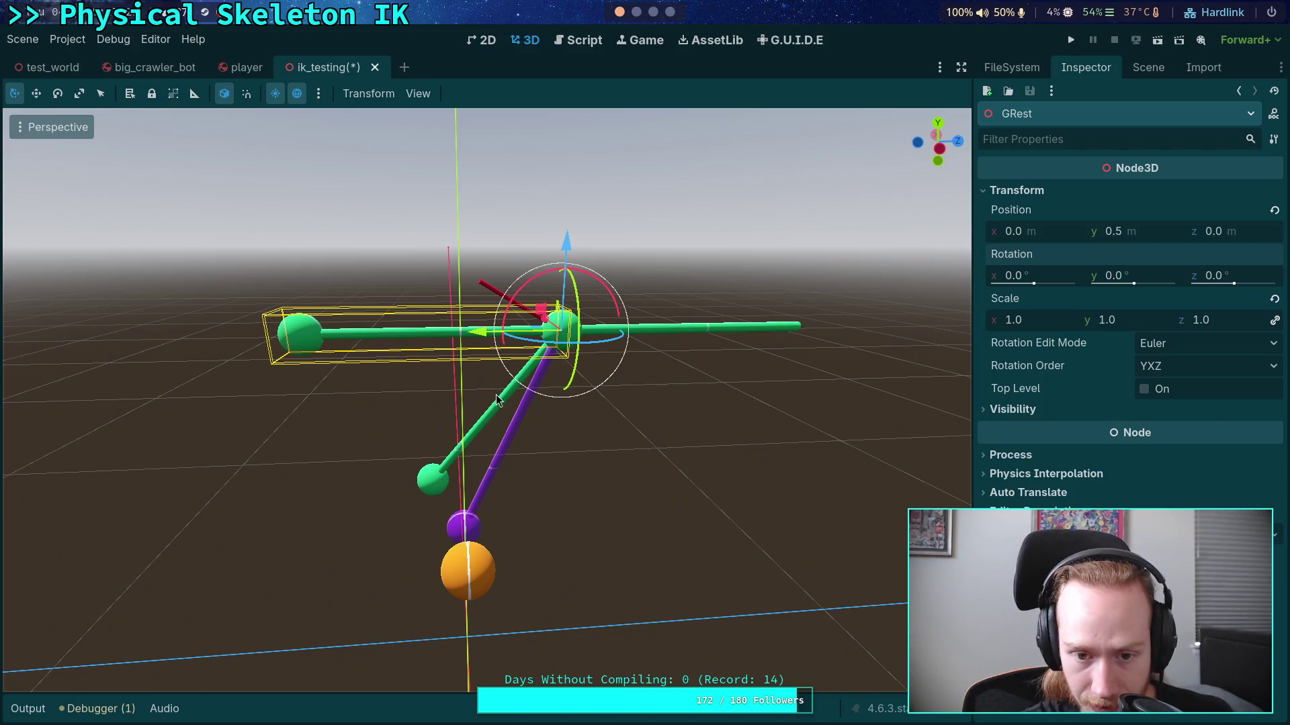
# Step: Fly and orbit the camera to inspect GRest's limb cylinder and large end ball
pyautogui.rightClick(346, 333)
pyautogui.press('a')
pyautogui.press('w')
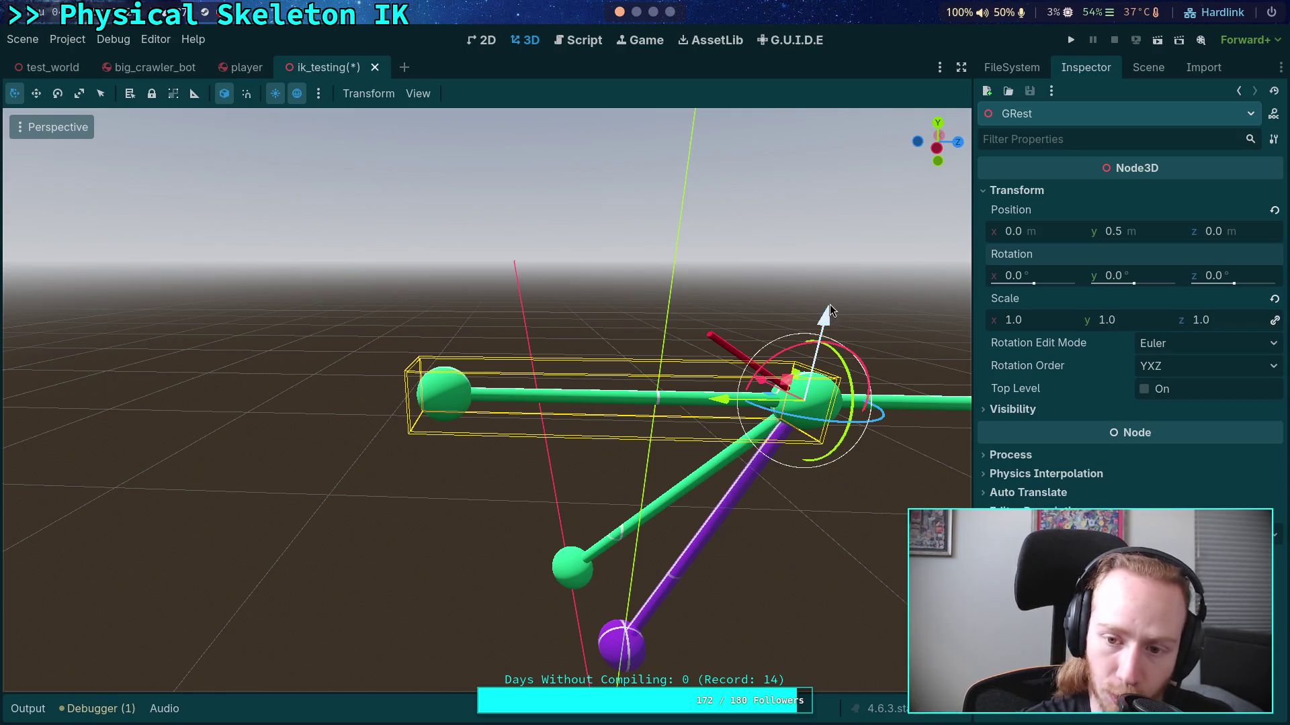
pyautogui.moveTo(808, 356)
pyautogui.mouseDown()
pyautogui.moveTo(570, 309)
pyautogui.moveTo(422, 507)
pyautogui.moveTo(426, 554)
pyautogui.moveTo(445, 556)
pyautogui.mouseUp()
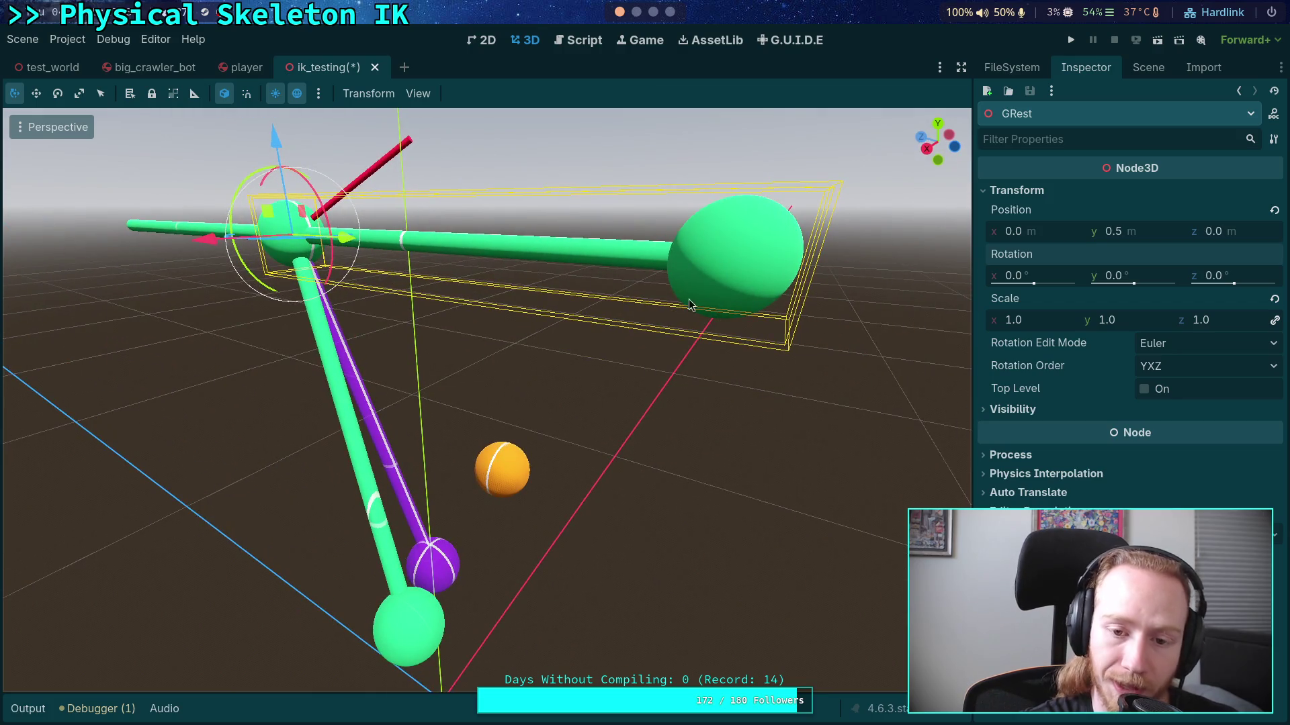
pyautogui.click(353, 382)
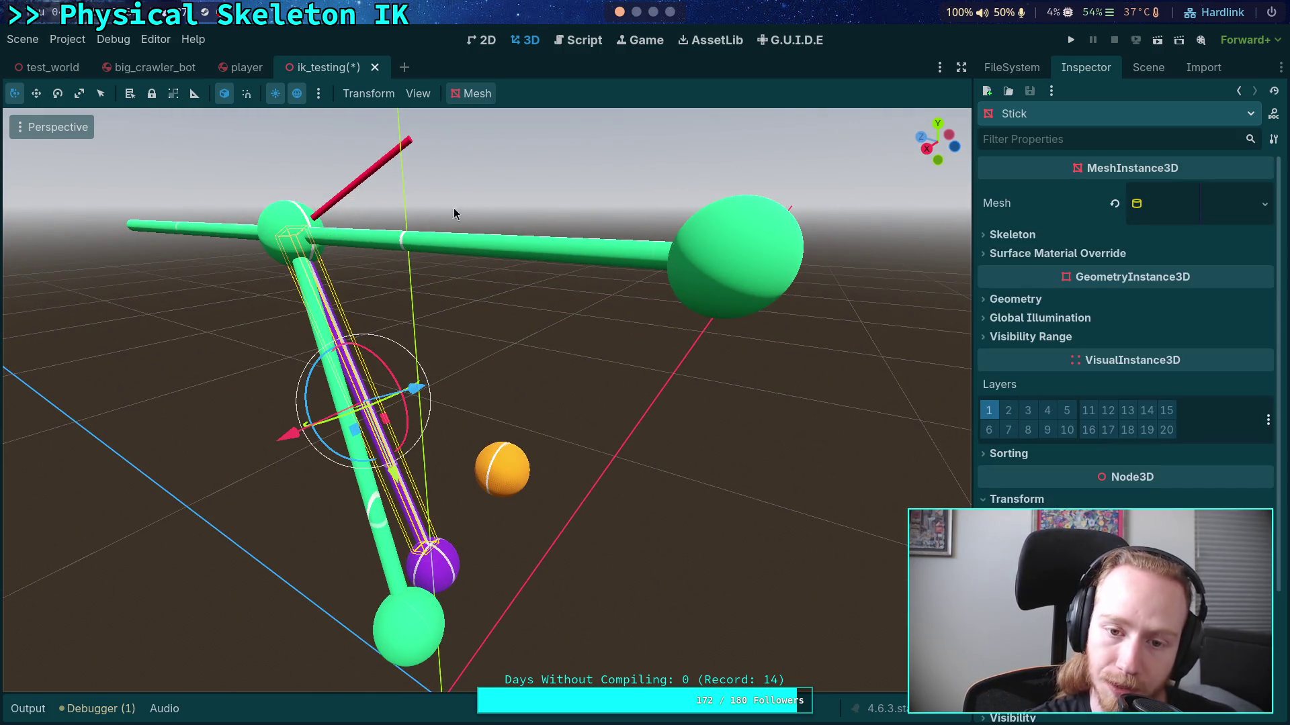
pyautogui.click(716, 213)
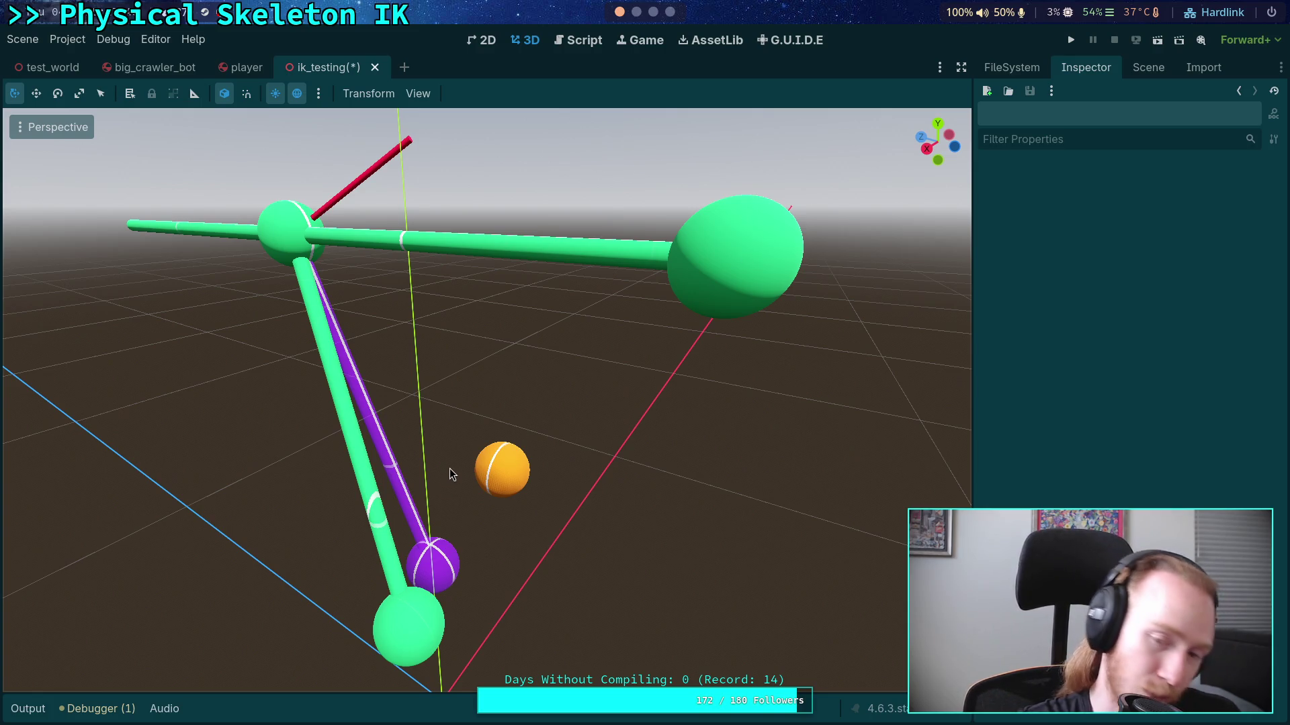
pyautogui.click(645, 245)
pyautogui.click(742, 256)
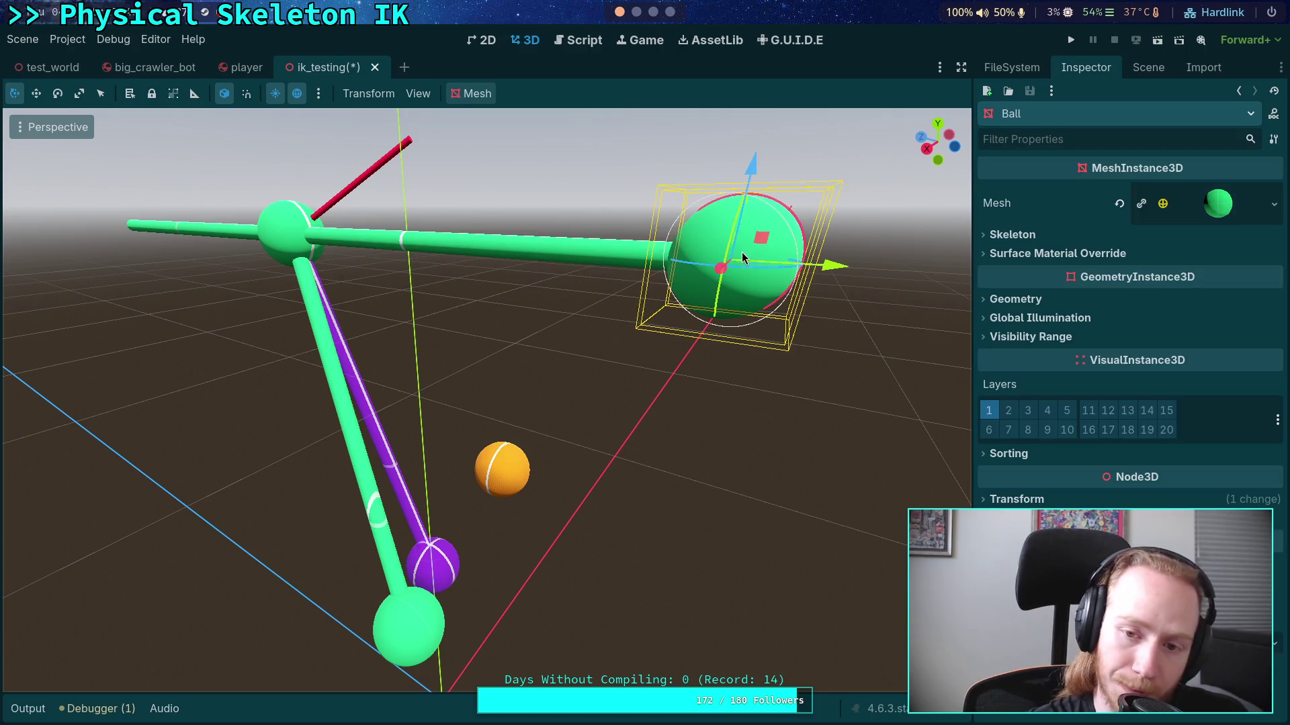
# Step: Collapse the GRest, Pointer3, Axis and Axis2 branches, then check Axis and GRest sticks in the viewport
pyautogui.click(1153, 69)
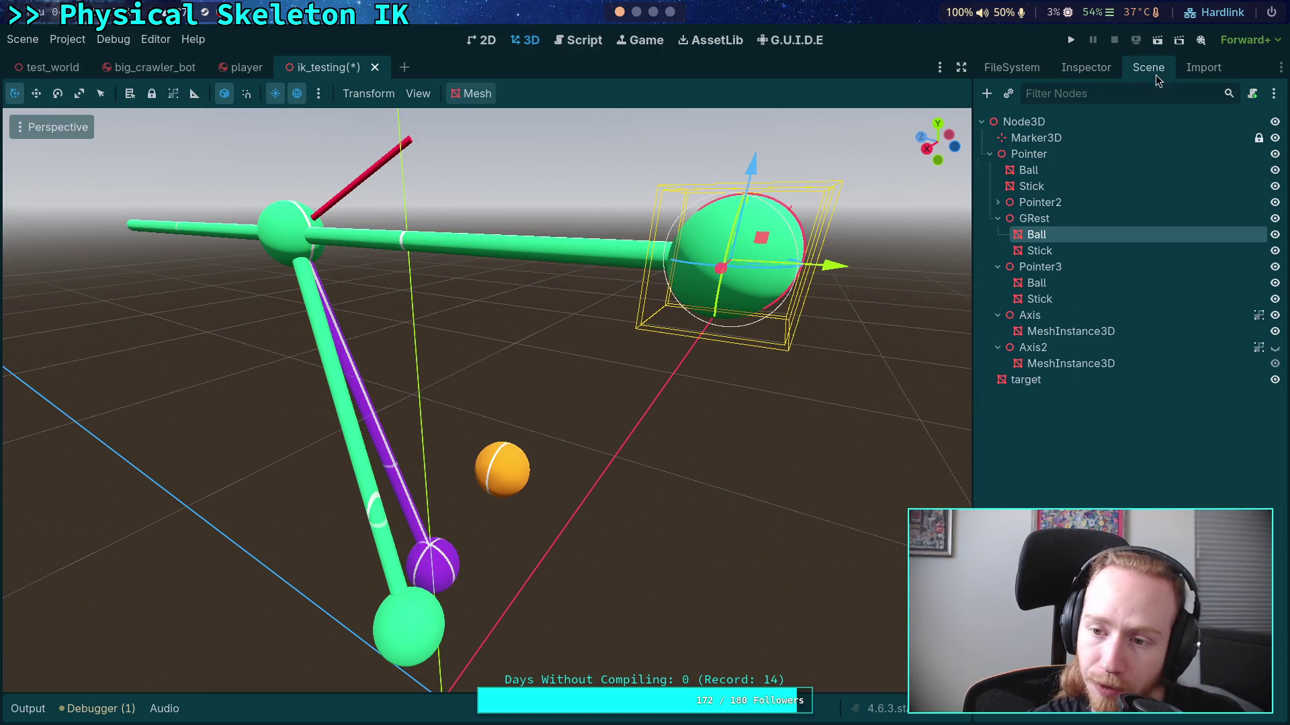
pyautogui.click(1074, 217)
pyautogui.press('Up')
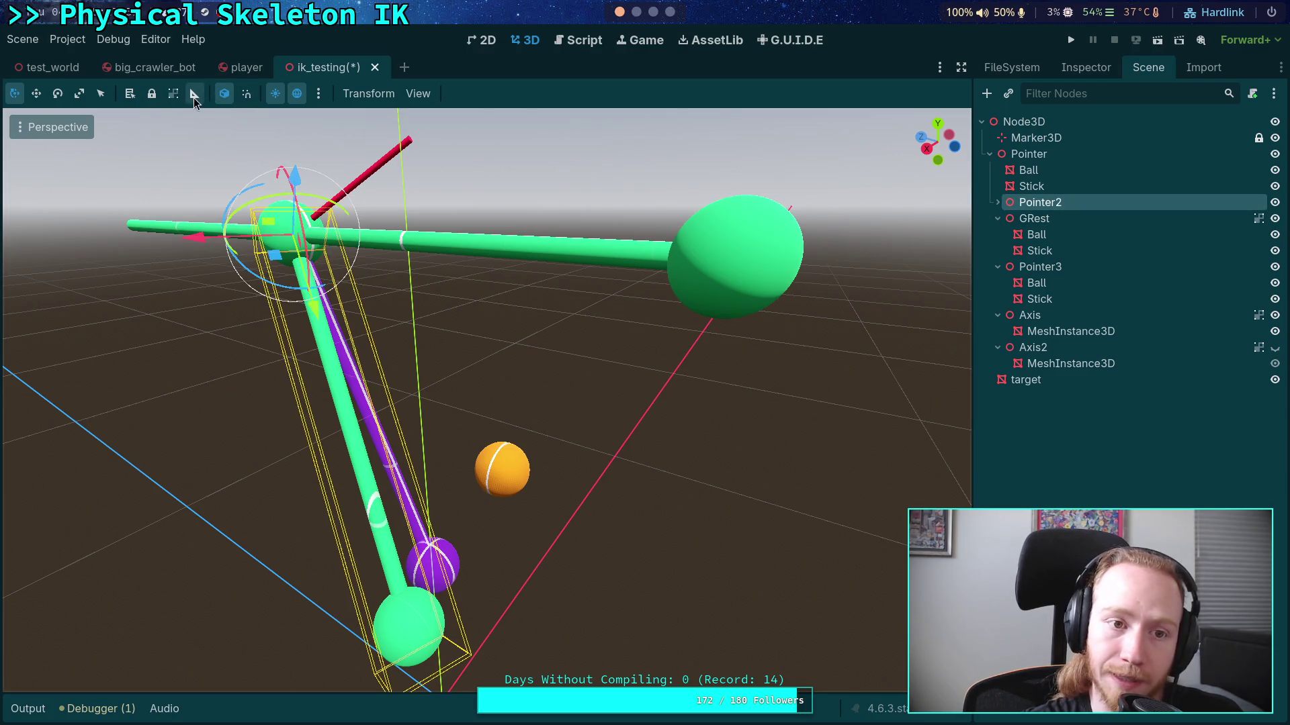
pyautogui.click(997, 218)
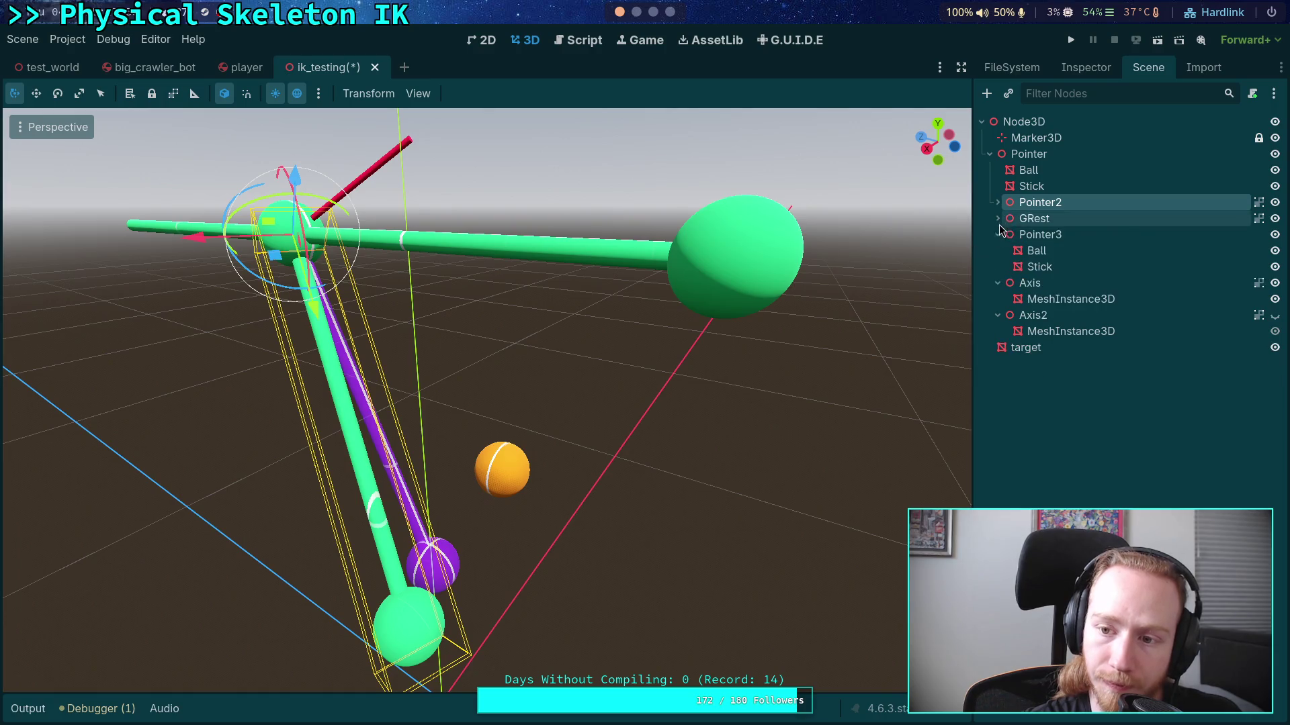
pyautogui.click(1075, 241)
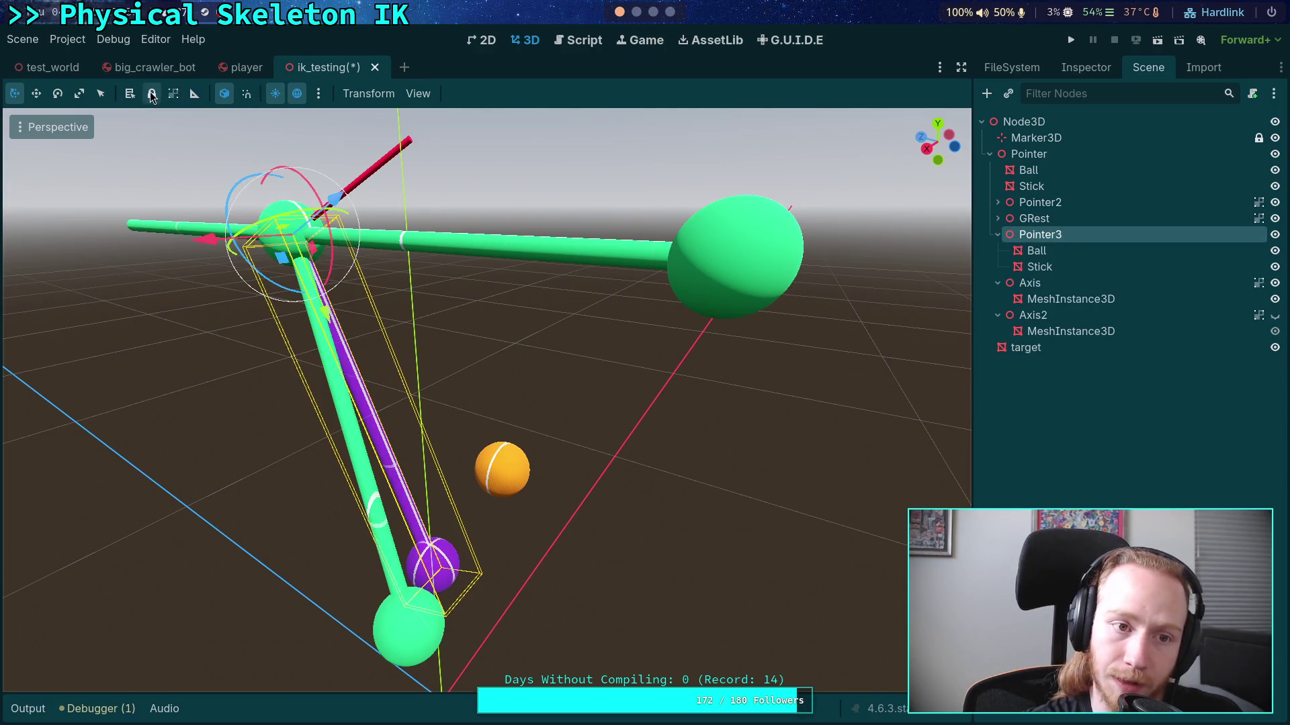
pyautogui.click(997, 234)
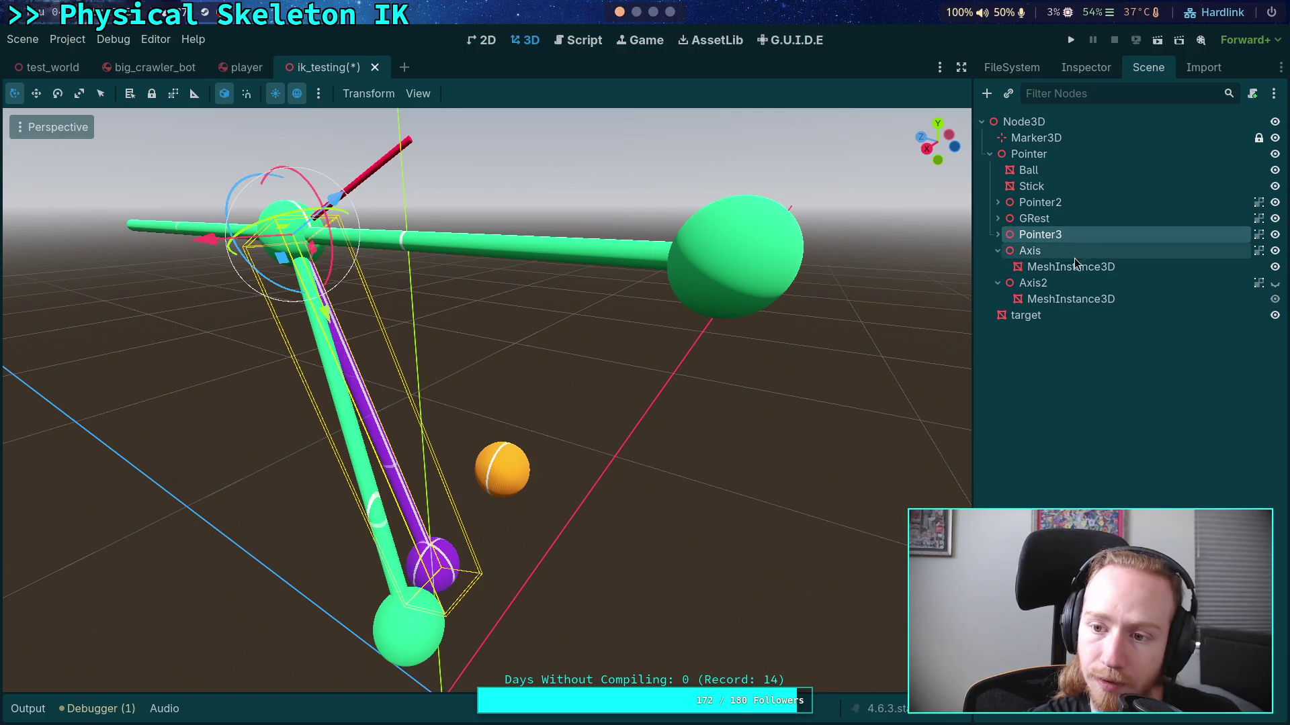
pyautogui.click(1070, 267)
pyautogui.click(998, 250)
pyautogui.click(998, 266)
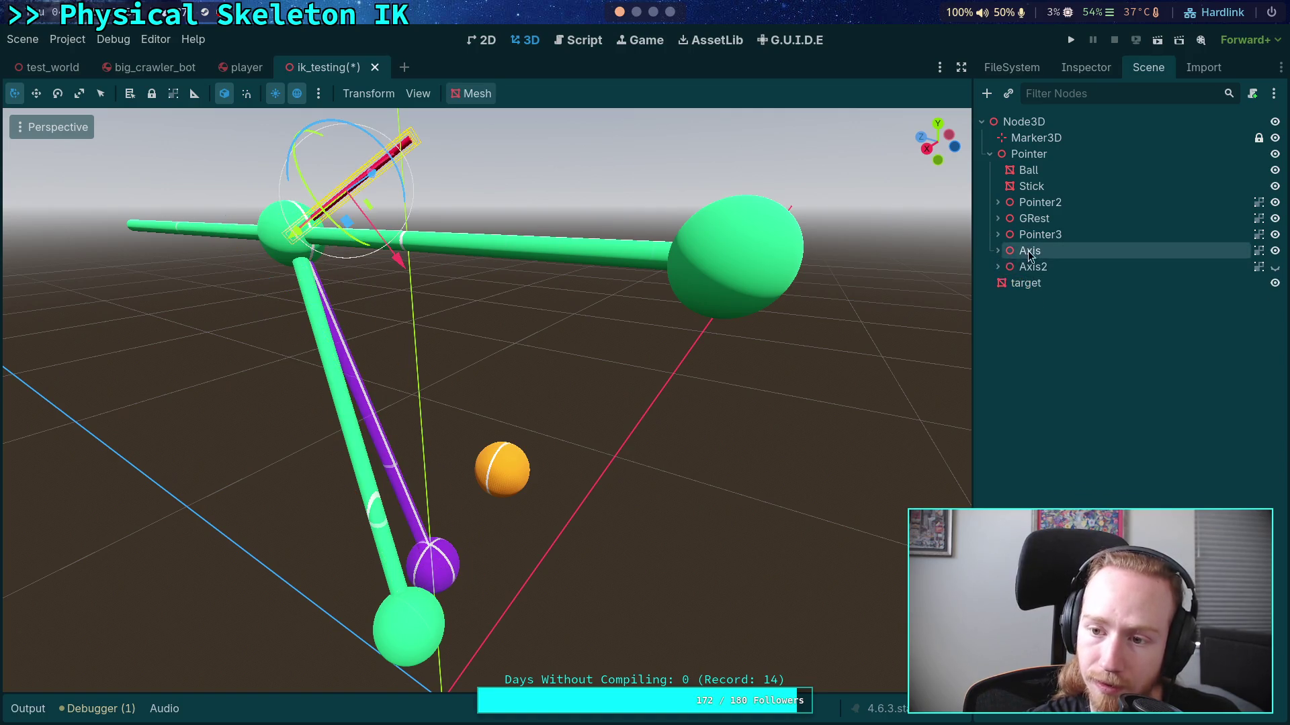
pyautogui.click(541, 331)
pyautogui.click(372, 174)
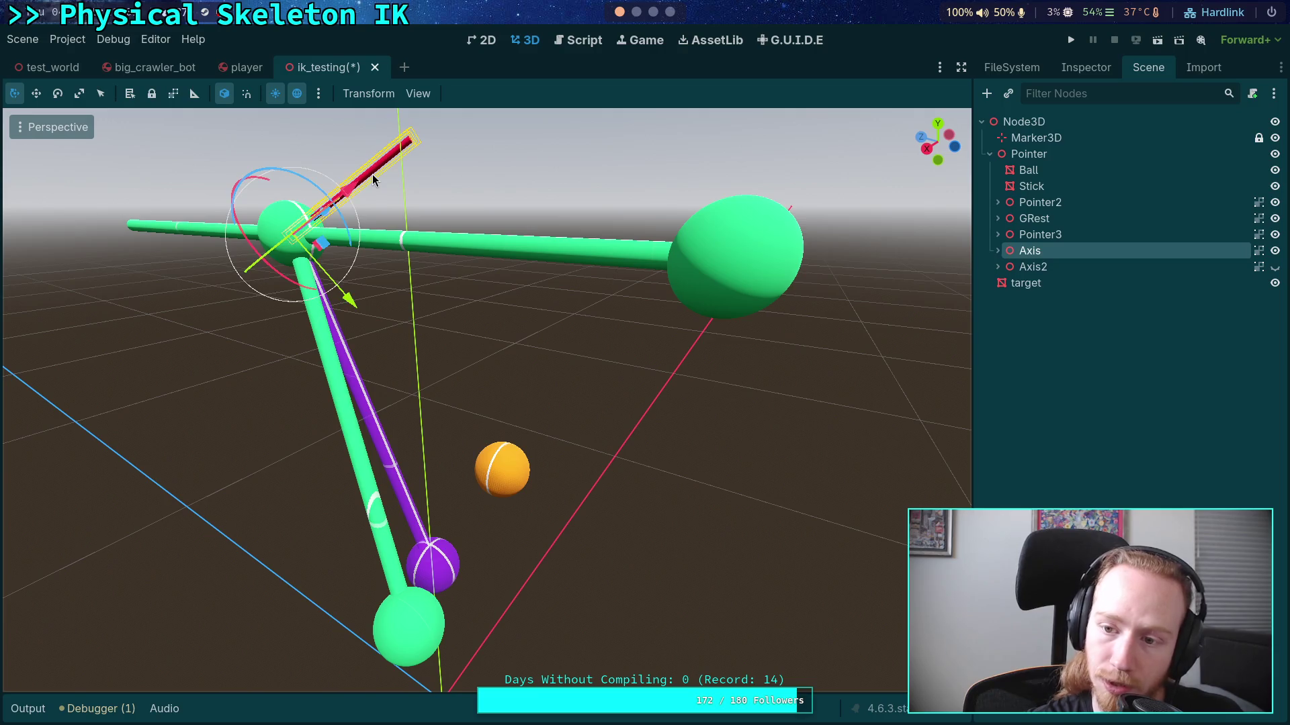
pyautogui.click(549, 246)
pyautogui.click(725, 382)
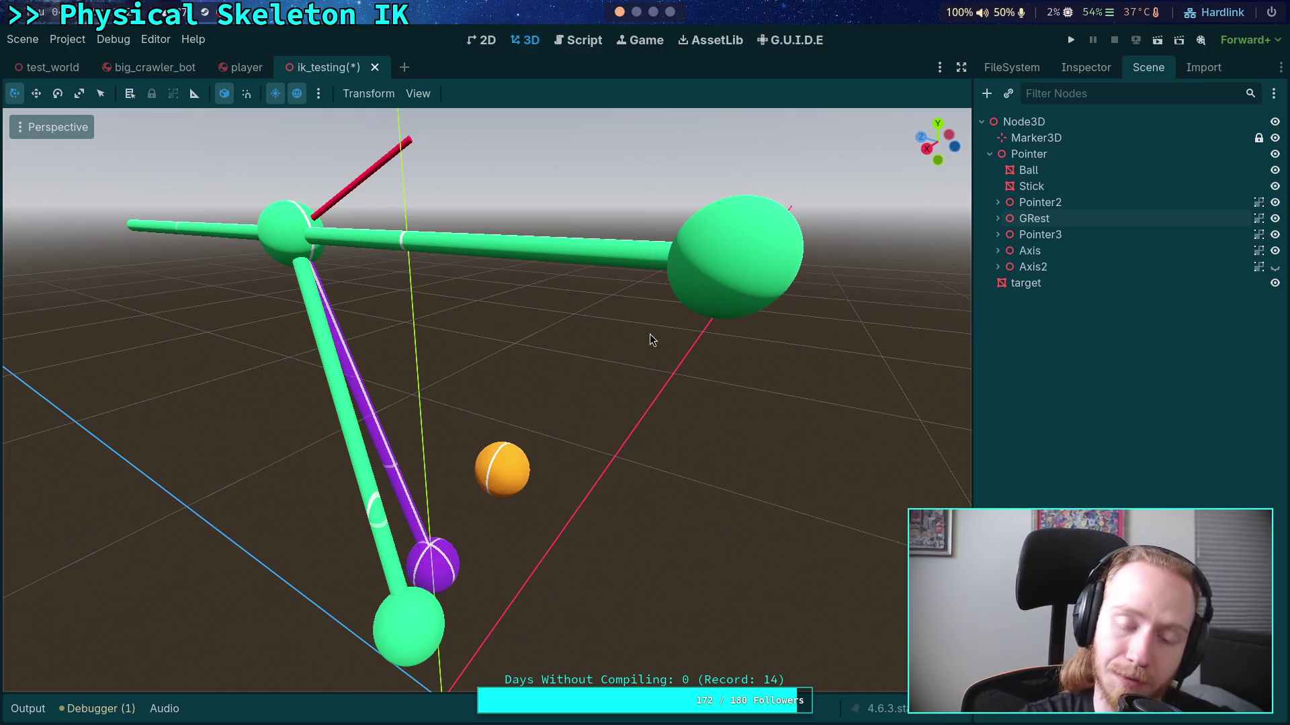
pyautogui.moveTo(587, 322); pyautogui.dragTo(934, 258)
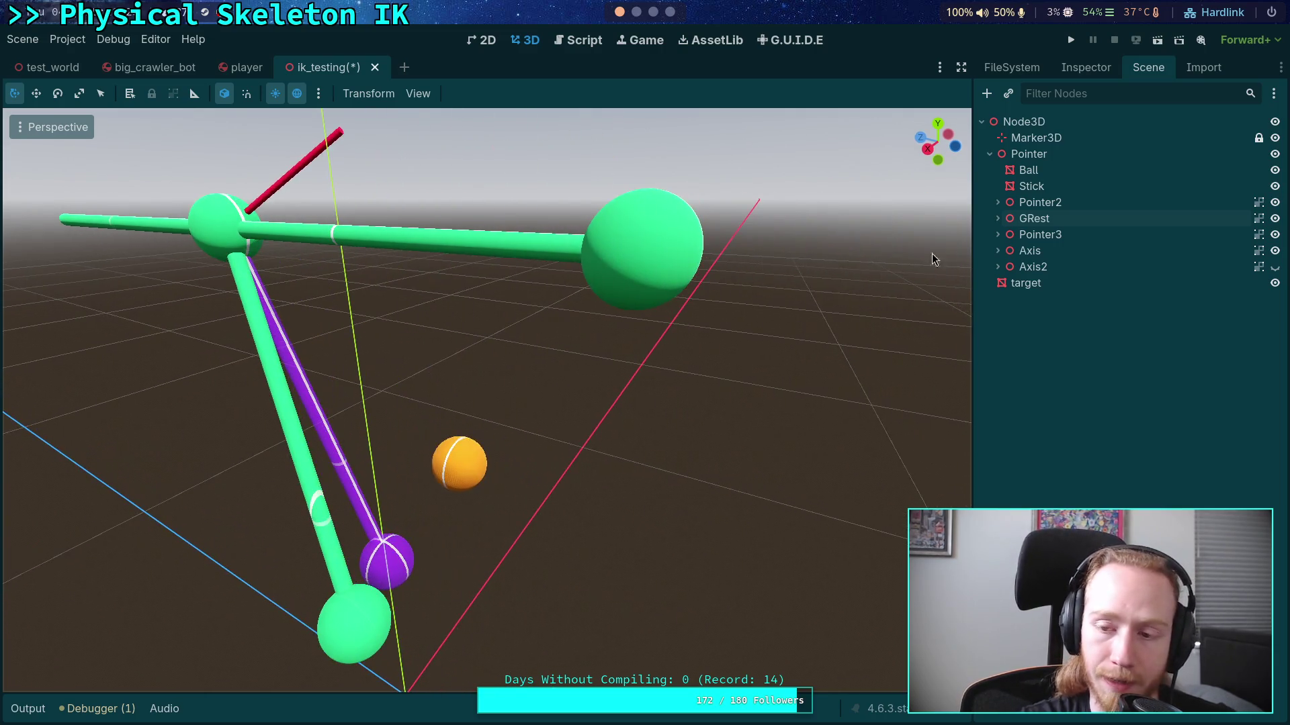
pyautogui.click(1052, 203)
pyautogui.click(1051, 235)
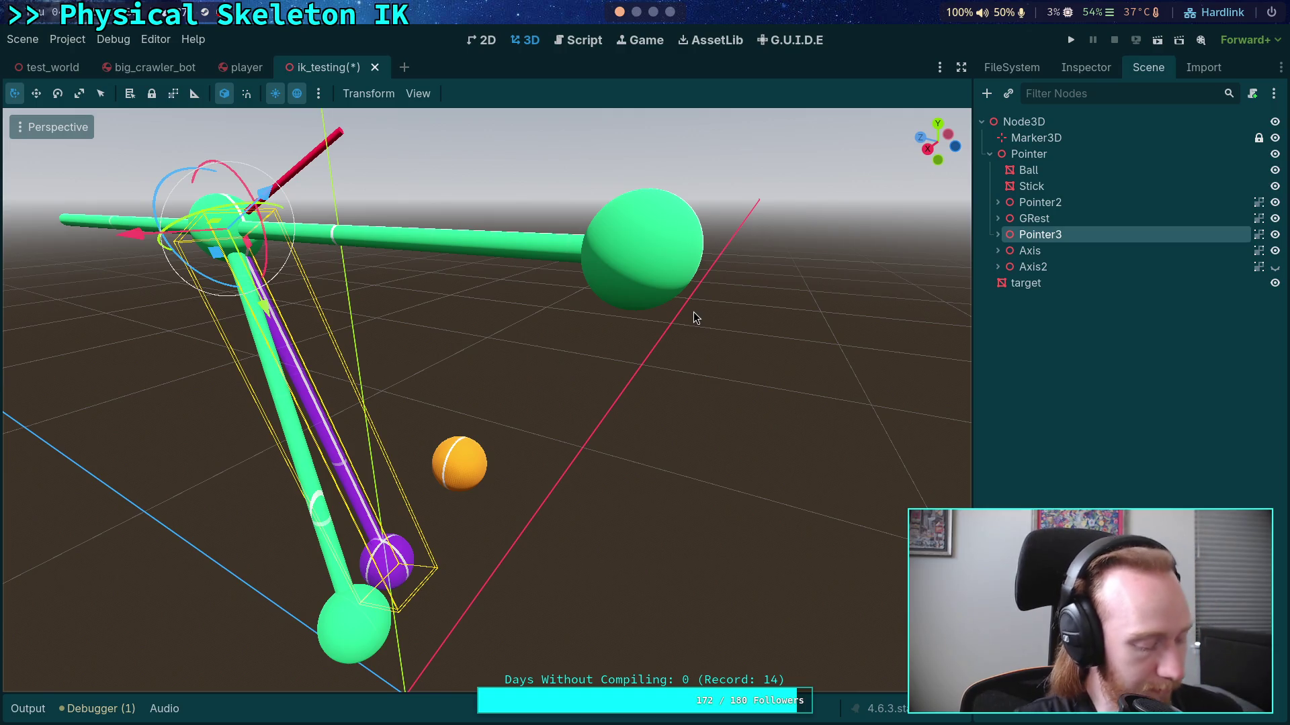
pyautogui.moveTo(695, 318); pyautogui.dragTo(678, 316)
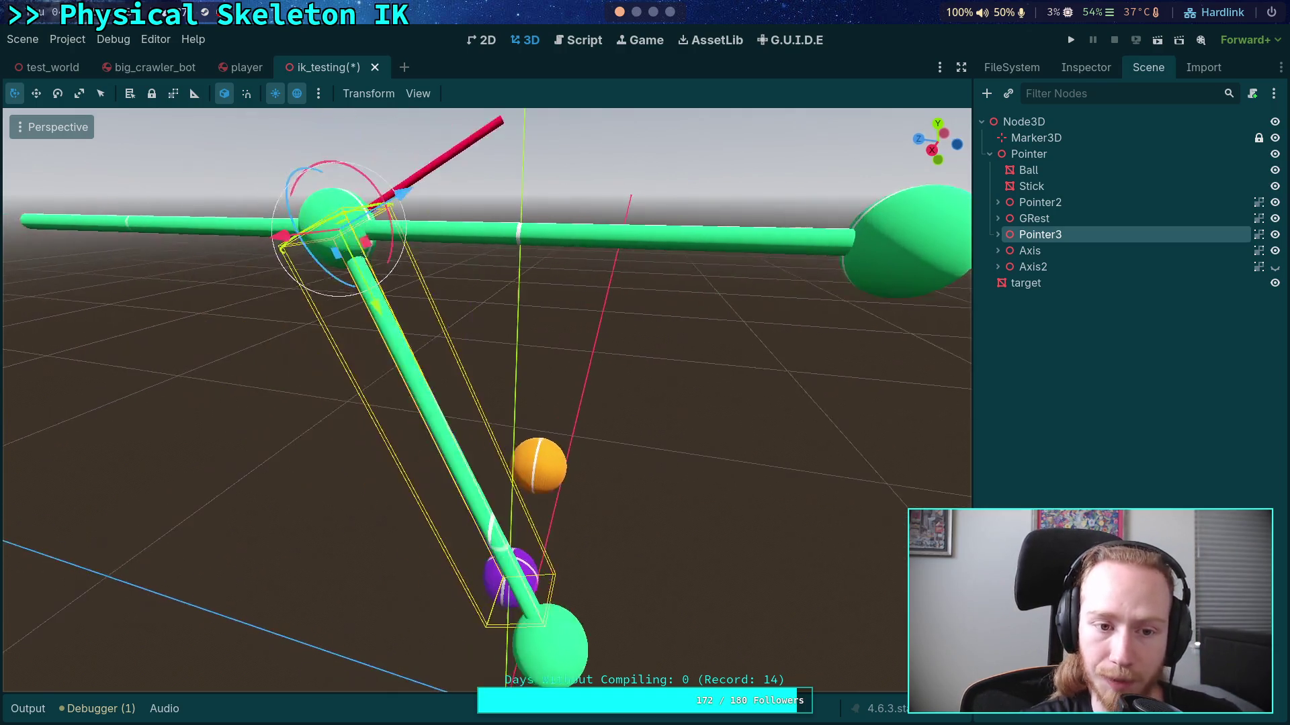
pyautogui.moveTo(396, 227); pyautogui.dragTo(464, 172)
pyautogui.moveTo(471, 336)
pyautogui.mouseDown()
pyautogui.moveTo(642, 313)
pyautogui.moveTo(675, 286)
pyautogui.moveTo(780, 497)
pyautogui.moveTo(679, 497)
pyautogui.moveTo(768, 477)
pyautogui.mouseUp()
pyautogui.click(786, 507)
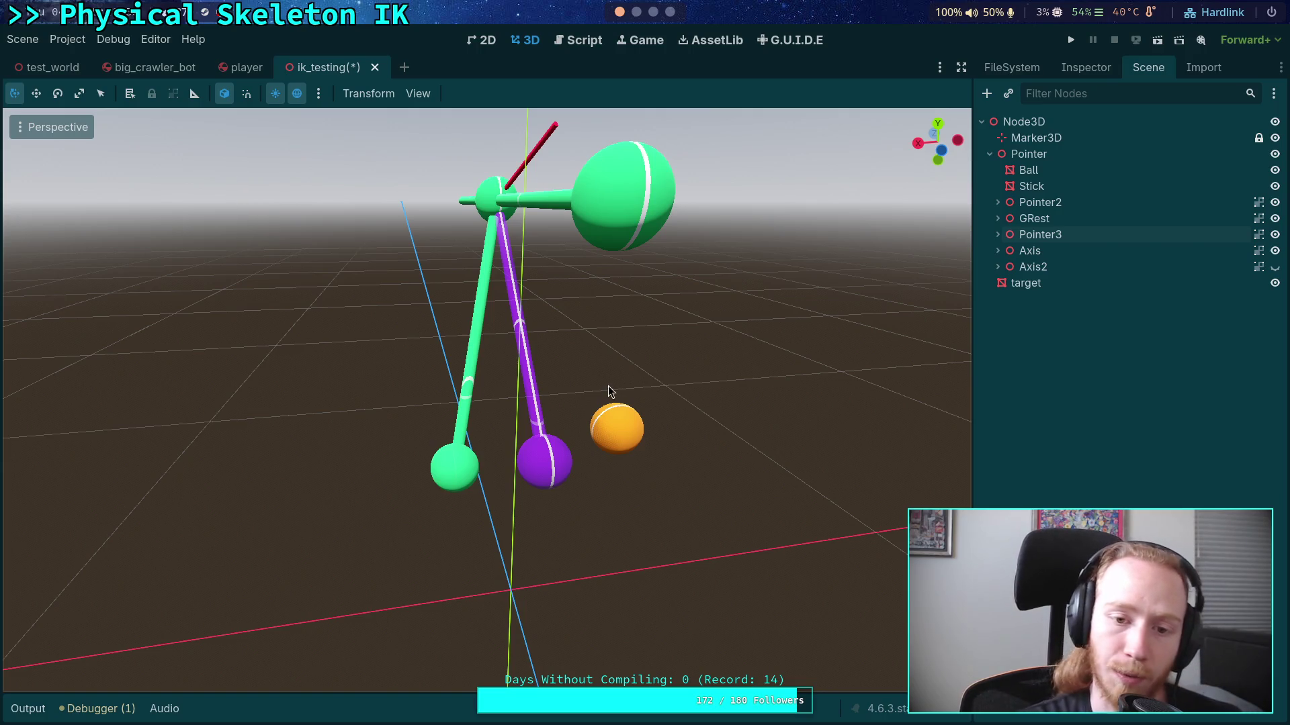
pyautogui.scroll(5, 542, 360)
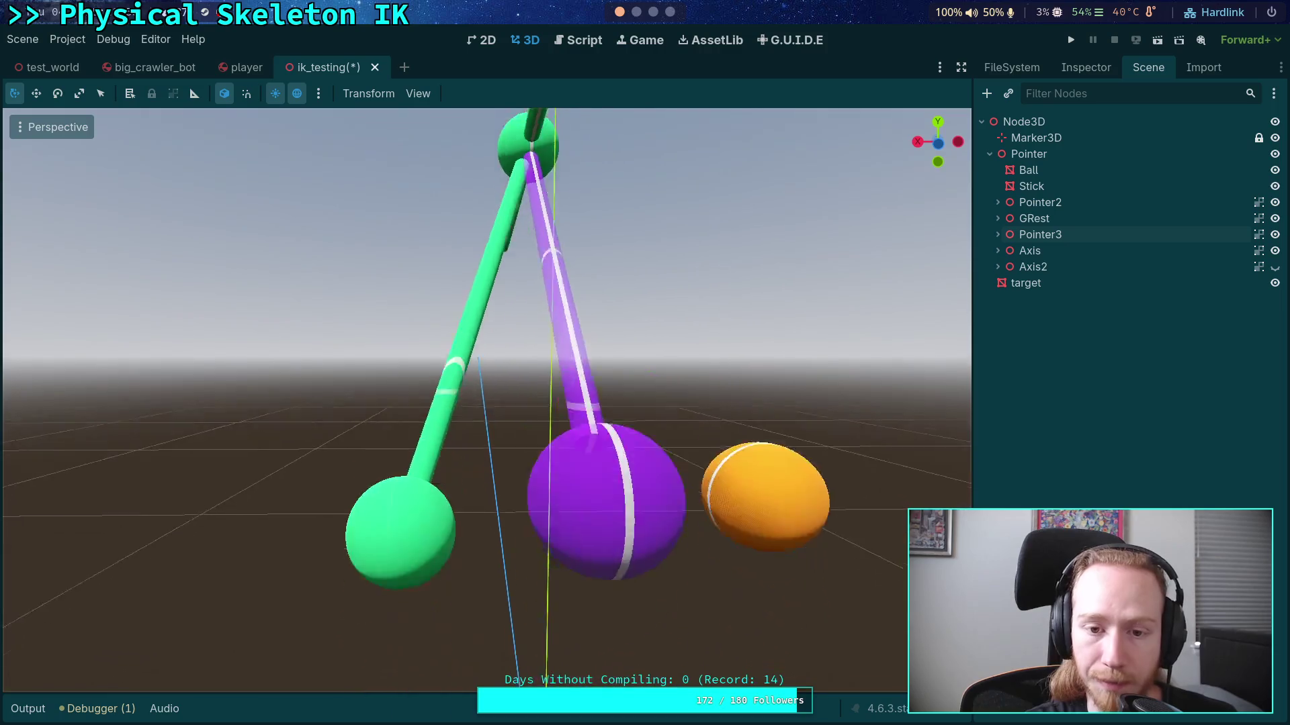
pyautogui.scroll(5, 486, 399)
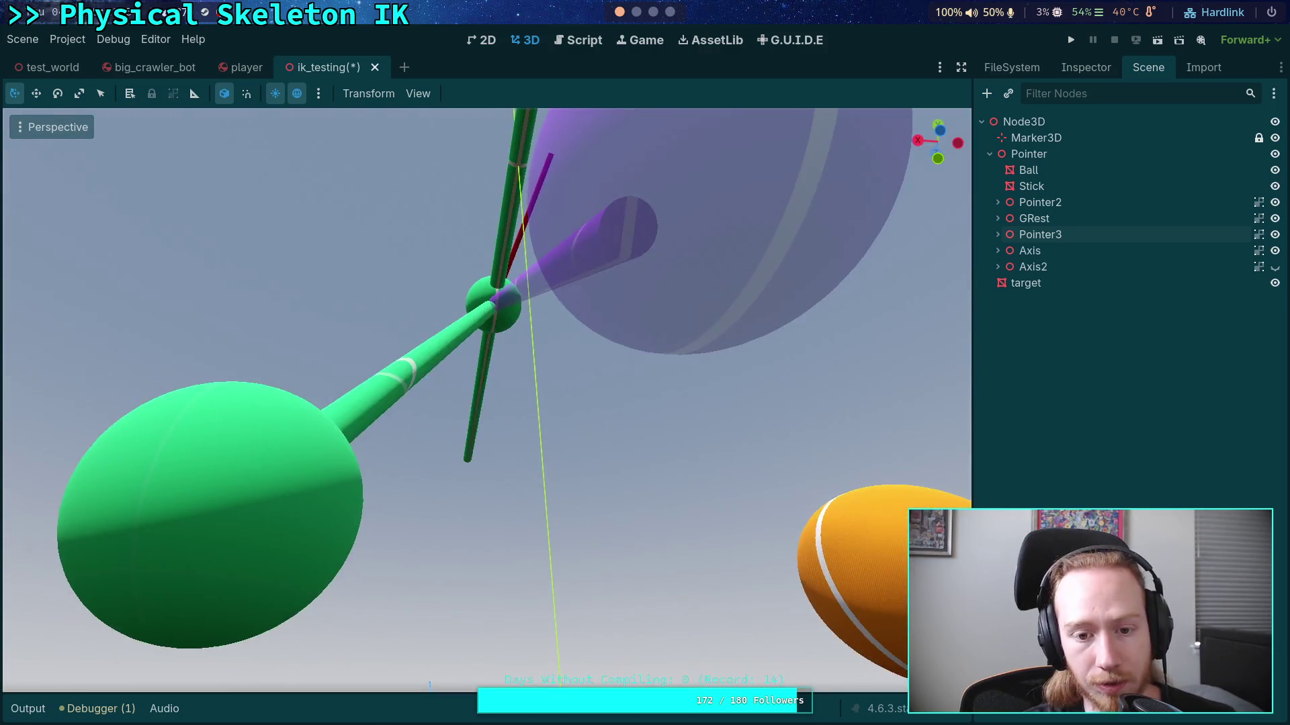
pyautogui.scroll(-10, 495, 347)
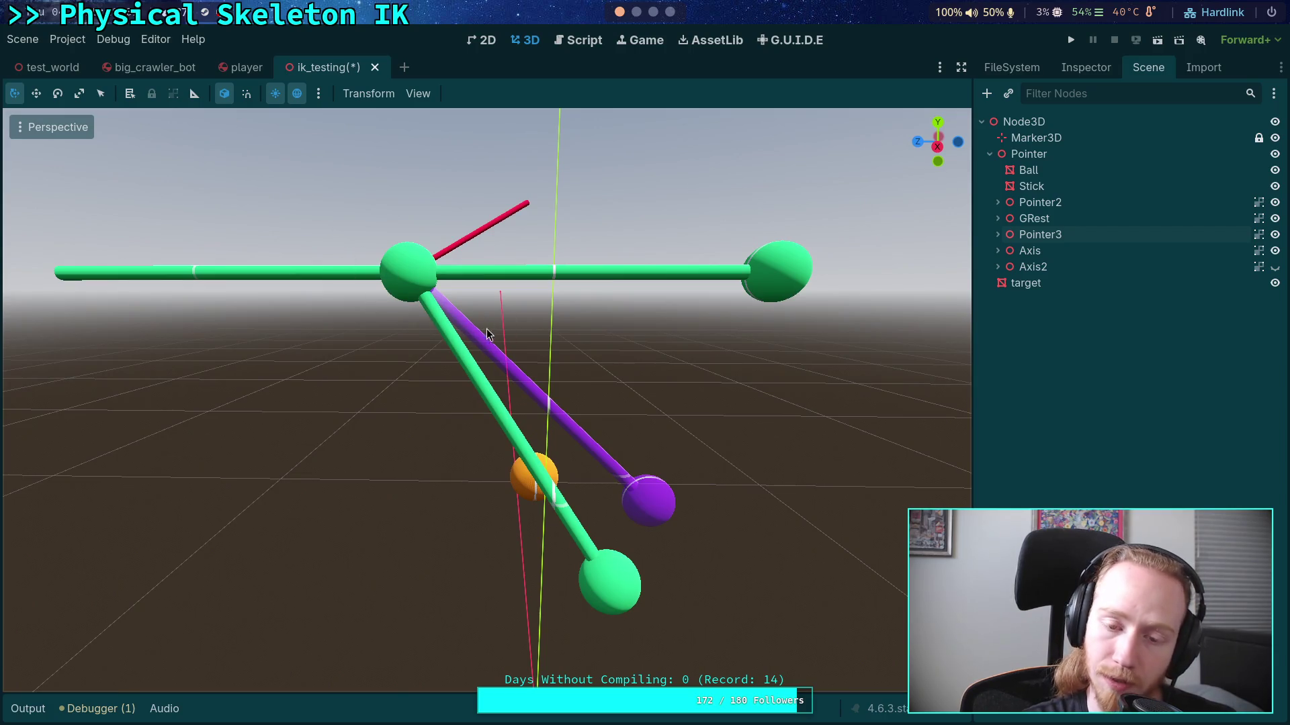
pyautogui.moveTo(533, 366); pyautogui.dragTo(511, 363)
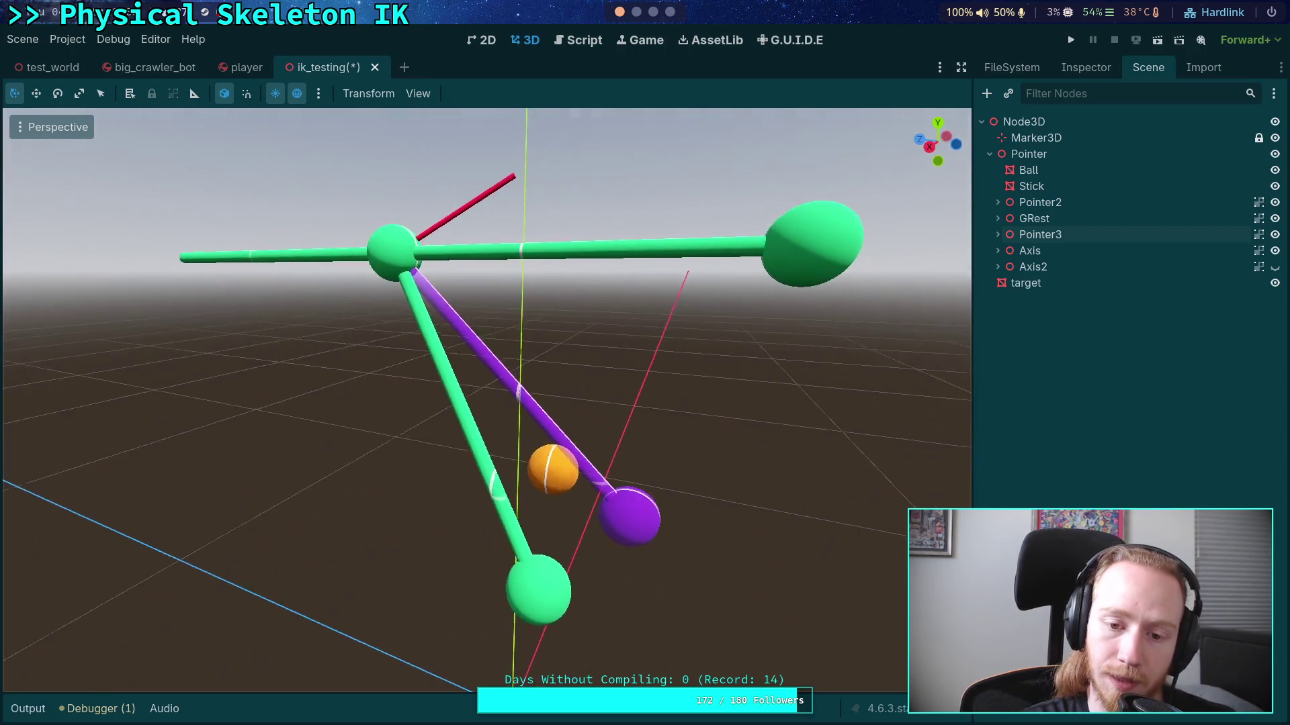
pyautogui.press('w')
pyautogui.press('a')
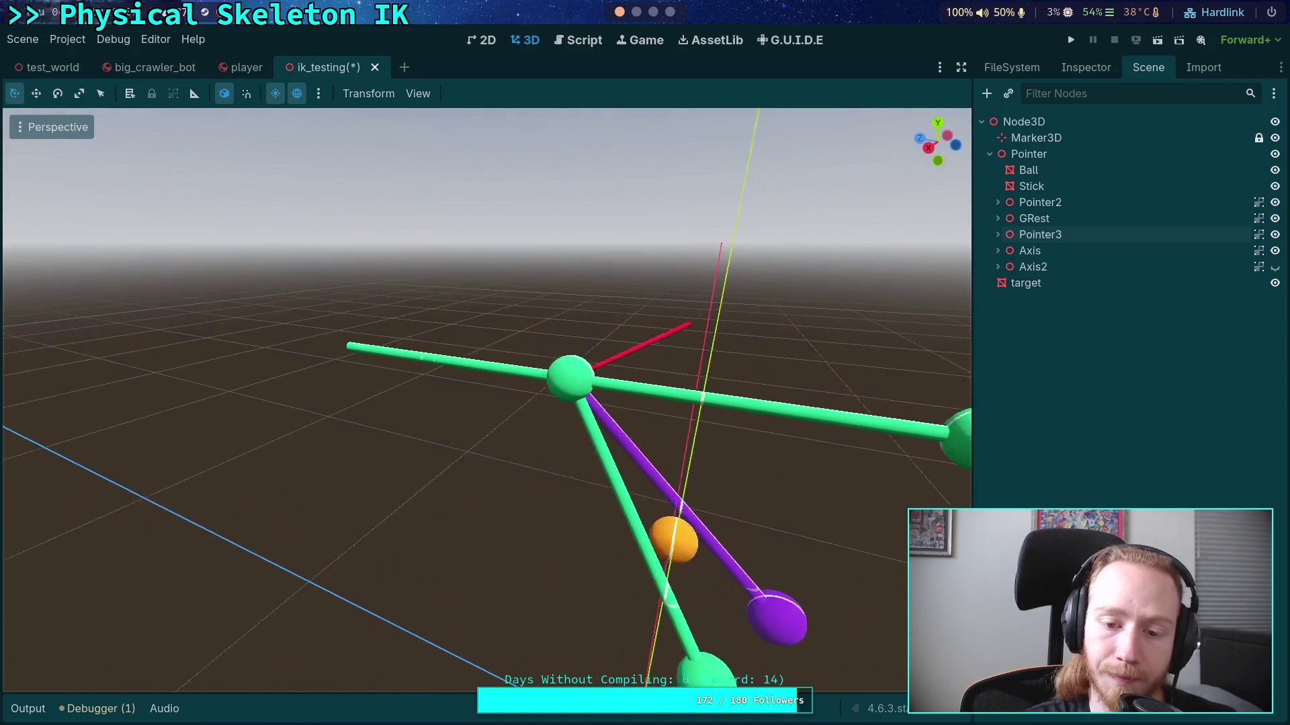
pyautogui.press('w')
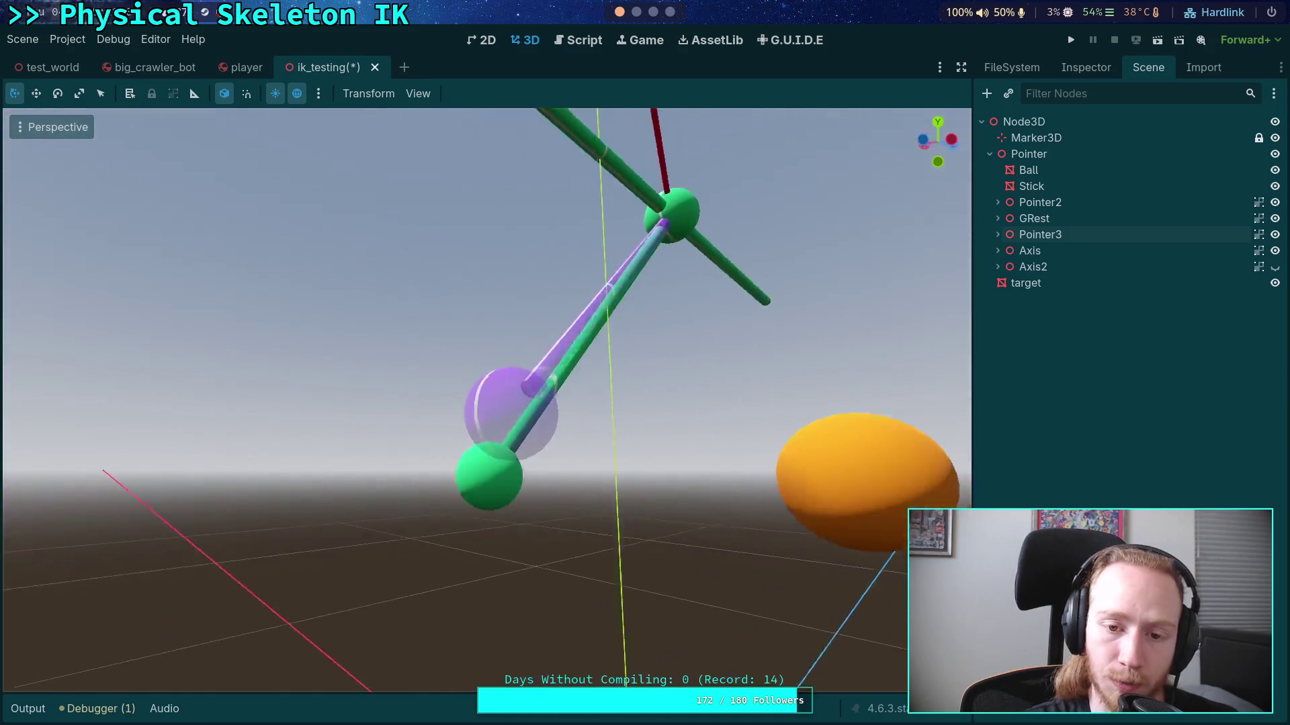
pyautogui.press('s')
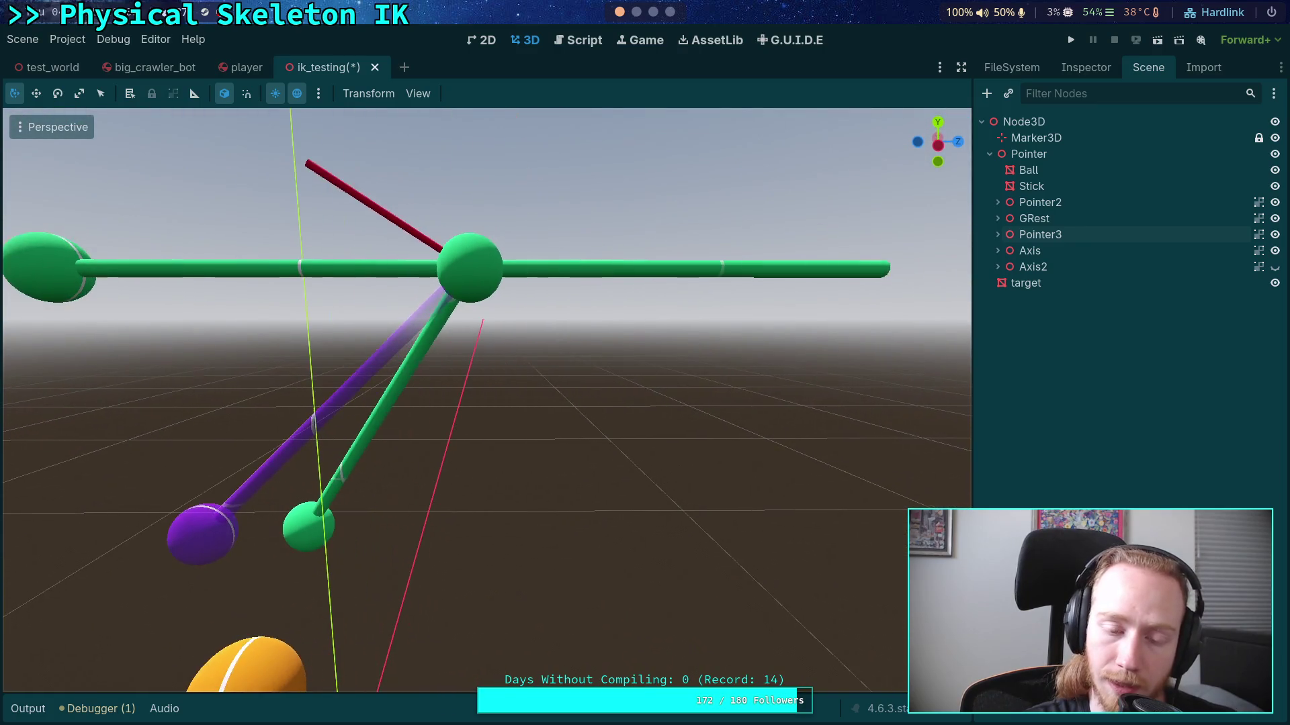
pyautogui.press('a')
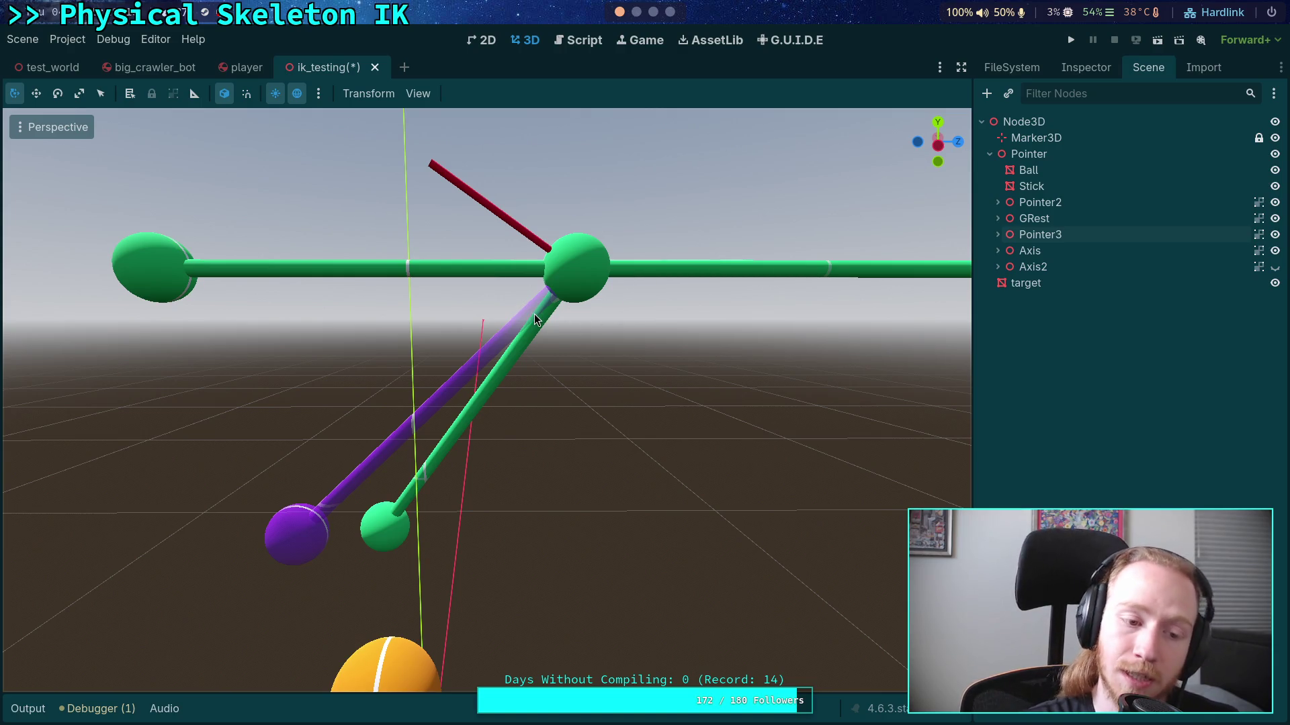
pyautogui.moveTo(531, 318)
pyautogui.mouseDown()
pyautogui.moveTo(470, 376)
pyautogui.moveTo(578, 366)
pyautogui.moveTo(450, 299)
pyautogui.mouseUp()
# Step: Rotate Pointer2 by about 3 degrees, undoing the extra lower-stick rotation
pyautogui.click(485, 376)
pyautogui.moveTo(409, 251); pyautogui.dragTo(416, 232)
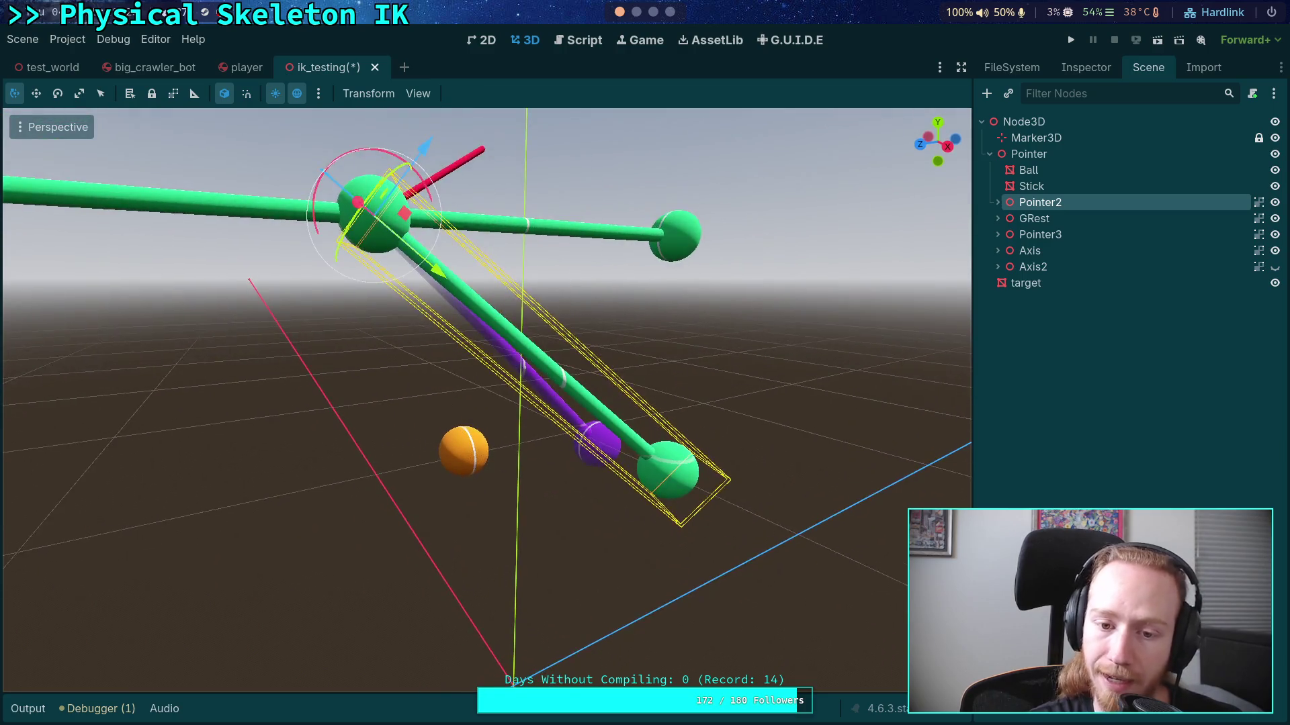
pyautogui.moveTo(578, 295); pyautogui.dragTo(591, 342)
pyautogui.hotkey('ctrl', 'z')
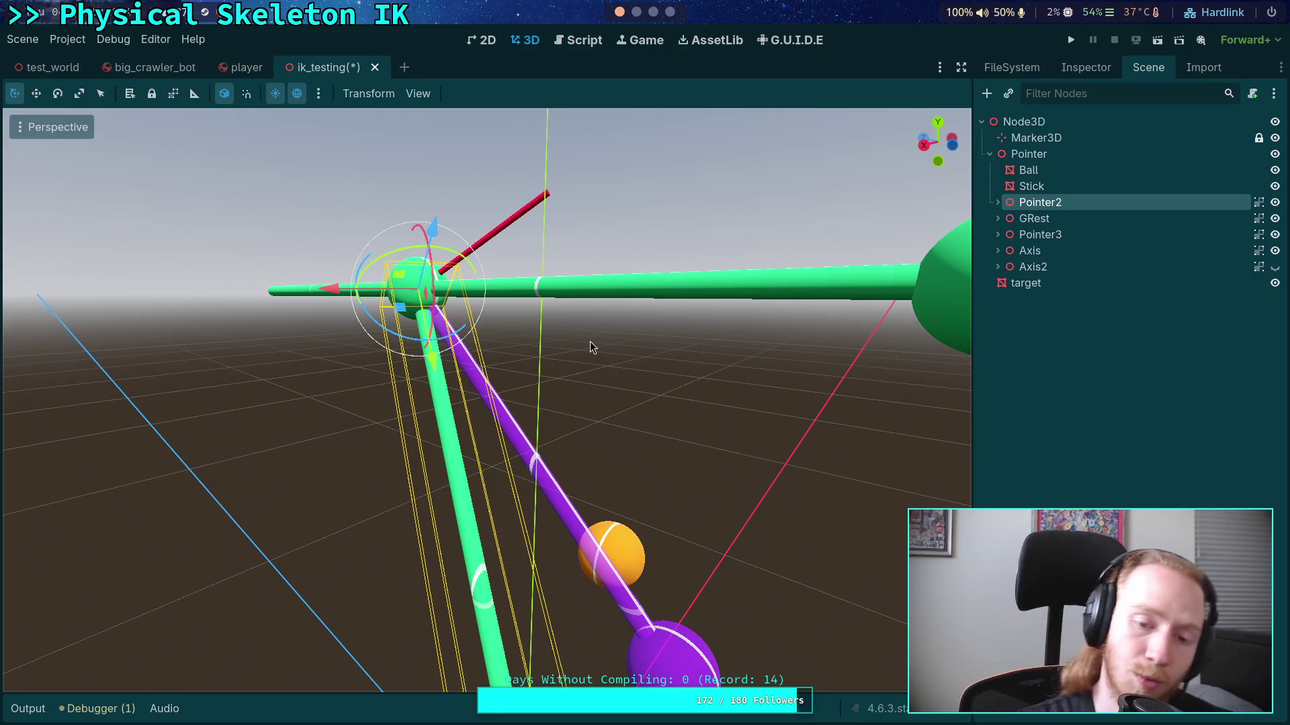
# Step: Orbit to a side view of the rig and inspect GRest's green ball and stick
pyautogui.moveTo(590, 341)
pyautogui.mouseDown()
pyautogui.moveTo(403, 354)
pyautogui.moveTo(197, 232)
pyautogui.mouseUp()
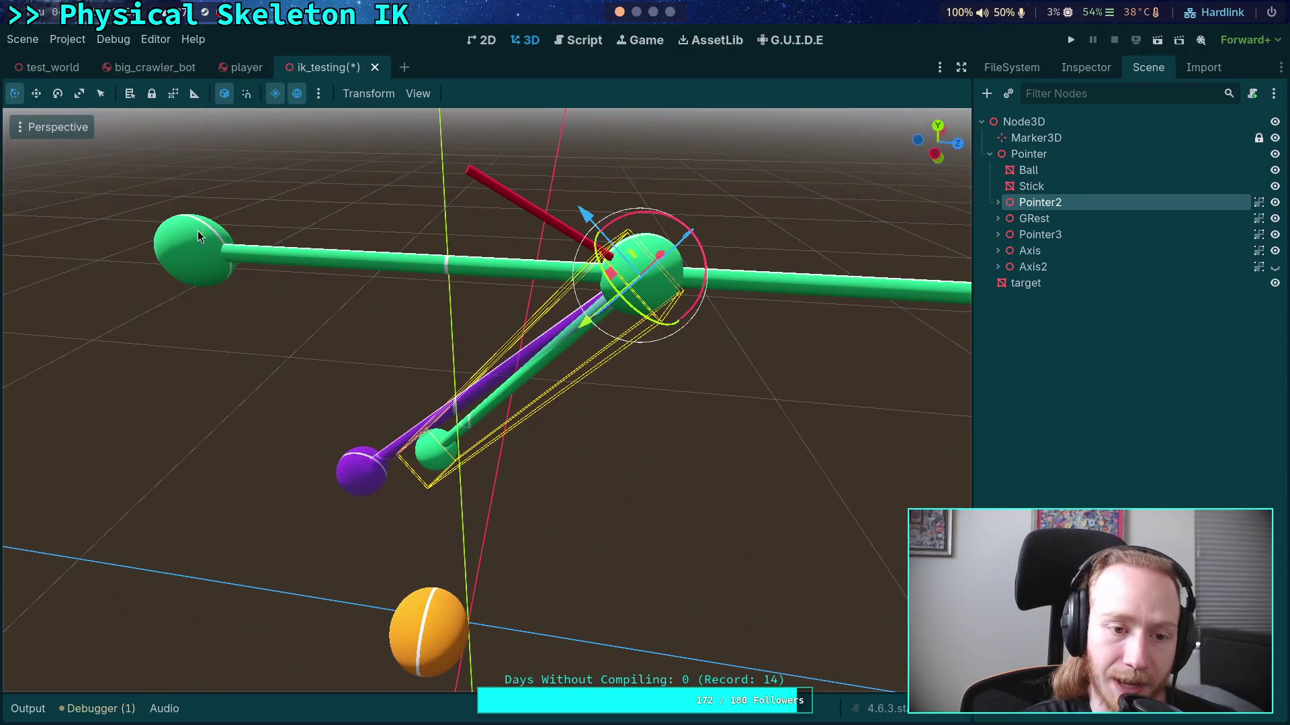
pyautogui.click(230, 287)
pyautogui.click(232, 262)
pyautogui.moveTo(332, 283)
pyautogui.mouseDown()
pyautogui.moveTo(315, 269)
pyautogui.moveTo(507, 418)
pyautogui.moveTo(548, 312)
pyautogui.moveTo(460, 255)
pyautogui.mouseUp()
pyautogui.click(376, 282)
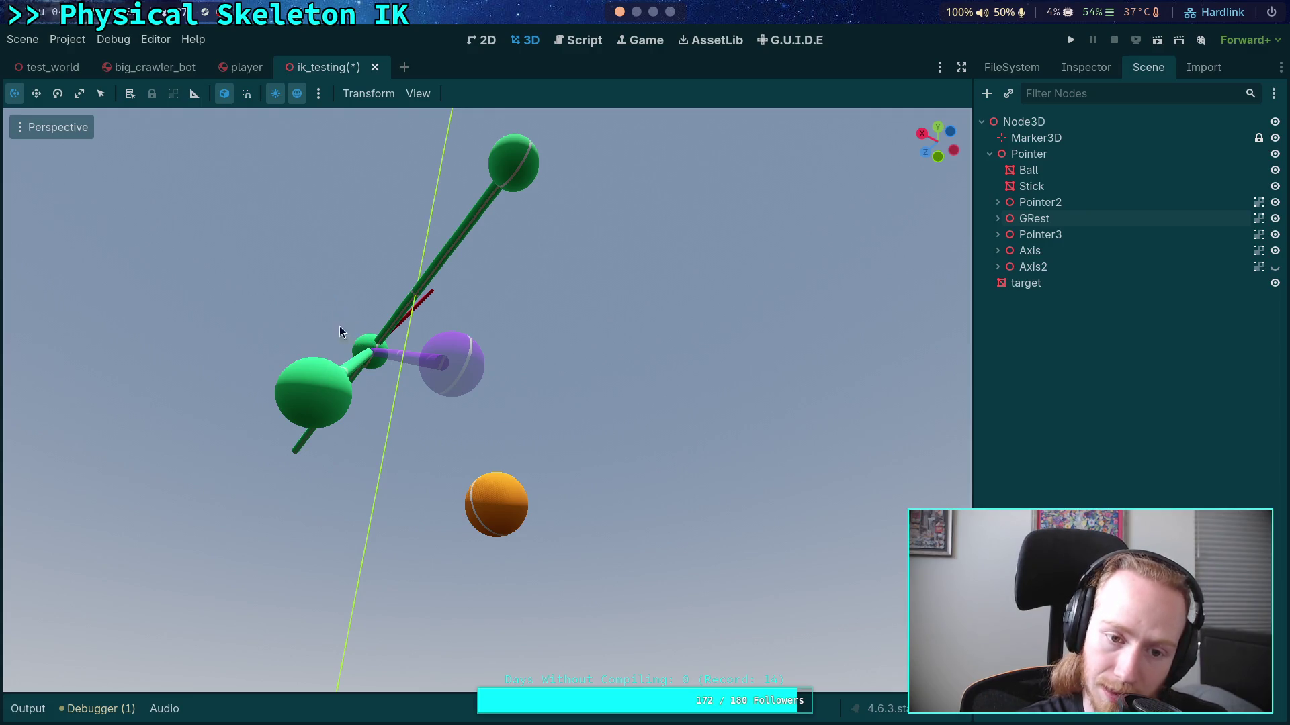
pyautogui.moveTo(354, 328)
pyautogui.mouseDown()
pyautogui.moveTo(386, 288)
pyautogui.moveTo(419, 352)
pyautogui.mouseUp()
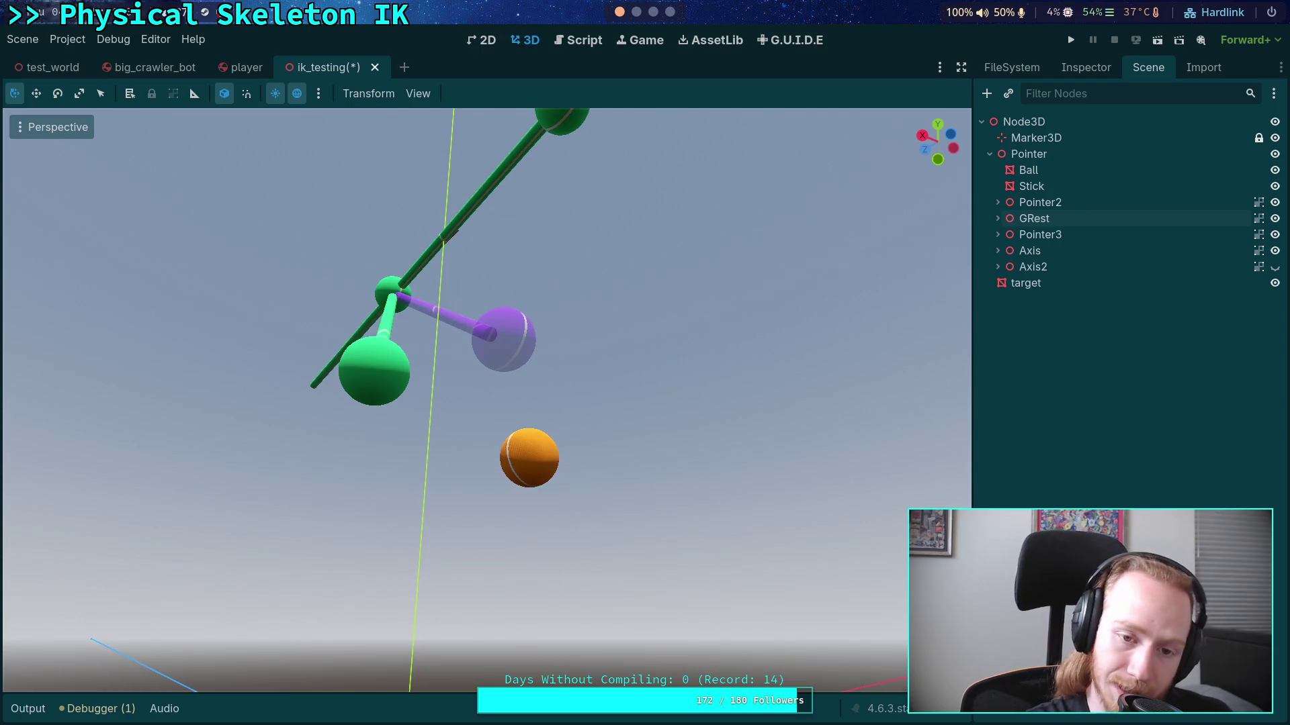
pyautogui.moveTo(466, 282)
pyautogui.mouseDown()
pyautogui.moveTo(450, 376)
pyautogui.moveTo(538, 289)
pyautogui.mouseUp()
# Step: Compare GRest, Pointer3 and Pointer2 by selecting each, framing the view on Pointer3
pyautogui.click(293, 265)
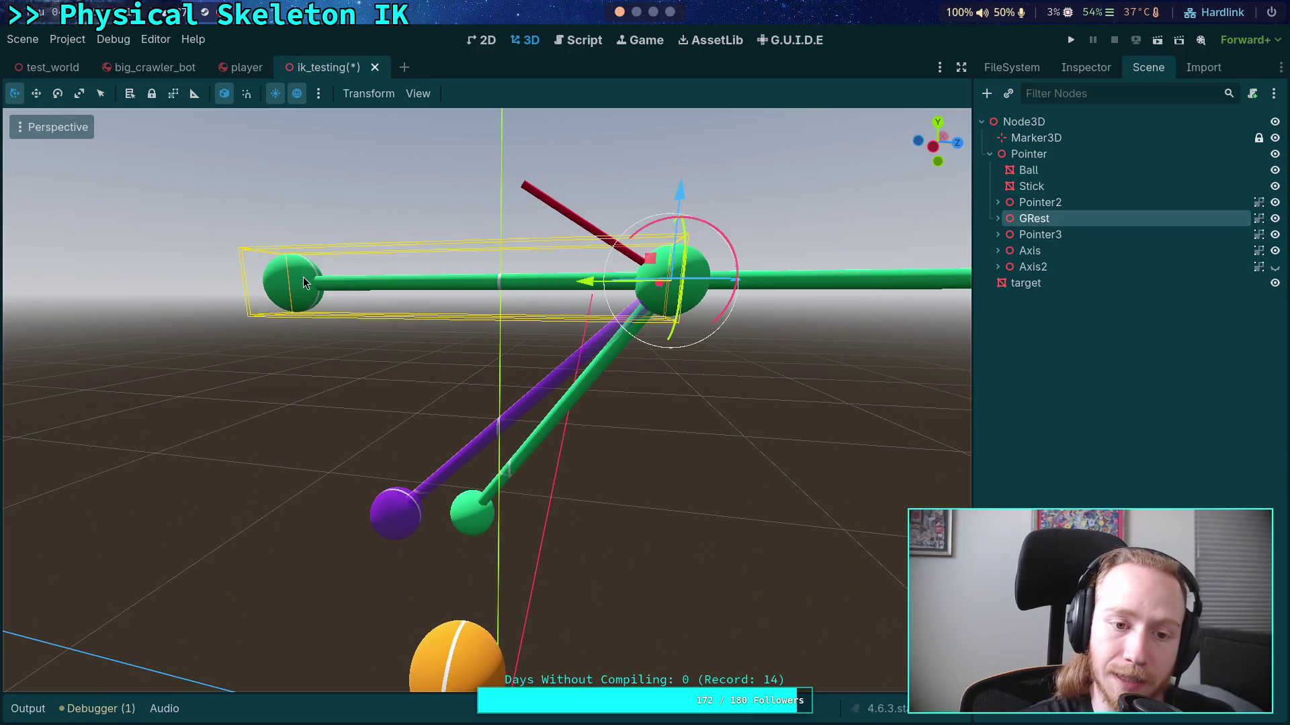
pyautogui.click(388, 504)
pyautogui.click(304, 442)
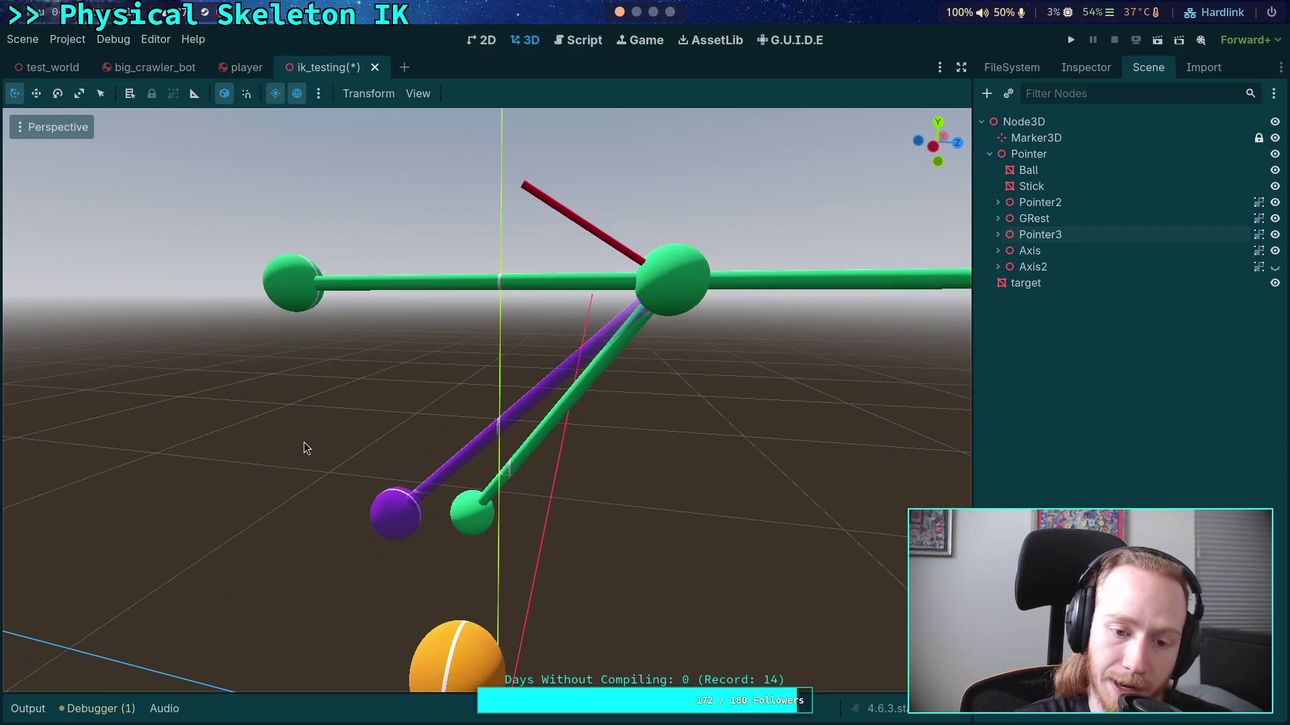
pyautogui.click(307, 290)
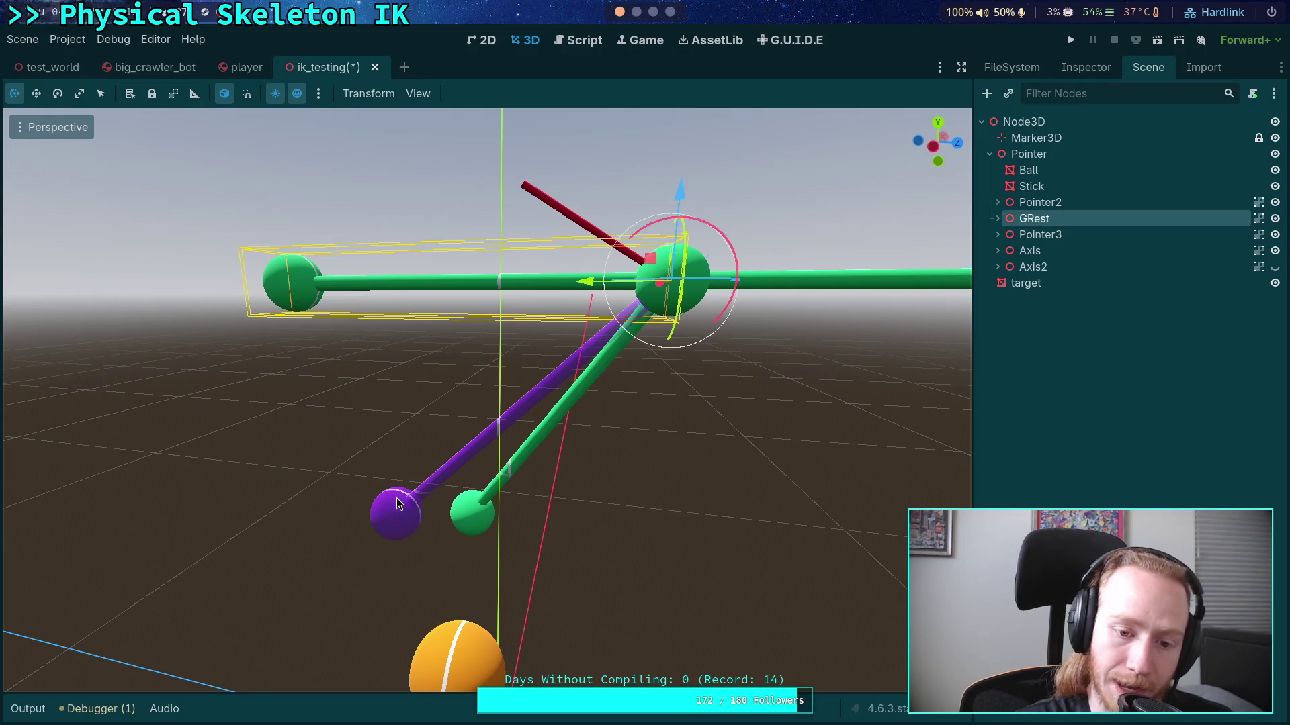
pyautogui.click(396, 503)
pyautogui.press('f')
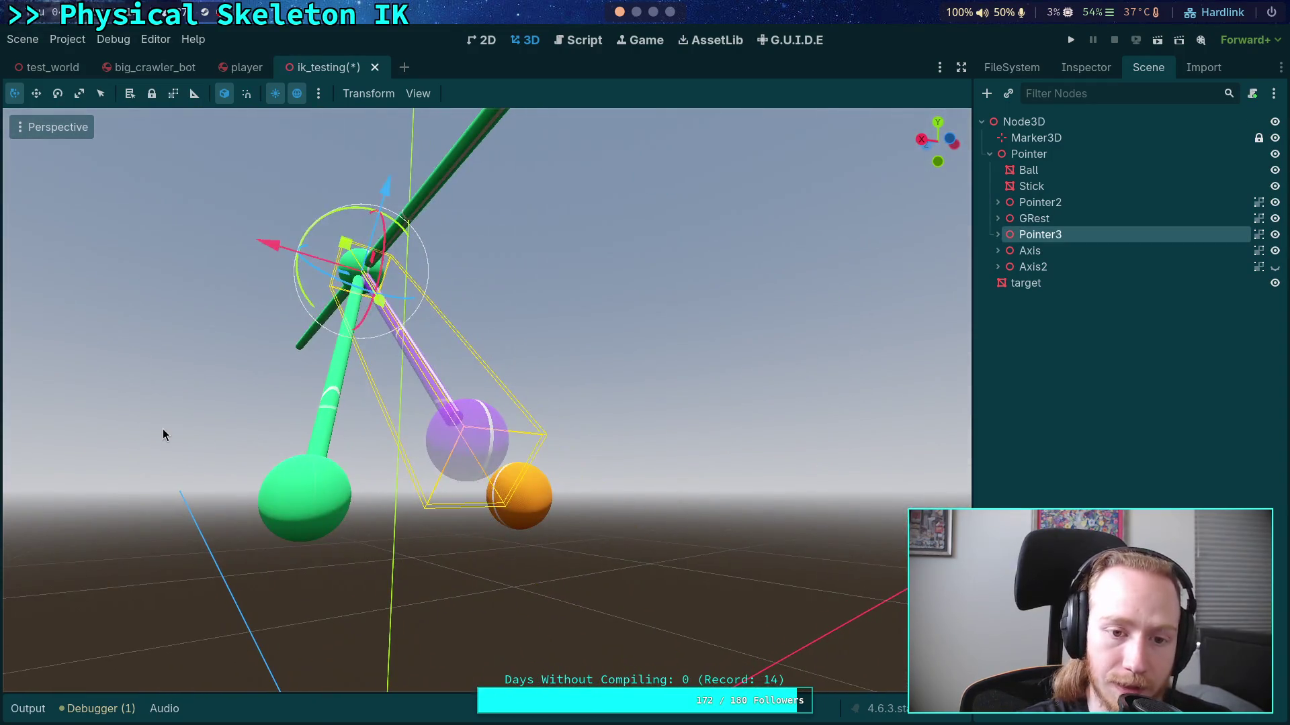
pyautogui.click(163, 429)
pyautogui.click(323, 393)
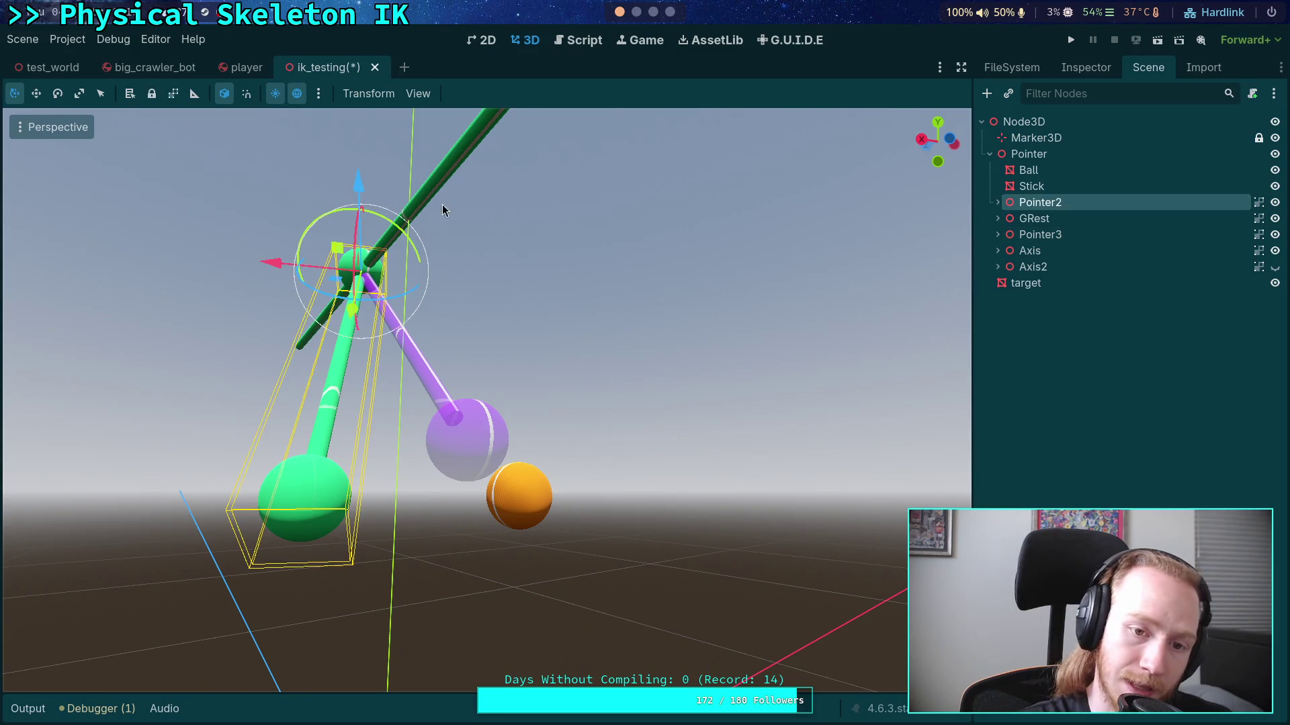
pyautogui.click(442, 210)
pyautogui.click(568, 345)
pyautogui.moveTo(568, 346)
pyautogui.mouseDown()
pyautogui.moveTo(471, 336)
pyautogui.moveTo(567, 341)
pyautogui.mouseUp()
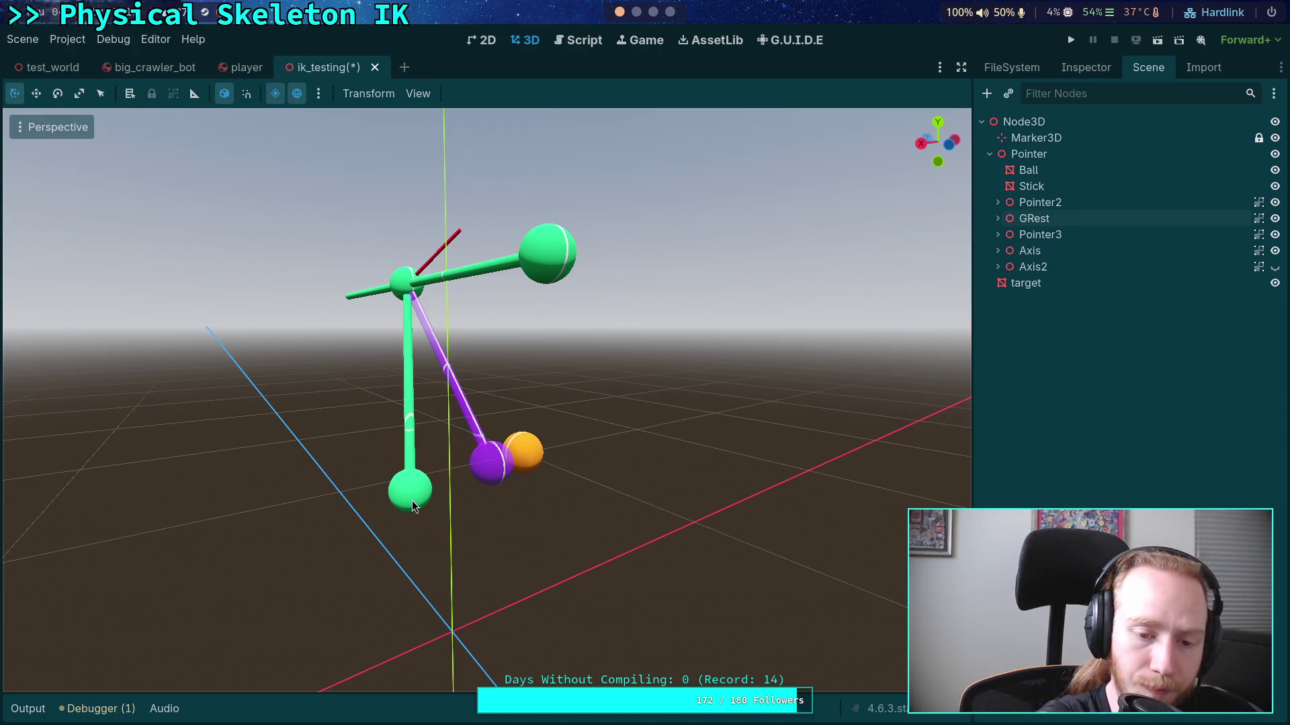
pyautogui.click(480, 439)
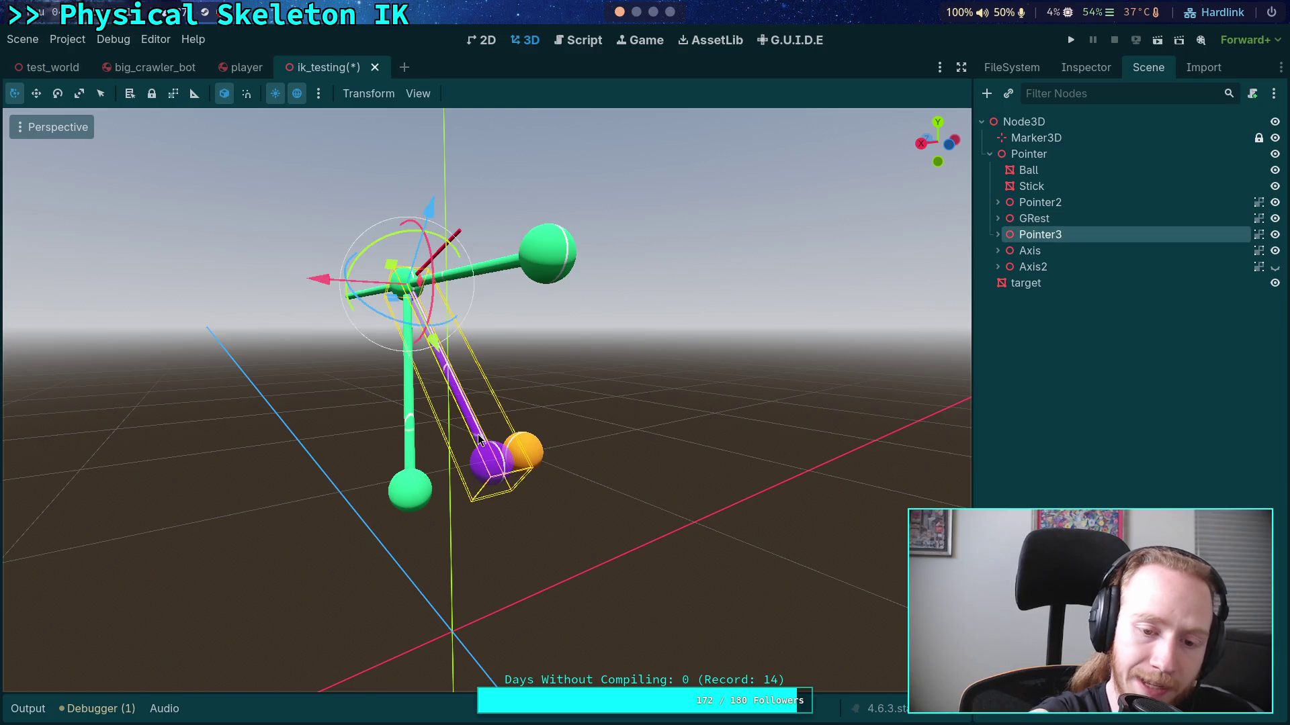
pyautogui.click(552, 417)
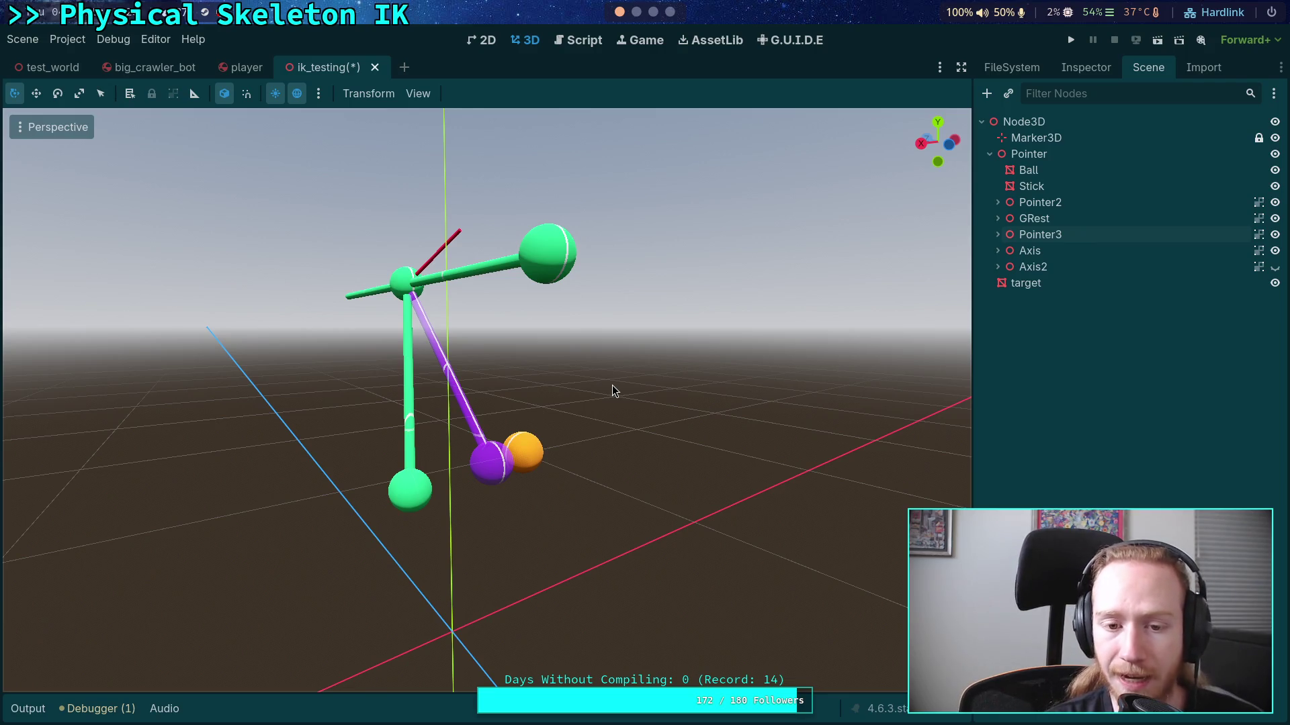
pyautogui.click(409, 487)
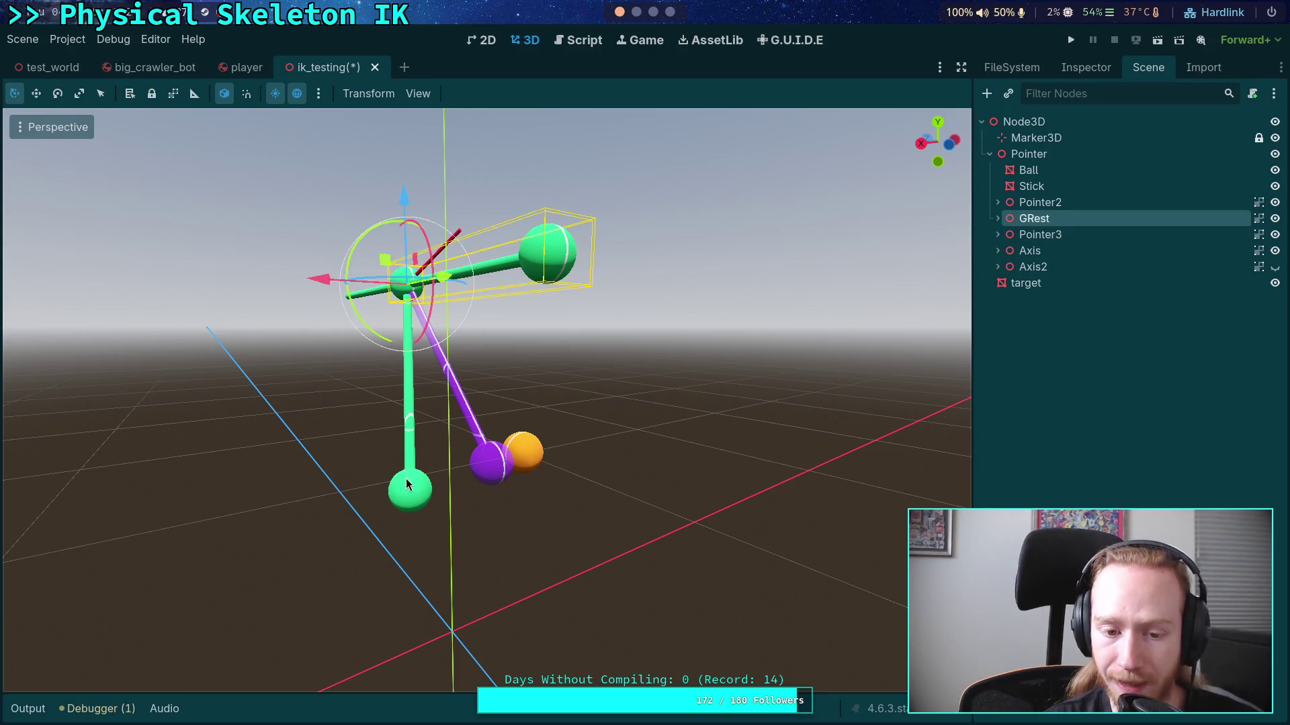
pyautogui.click(682, 404)
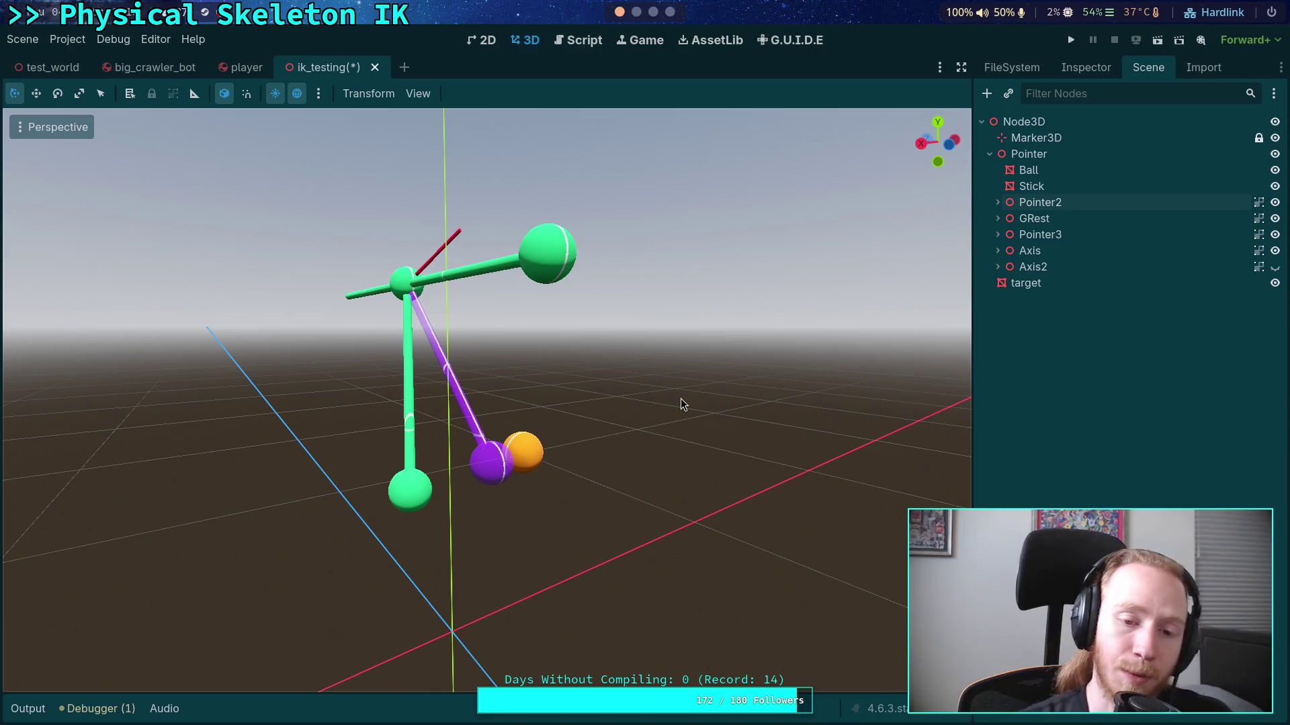
pyautogui.click(408, 414)
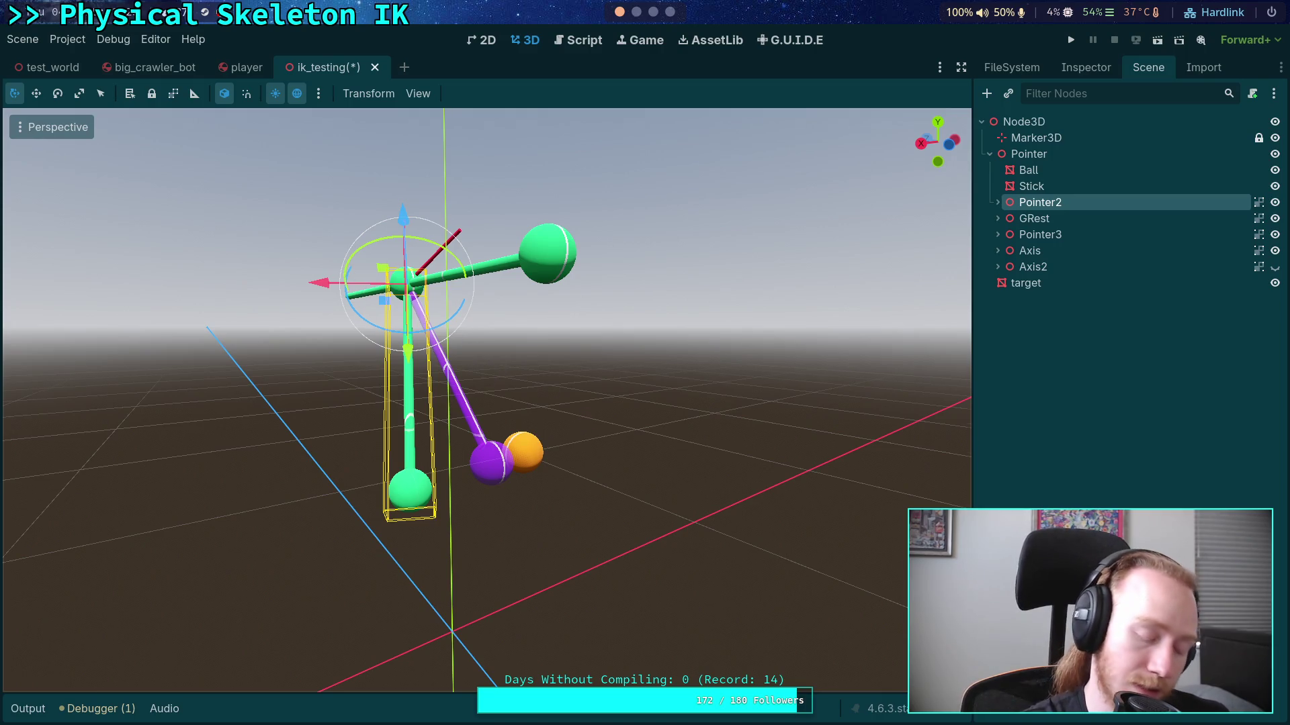
pyautogui.moveTo(561, 97)
pyautogui.mouseDown()
pyautogui.moveTo(497, 101)
pyautogui.moveTo(561, 97)
pyautogui.mouseUp()
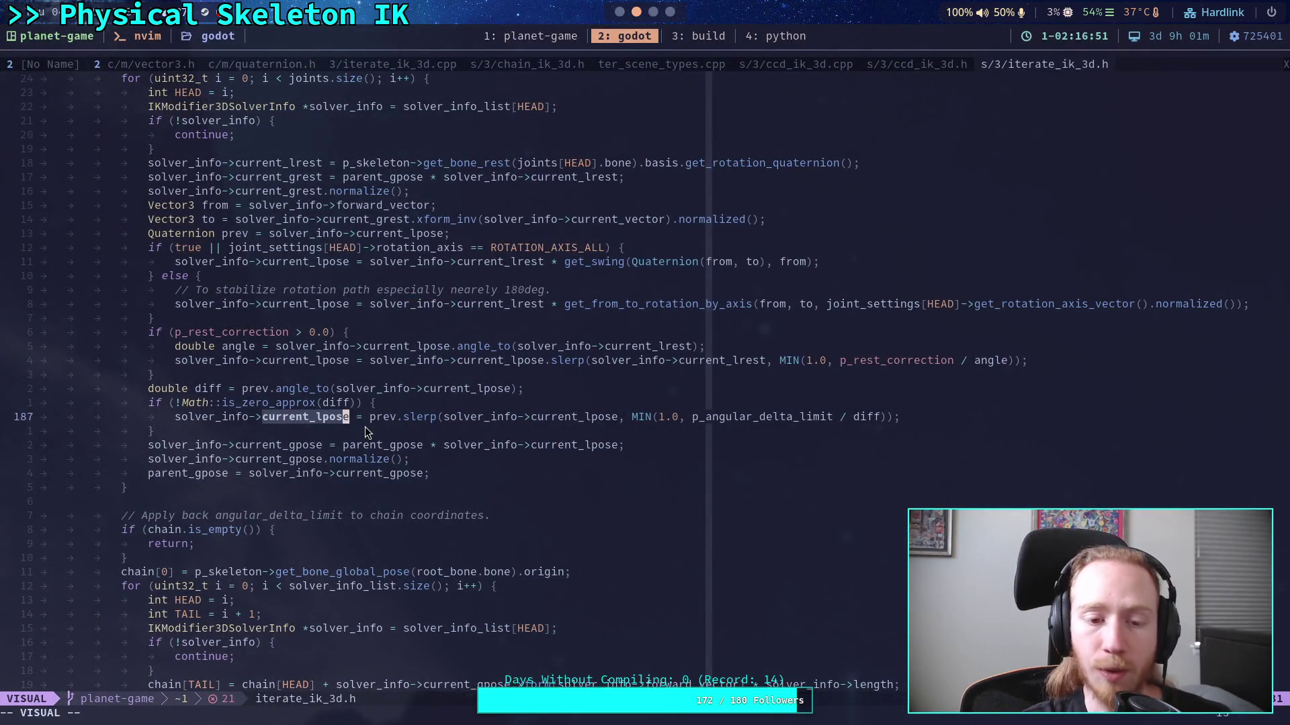
# Step: Switch to ccd_ik_3d.cpp and mark the update_chain_coordinate_fw call through the limitation block
pyautogui.moveTo(263, 417)
pyautogui.mouseDown()
pyautogui.moveTo(365, 418)
pyautogui.moveTo(350, 421)
pyautogui.mouseUp()
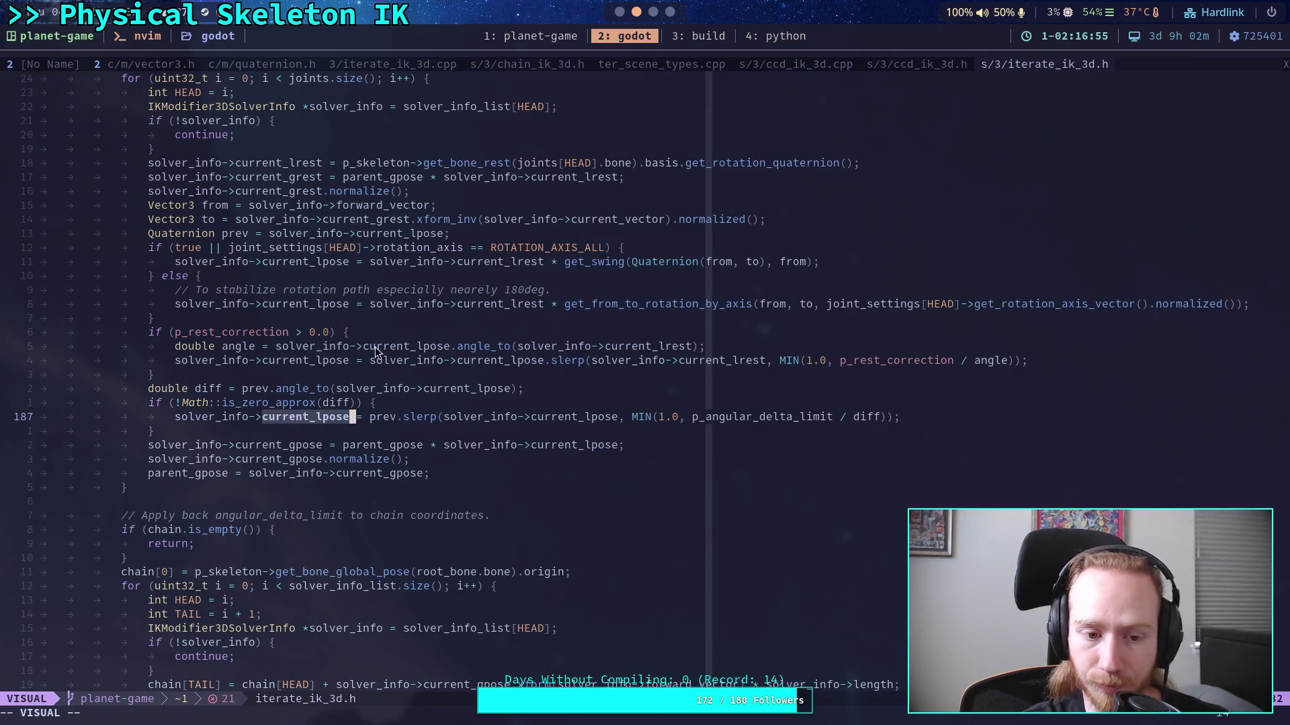
pyautogui.click(898, 65)
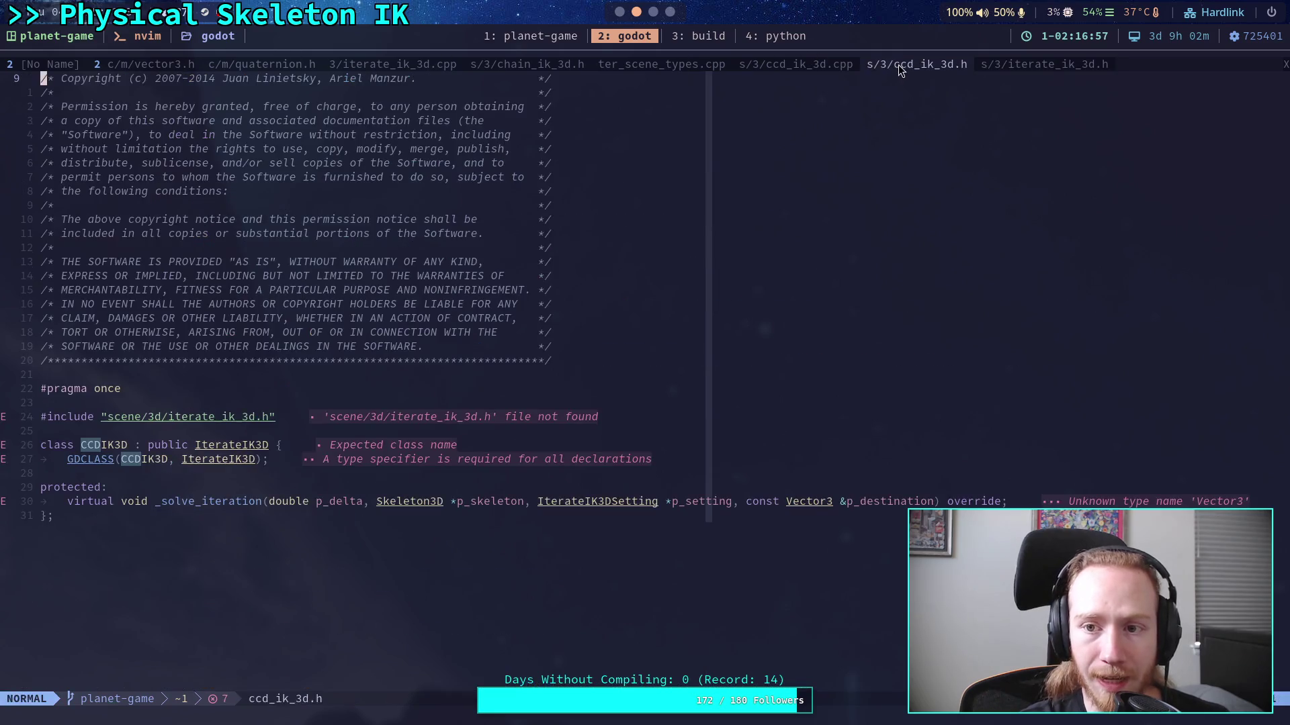
pyautogui.click(780, 62)
pyautogui.click(537, 495)
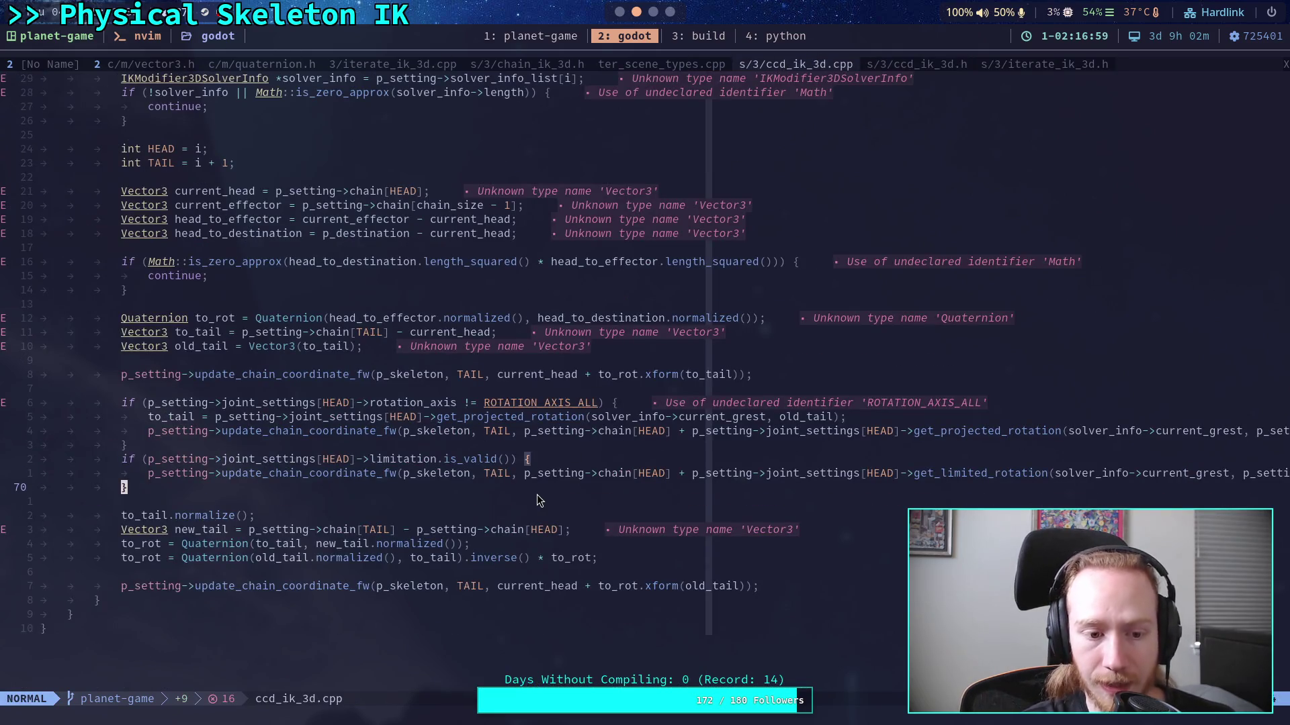
pyautogui.click(497, 517)
pyautogui.moveTo(274, 582); pyautogui.dragTo(256, 445)
pyautogui.click(257, 502)
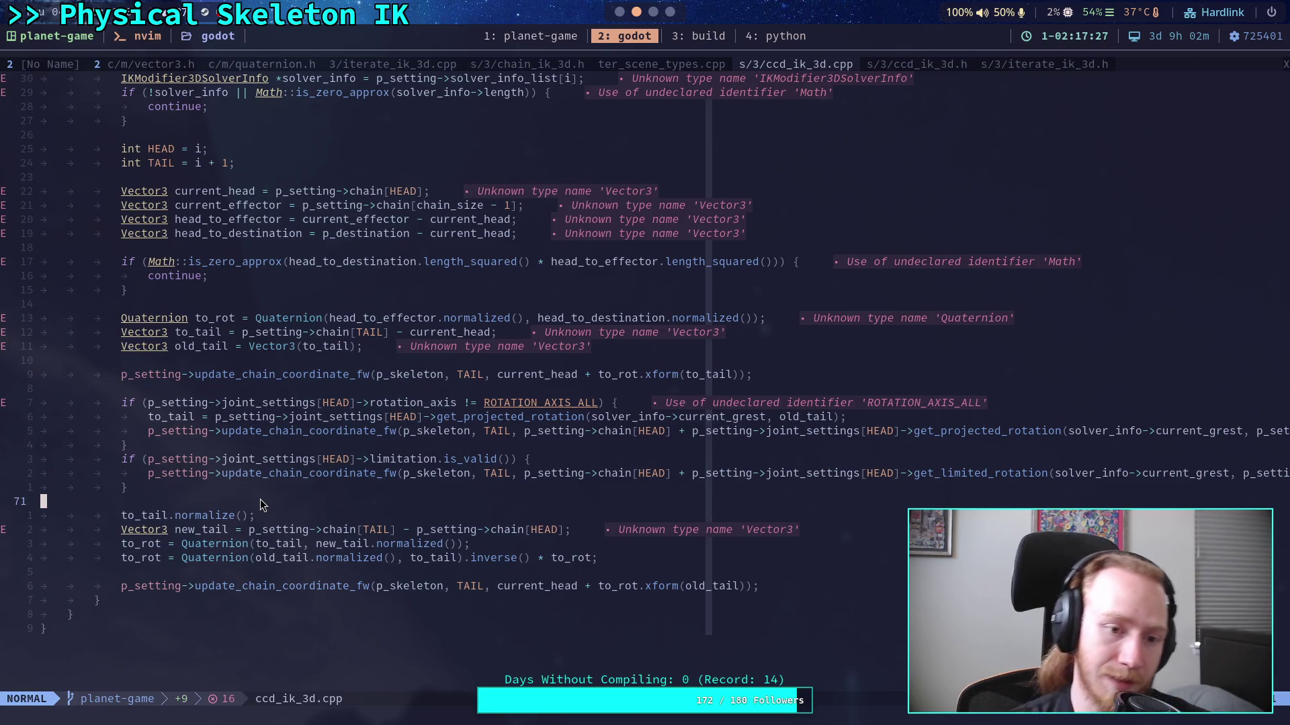
# Step: Highlight solver_info further up, then return to blank line 71
pyautogui.scroll(4, 260, 498)
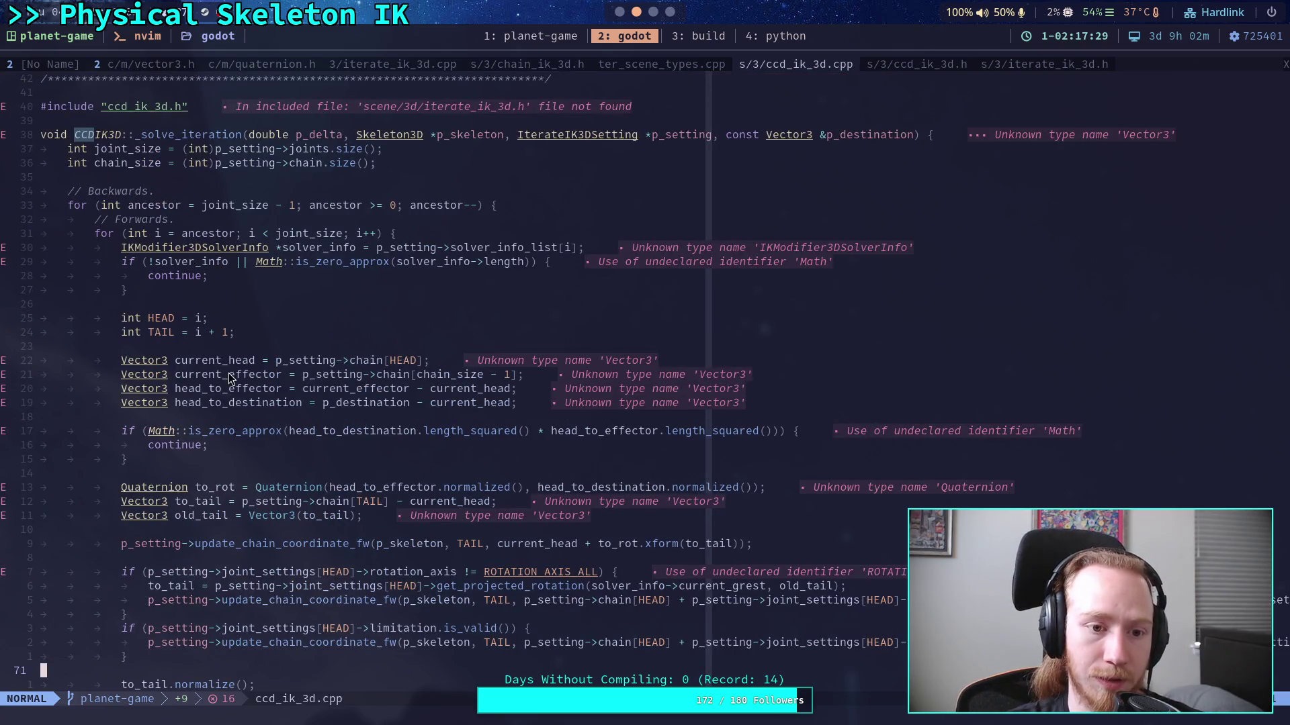
pyautogui.doubleClick(209, 261)
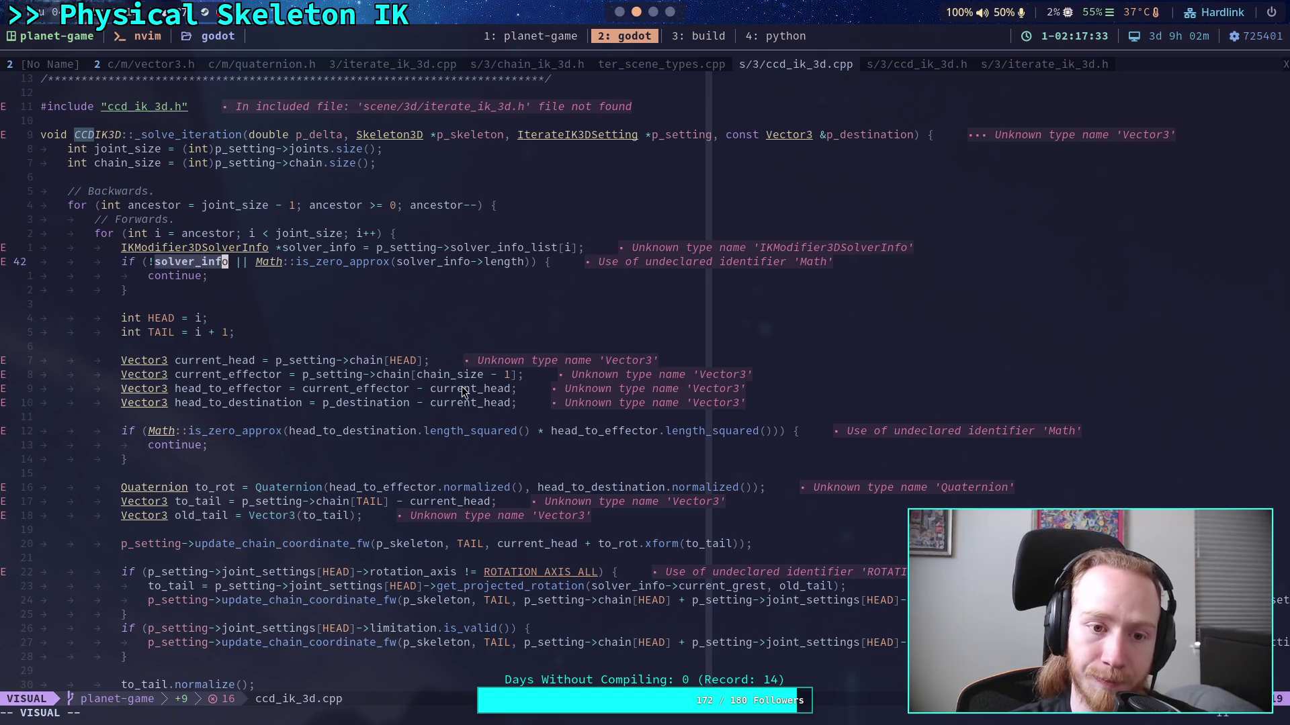
pyautogui.scroll(-5, 459, 388)
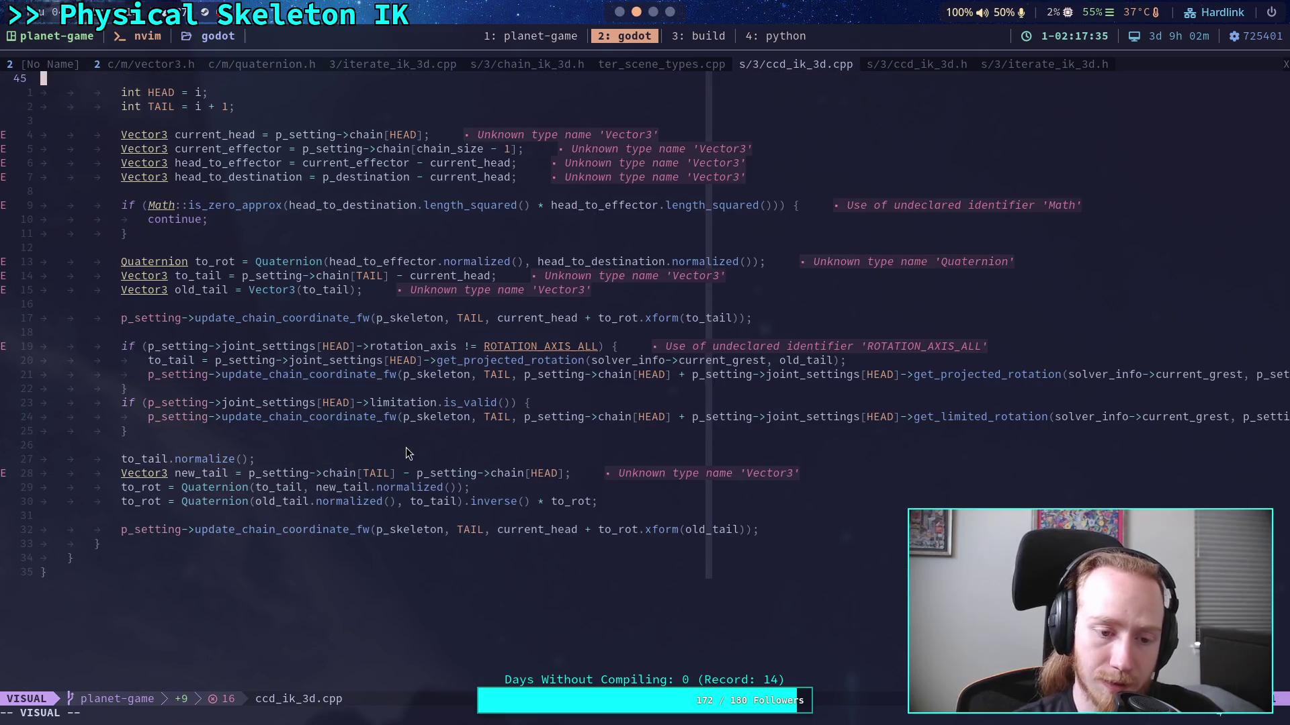
pyautogui.click(402, 450)
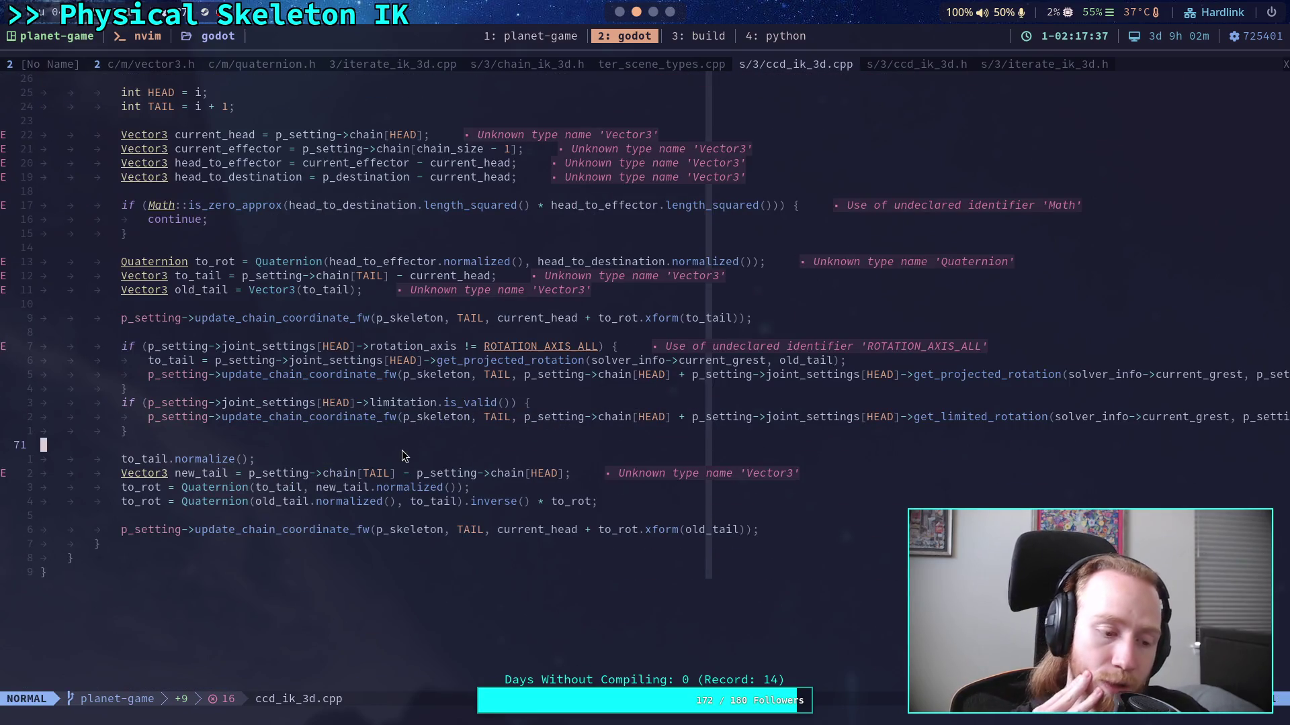
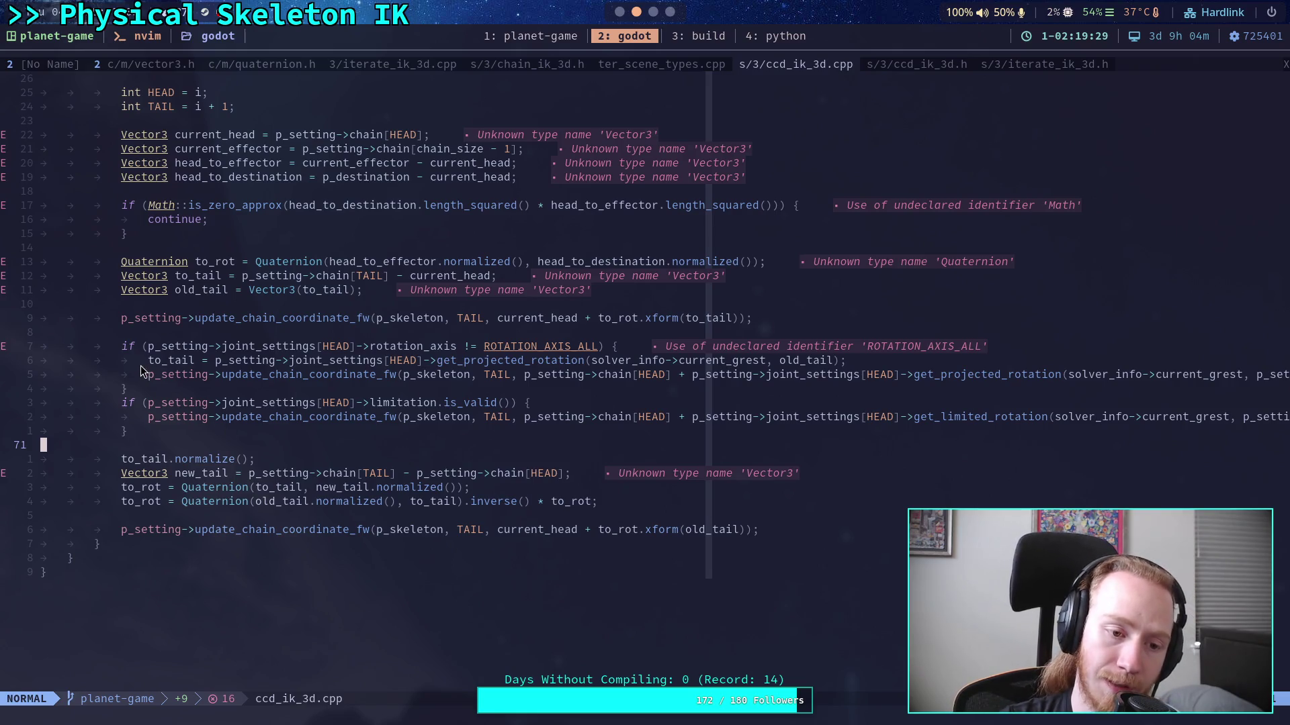
# Step: Highlight the to_tail and old_tail usages and the Quaternion in the to_rot line to compare them
pyautogui.moveTo(149, 363)
pyautogui.mouseDown()
pyautogui.moveTo(268, 376)
pyautogui.moveTo(273, 360)
pyautogui.mouseUp()
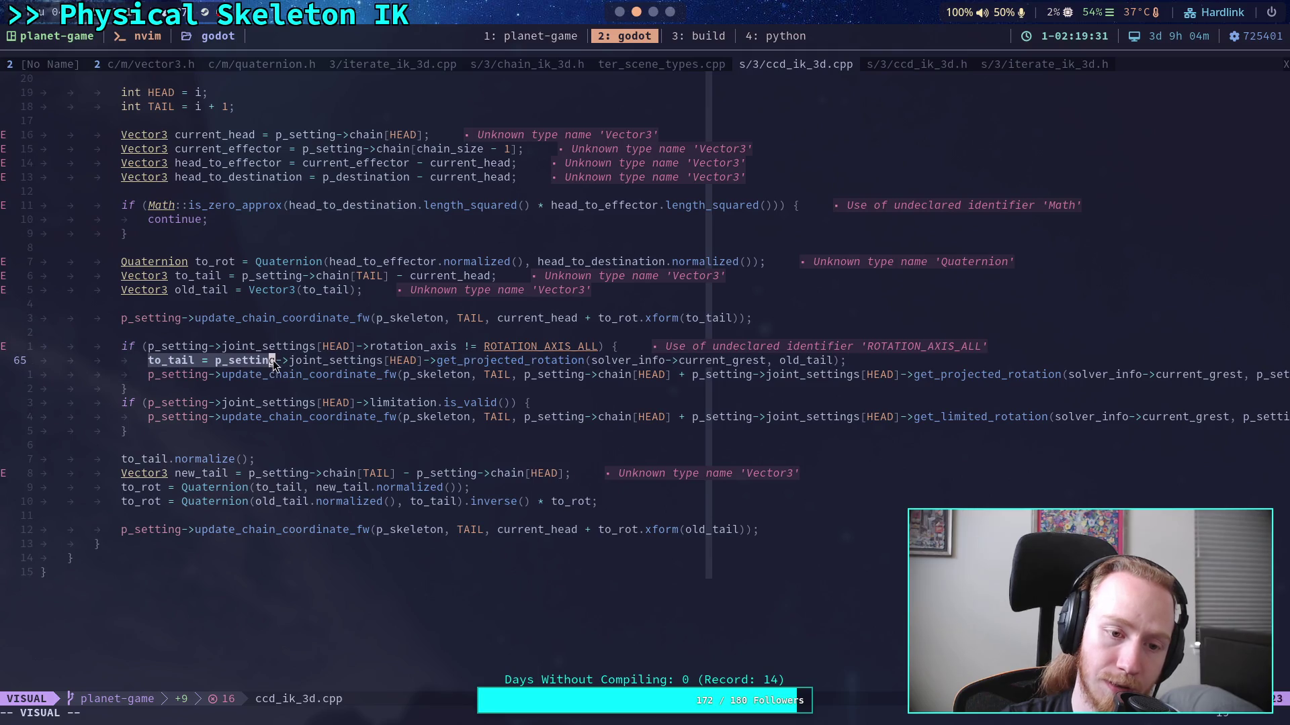
pyautogui.click(179, 292)
pyautogui.moveTo(180, 291); pyautogui.dragTo(224, 292)
pyautogui.moveTo(155, 361); pyautogui.dragTo(189, 358)
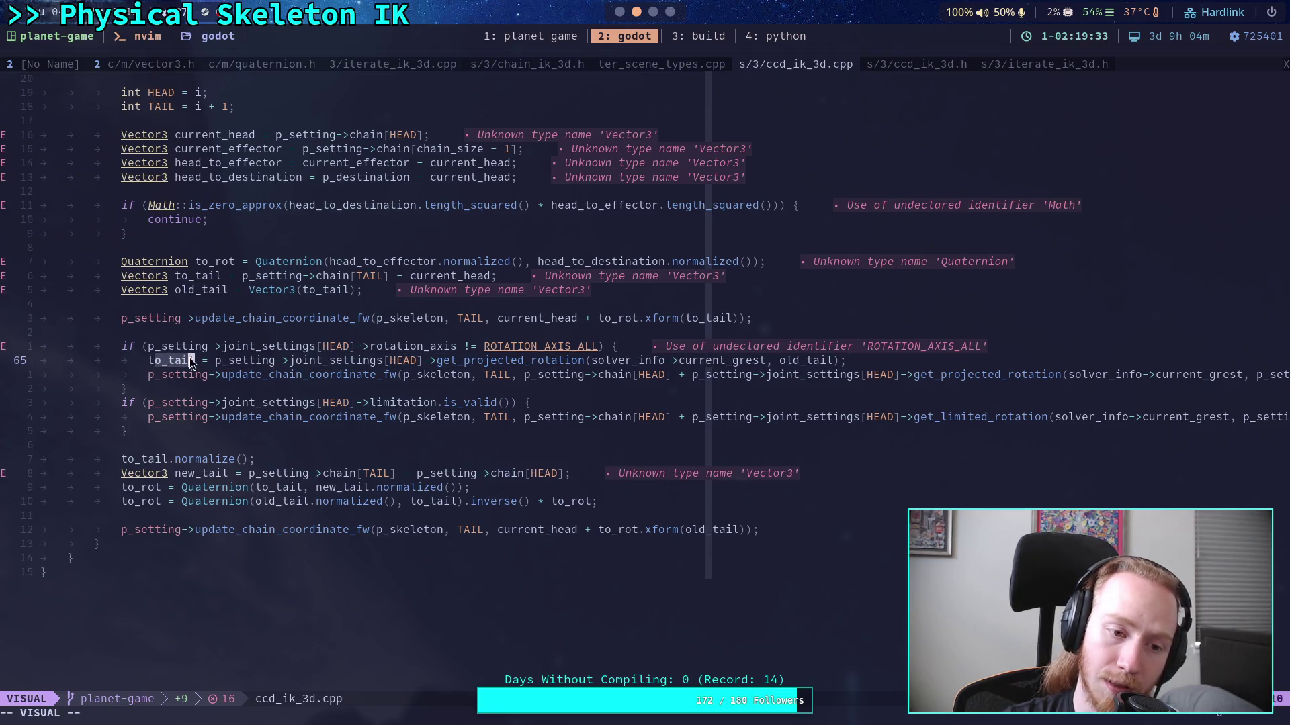
pyautogui.moveTo(183, 291); pyautogui.dragTo(210, 296)
pyautogui.moveTo(149, 361); pyautogui.dragTo(199, 361)
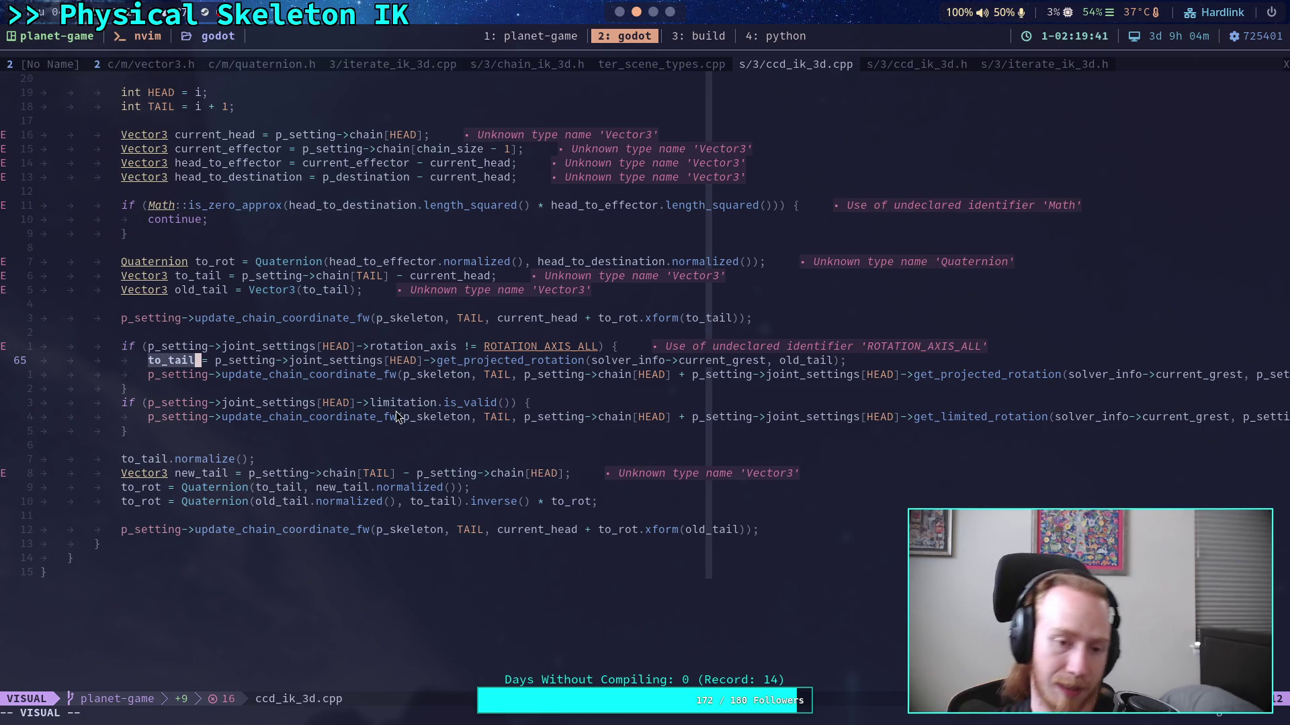
pyautogui.doubleClick(184, 263)
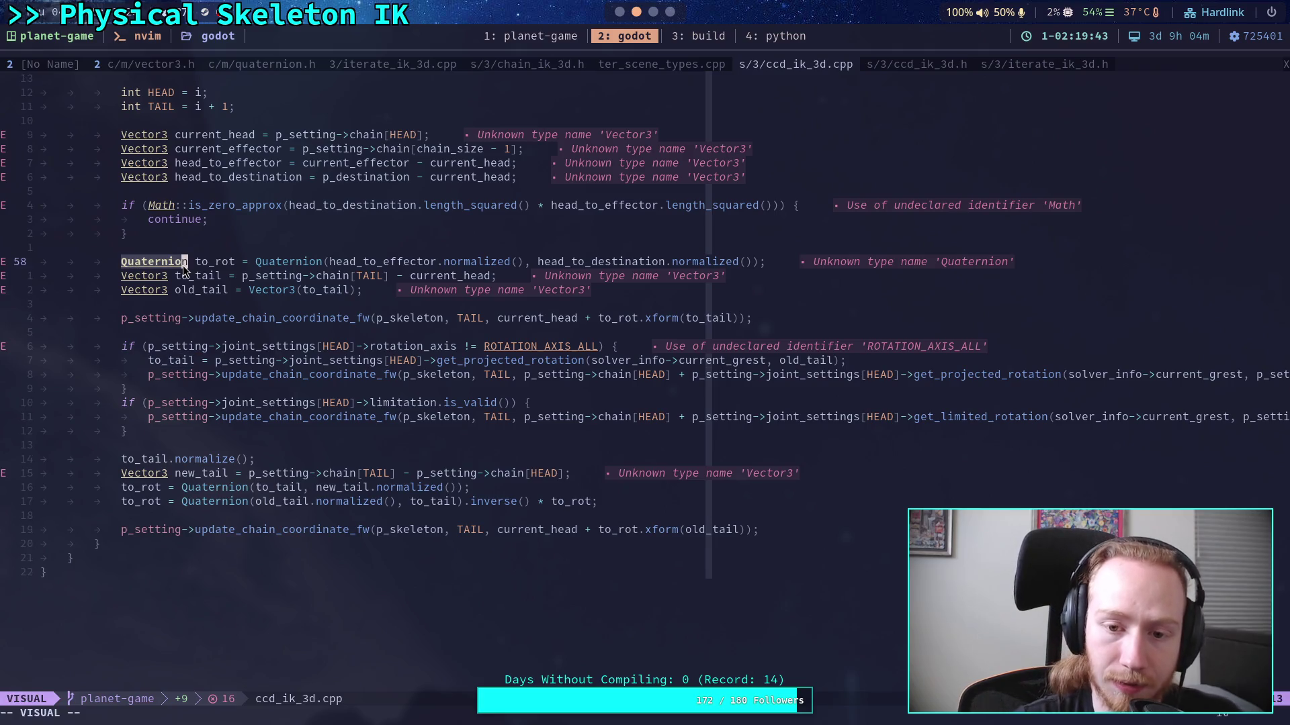
# Step: Open a new empty line after the update_chain_coordinate_fw call, above the rotation-axis check
pyautogui.click(690, 318)
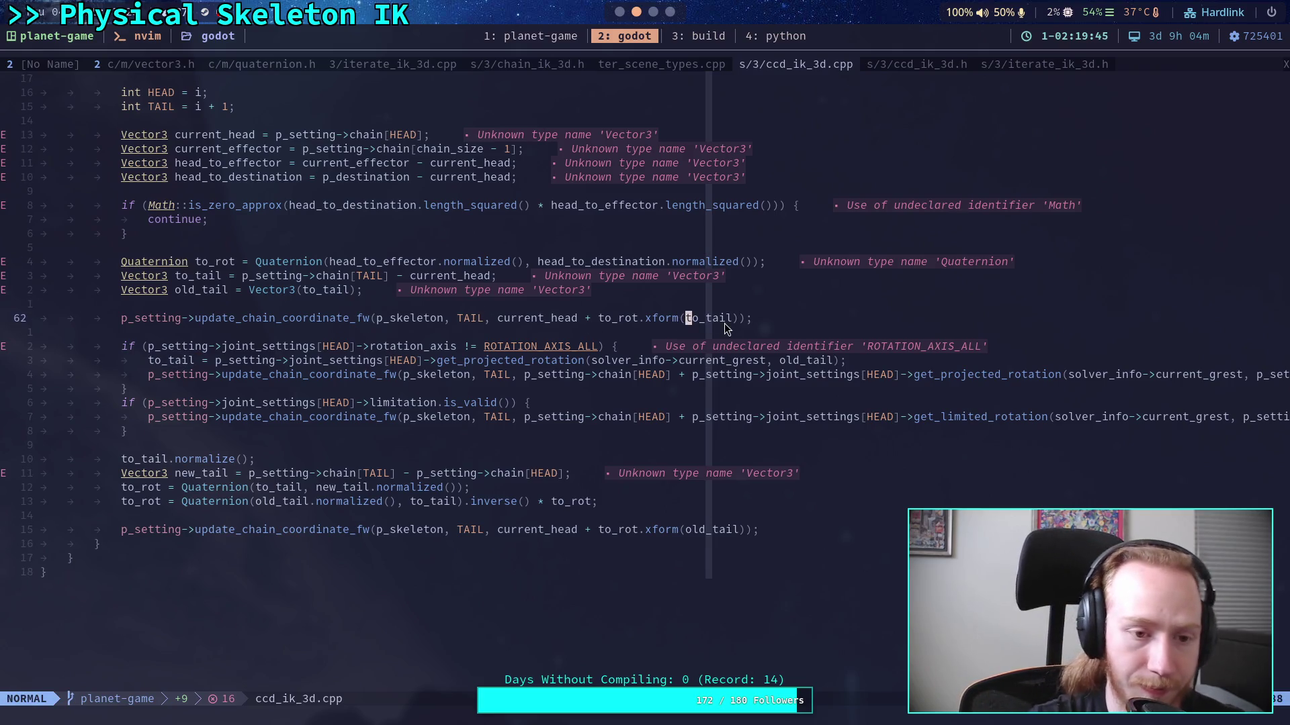
pyautogui.press('k')
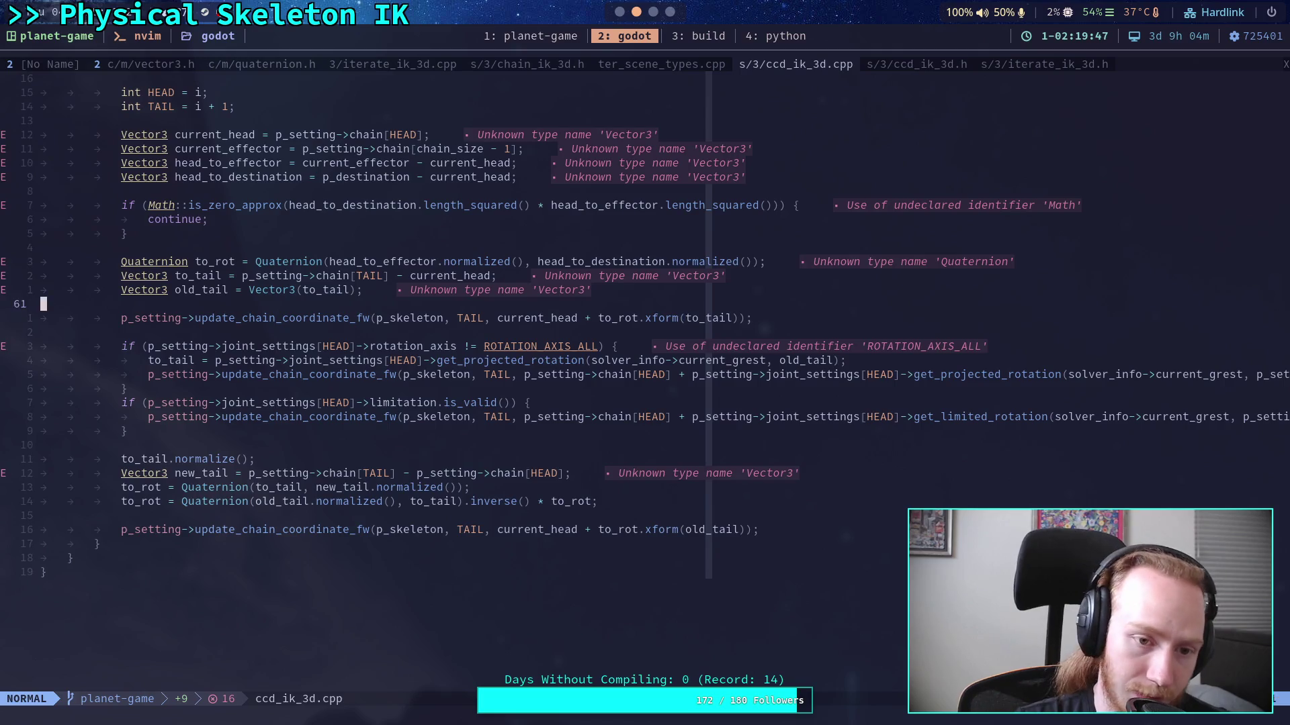
pyautogui.press('k')
pyautogui.press('h')
pyautogui.press('h')
pyautogui.press('h')
pyautogui.press('h')
pyautogui.press('h')
pyautogui.press('h')
pyautogui.press('h')
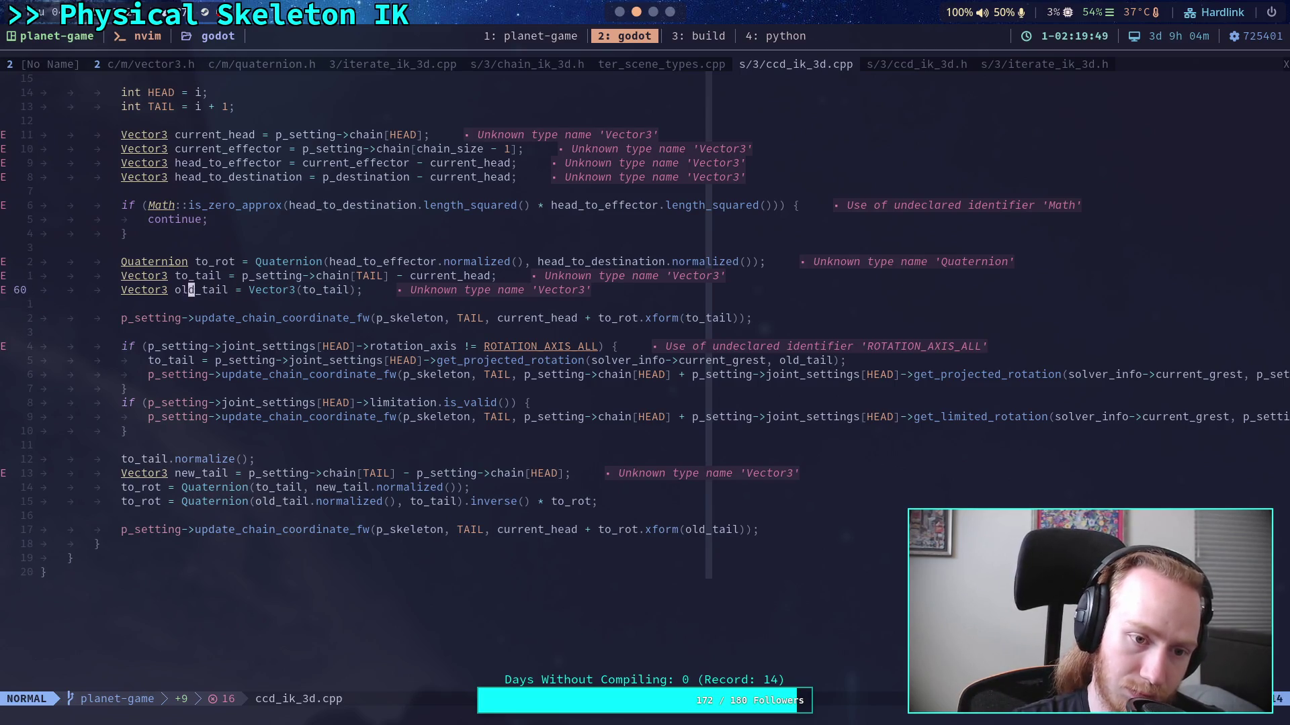
pyautogui.press('j')
pyautogui.press('j')
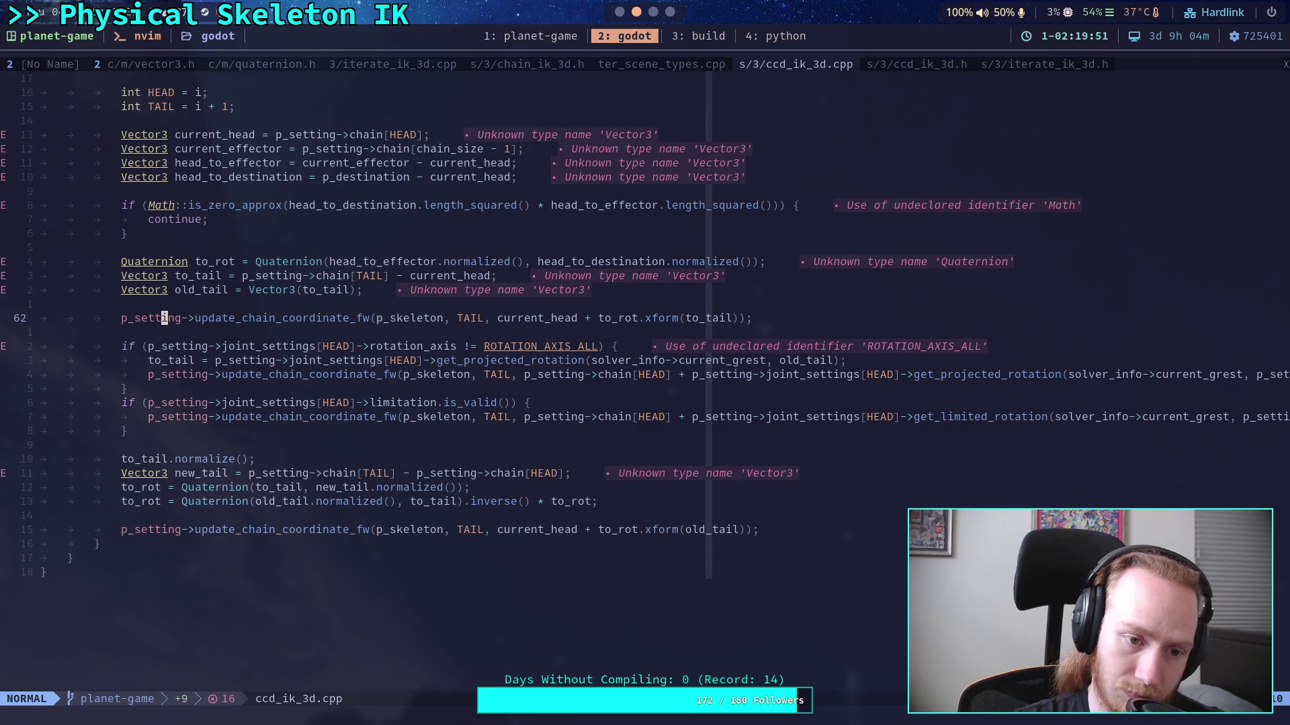
pyautogui.press('j')
pyautogui.press('o')
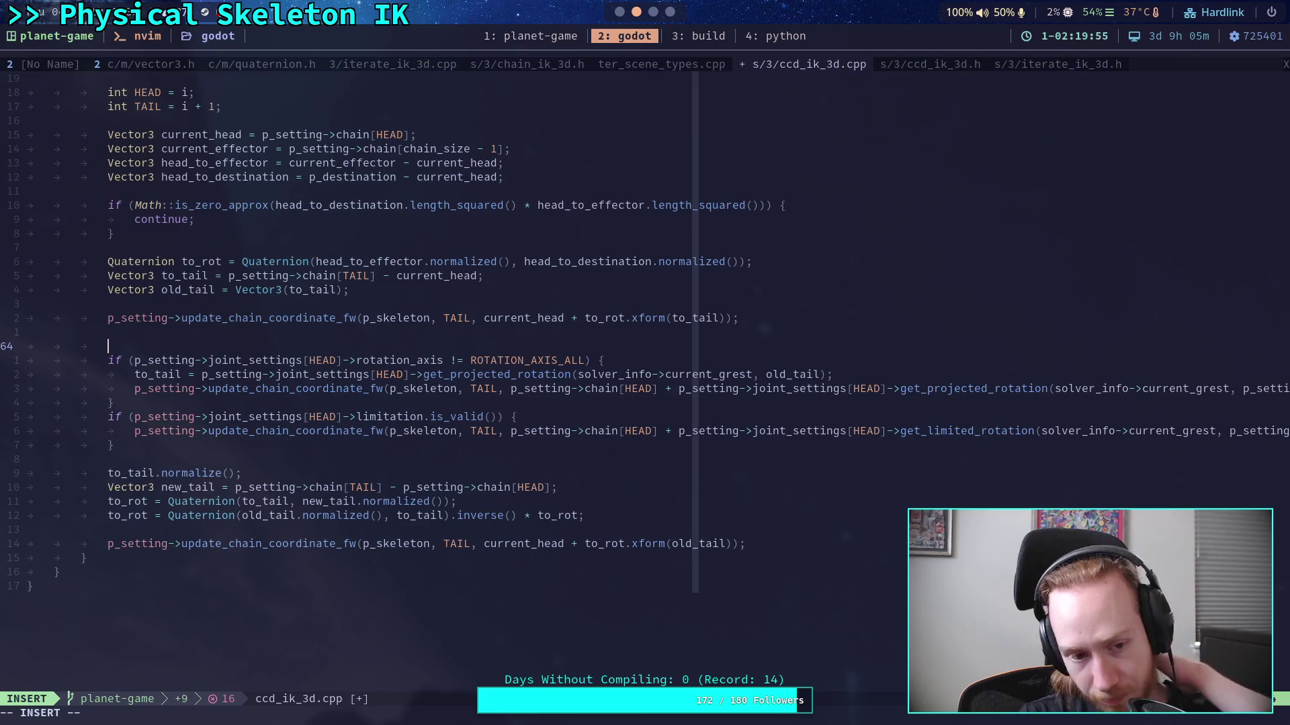
# Step: Declare 'Vector3 clamped_tail = Vector3(old_tail);' on the new line
pyautogui.write('Vector3 =')
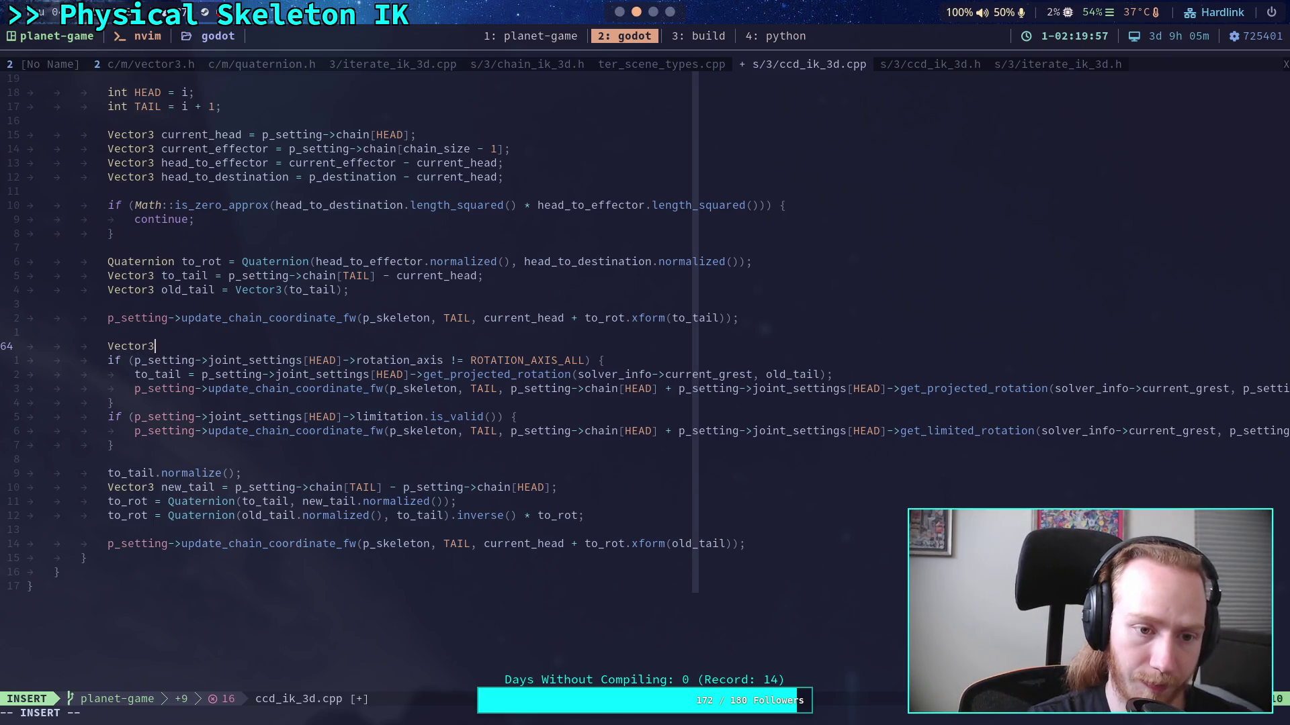
pyautogui.press('BackSpace')
pyautogui.press('BackSpace')
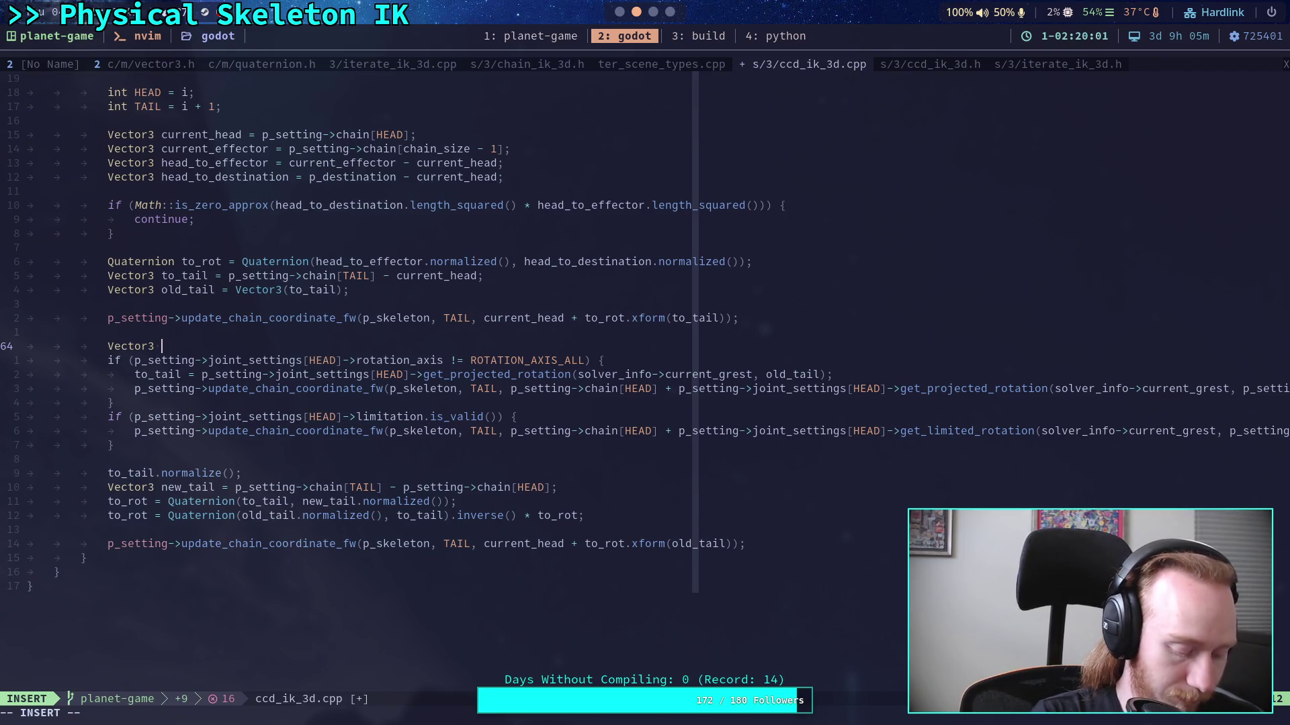
pyautogui.write('clamped')
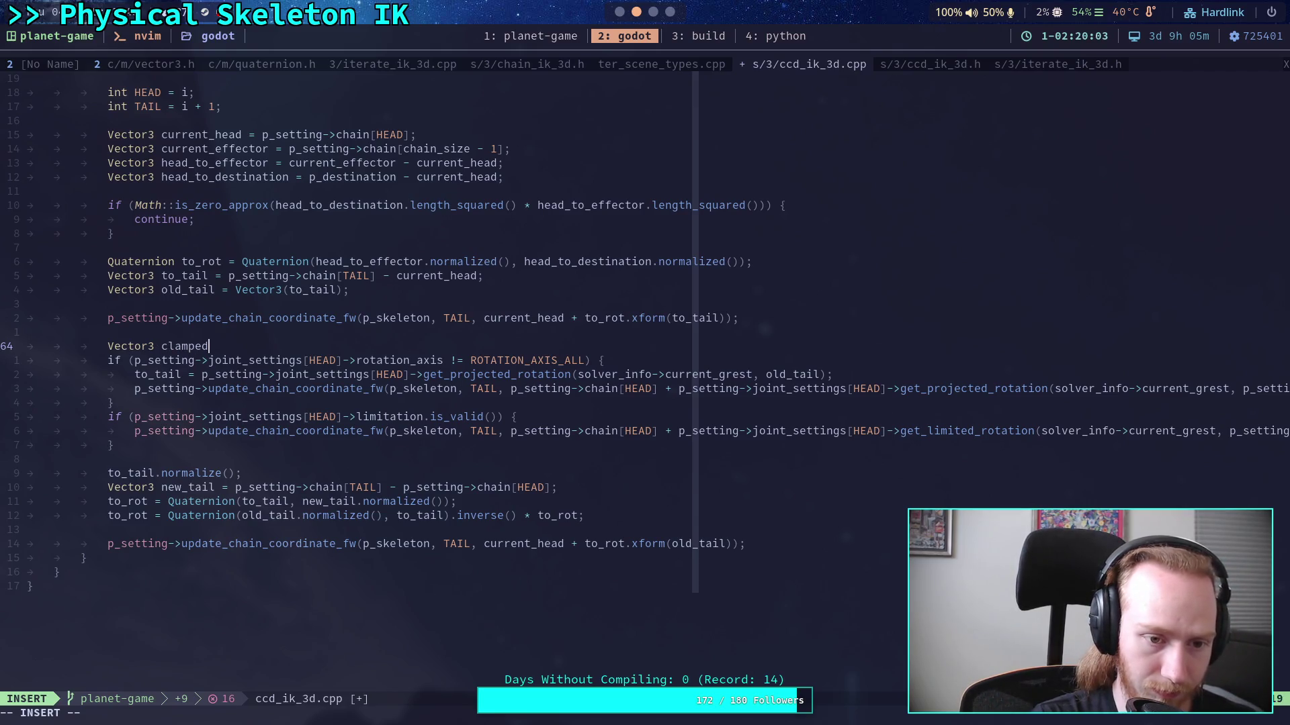
pyautogui.write('_tail = Vecto')
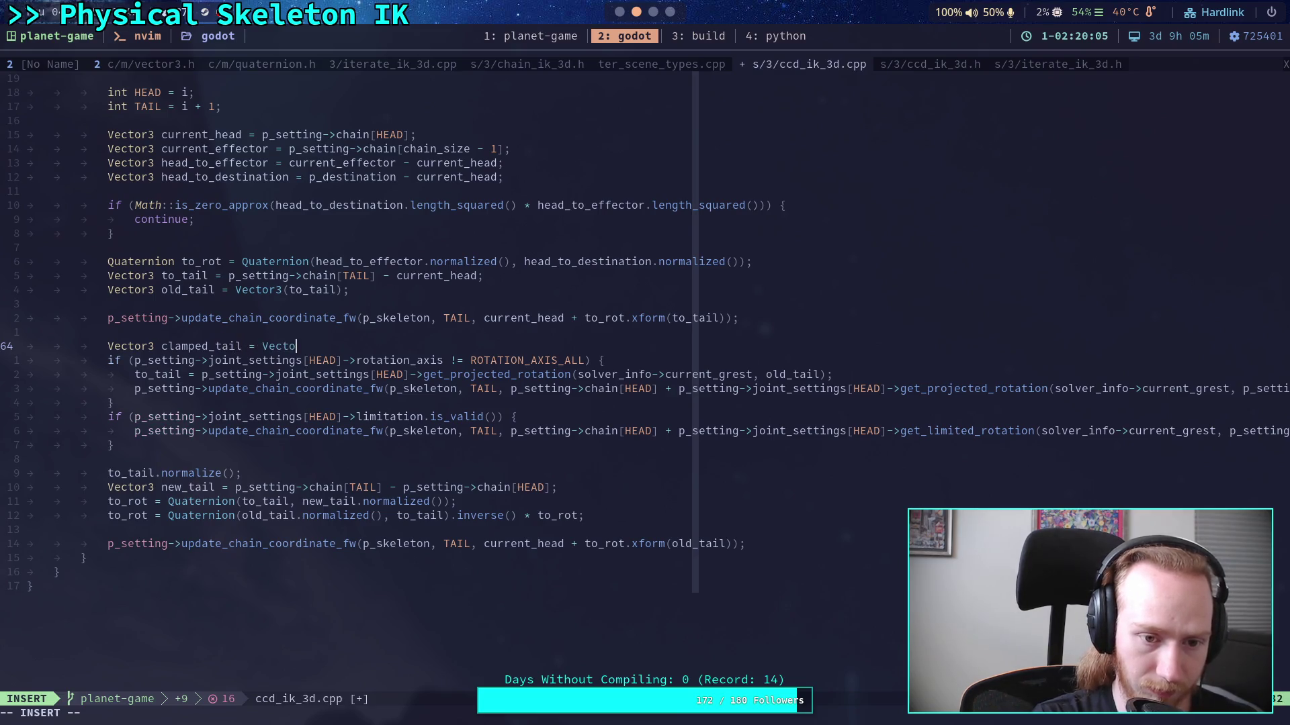
pyautogui.write('r3(old_tai')
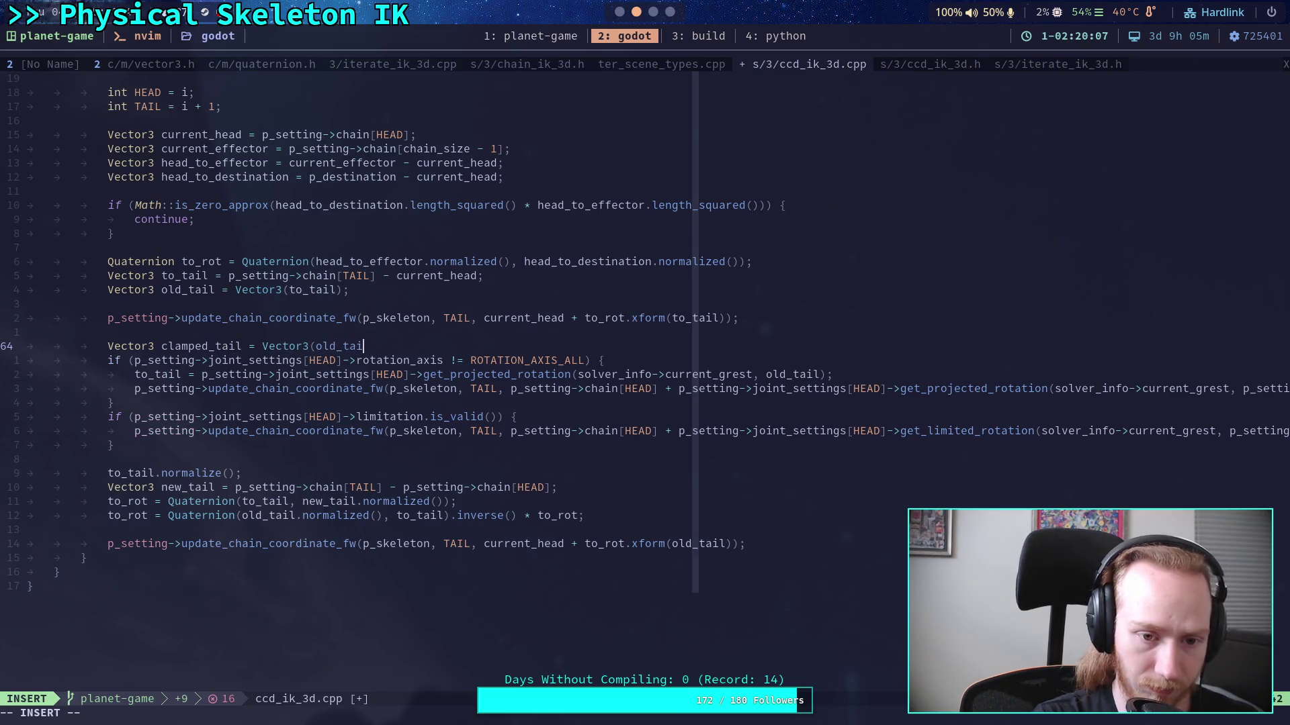
pyautogui.write('l);')
# Step: Rename the to_tail target of the projected-rotation assignment to clamped_tail
pyautogui.click(173, 378)
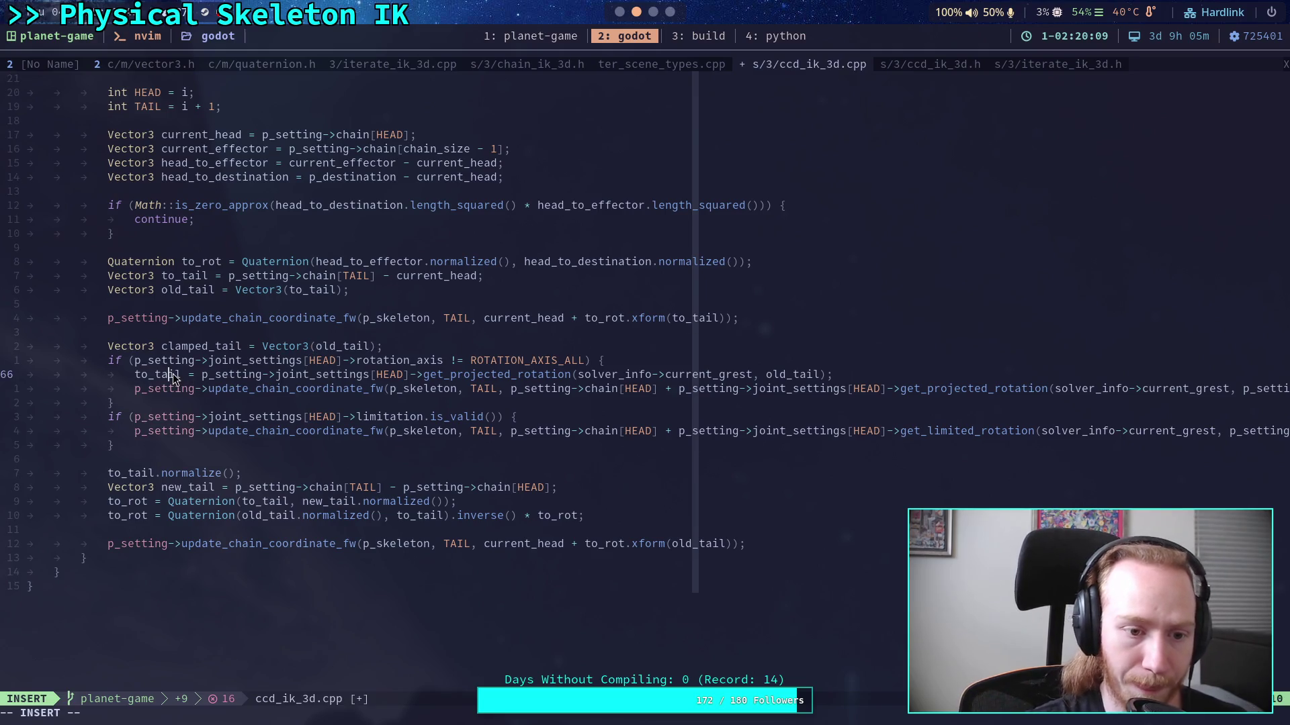
pyautogui.press('Delete')
pyautogui.press('Delete')
pyautogui.press('BackSpace')
pyautogui.press('BackSpace')
pyautogui.press('BackSpace')
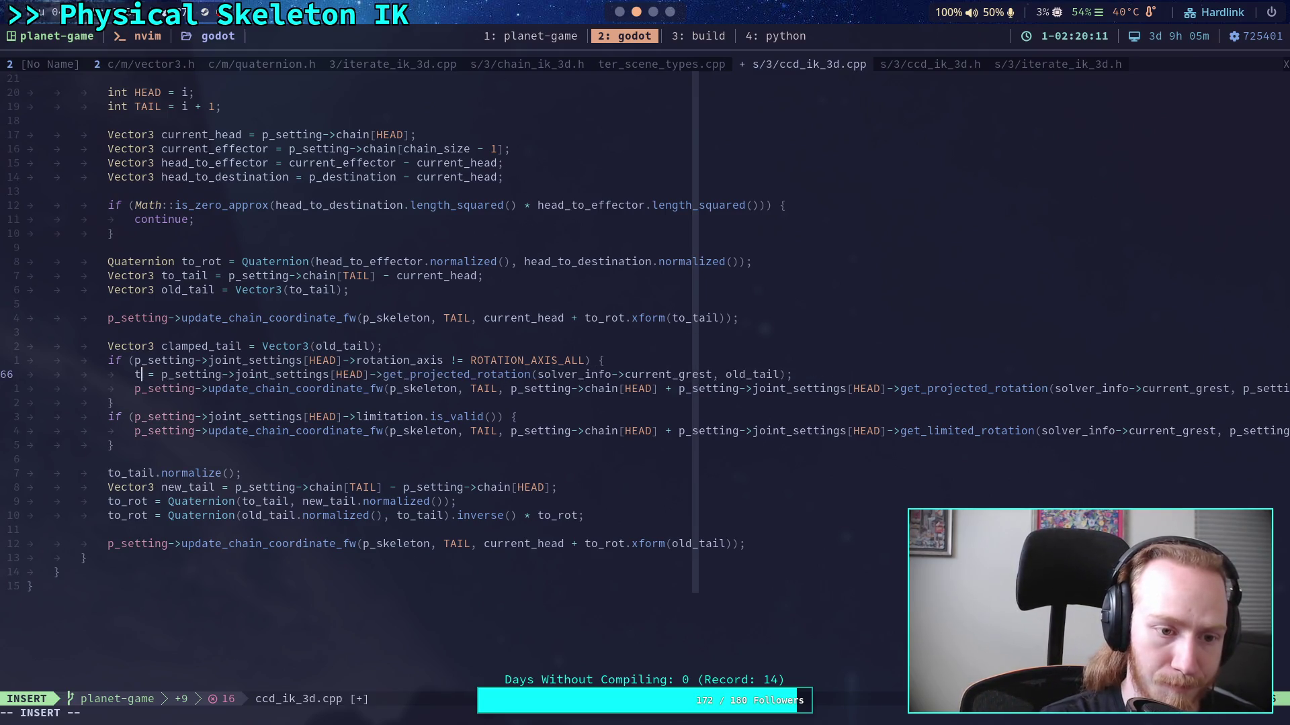
pyautogui.press('BackSpace')
pyautogui.write('clamped')
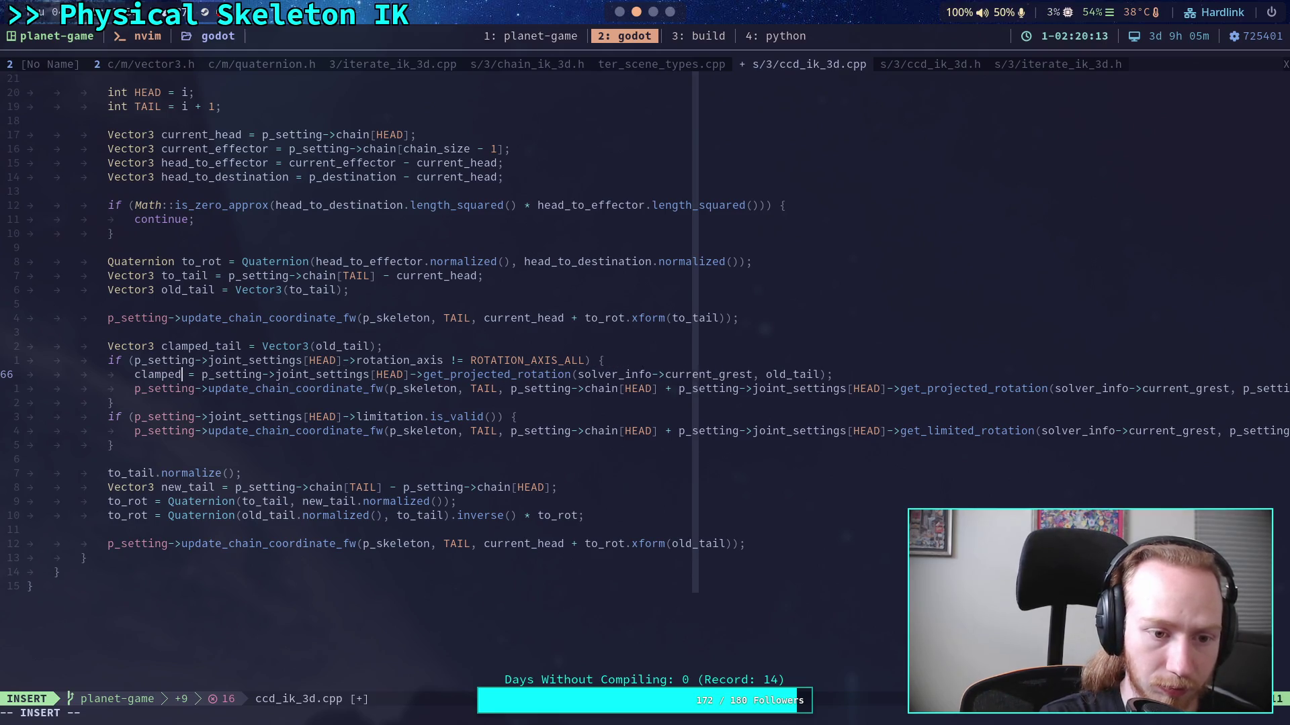
pyautogui.write('_tail')
pyautogui.press('Escape')
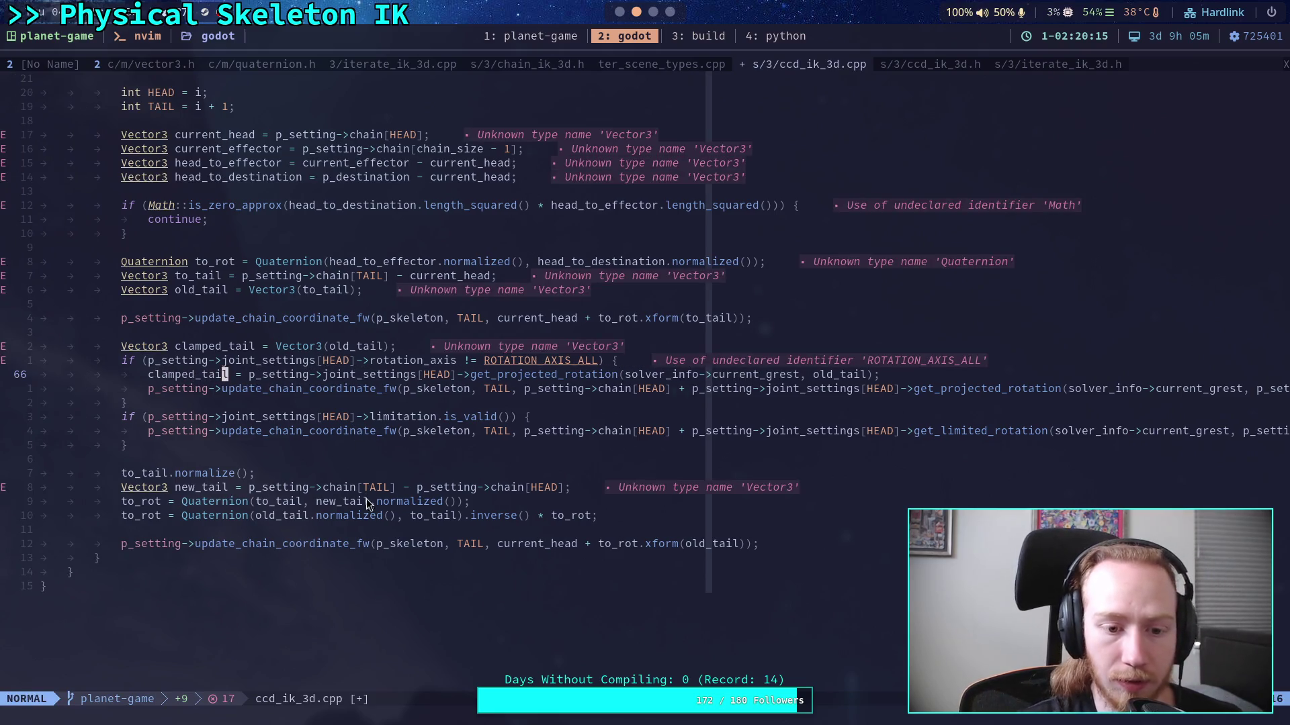
# Step: Replace to_tail in the Quaternion constructor arguments with clamped
pyautogui.click(299, 501)
pyautogui.press('a')
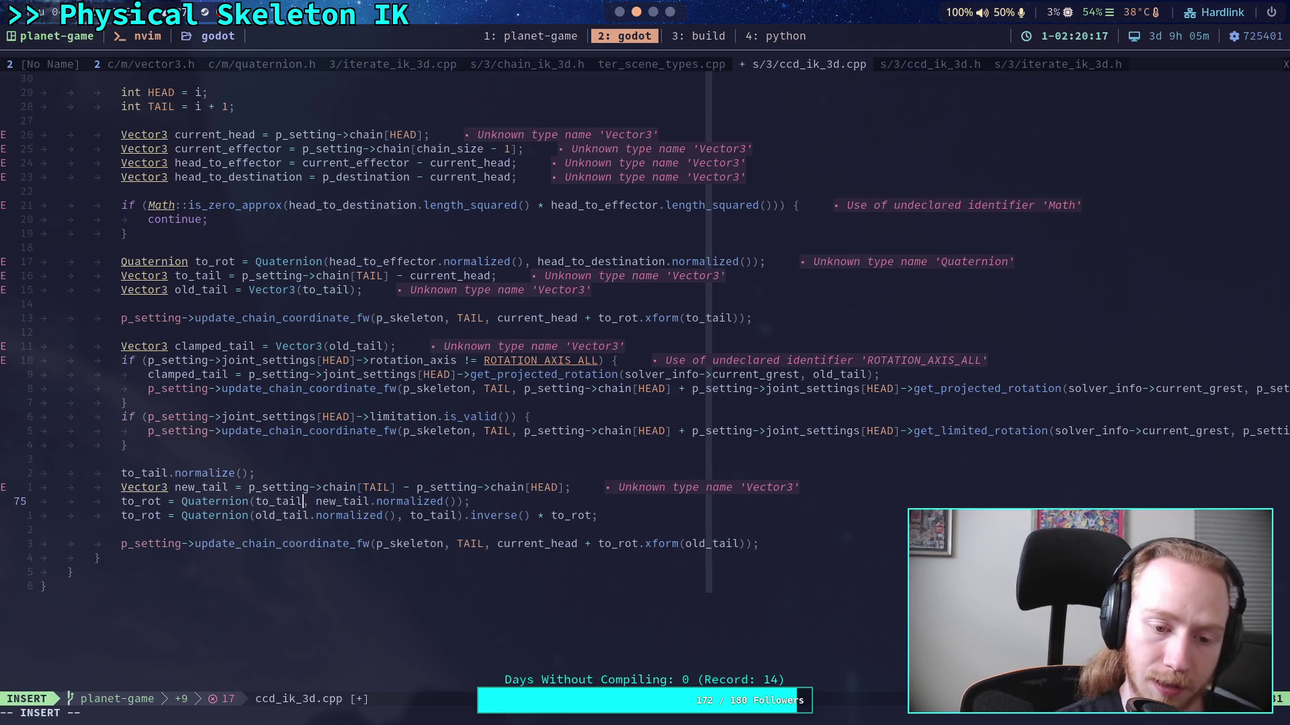
pyautogui.press('BackSpace')
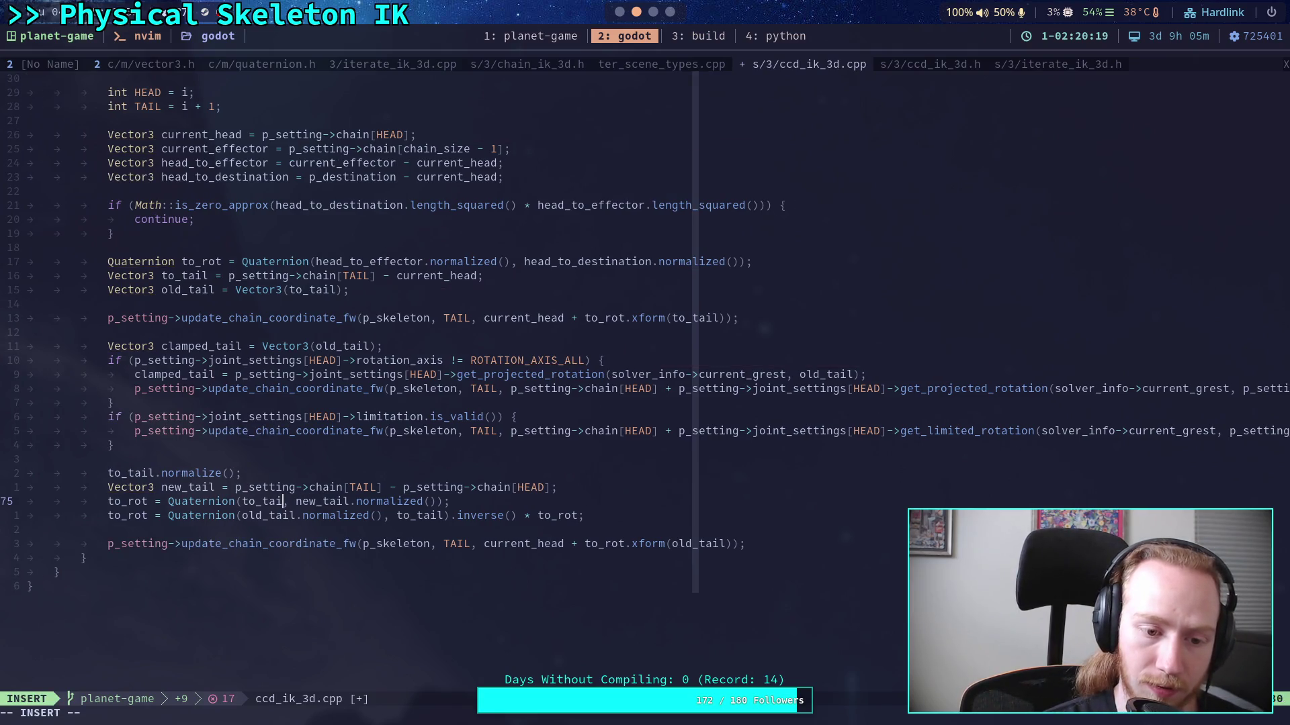
pyautogui.press('BackSpace')
pyautogui.press('BackSpace')
pyautogui.press('BackSpace')
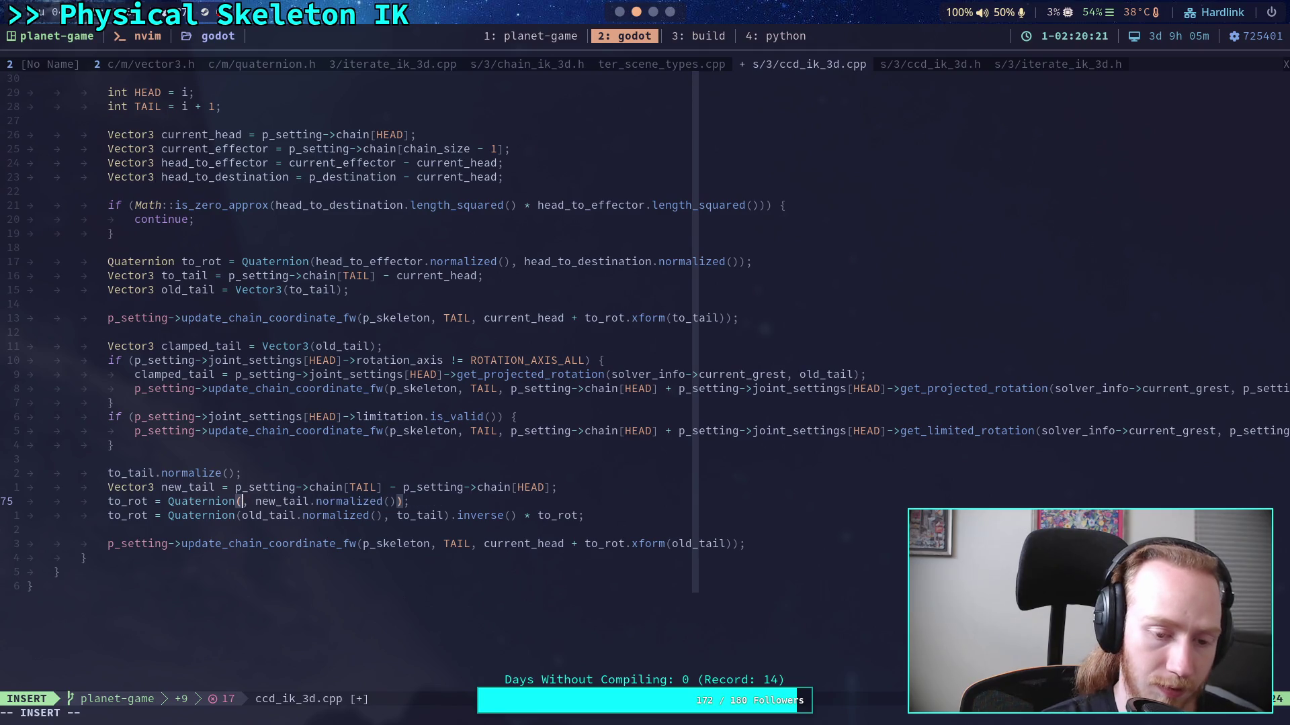
pyautogui.write('clamped')
# Step: Change the variable in line 73's normalize call to clamped_tail
pyautogui.doubleClick(128, 473)
pyautogui.write('cclamp')
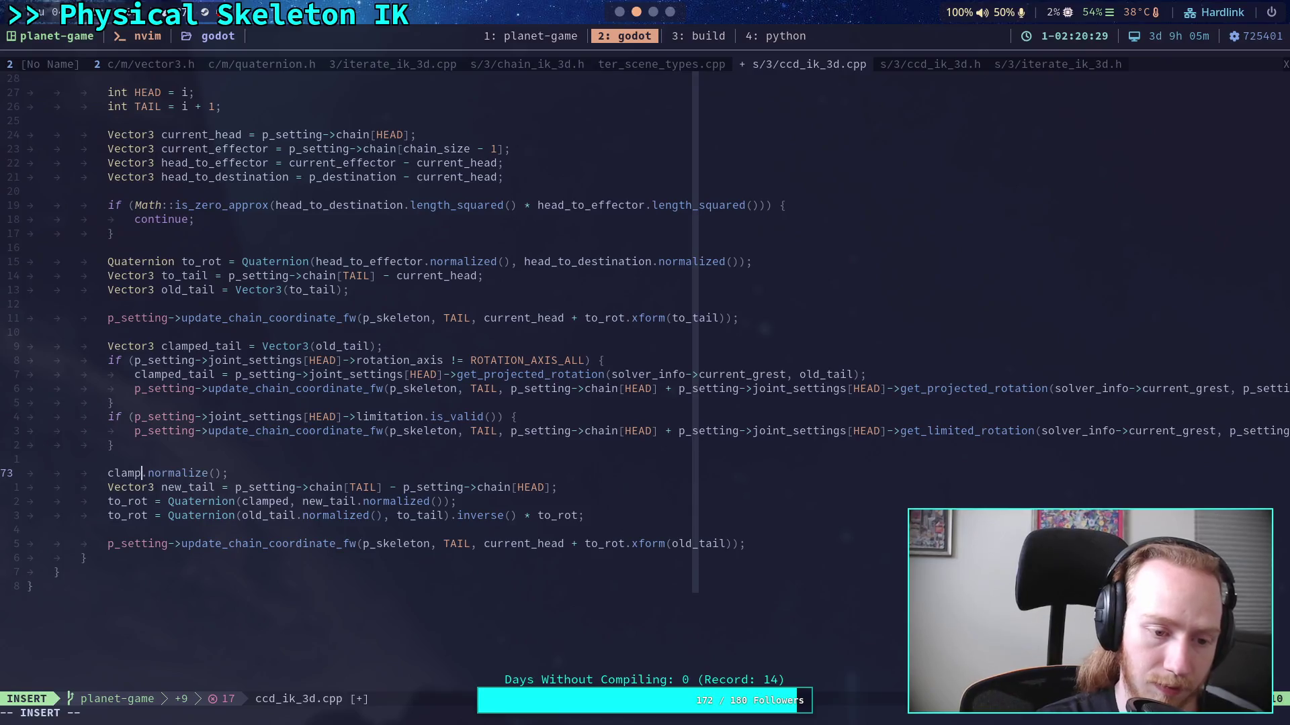
pyautogui.write('ed')
pyautogui.press('Escape')
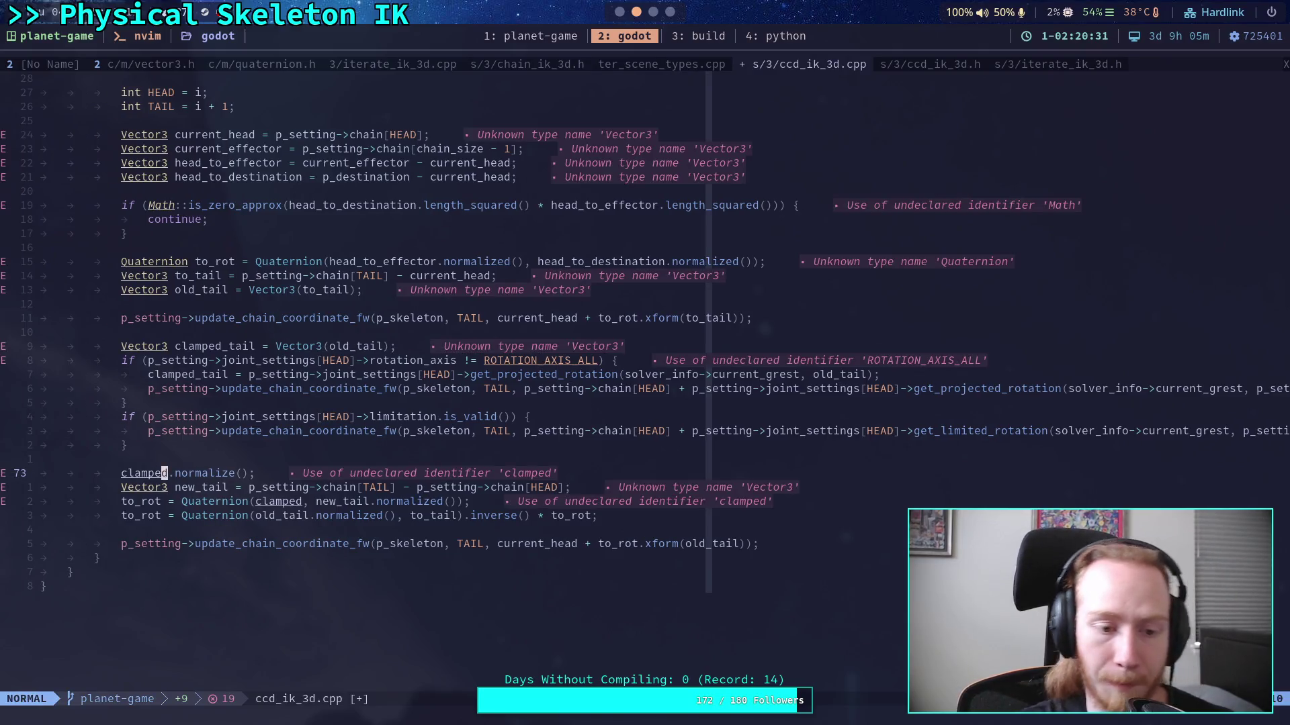
pyautogui.press('j')
# Step: Complete the name as clamped_tail in the line 75 Quaternion constructor and save with :w
pyautogui.press('j')
pyautogui.press('k')
pyautogui.press('k')
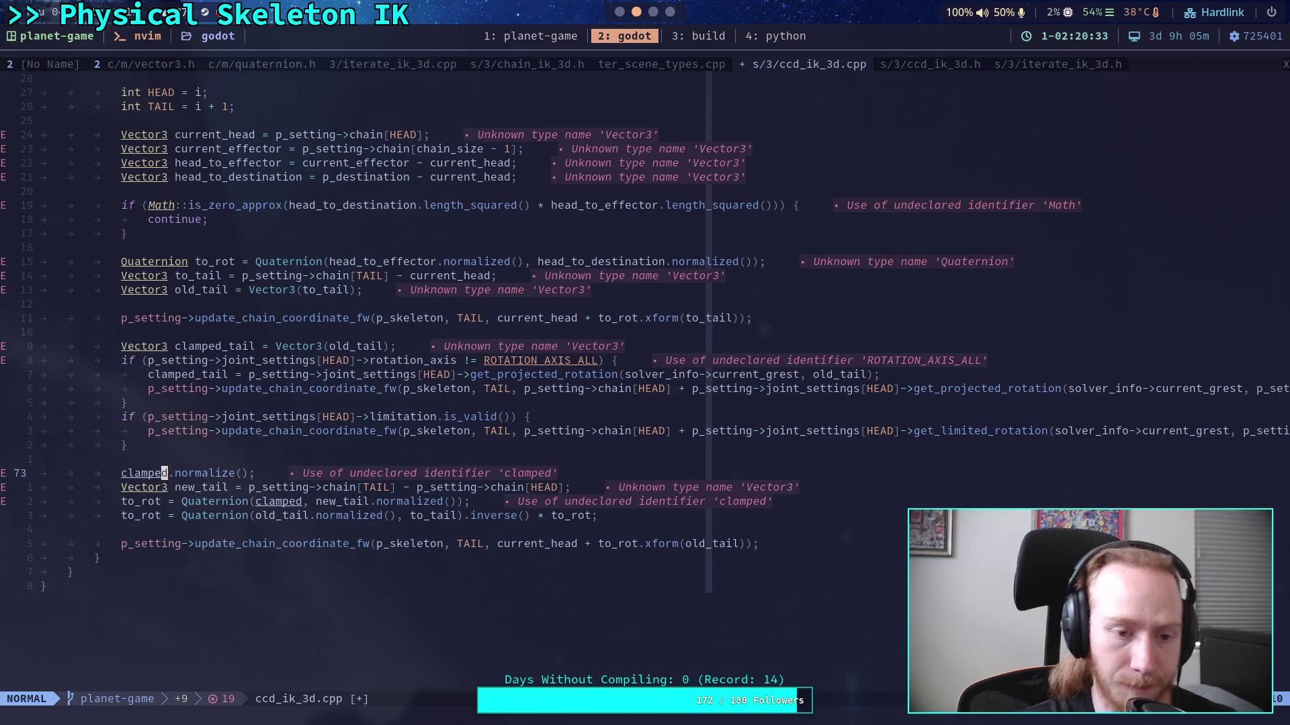
pyautogui.write('a_tail')
pyautogui.press('Escape')
pyautogui.press('j')
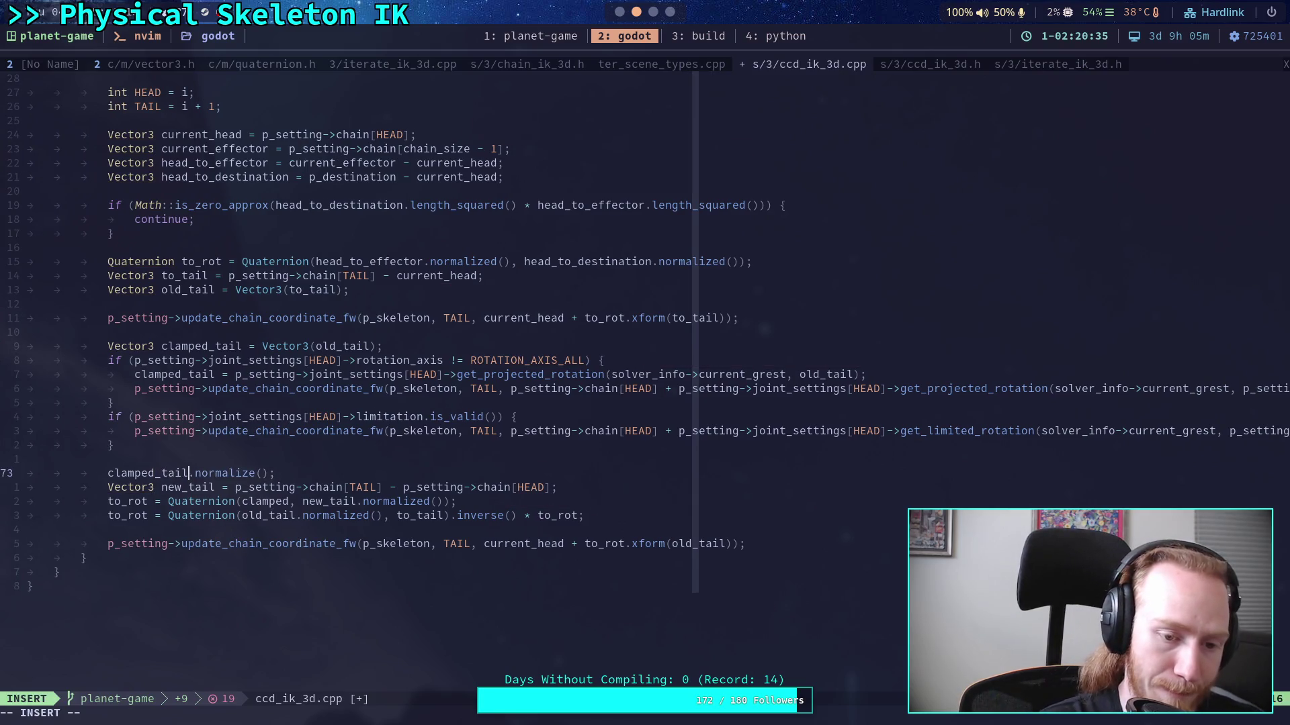
pyautogui.press('w')
pyautogui.press('w')
pyautogui.press('j')
pyautogui.press('e')
pyautogui.write('amped')
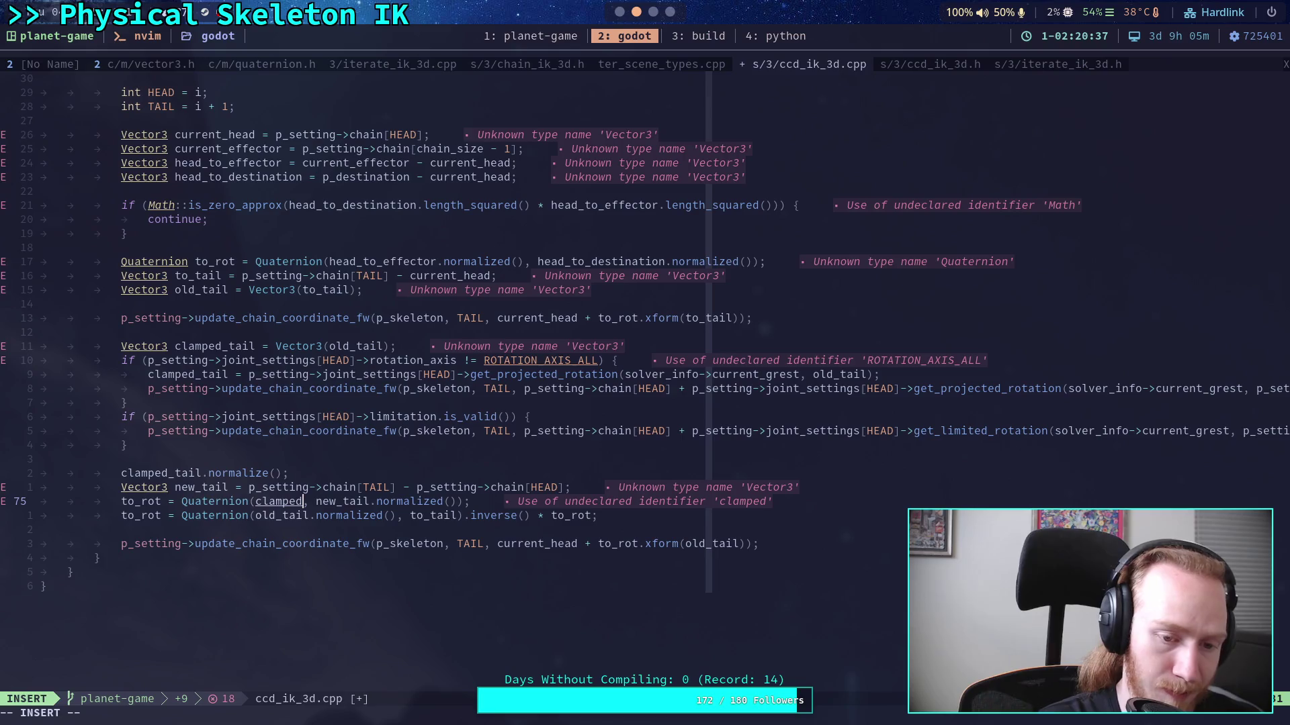
pyautogui.write('_tail')
pyautogui.press('Escape')
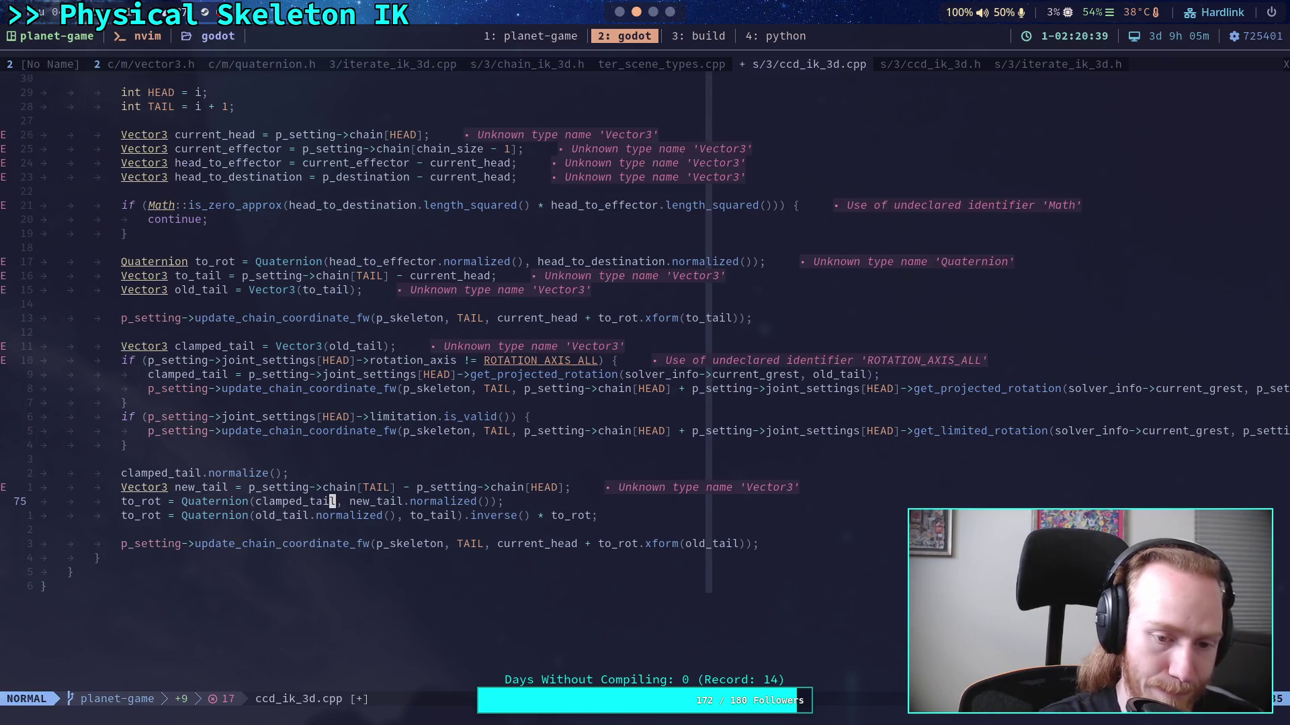
pyautogui.write(':w')
pyautogui.press('Return')
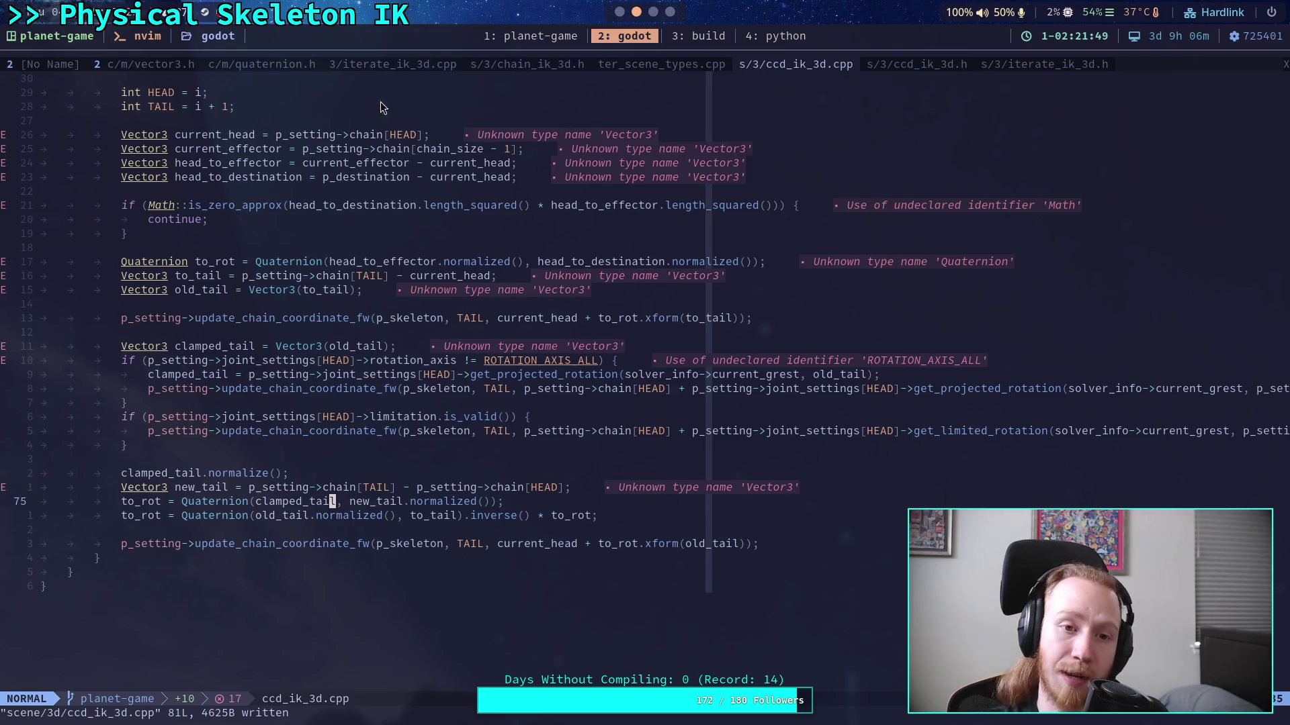
# Step: Switch to the ccd_ik_3d.h buffer to view the CCDIK3D class declaration
pyautogui.click(928, 64)
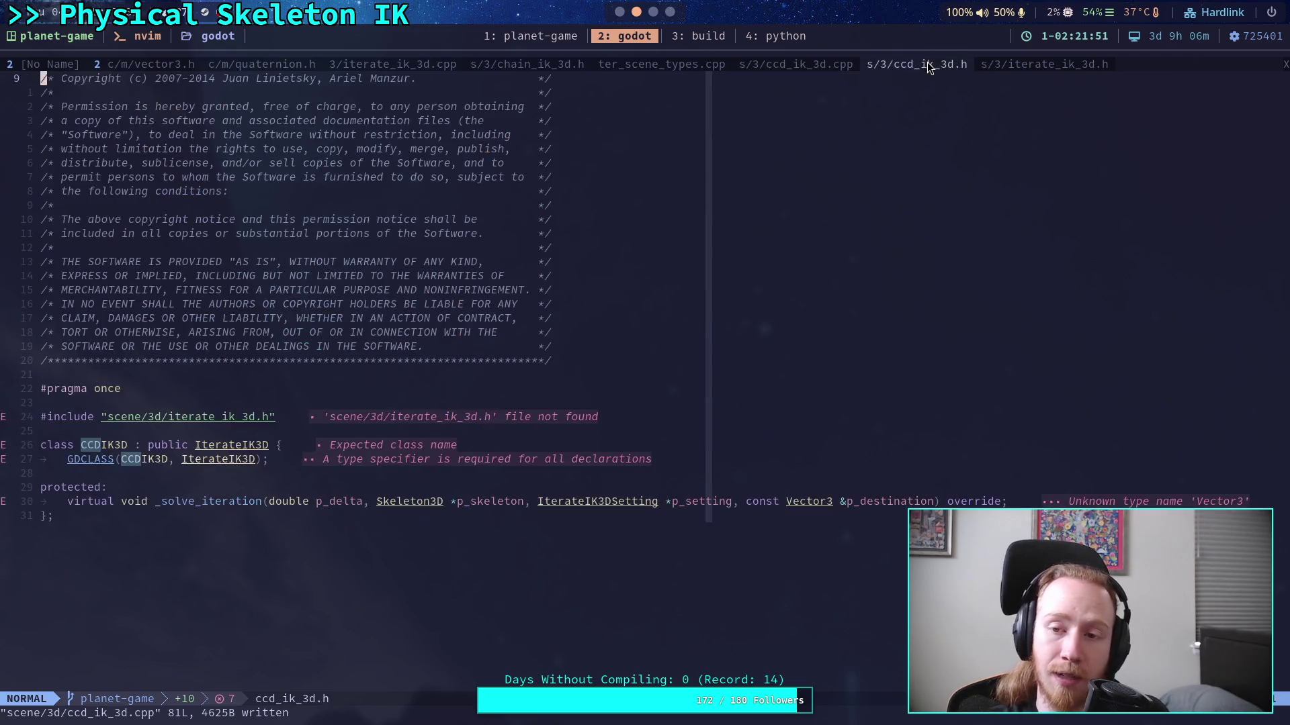
# Step: Review the solve loop's iteration call, rotation caching and distance update in iterate_ik_3d.cpp, then open chain_ik_3d.h
pyautogui.click(377, 63)
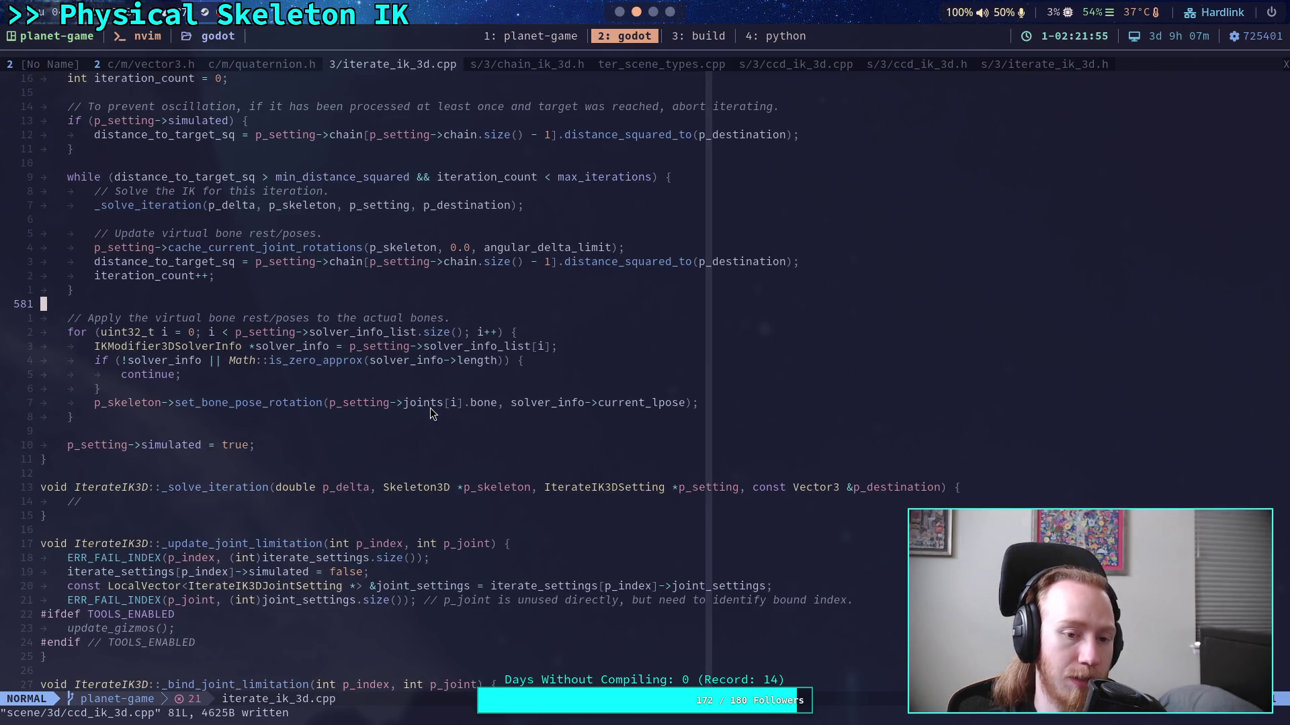
pyautogui.scroll(2, 377, 418)
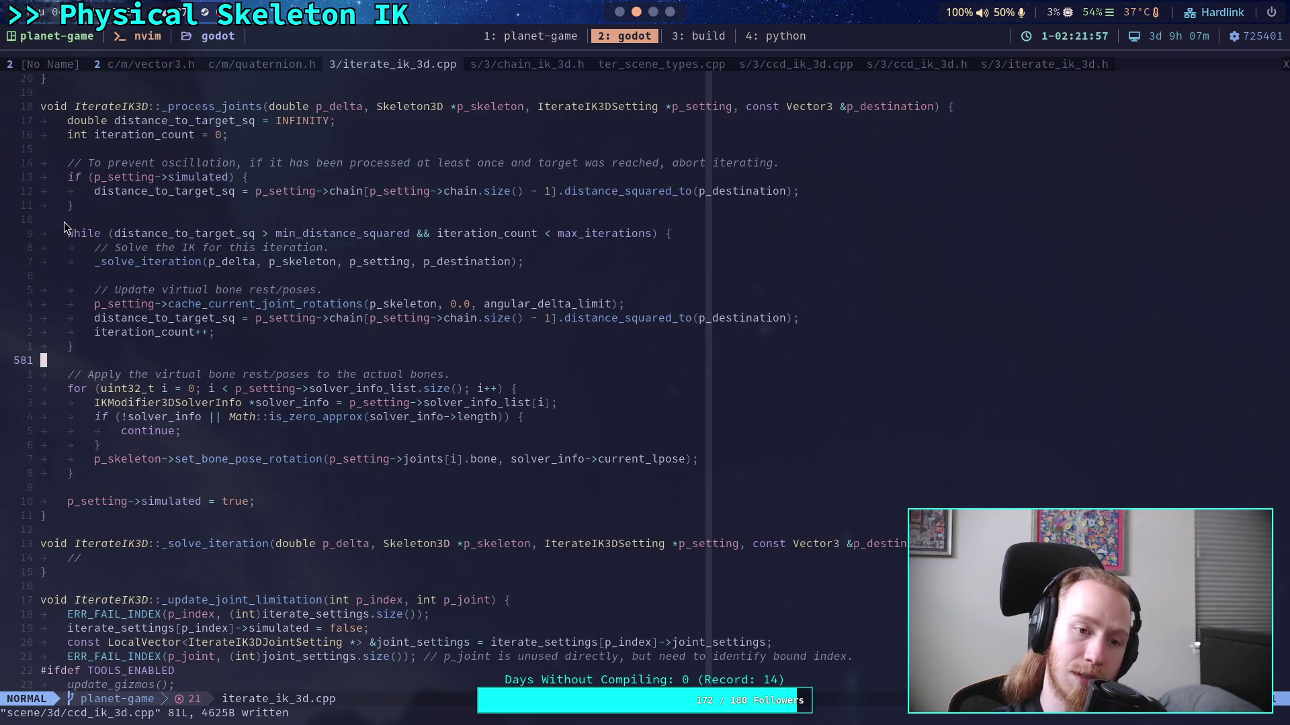
pyautogui.click(93, 248)
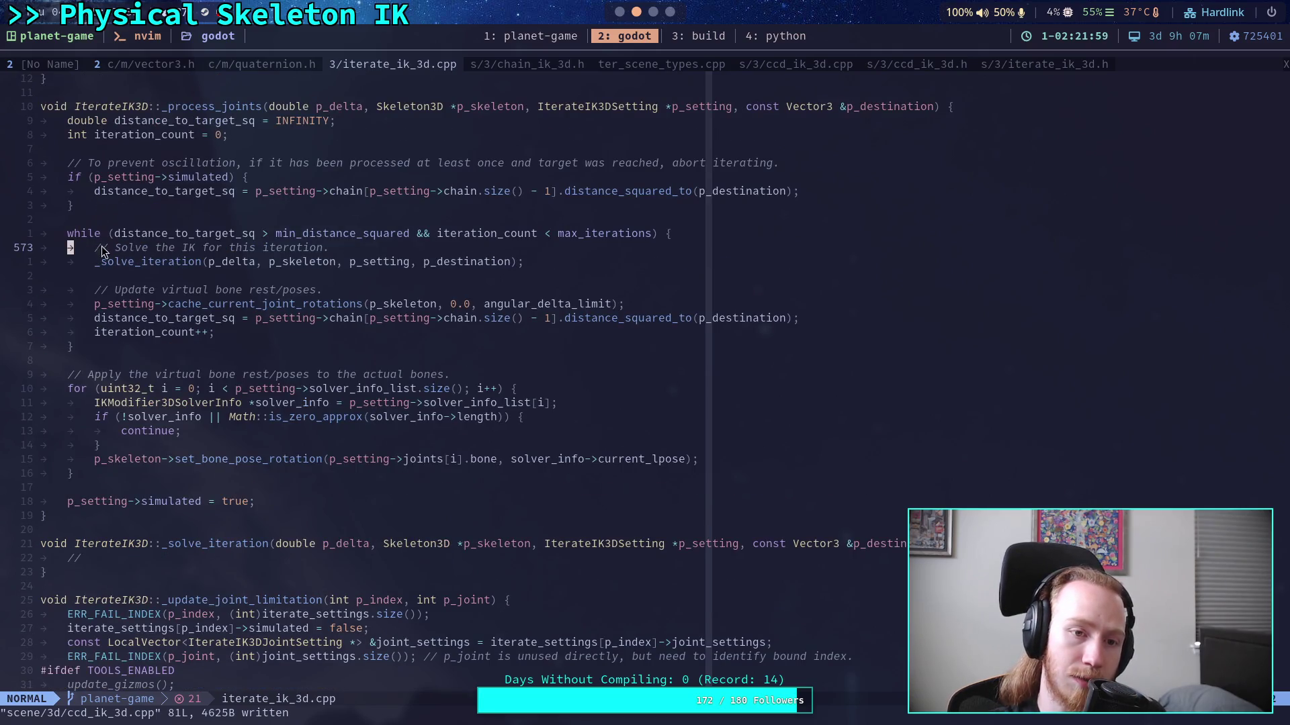
pyautogui.moveTo(98, 261); pyautogui.dragTo(259, 255)
pyautogui.click(258, 254)
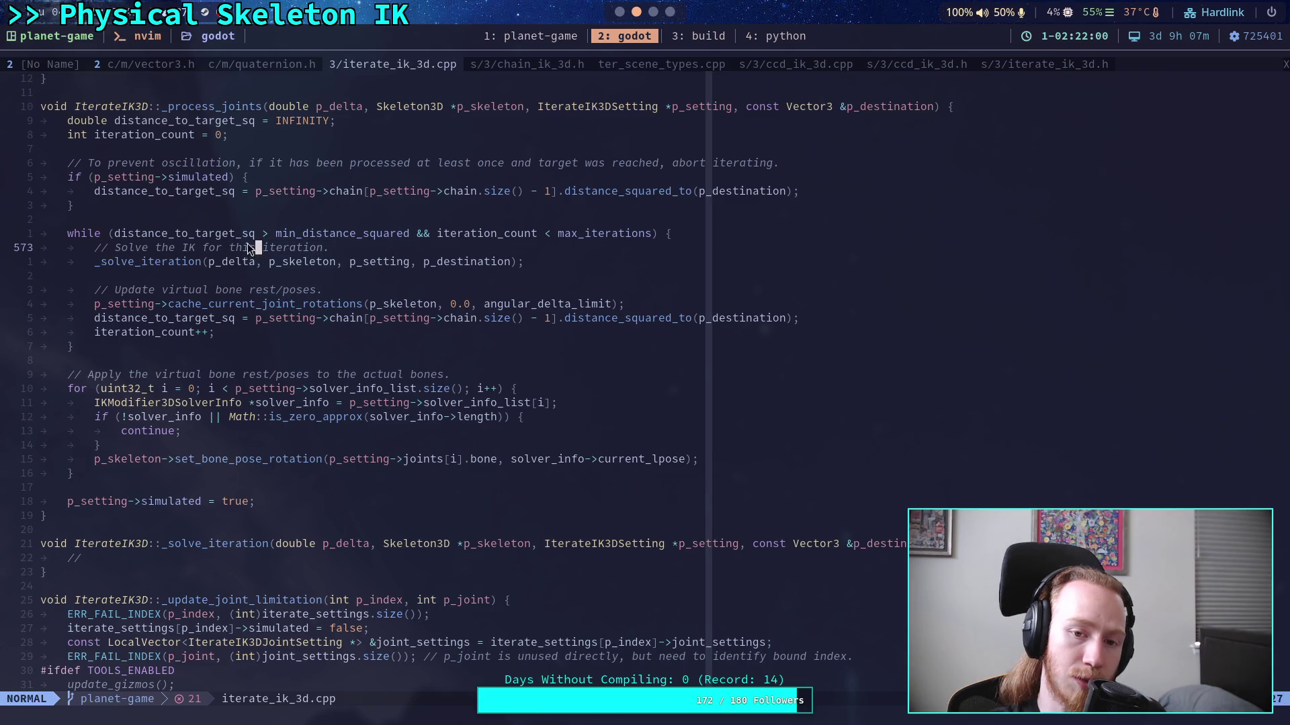
pyautogui.moveTo(94, 317)
pyautogui.mouseDown()
pyautogui.moveTo(349, 325)
pyautogui.moveTo(400, 306)
pyautogui.mouseUp()
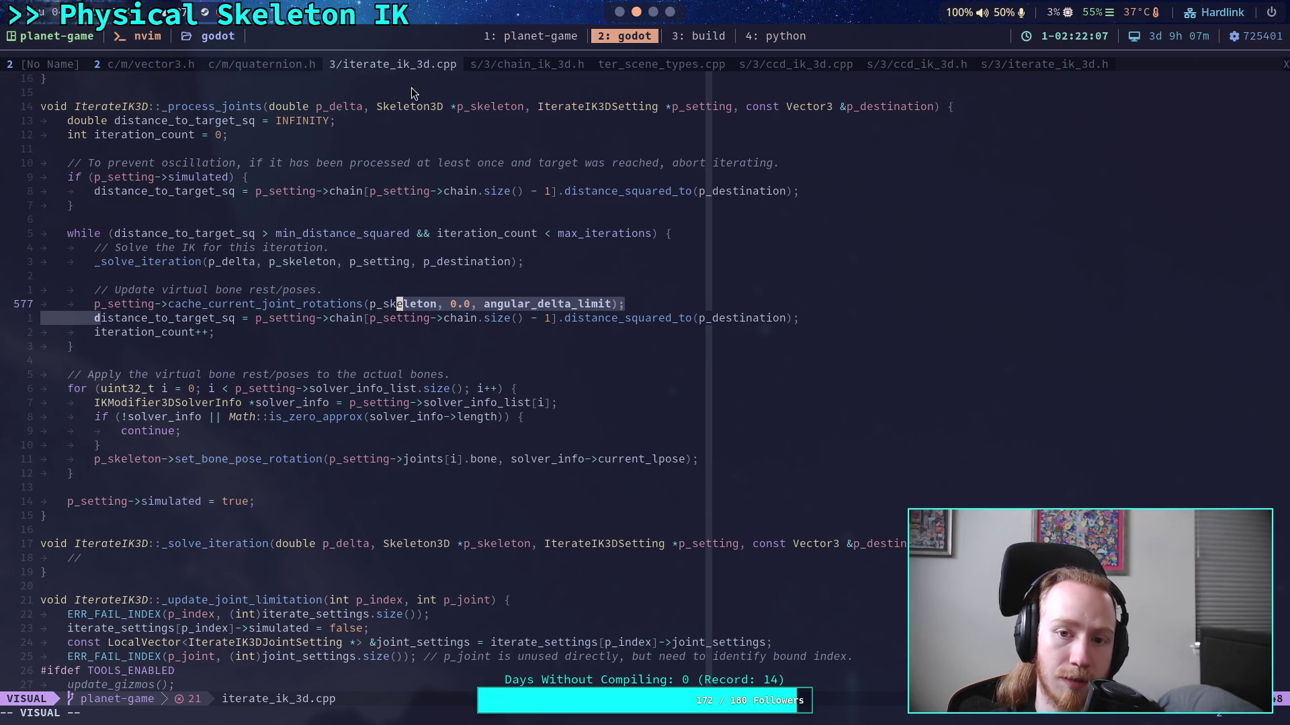
pyautogui.click(538, 64)
# Step: Browse iterate_ik_3d.h and iterate_ik_3d.cpp, ending at cache_current_joint_rotations with its p_rest_correction and p_angular_delta_limit parameters
pyautogui.scroll(20, 568, 268)
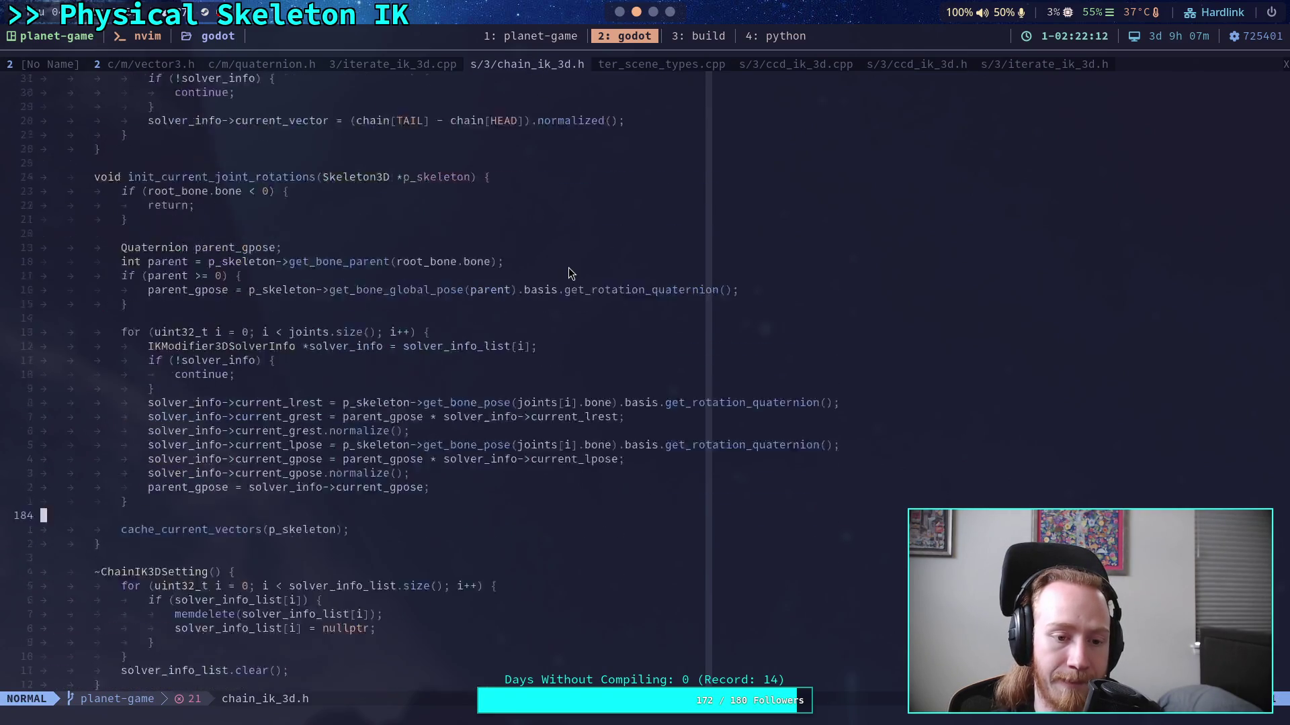
pyautogui.scroll(2, 569, 267)
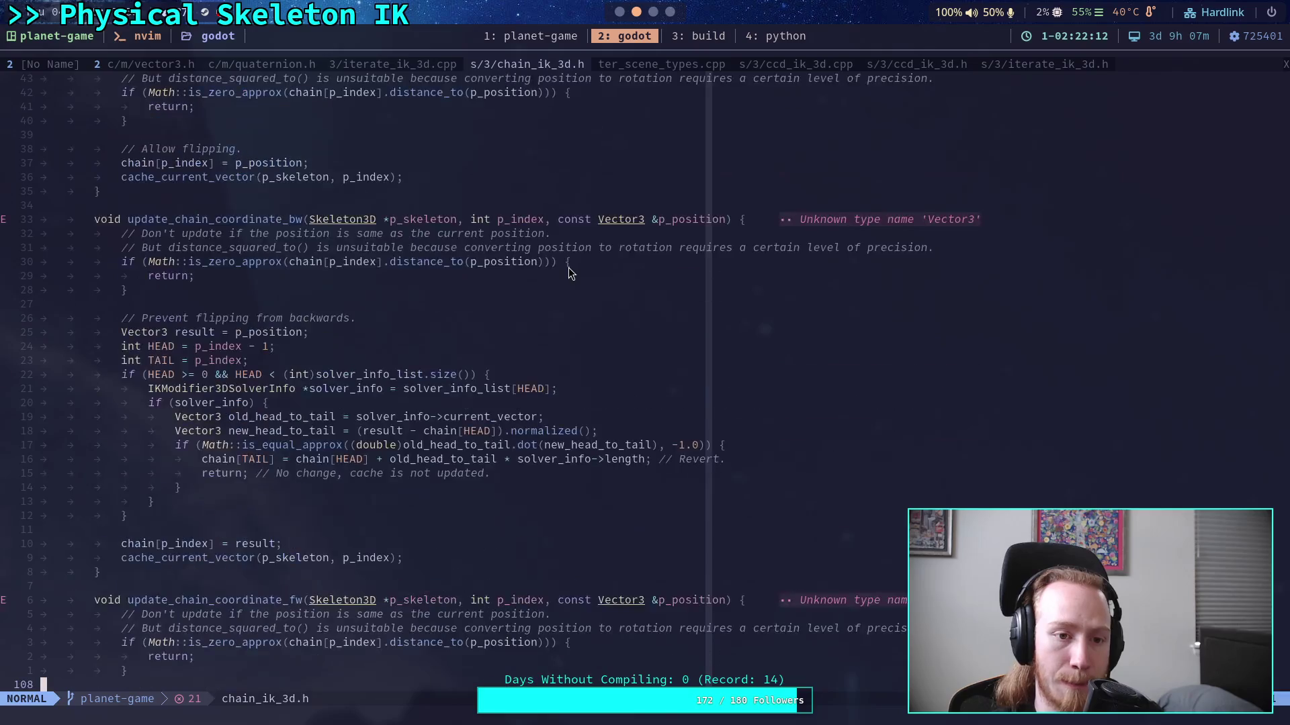
pyautogui.click(1042, 64)
pyautogui.scroll(-14, 690, 366)
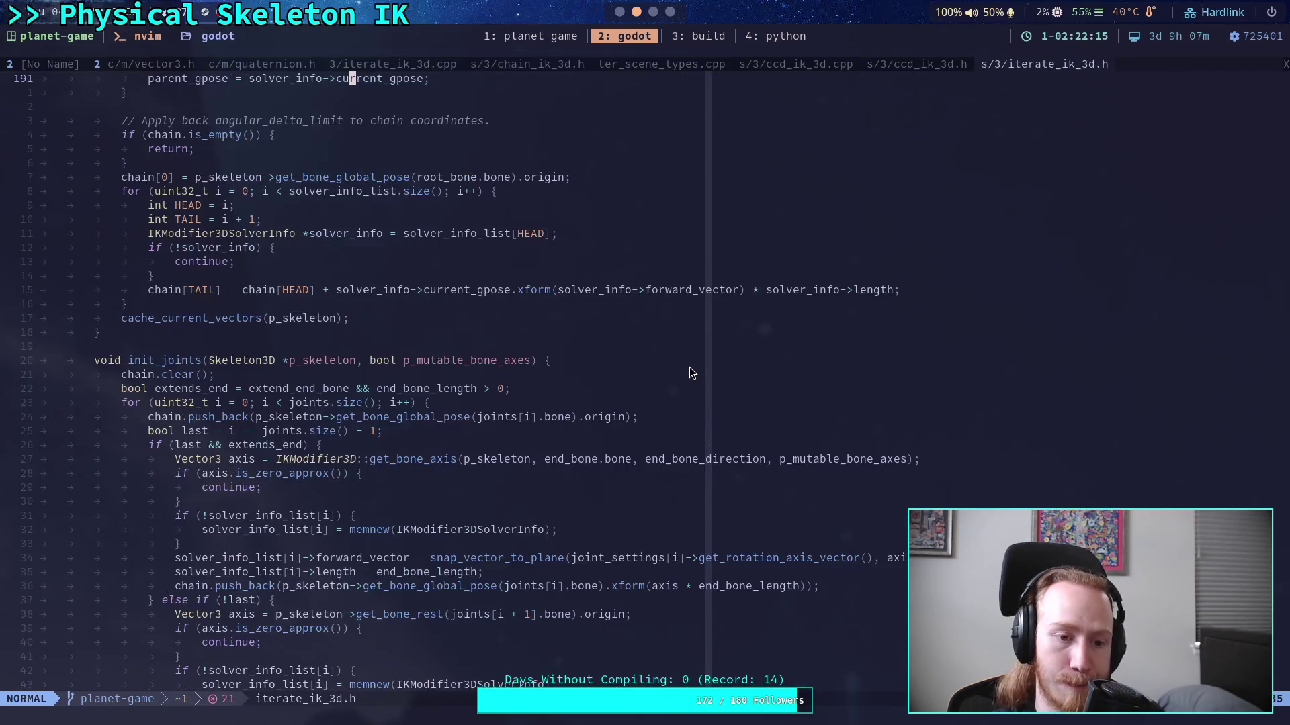
pyautogui.scroll(12, 689, 367)
pyautogui.scroll(17, 689, 367)
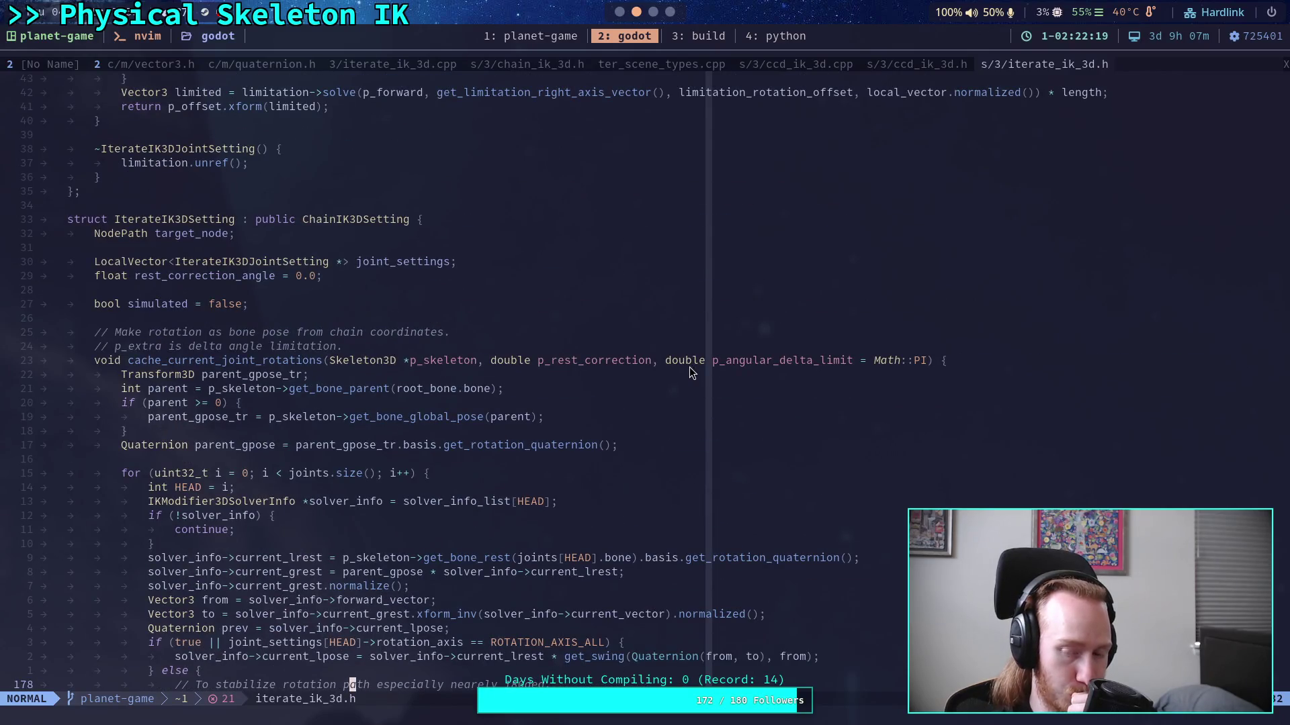
pyautogui.scroll(-4, 690, 371)
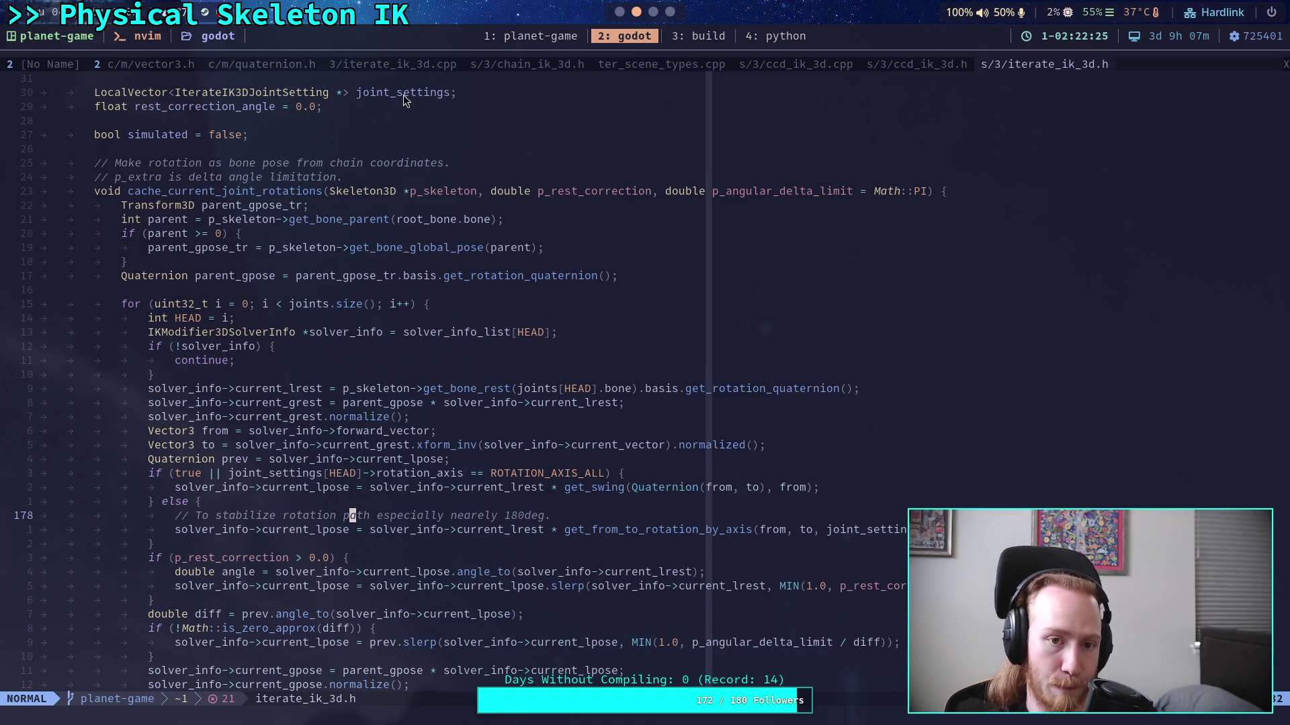
pyautogui.click(378, 69)
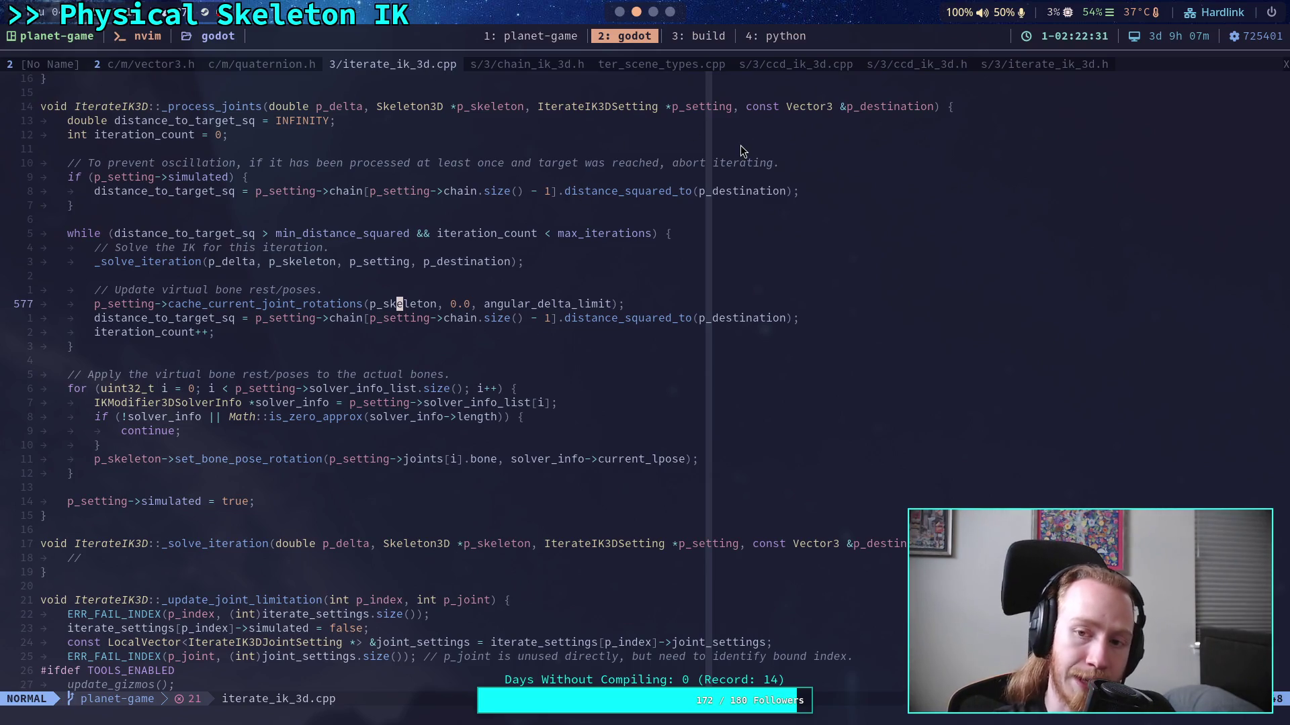
pyautogui.click(1029, 66)
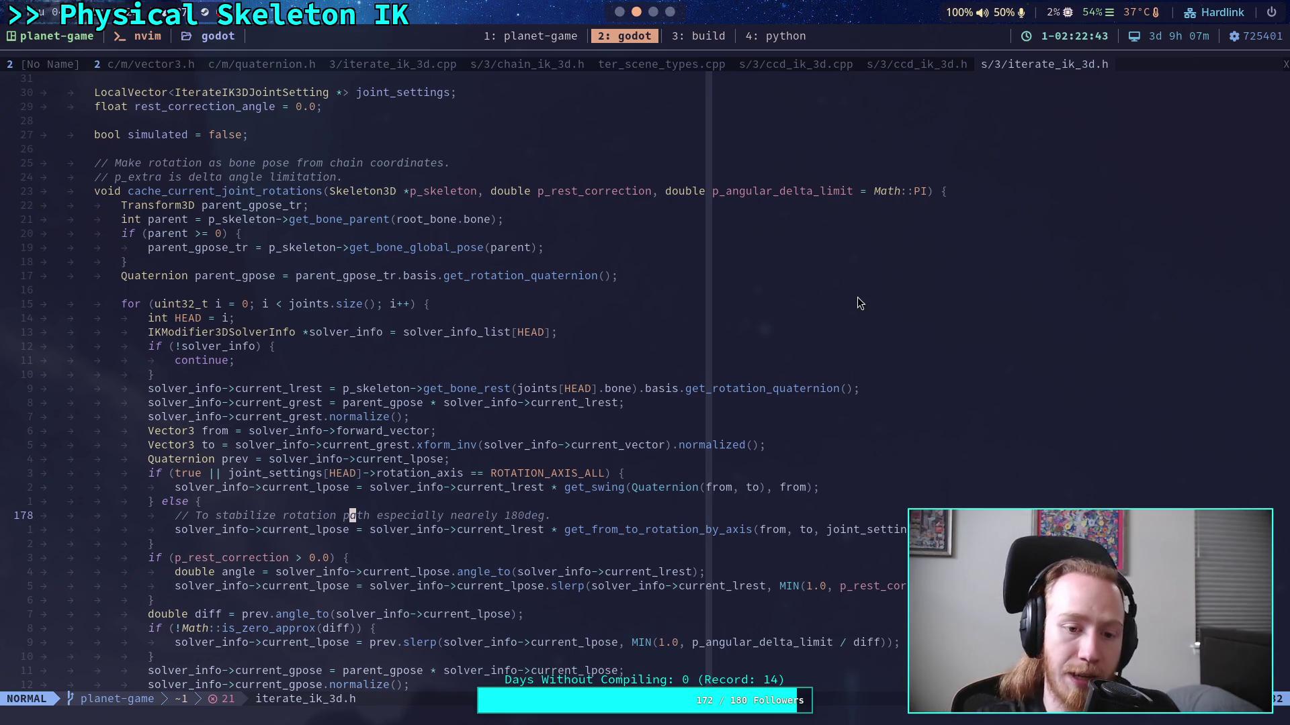
pyautogui.scroll(-2, 548, 364)
pyautogui.scroll(-2, 547, 363)
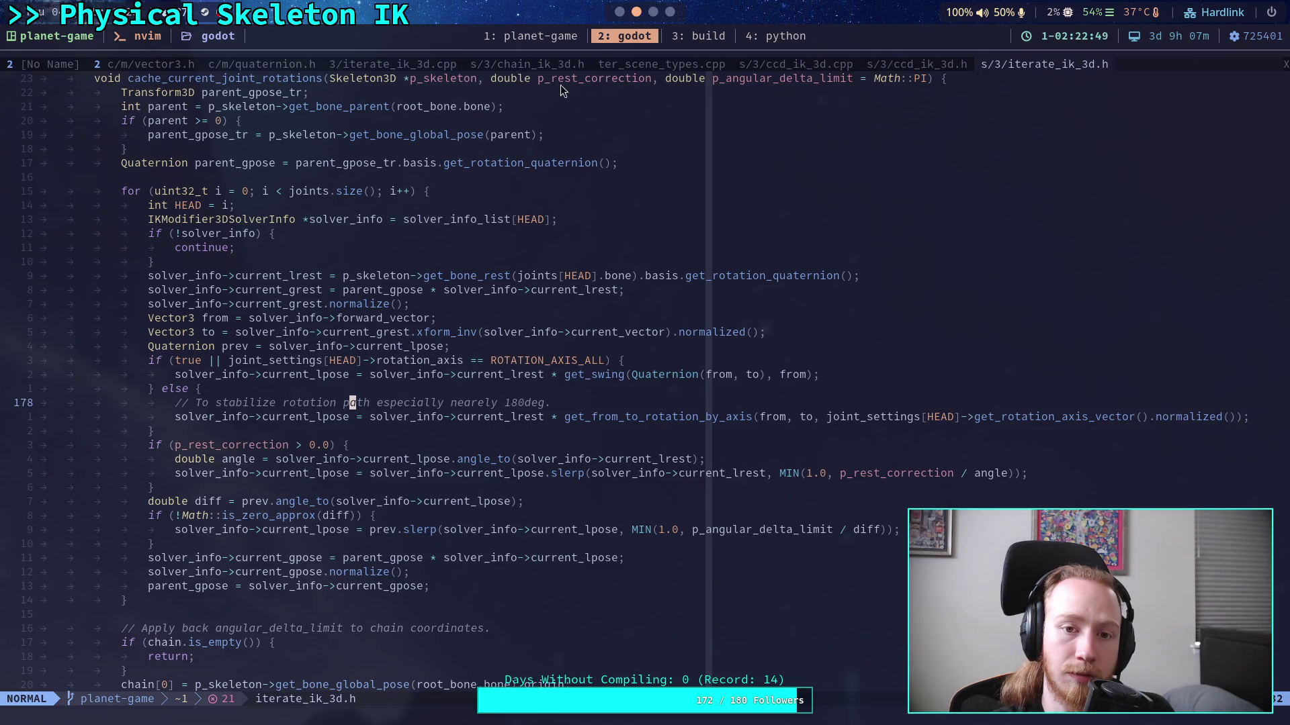
# Step: Switch back to ccd_ik_3d.cpp, showing to_rot rebuilt from clamped_tail and new_tail
pyautogui.click(785, 70)
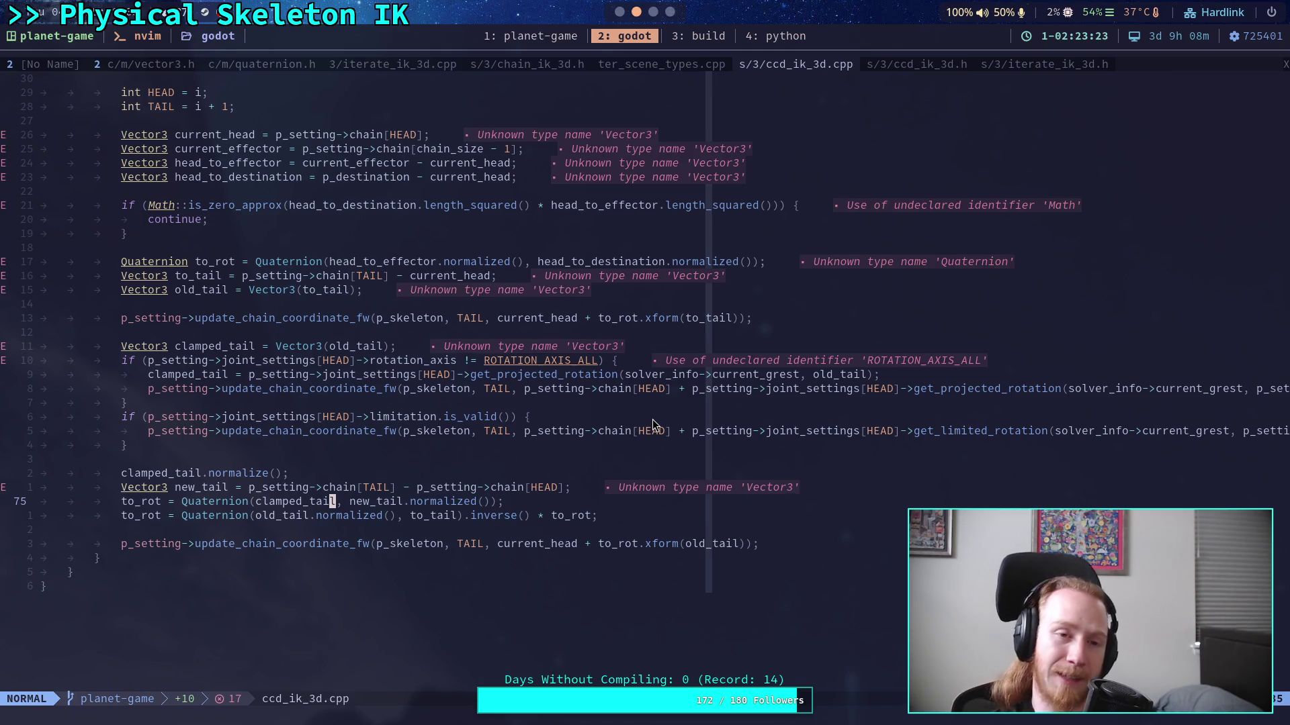
pyautogui.hotkey('alt', 'Tab')
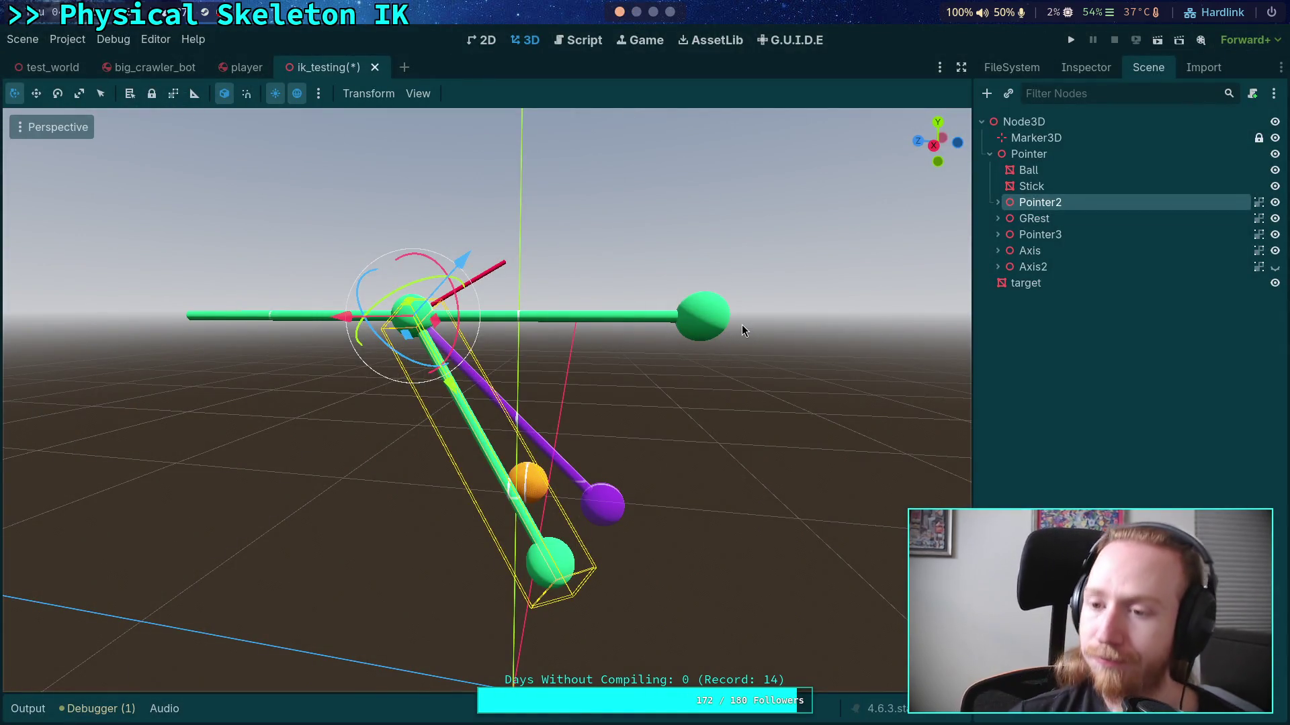
pyautogui.moveTo(690, 397)
pyautogui.mouseDown()
pyautogui.moveTo(425, 392)
pyautogui.moveTo(404, 320)
pyautogui.moveTo(410, 255)
pyautogui.moveTo(505, 313)
pyautogui.moveTo(440, 280)
pyautogui.mouseUp()
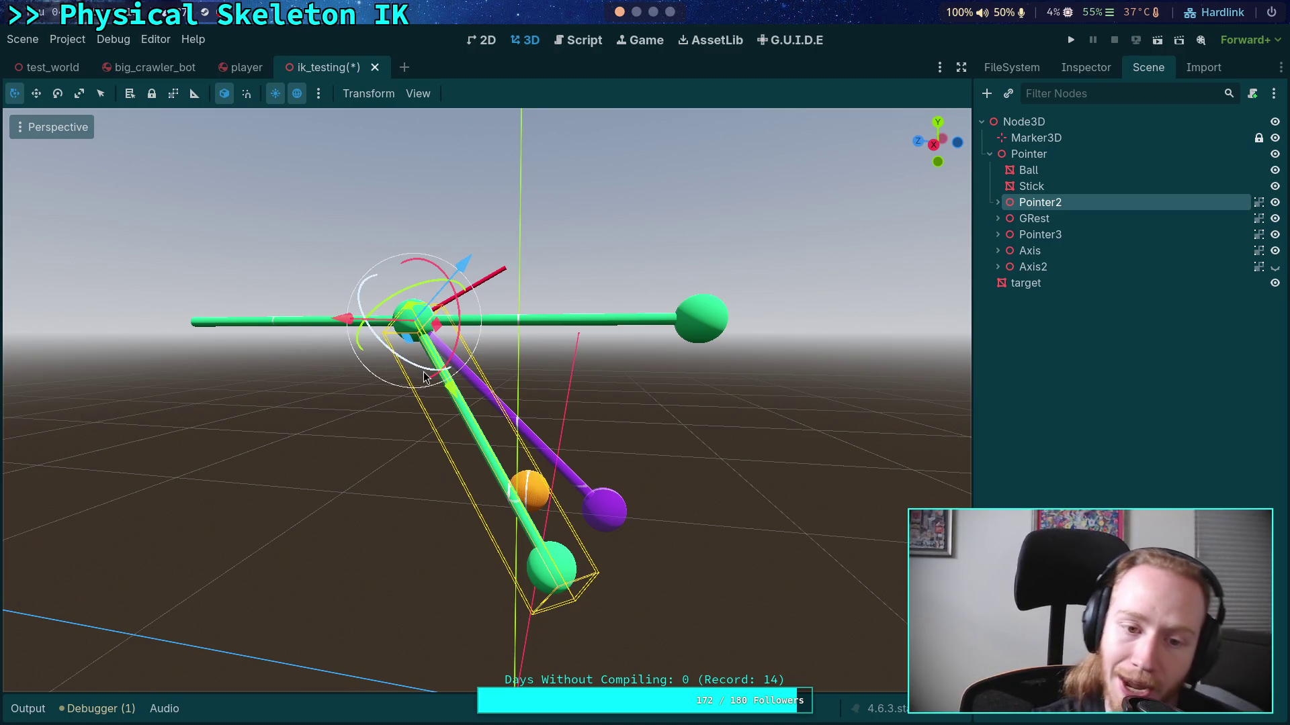
pyautogui.moveTo(422, 403)
pyautogui.mouseDown()
pyautogui.moveTo(244, 395)
pyautogui.moveTo(250, 371)
pyautogui.moveTo(280, 369)
pyautogui.moveTo(227, 391)
pyautogui.moveTo(242, 386)
pyautogui.mouseUp()
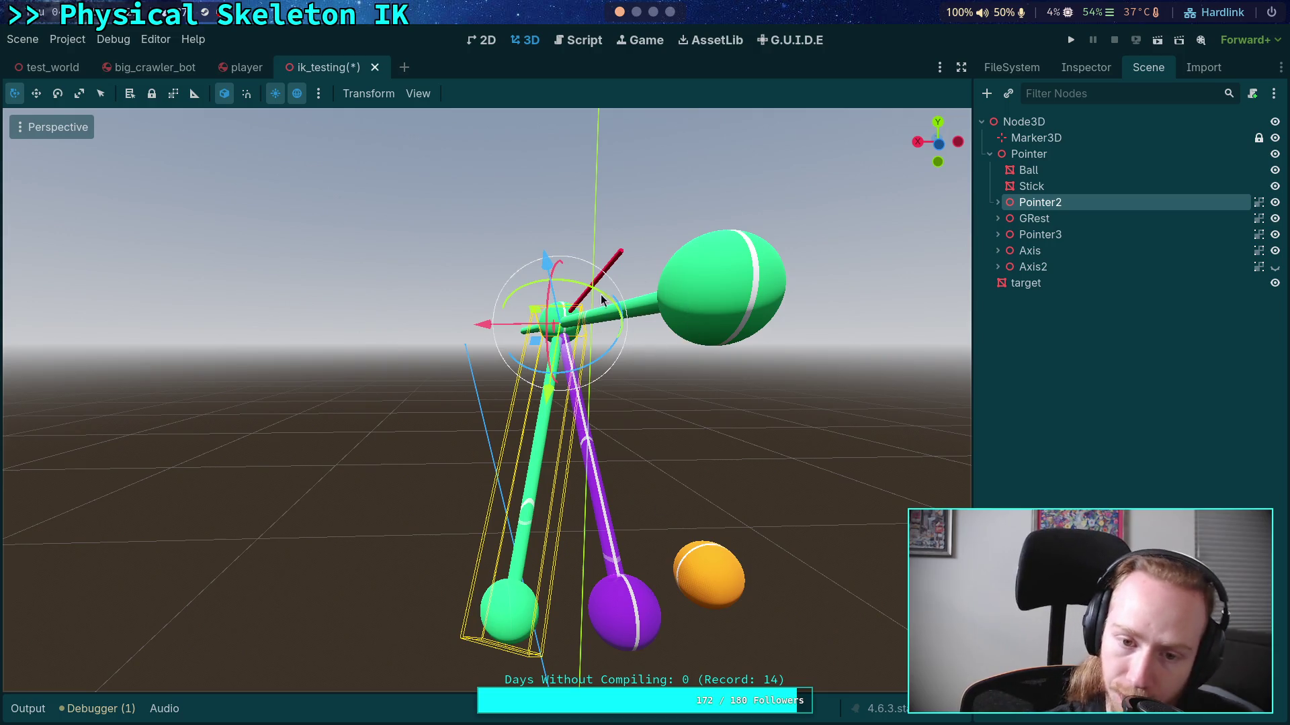
pyautogui.moveTo(538, 465)
pyautogui.mouseDown()
pyautogui.moveTo(736, 451)
pyautogui.moveTo(485, 384)
pyautogui.moveTo(538, 426)
pyautogui.moveTo(403, 363)
pyautogui.mouseUp()
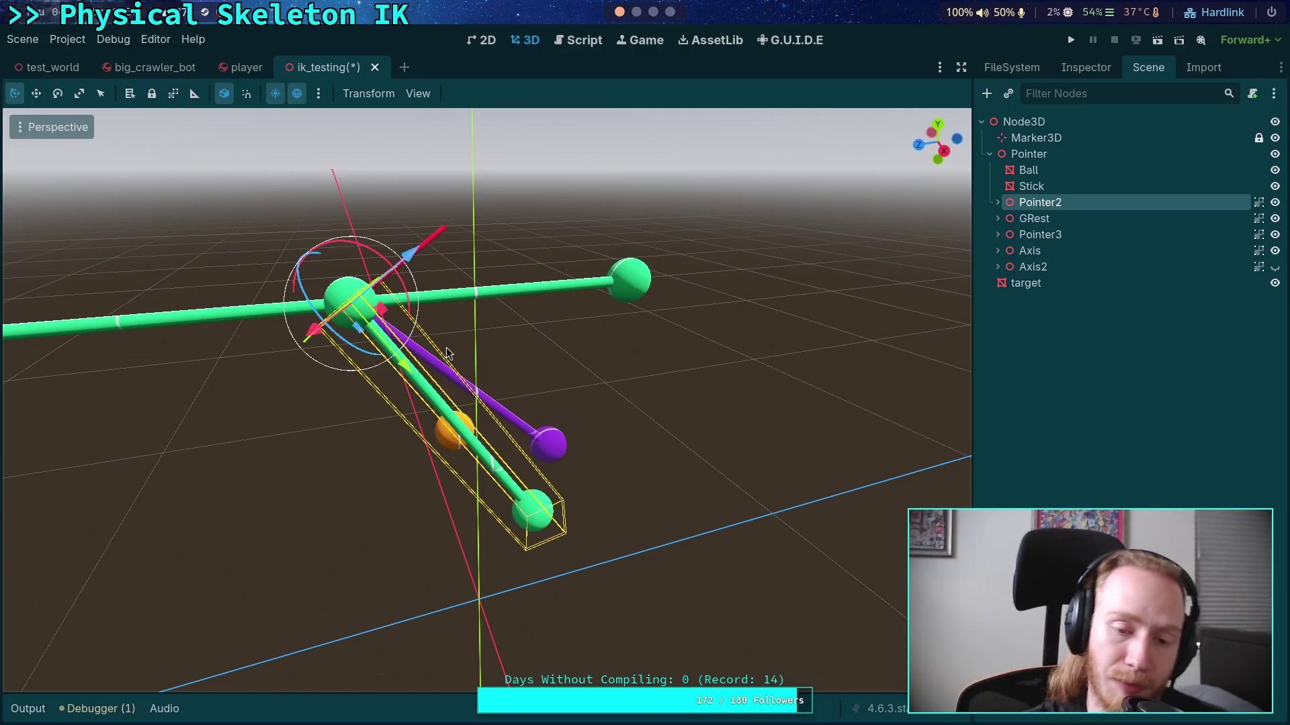
pyautogui.moveTo(616, 457)
pyautogui.mouseDown()
pyautogui.moveTo(437, 432)
pyautogui.moveTo(337, 395)
pyautogui.moveTo(343, 376)
pyautogui.moveTo(308, 397)
pyautogui.moveTo(366, 372)
pyautogui.moveTo(558, 381)
pyautogui.moveTo(549, 447)
pyautogui.moveTo(365, 431)
pyautogui.moveTo(671, 441)
pyautogui.moveTo(727, 474)
pyautogui.moveTo(232, 344)
pyautogui.moveTo(256, 333)
pyautogui.moveTo(276, 344)
pyautogui.moveTo(212, 386)
pyautogui.moveTo(363, 343)
pyautogui.mouseUp()
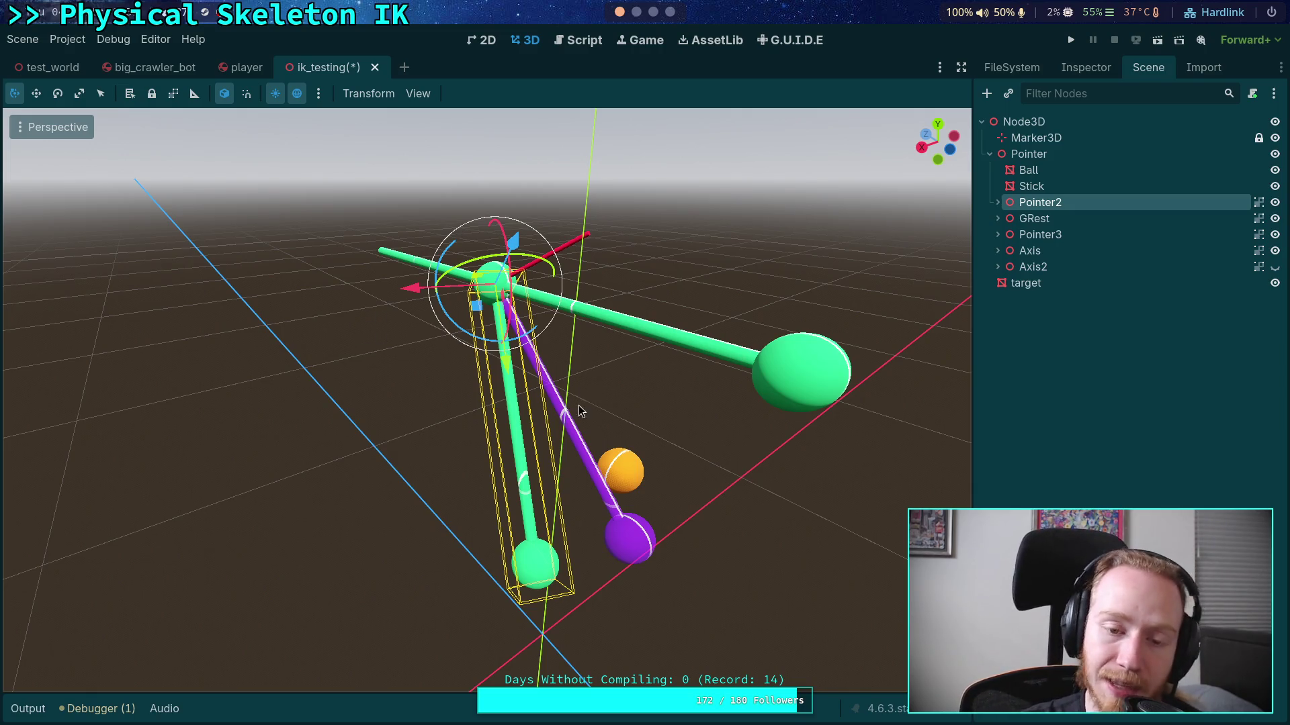
pyautogui.moveTo(578, 406)
pyautogui.mouseDown()
pyautogui.moveTo(739, 371)
pyautogui.moveTo(611, 372)
pyautogui.moveTo(513, 411)
pyautogui.moveTo(454, 391)
pyautogui.moveTo(516, 383)
pyautogui.mouseUp()
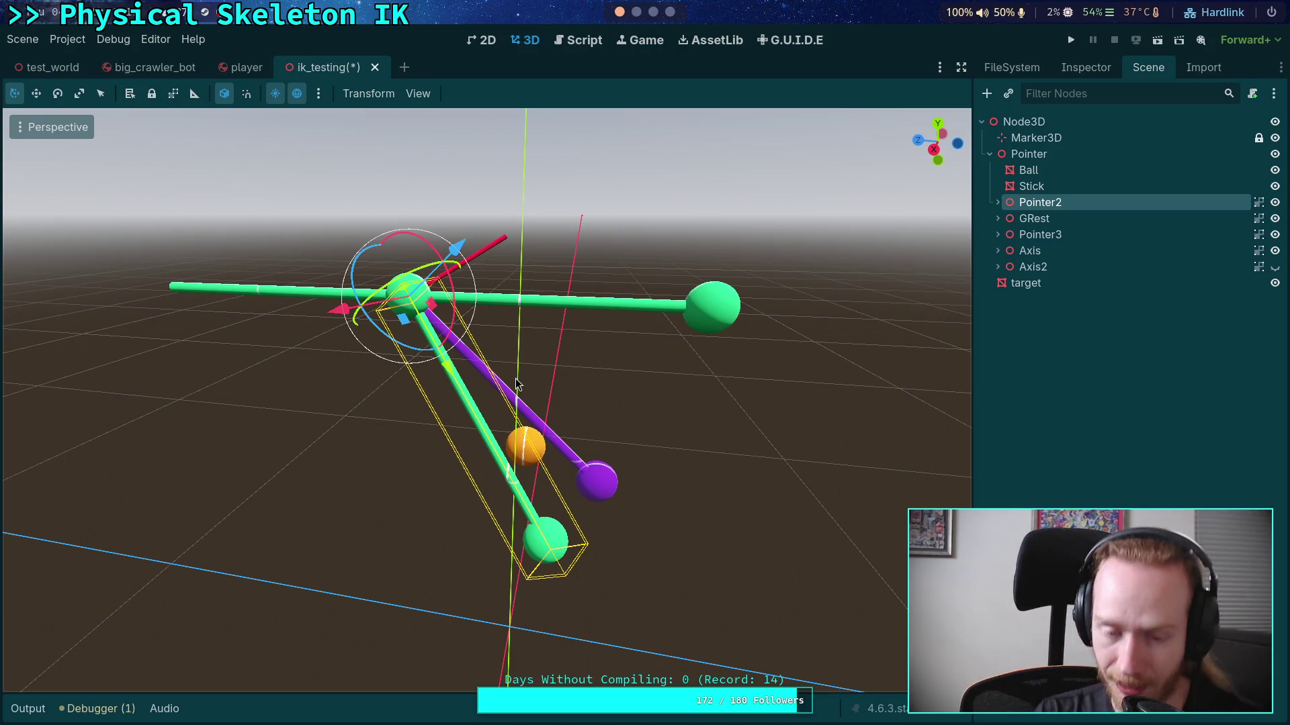
pyautogui.moveTo(498, 292)
pyautogui.mouseDown()
pyautogui.moveTo(389, 305)
pyautogui.moveTo(398, 346)
pyautogui.mouseUp()
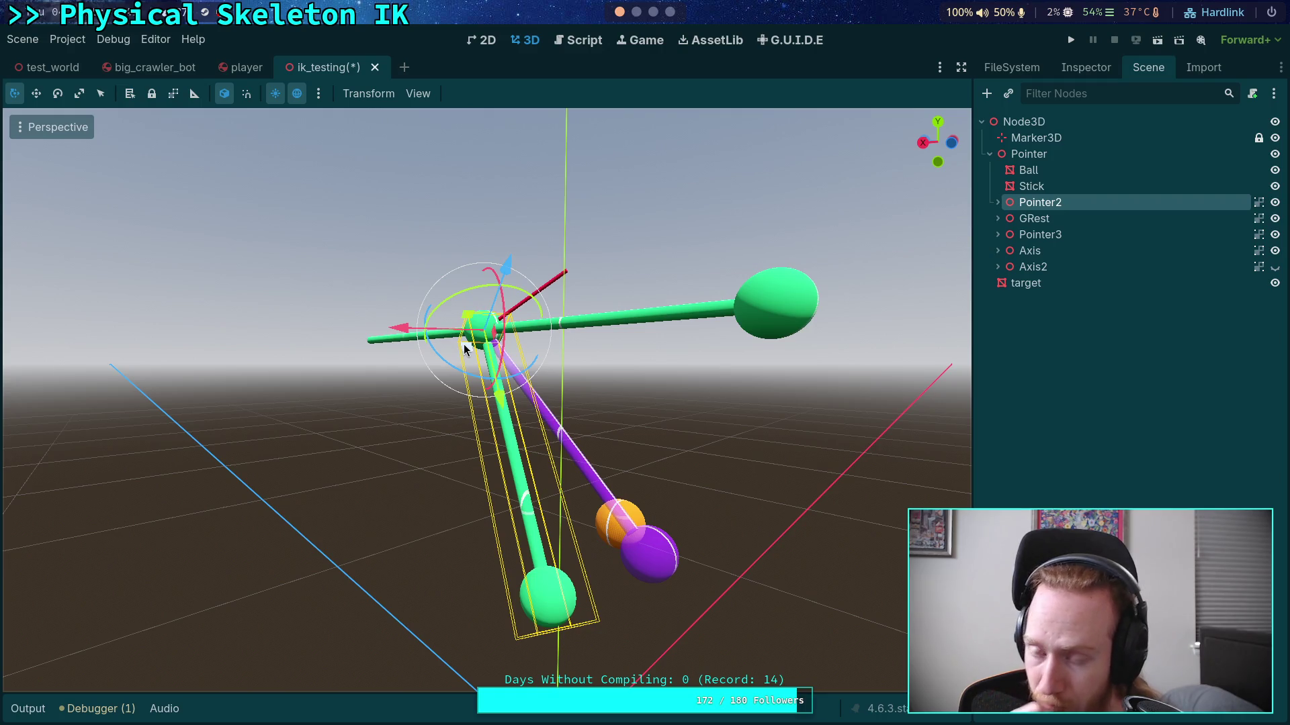
pyautogui.click(922, 143)
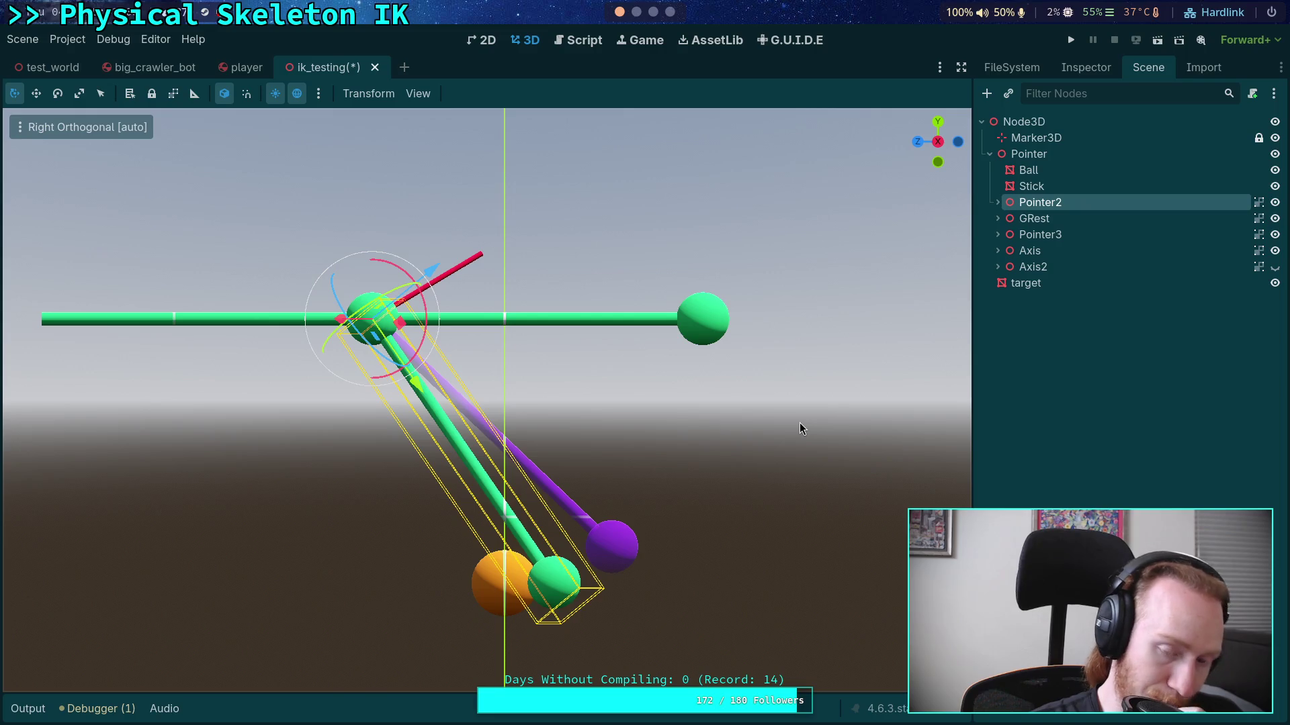
pyautogui.moveTo(618, 401)
pyautogui.mouseDown()
pyautogui.moveTo(527, 409)
pyautogui.moveTo(624, 438)
pyautogui.moveTo(628, 418)
pyautogui.moveTo(596, 414)
pyautogui.moveTo(581, 432)
pyautogui.mouseUp()
pyautogui.scroll(-2, 624, 411)
pyautogui.scroll(-3, 623, 416)
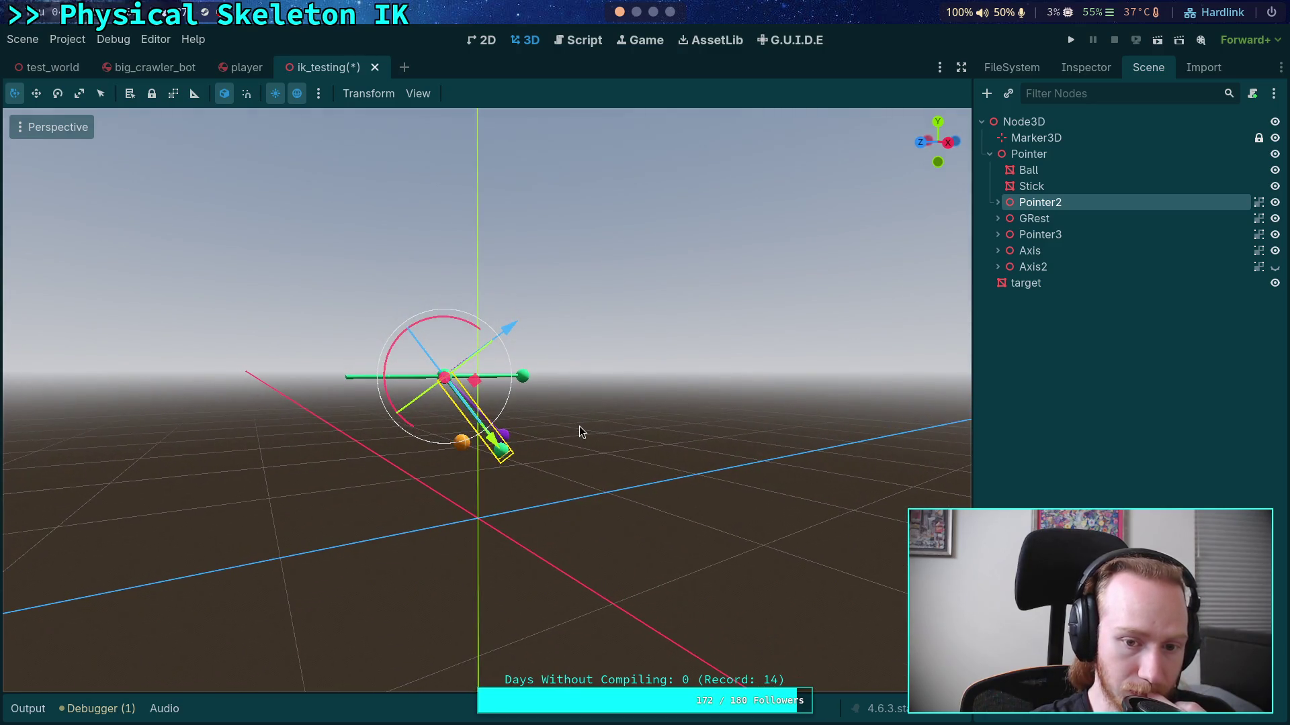
pyautogui.scroll(4, 580, 429)
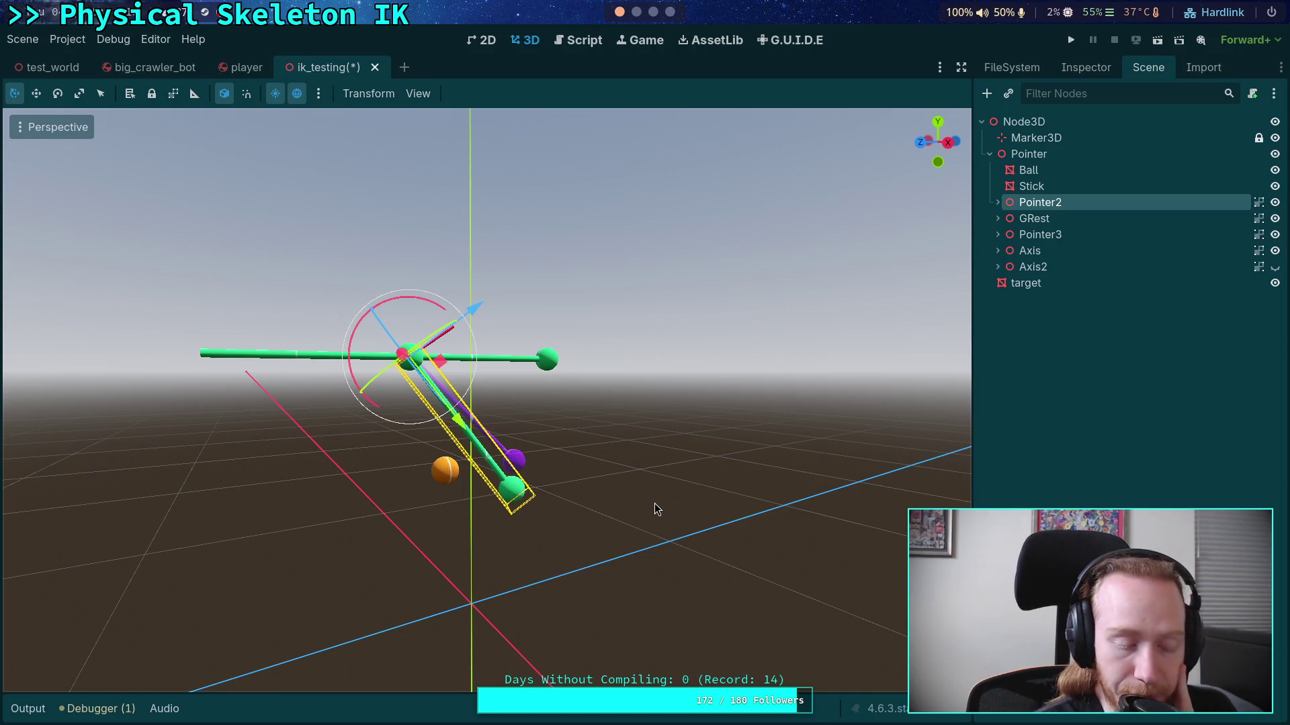
pyautogui.moveTo(592, 469); pyautogui.dragTo(616, 473)
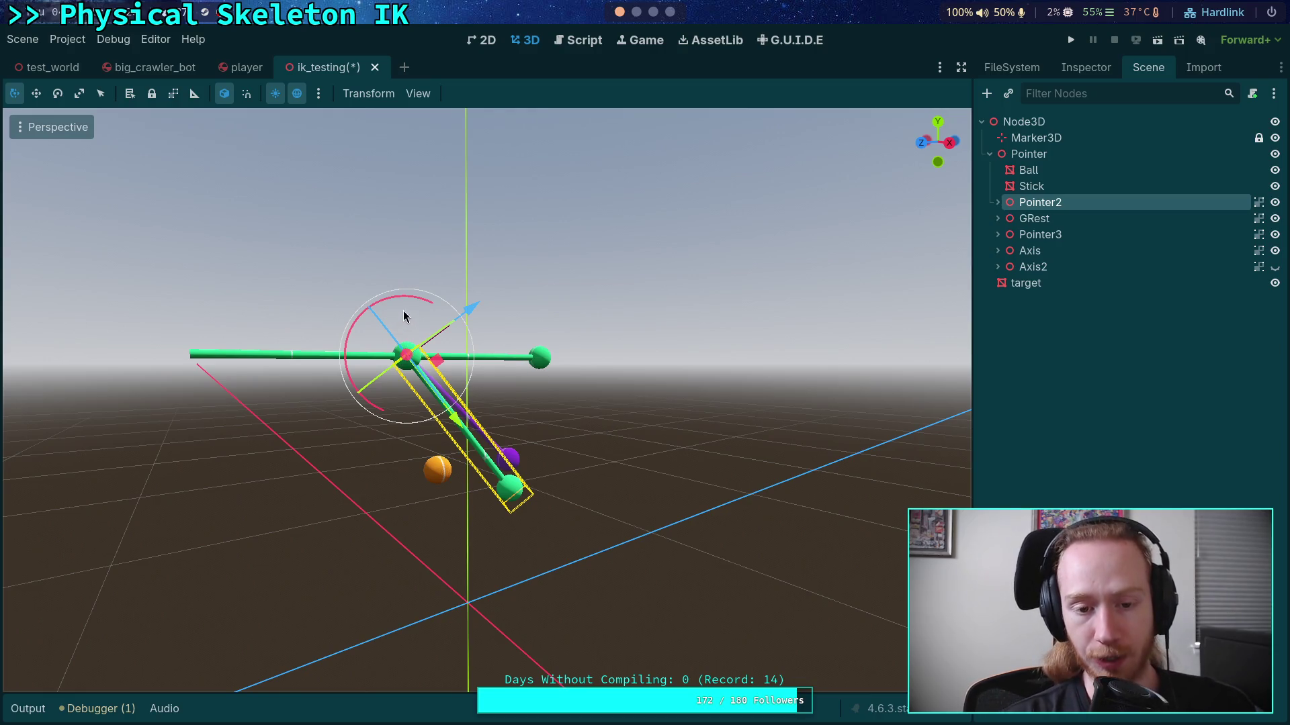
# Step: Rotate Pointer2 with the gizmo so the stick swings down, then undo the rotation
pyautogui.moveTo(403, 317)
pyautogui.mouseDown()
pyautogui.moveTo(402, 339)
pyautogui.moveTo(377, 291)
pyautogui.moveTo(502, 308)
pyautogui.moveTo(397, 288)
pyautogui.moveTo(411, 287)
pyautogui.mouseUp()
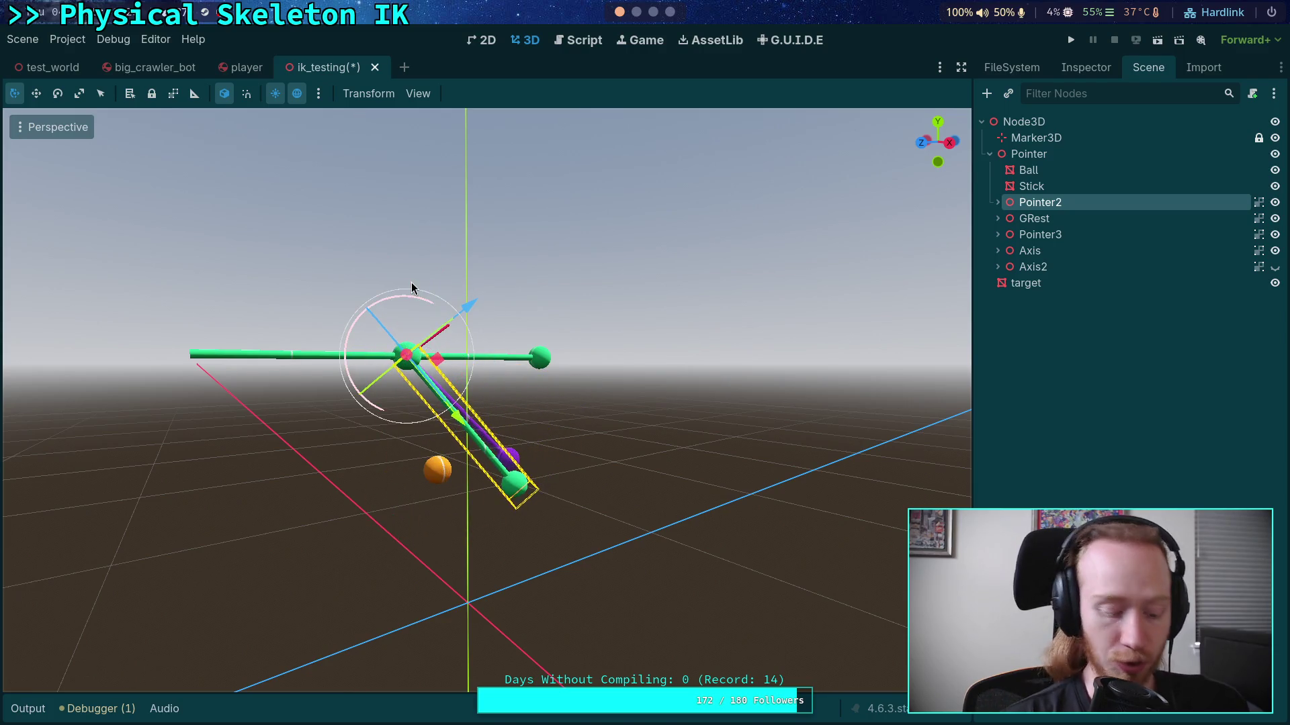
pyautogui.hotkey('ctrl', 'z')
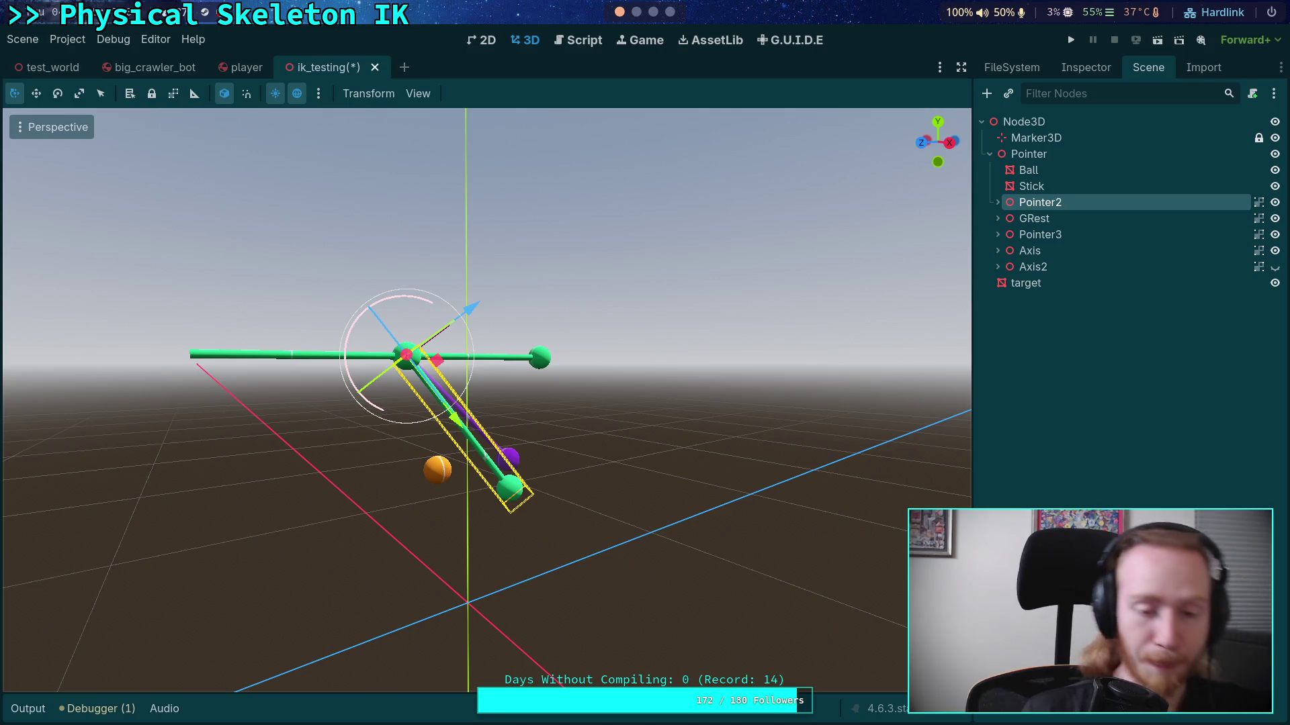
# Step: Switch to the Neovim workspace and jump to the end of line 67's get_projected_rotation call
pyautogui.press('super+2')
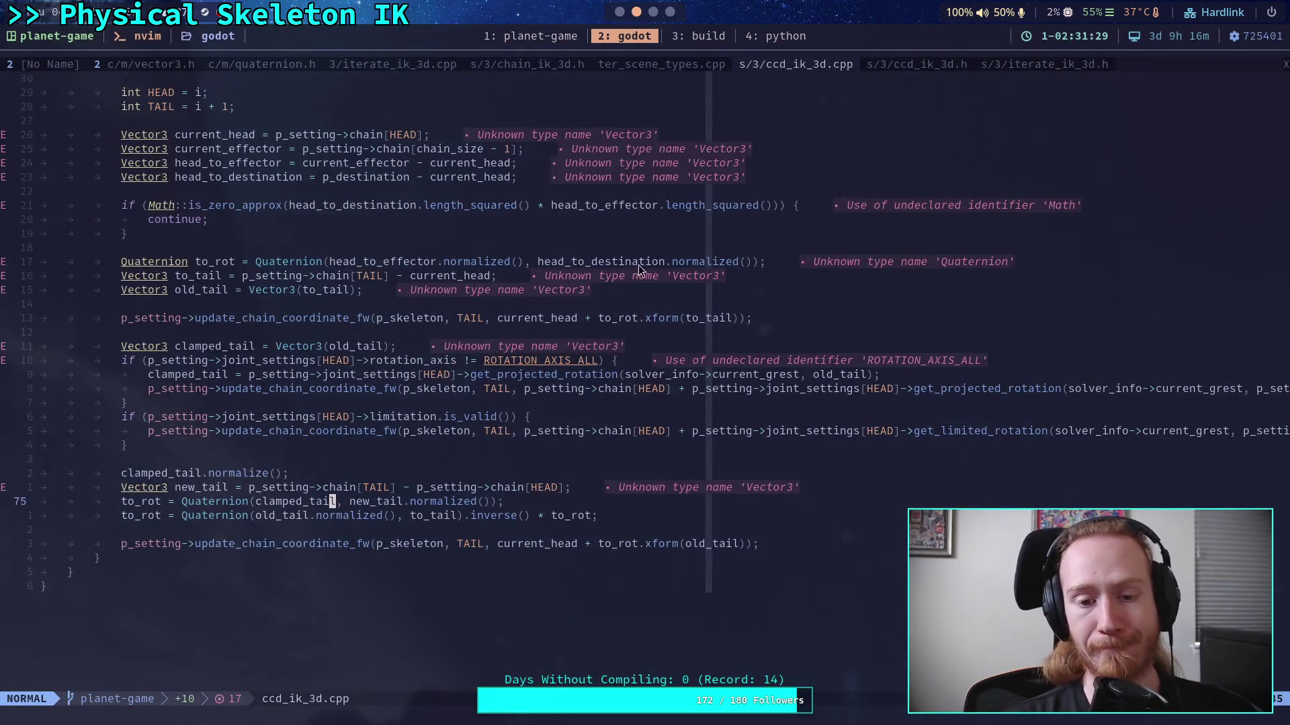
pyautogui.click(1214, 394)
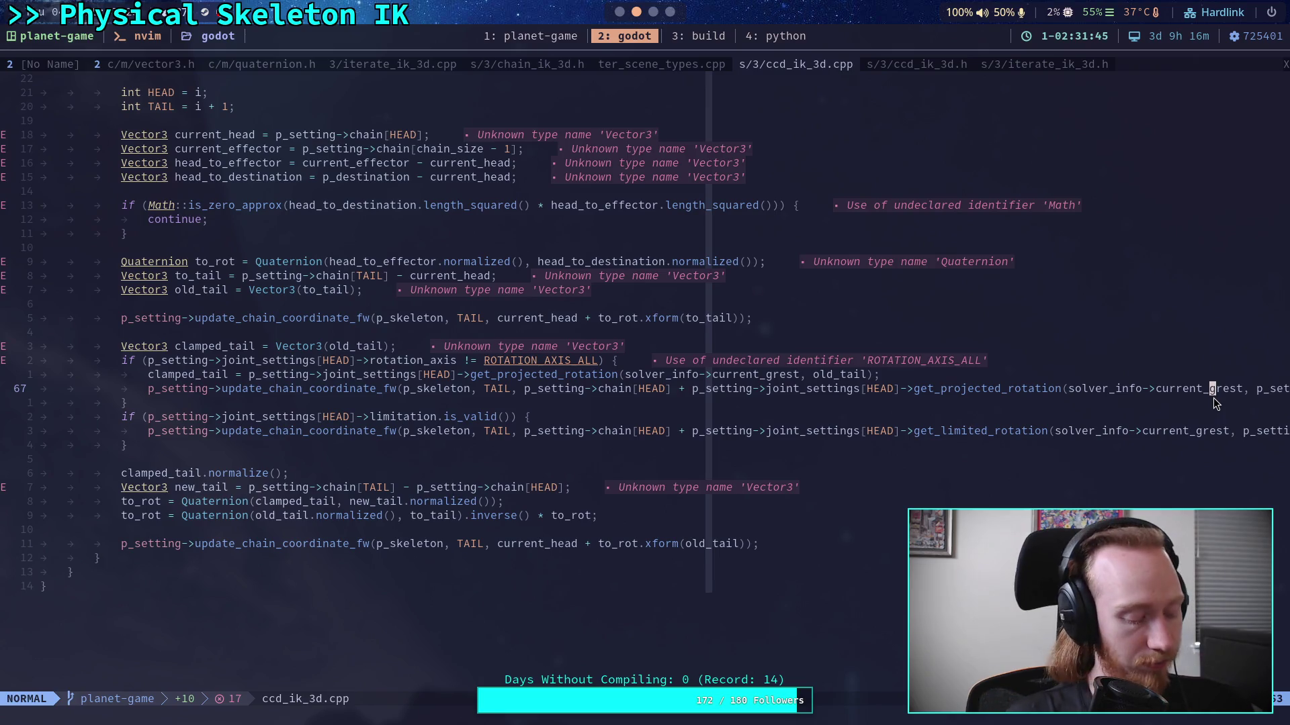
pyautogui.press('$')
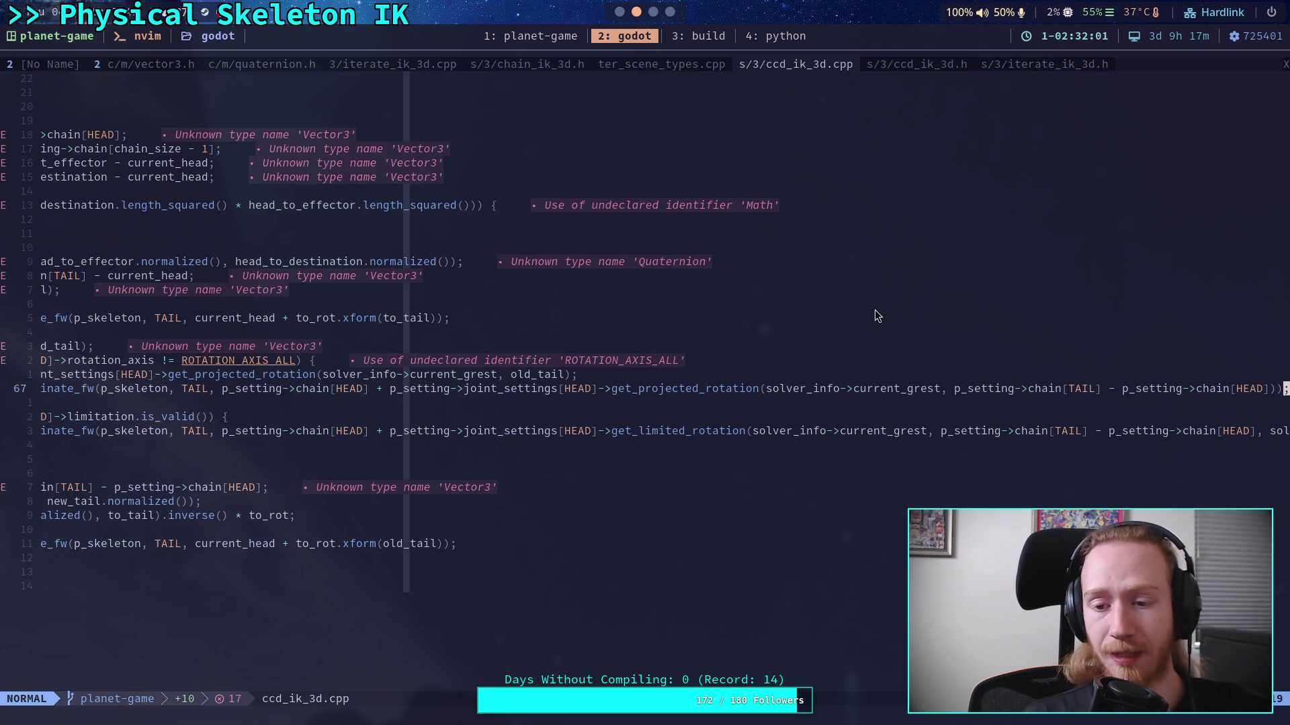
# Step: Insert 'cted_' into the solver_info->current_grest argument on line 67, then switch to iterate_ik_3d.h
pyautogui.moveTo(768, 390); pyautogui.dragTo(938, 393)
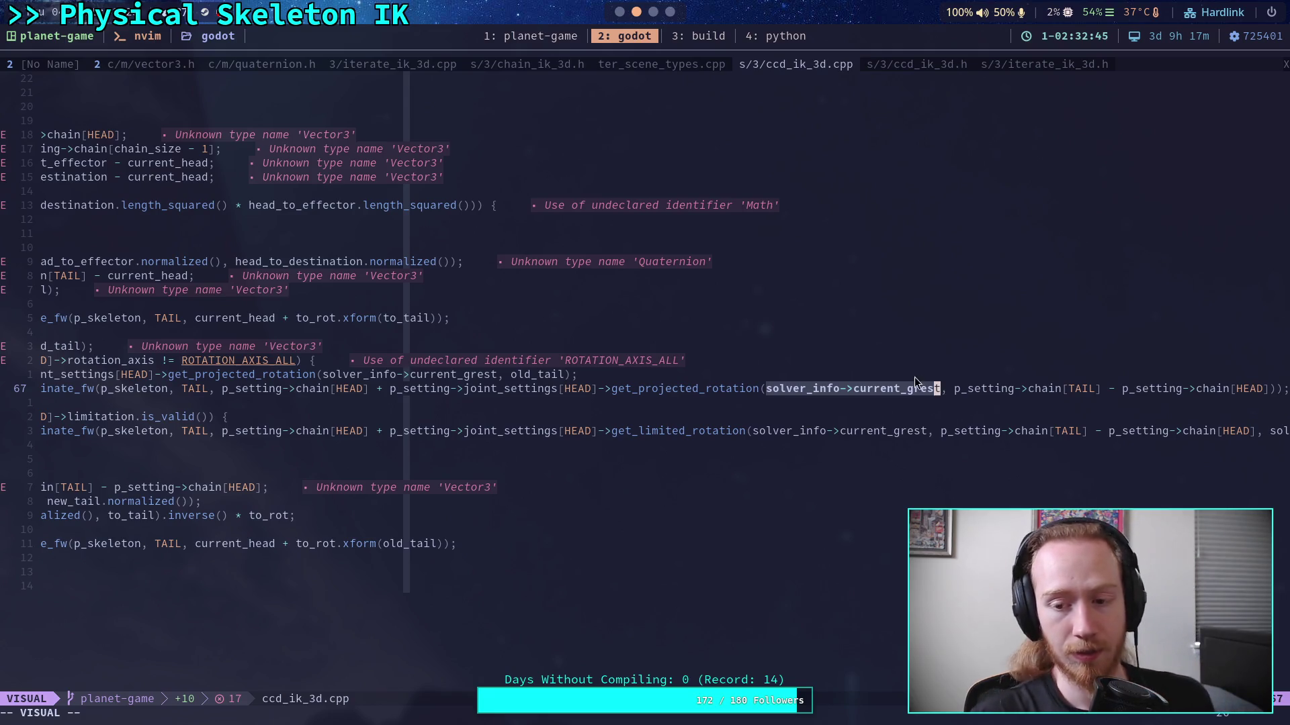
pyautogui.click(904, 390)
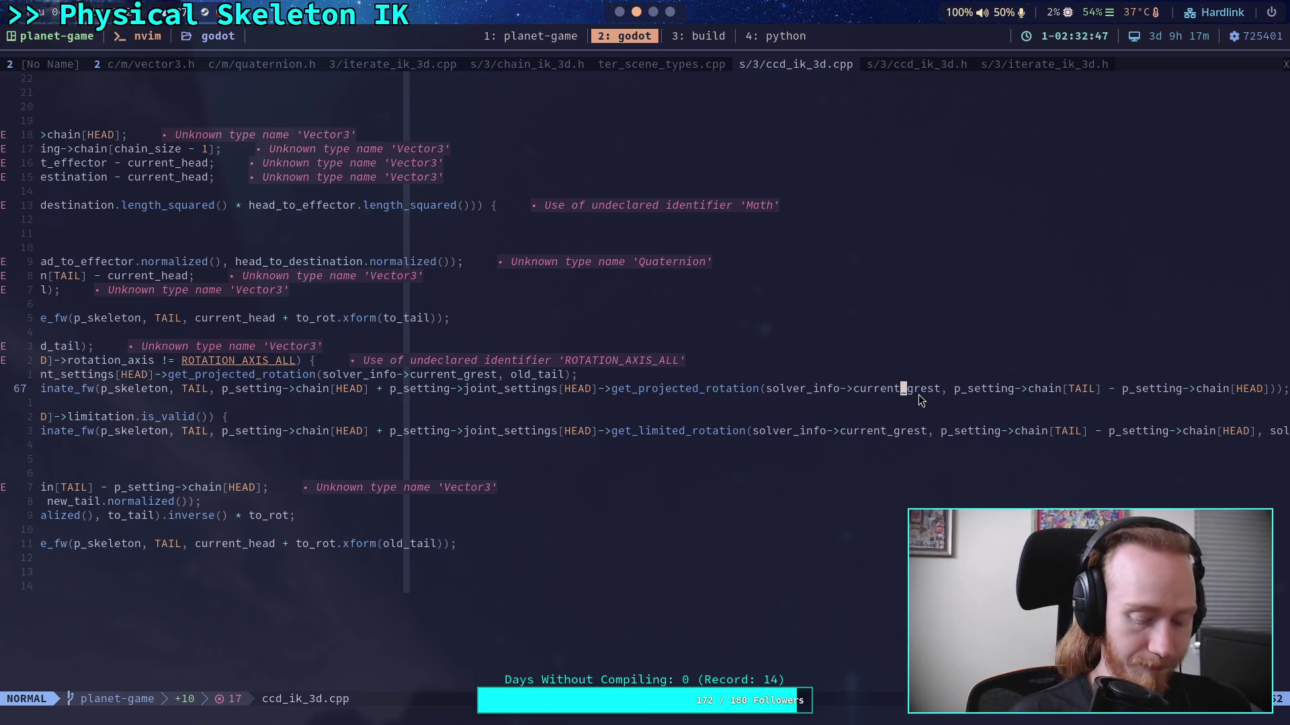
pyautogui.write('cted_')
pyautogui.press('Escape')
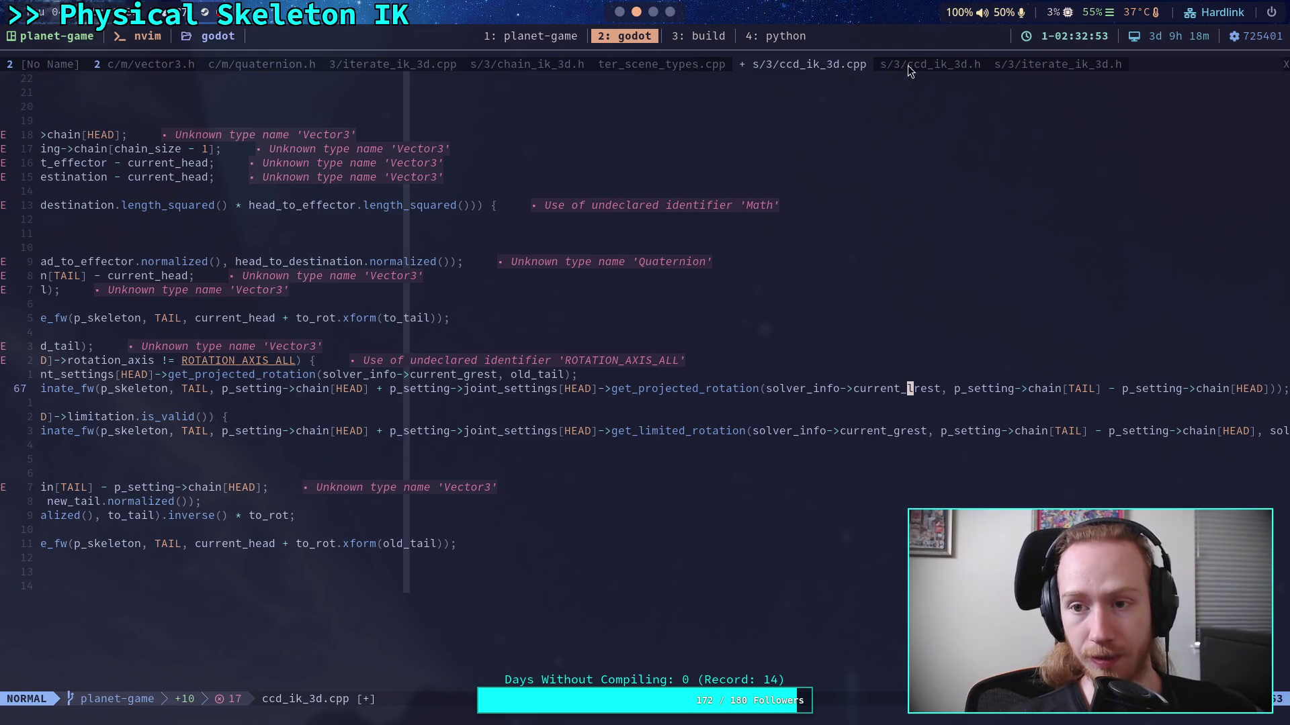
pyautogui.click(1056, 66)
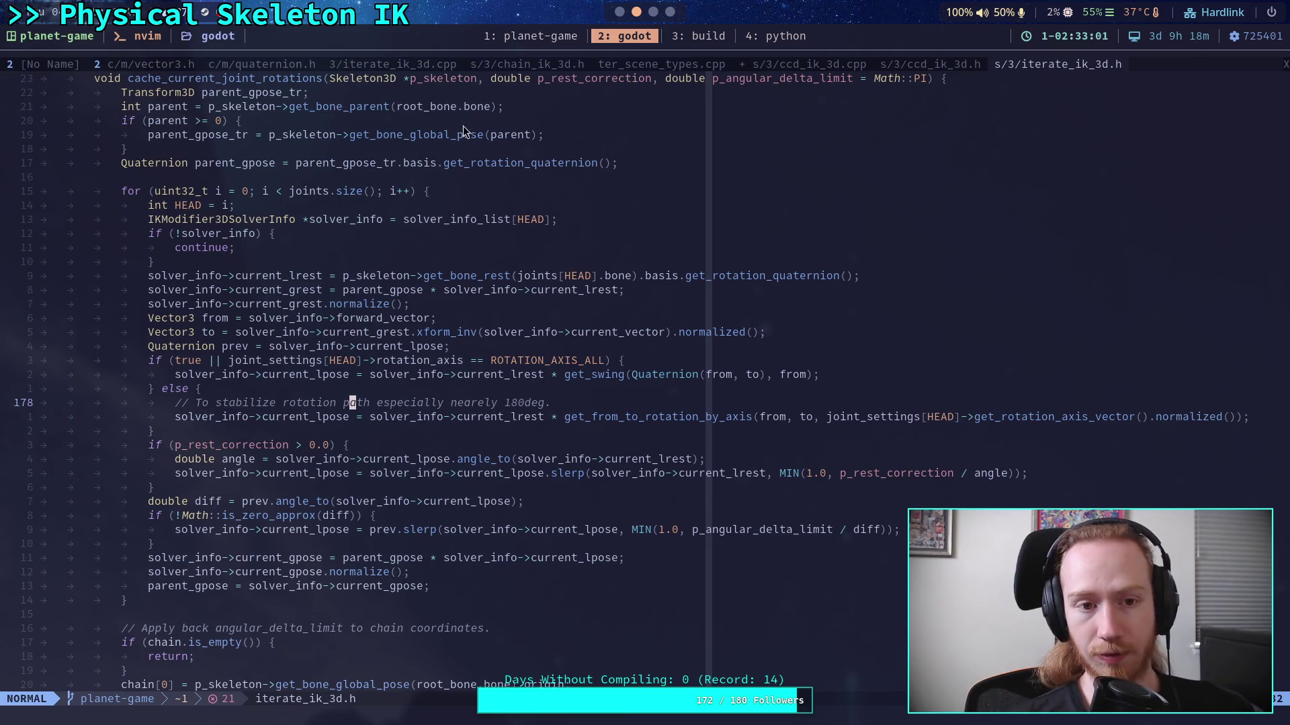
# Step: Back in ccd_ik_3d.cpp, change line 67's argument to solver_info->current_lpose and save with :w
pyautogui.click(922, 66)
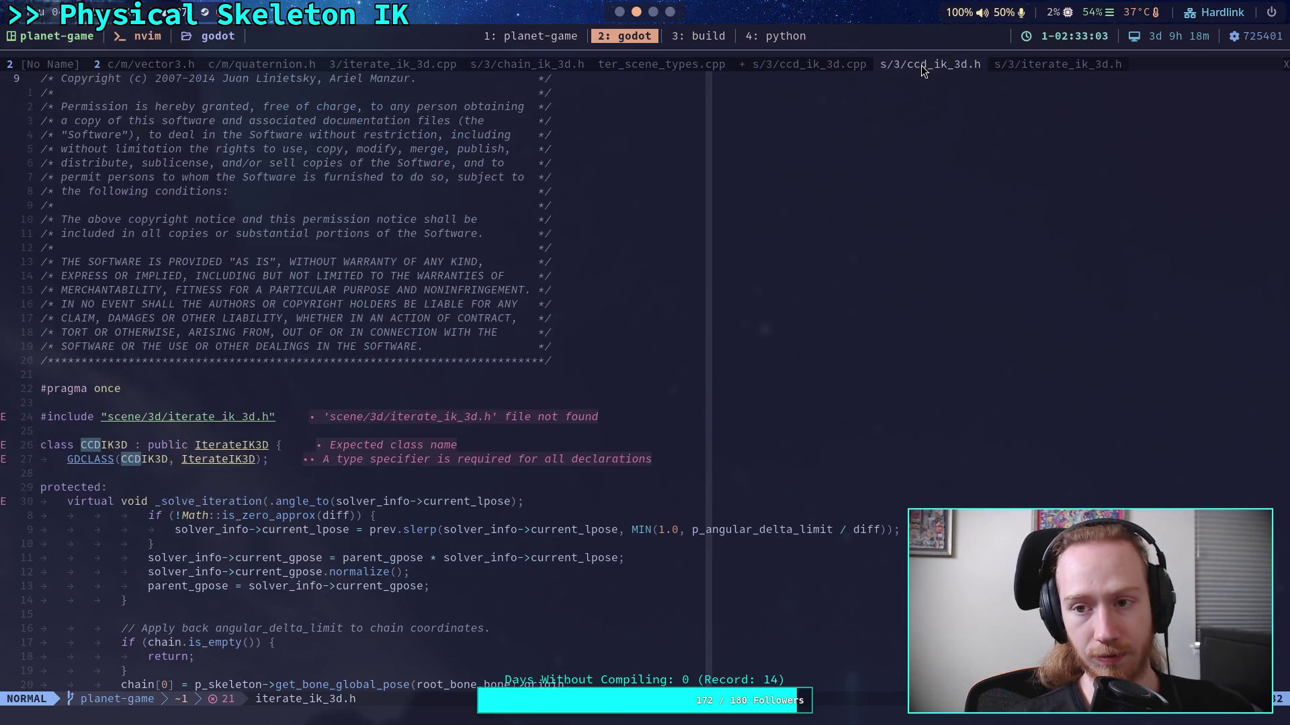
pyautogui.click(808, 65)
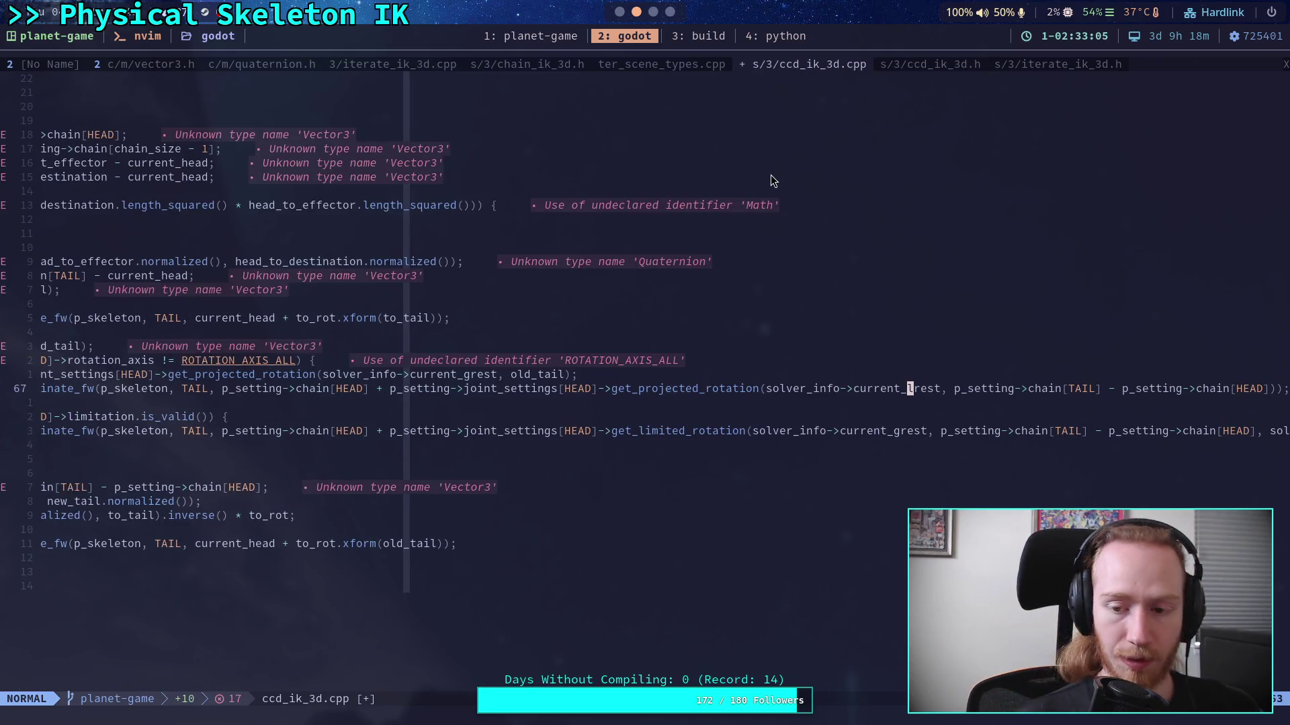
pyautogui.write('cwlpose')
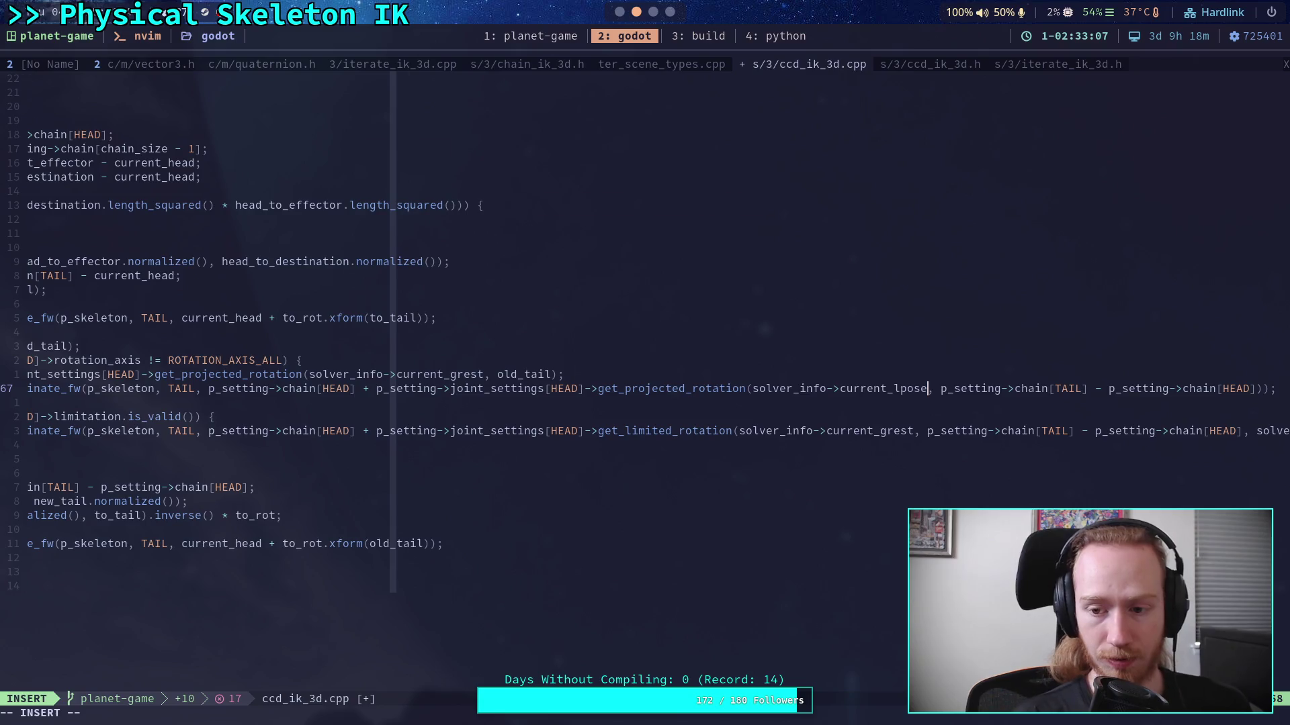
pyautogui.press('Escape')
pyautogui.write(':w')
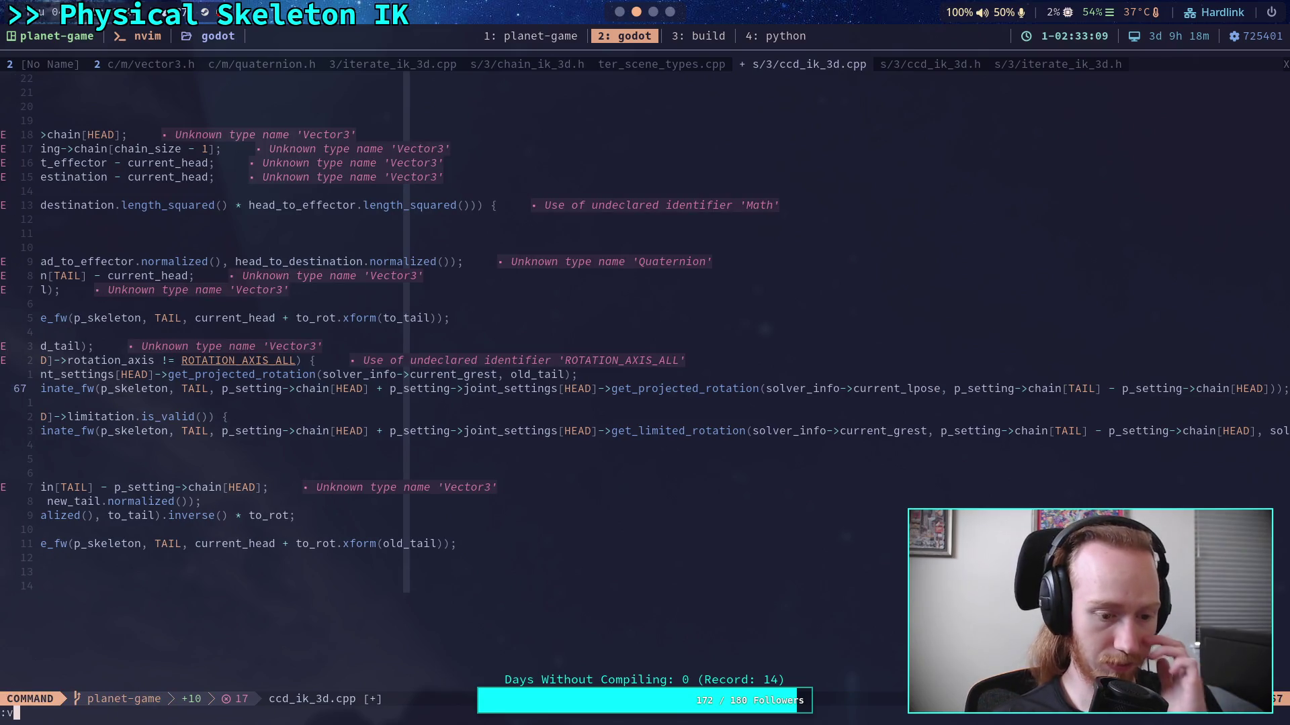
pyautogui.press('Return')
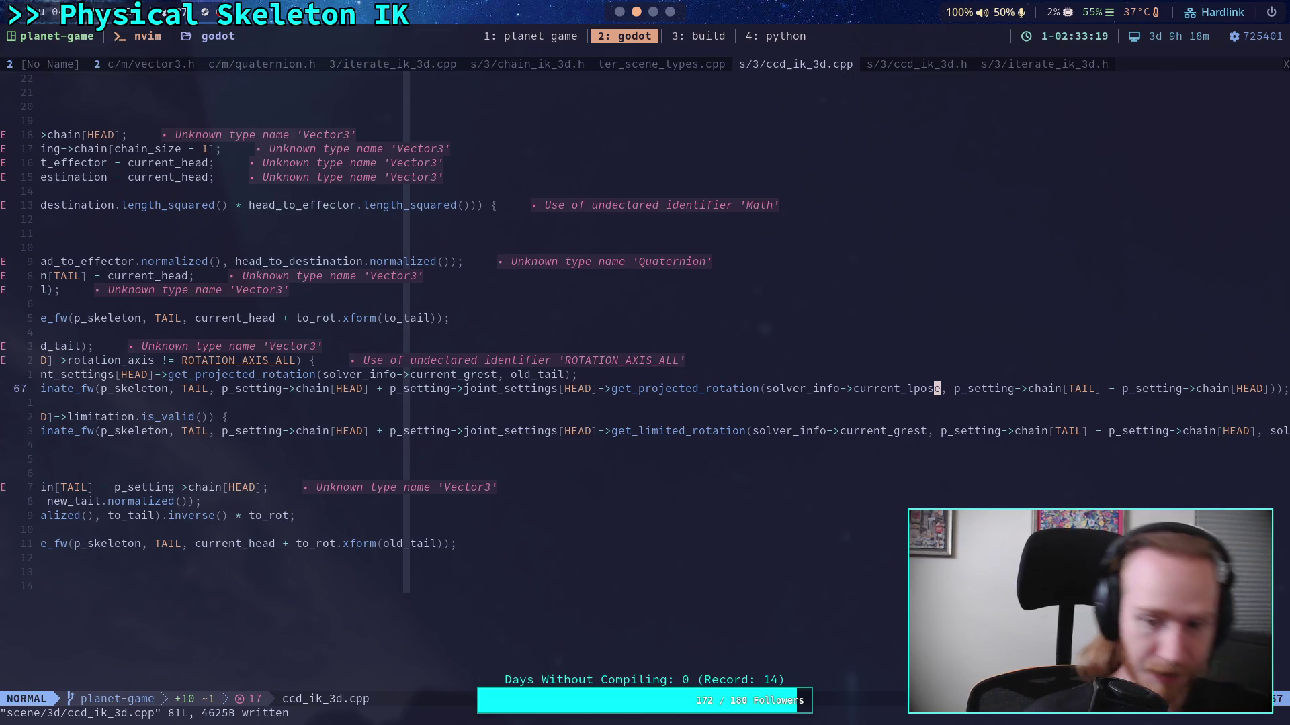
# Step: Comment out the clamped_tail assignment and declaration with //, removing an accidental ==
pyautogui.press('0')
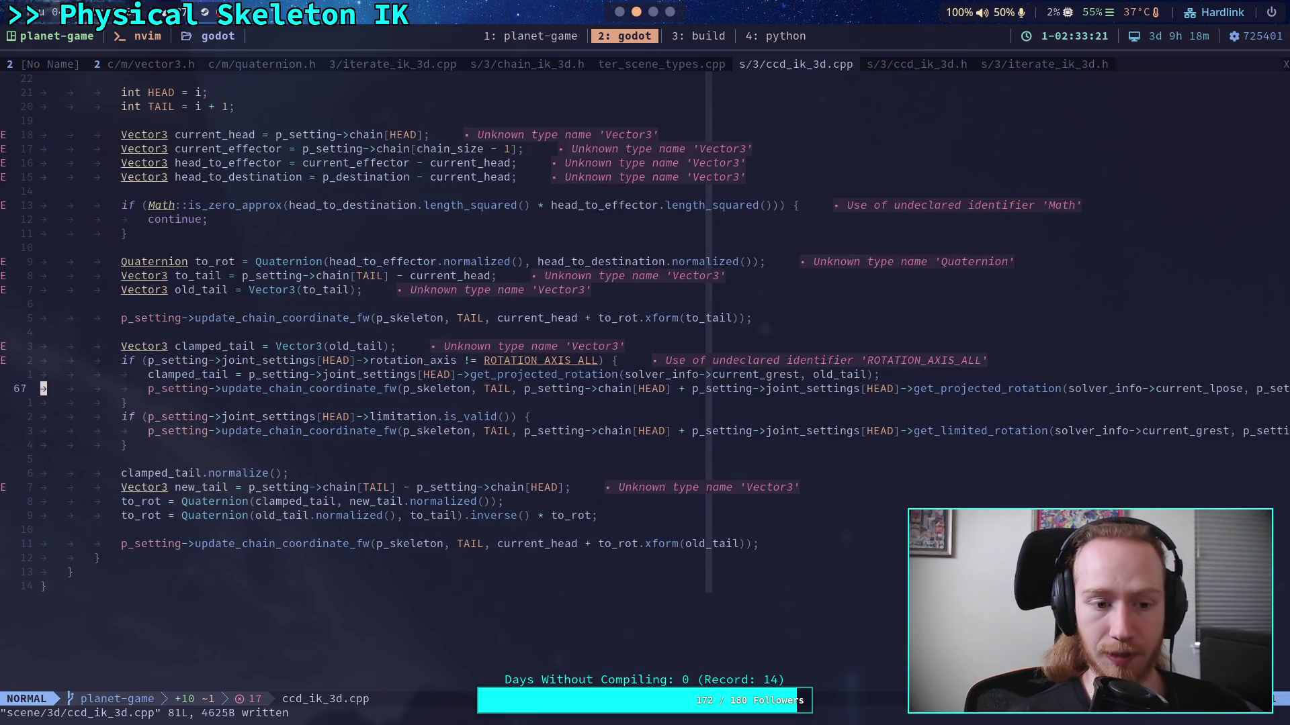
pyautogui.press('k')
pyautogui.press('i')
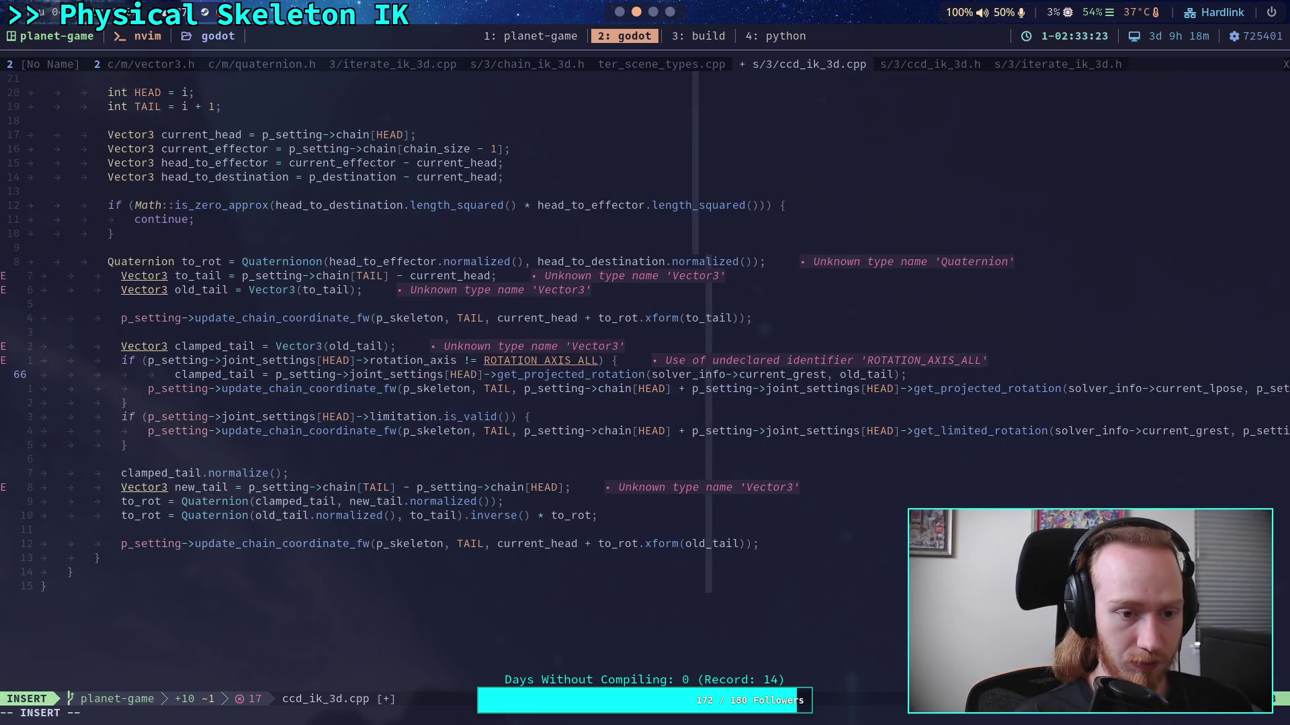
pyautogui.press('Right')
pyautogui.press('Right')
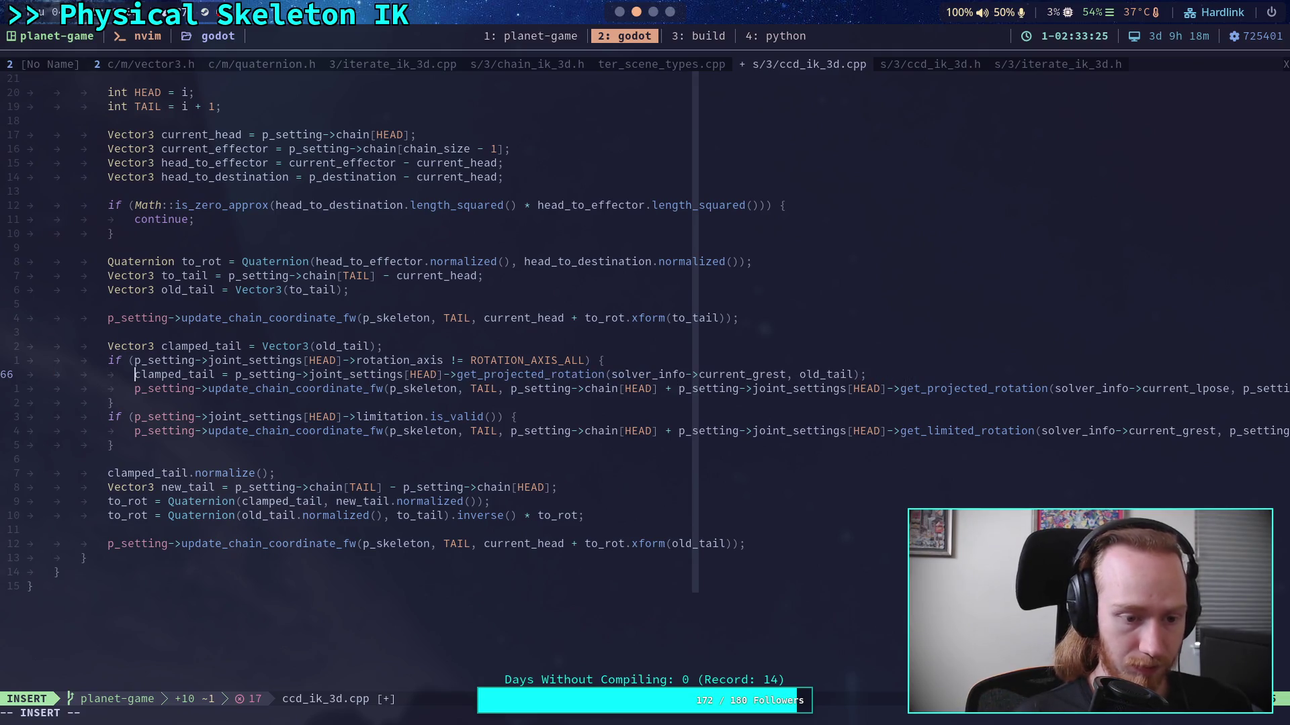
pyautogui.write('//')
pyautogui.press('Up')
pyautogui.press('Up')
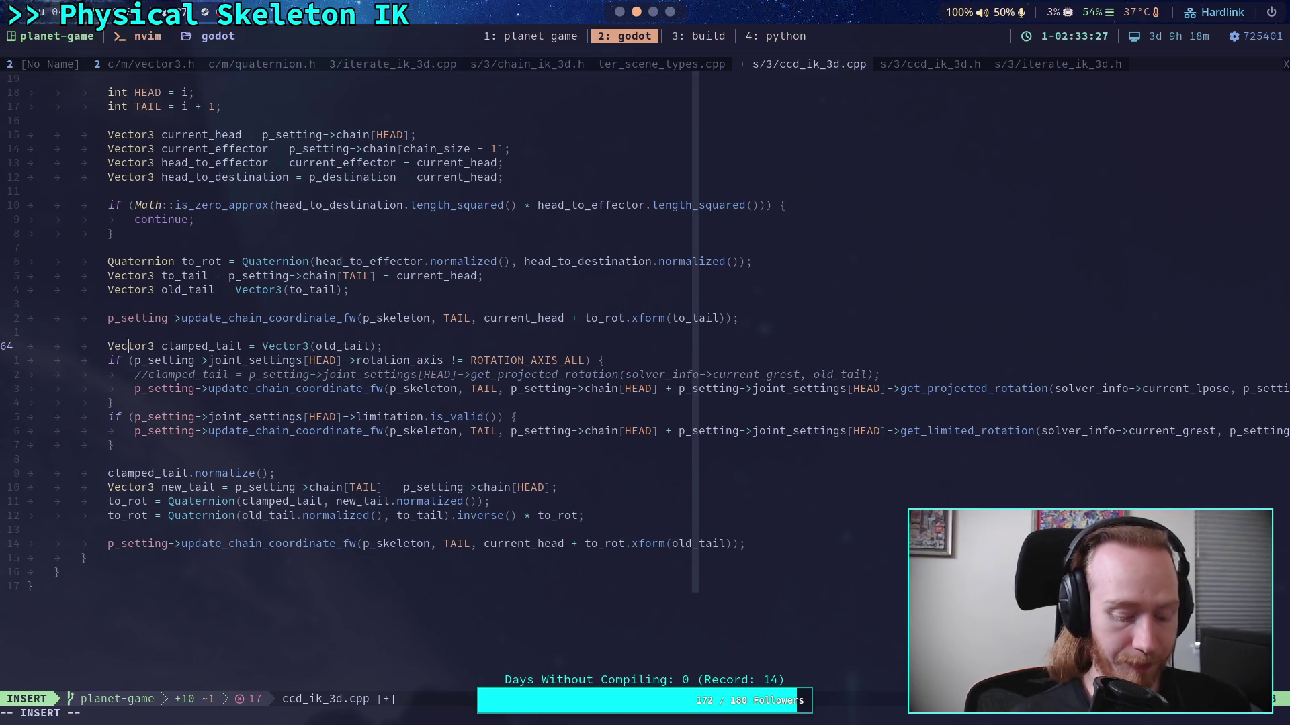
pyautogui.hotkey('ctrl', 'Left')
pyautogui.write('==')
pyautogui.press('Up')
pyautogui.press('Down')
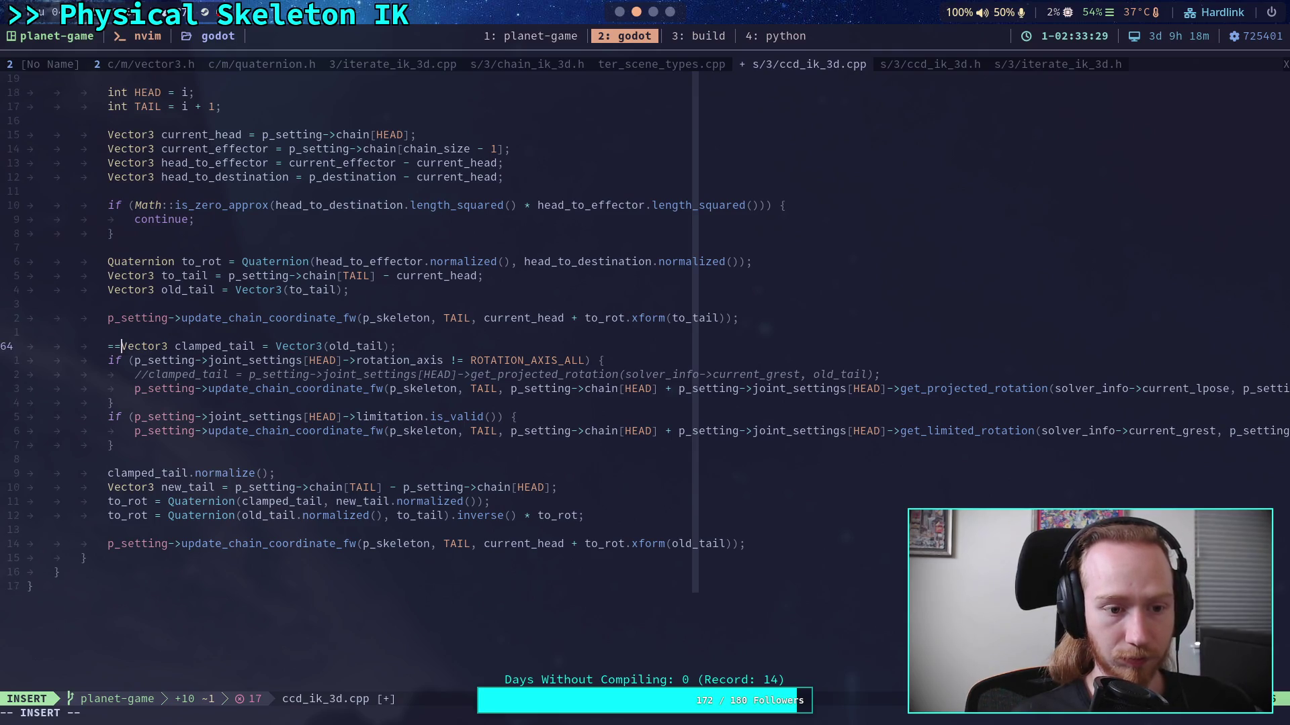
pyautogui.press('Down')
pyautogui.press('Up')
pyautogui.press('Delete')
pyautogui.press('Delete')
pyautogui.write('//')
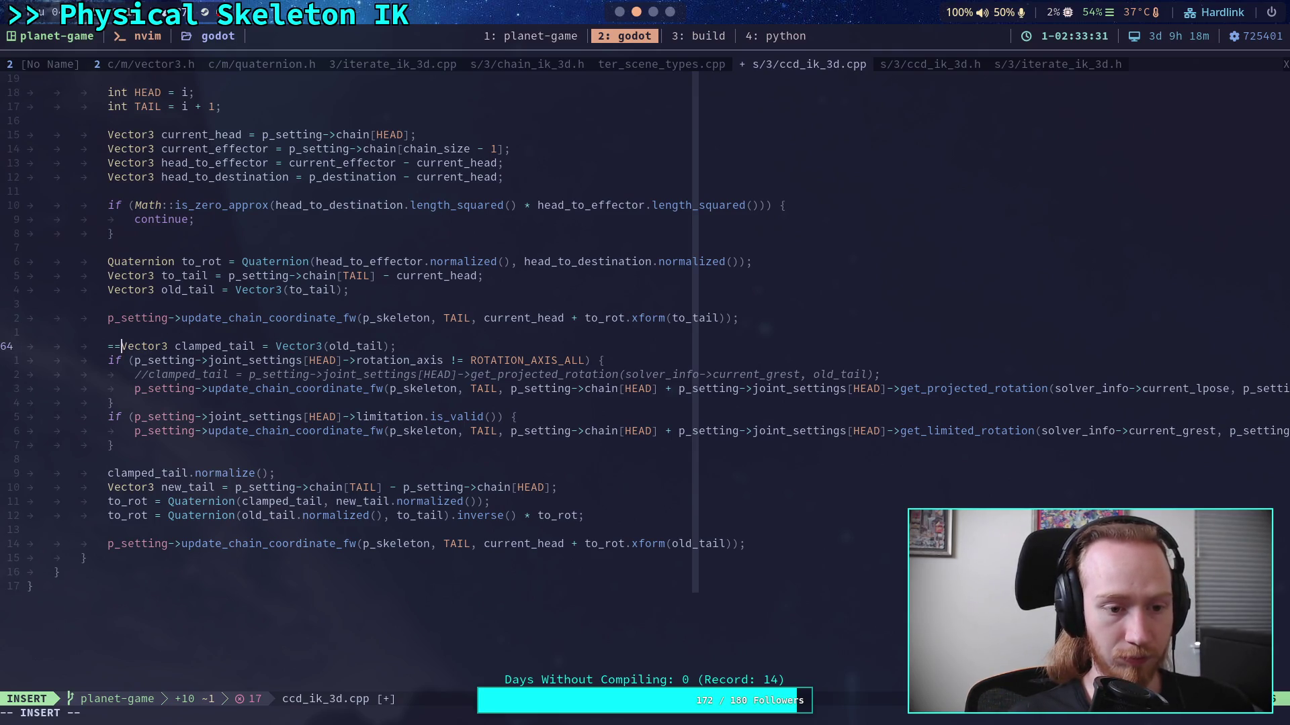
# Step: Prefix the old_tail, normalize, new_tail, both to_rot and final update lines with //
pyautogui.press('Up')
pyautogui.press('Up')
pyautogui.press('Up')
pyautogui.press('Up')
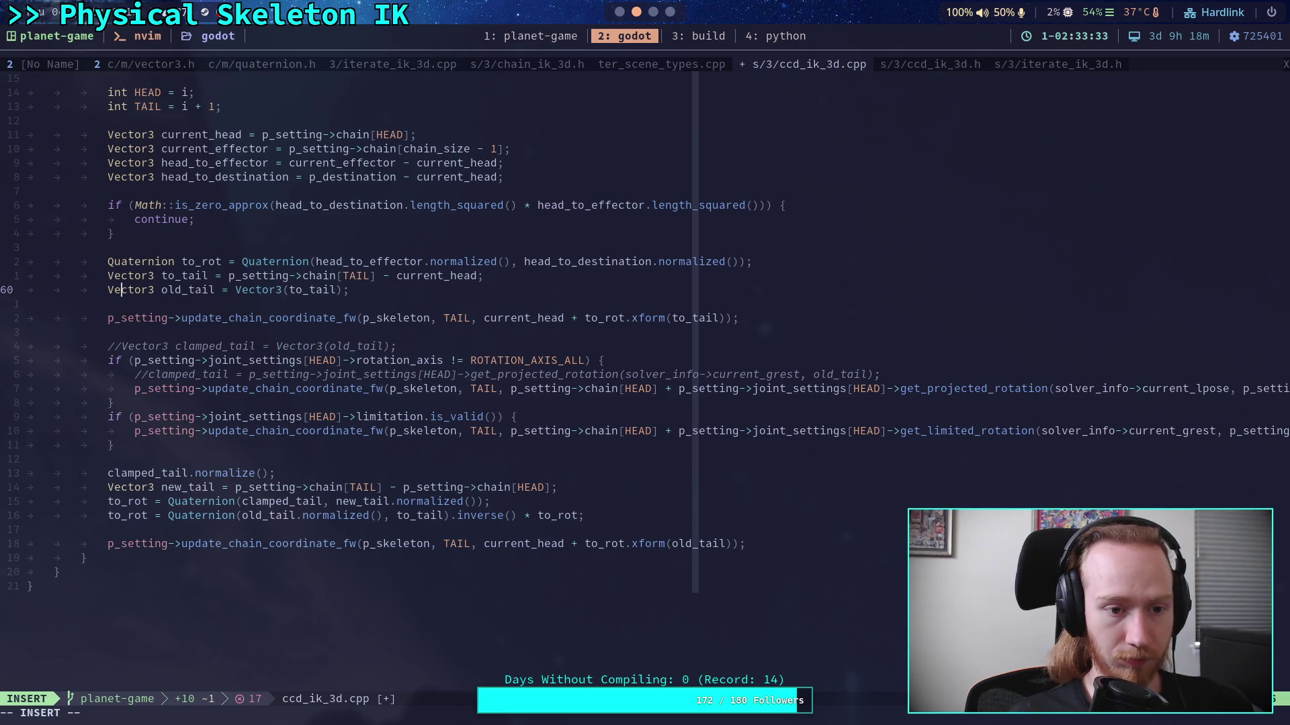
pyautogui.write('//')
pyautogui.press('Down')
pyautogui.press('Down')
pyautogui.press('Down')
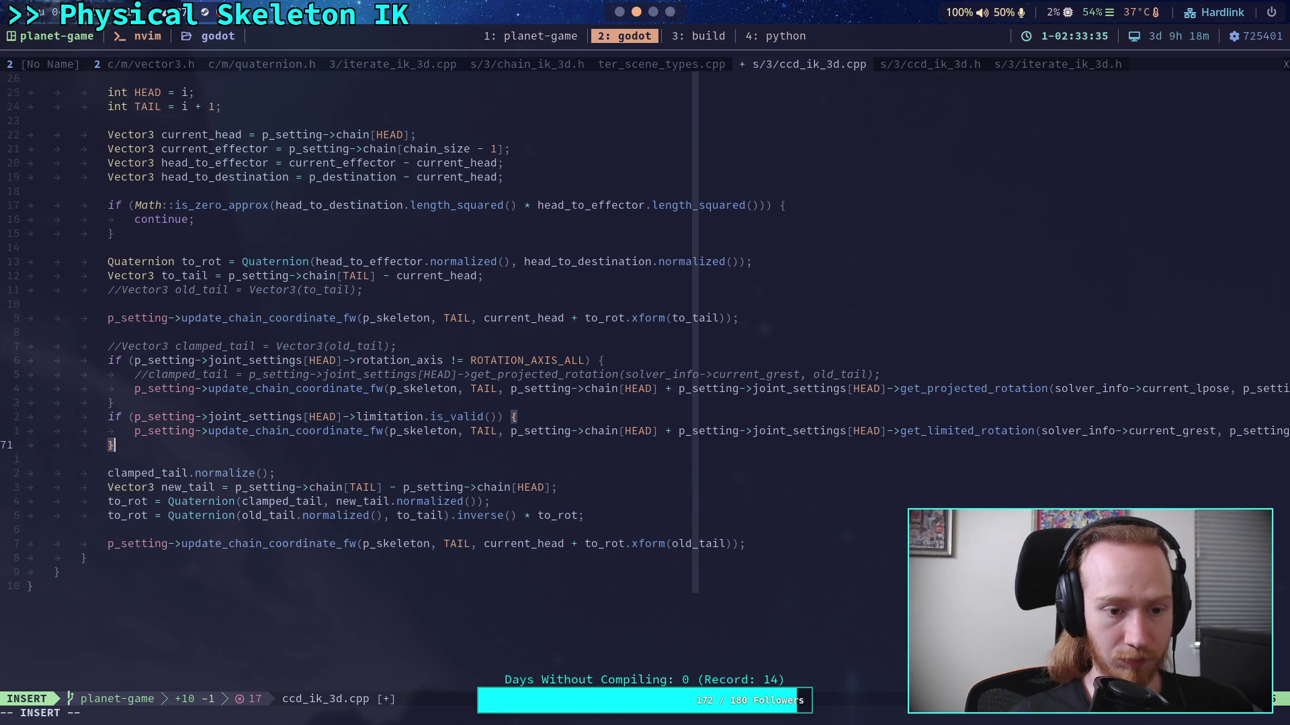
pyautogui.write('//')
pyautogui.press('Left')
pyautogui.press('Left')
pyautogui.press('Down')
pyautogui.write('//')
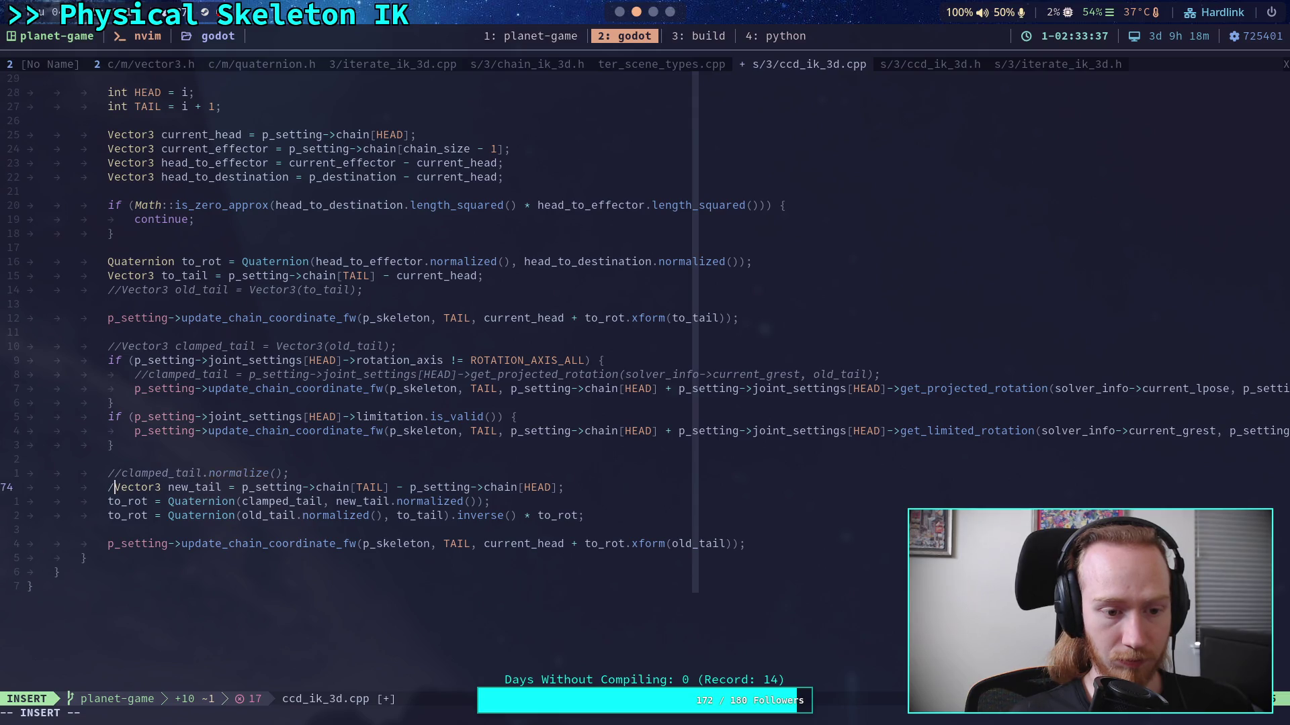
pyautogui.press('Left')
pyautogui.press('Left')
pyautogui.press('Down')
pyautogui.write('//')
pyautogui.press('Left')
pyautogui.press('Left')
pyautogui.press('Down')
pyautogui.write('//')
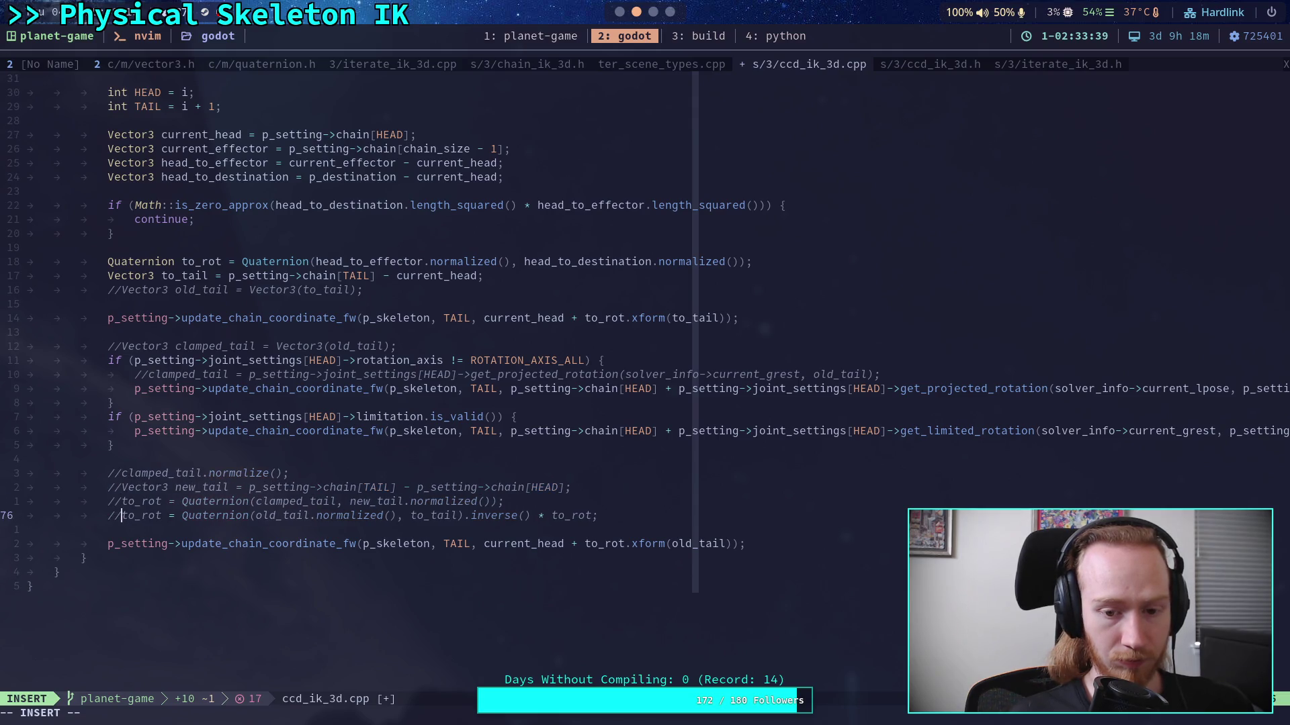
pyautogui.press('Down')
pyautogui.press('Down')
pyautogui.press('Left')
pyautogui.press('Left')
pyautogui.write('//')
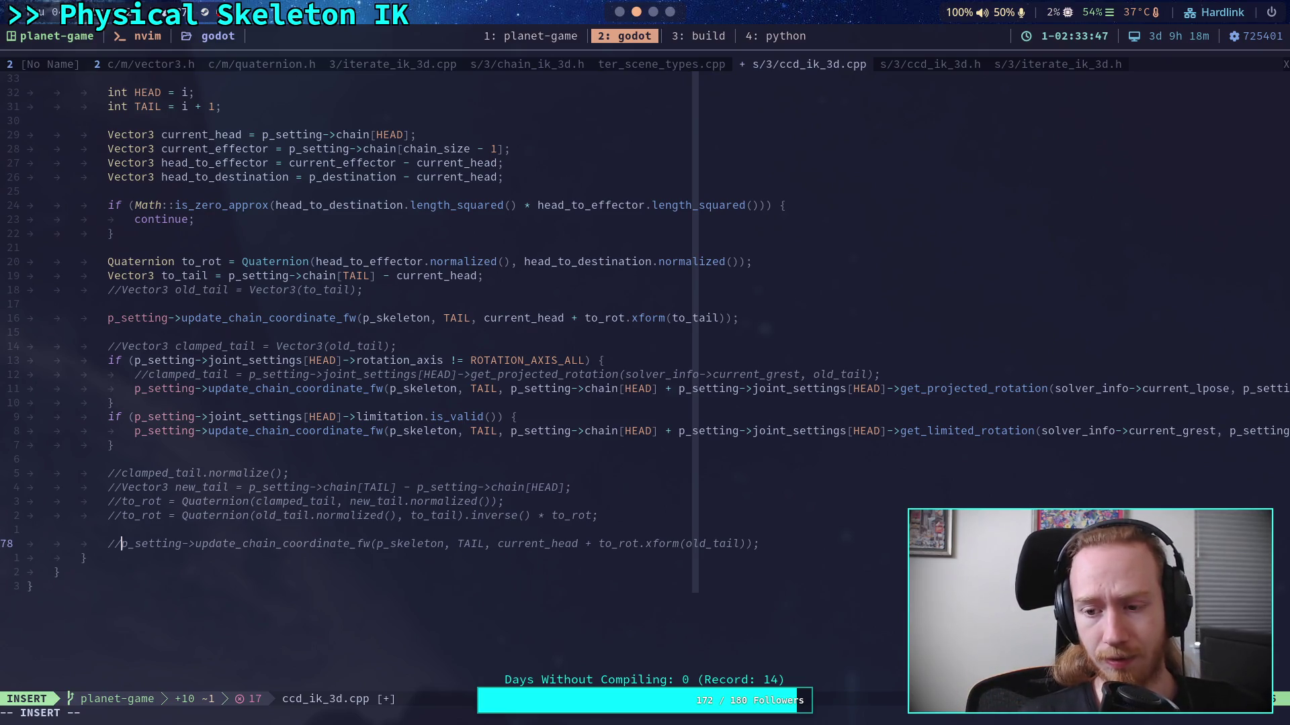
# Step: Leave insert mode and save ccd_ik_3d.cpp with :w
pyautogui.press('Escape')
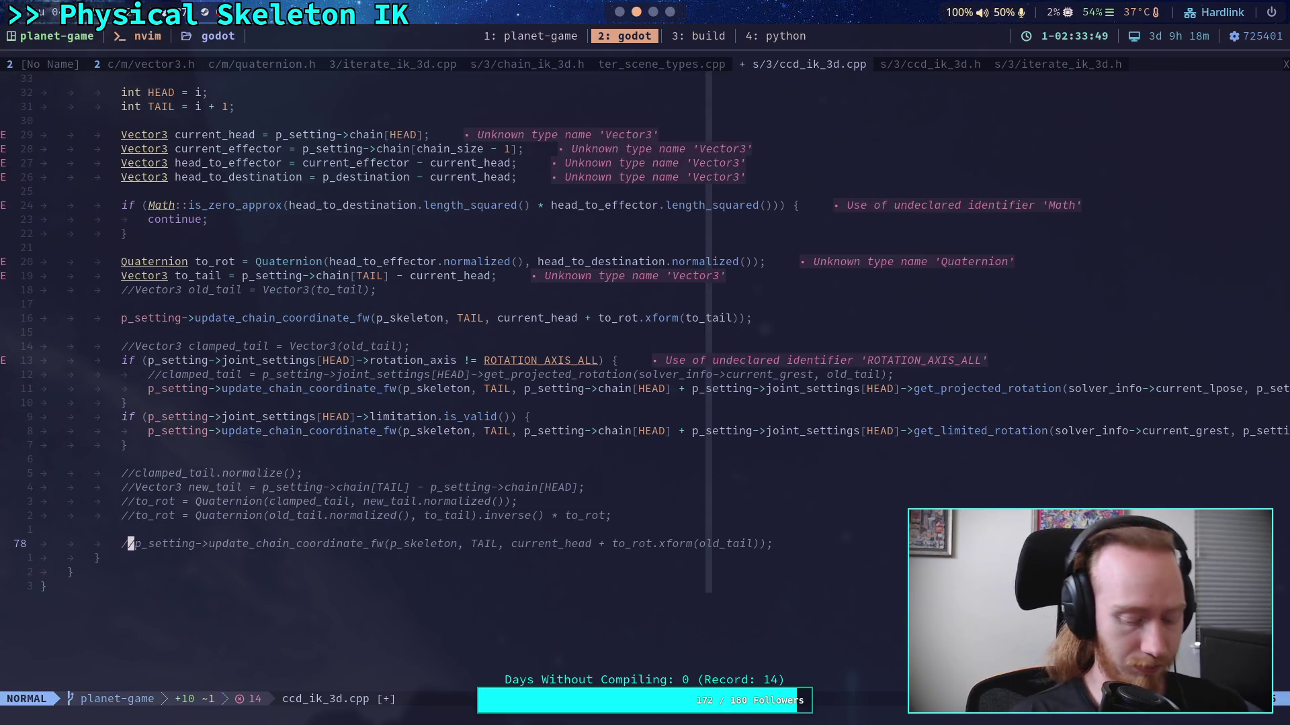
pyautogui.write(':w')
pyautogui.press('Return')
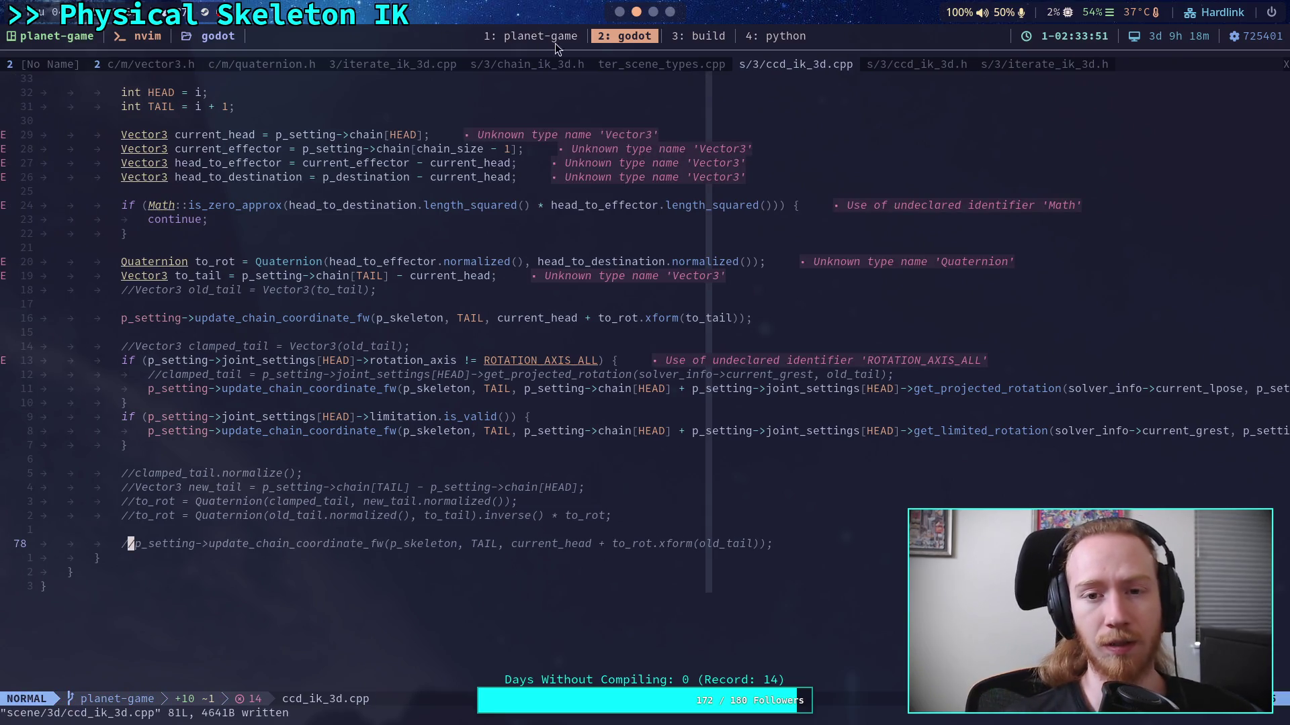
pyautogui.click(716, 34)
# Step: Rerun ./build -a from history and watch the scons output climb to 51%
pyautogui.press('Up')
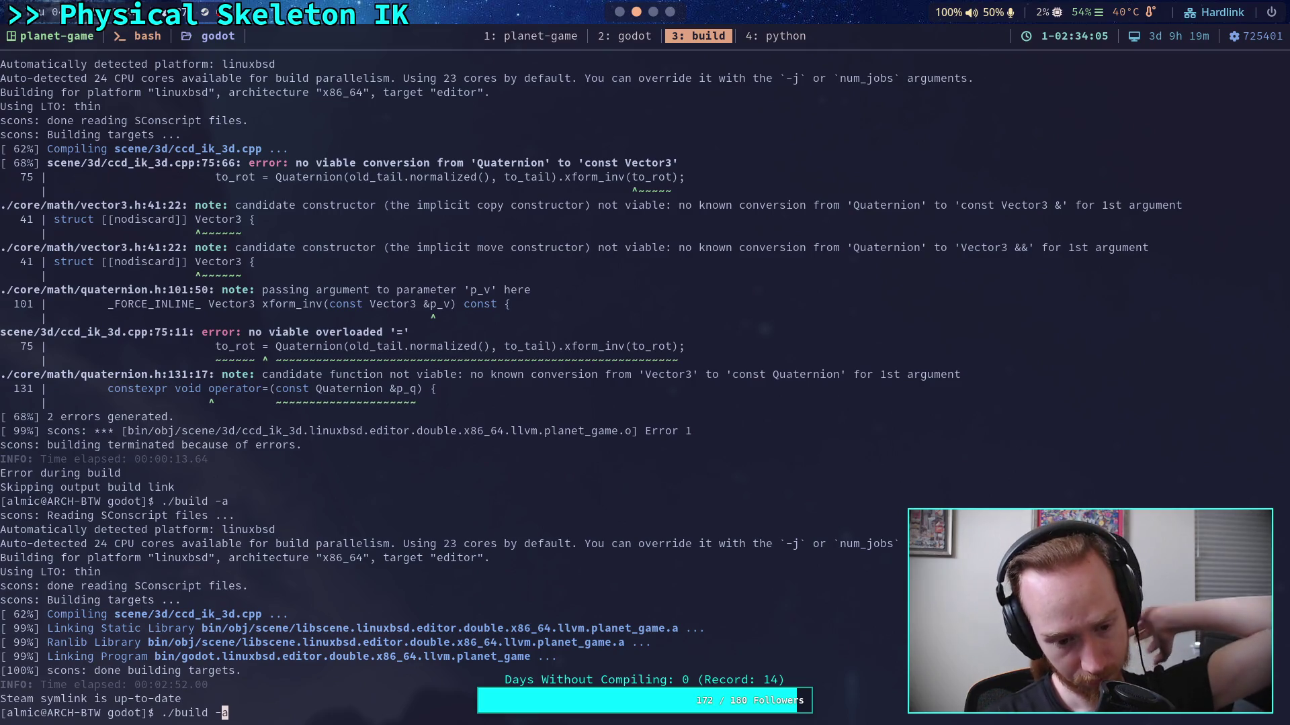
pyautogui.press('Return')
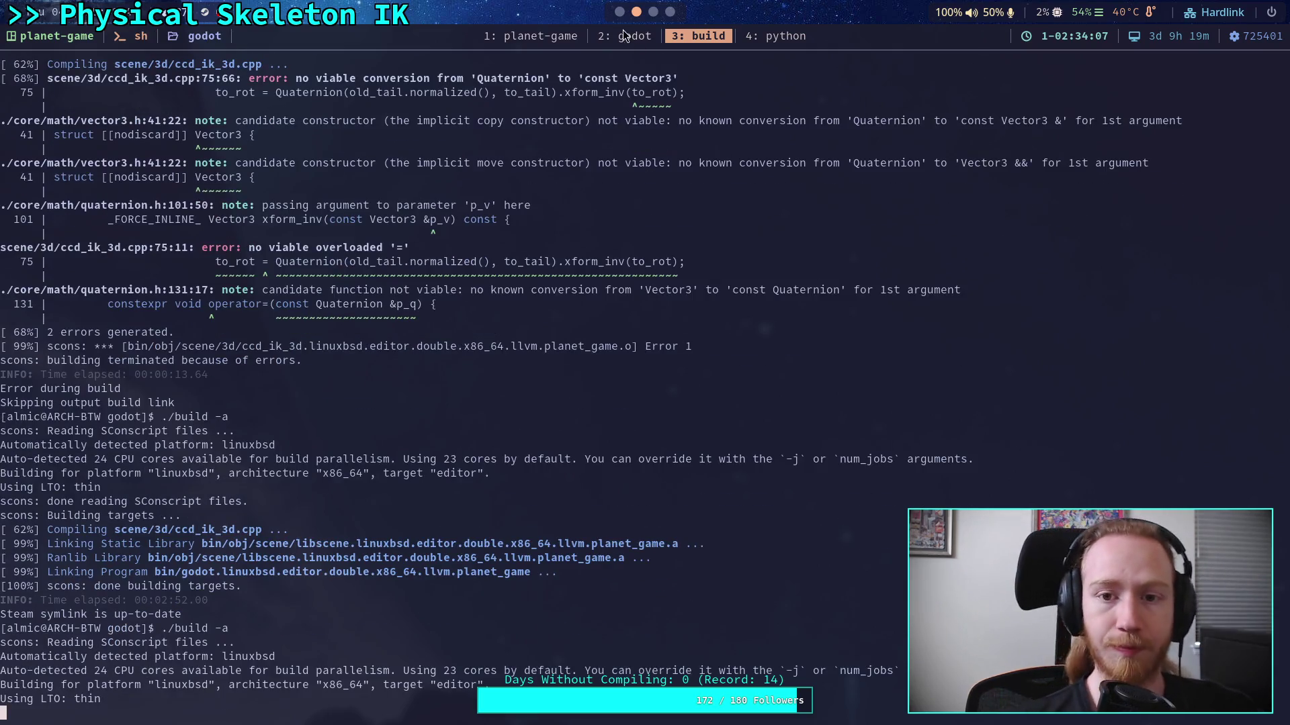
pyautogui.click(626, 37)
pyautogui.click(700, 41)
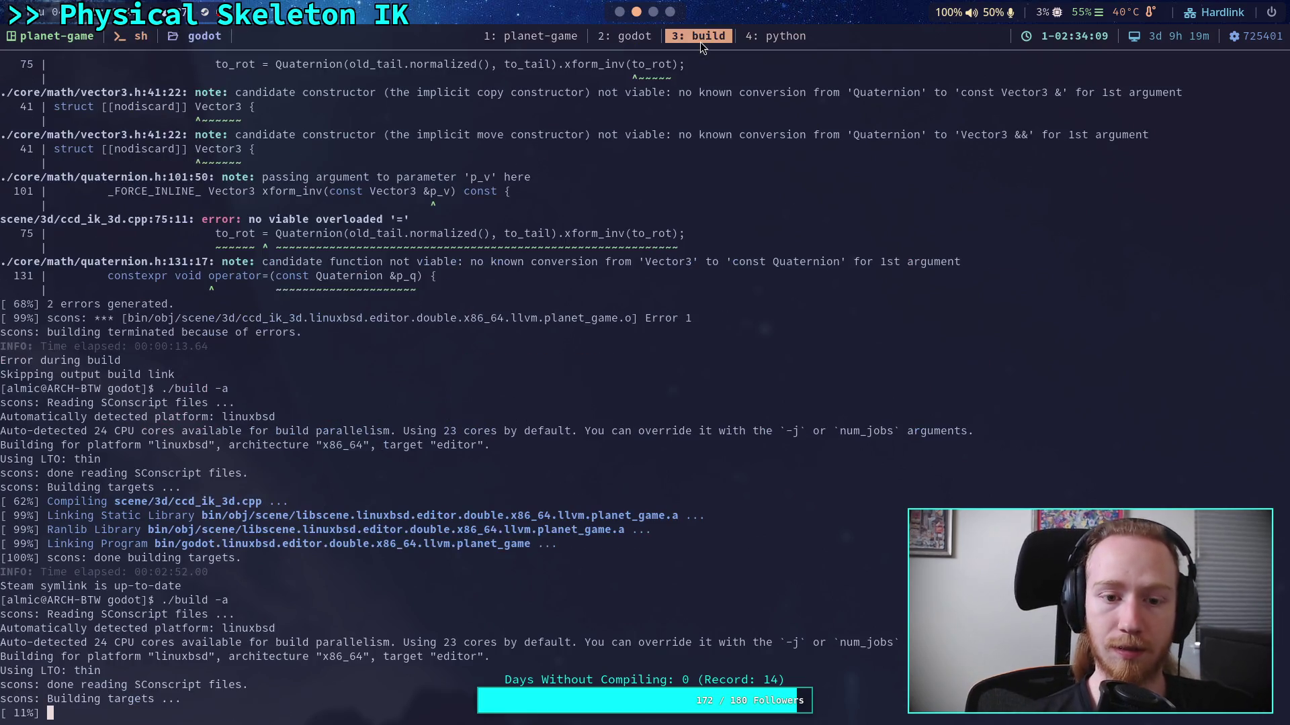
pyautogui.click(626, 39)
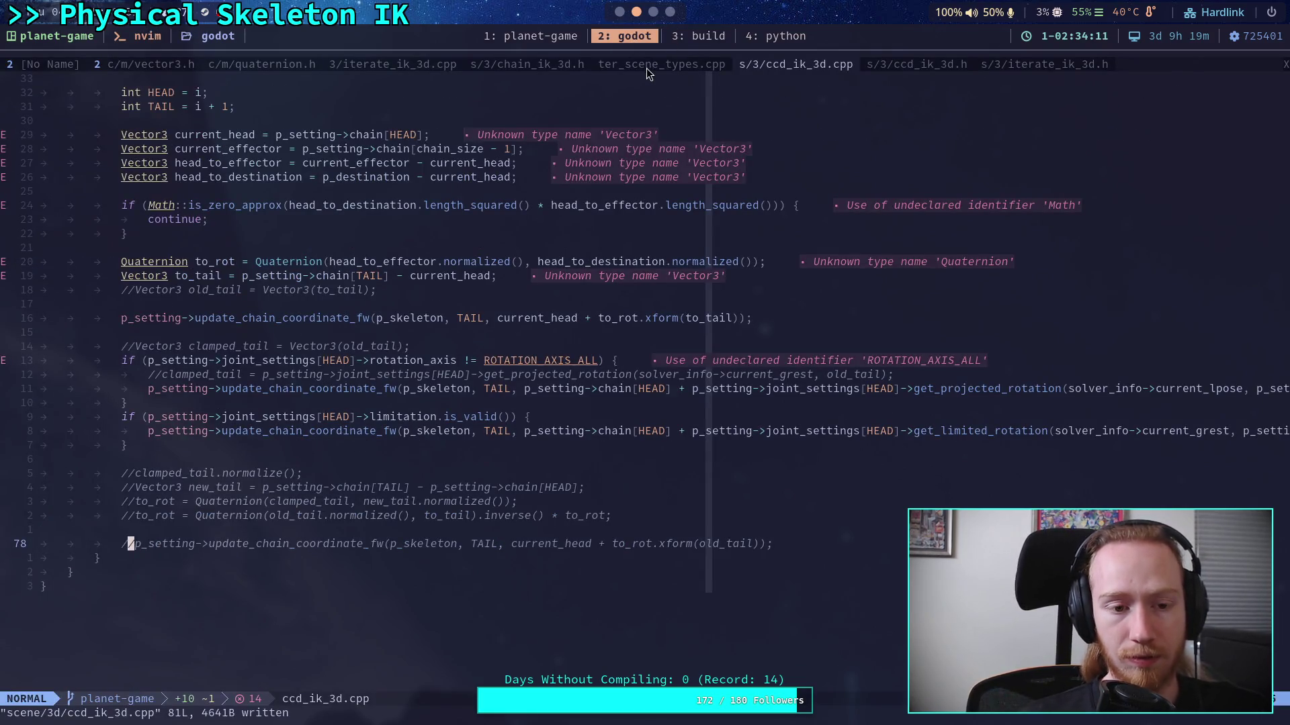
pyautogui.scroll(3, 668, 325)
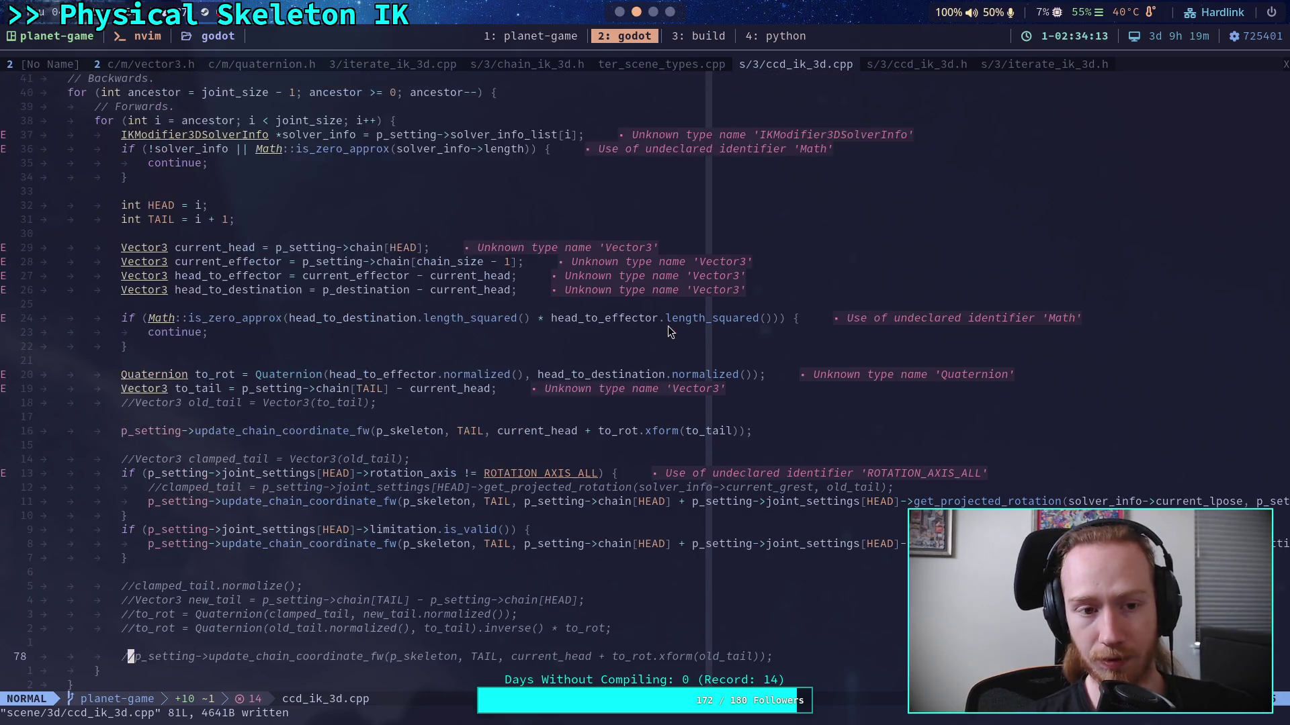
pyautogui.scroll(-2, 668, 325)
pyautogui.click(704, 39)
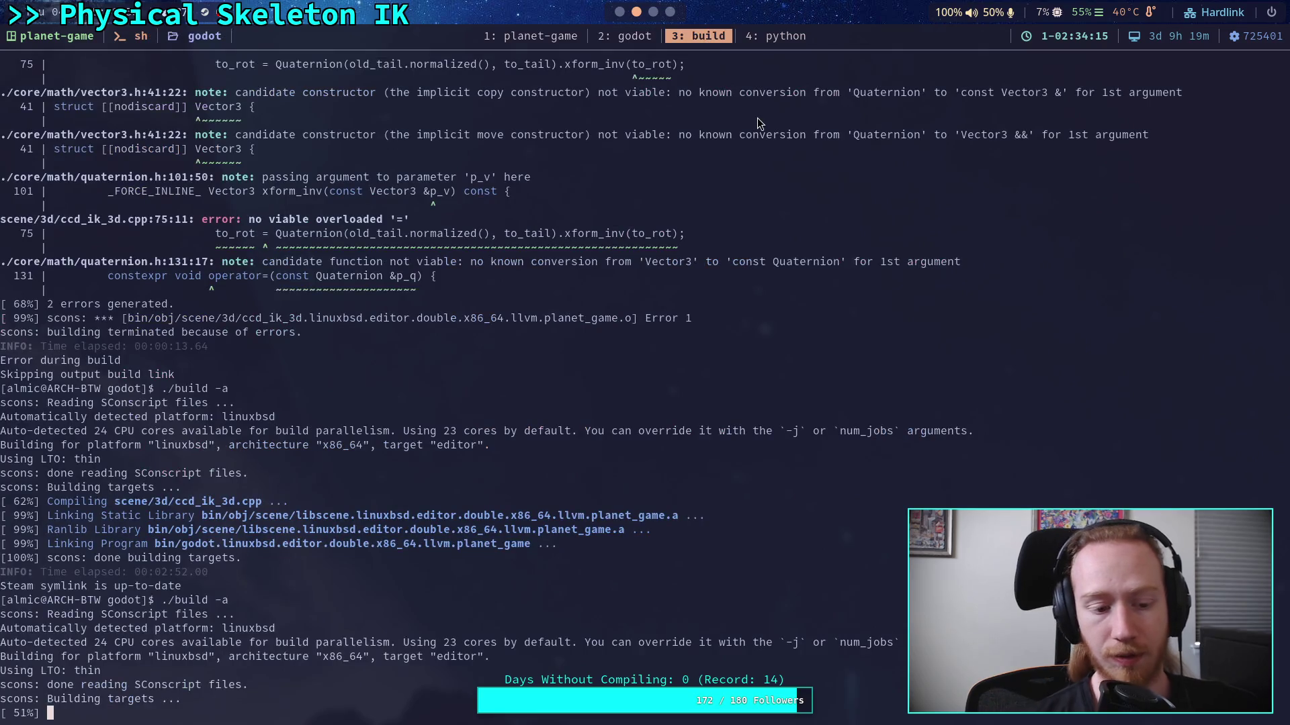